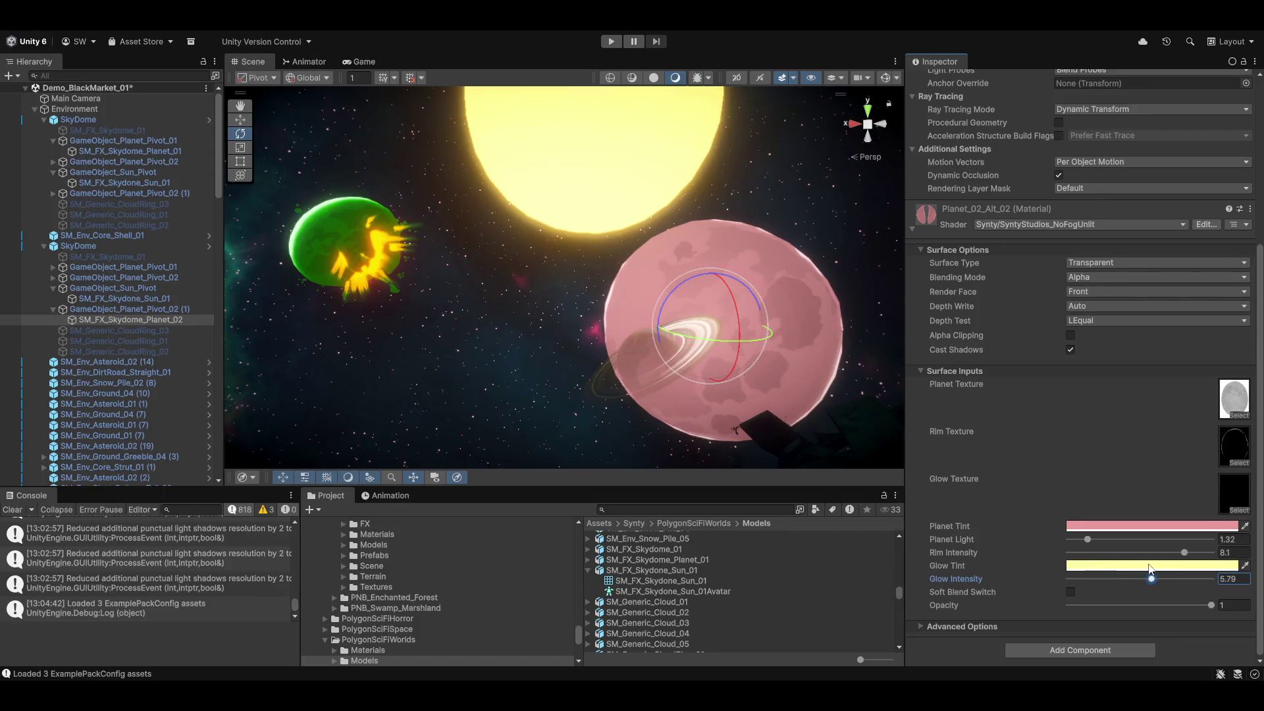
Set the pink planet's Glow Intensity to 4.68, keep Opacity at 1, and lower Planet Light to 1.13.
left_click_drag(1203, 604, 999, 596)
key("ctrl+z")
mouse_move(1093, 540)
left_mouse_down()
mouse_move(1179, 542)
mouse_move(1039, 540)
mouse_move(1124, 556)
mouse_move(1088, 566)
left_mouse_up()
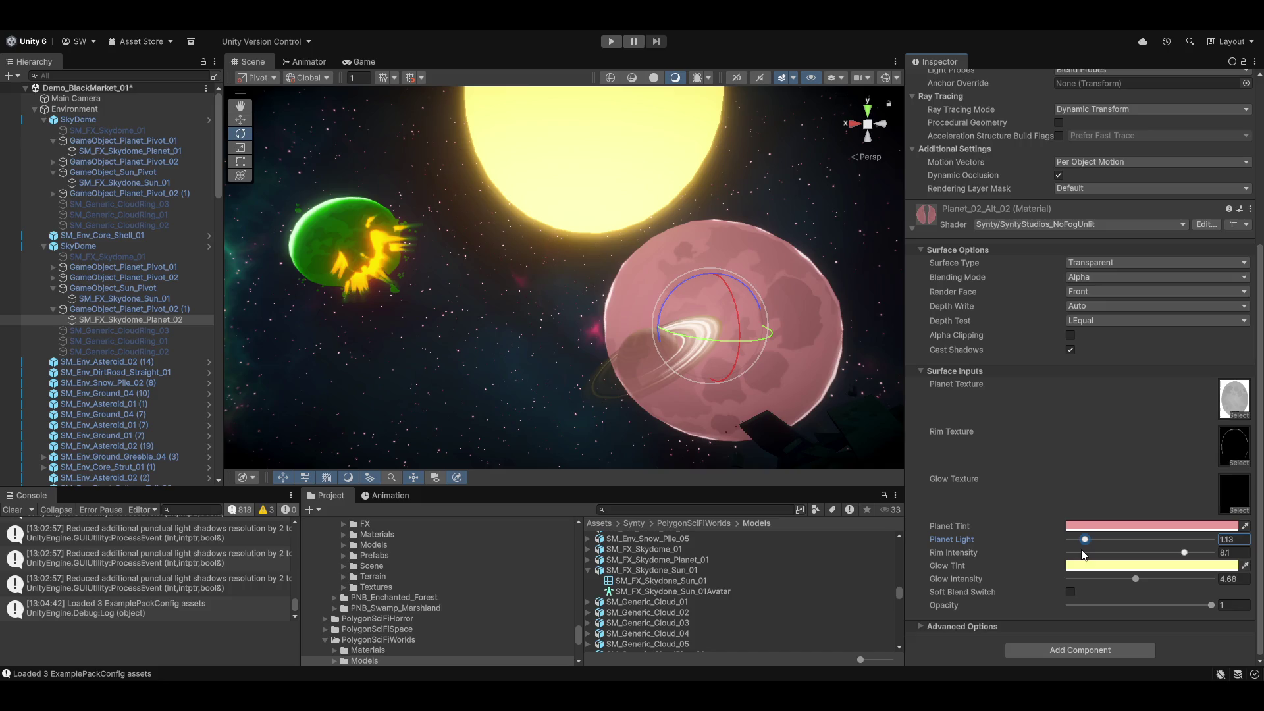
mouse_move(520, 288)
left_mouse_down()
mouse_move(459, 262)
mouse_move(359, 187)
mouse_move(384, 214)
mouse_move(432, 175)
left_mouse_up()
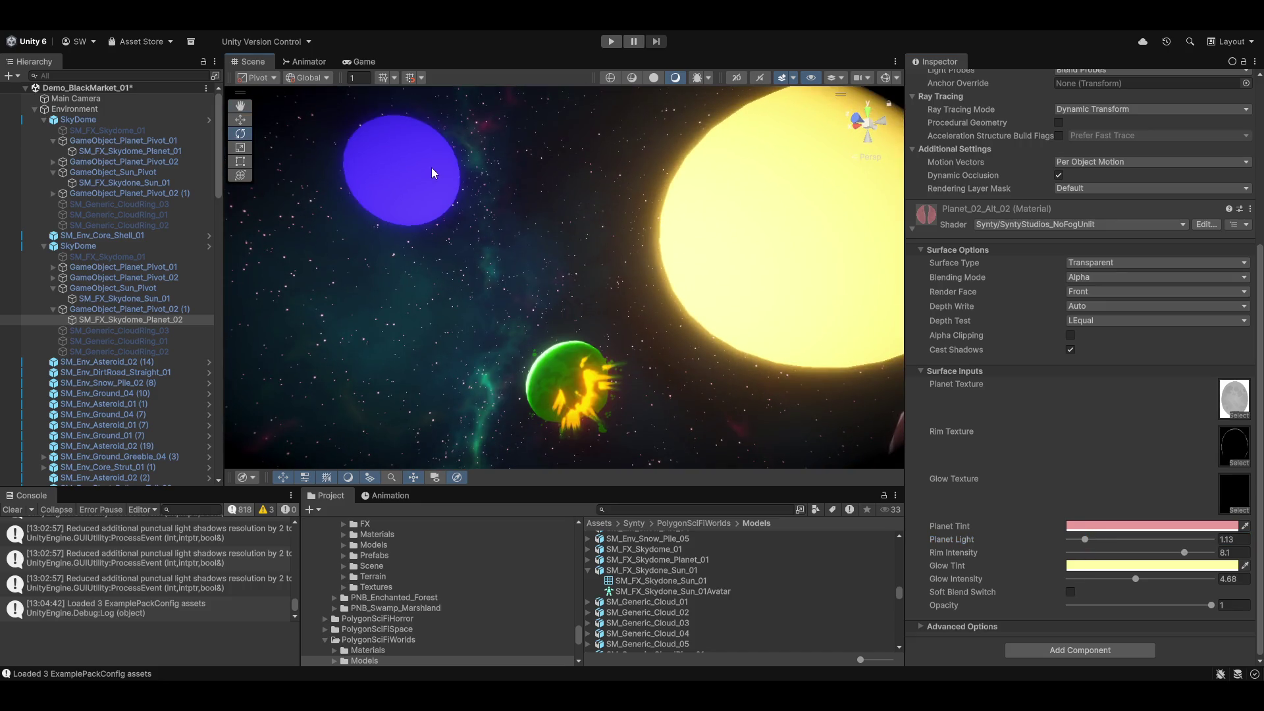
Select SM_FX_Skydome_Planet_01 and eyedropper the blue planet's 543BFE colour into its Glow Tint.
left_click(560, 363)
left_click(561, 363)
scroll(1048, 553, "down", 4)
scroll(1047, 566, "down", 5)
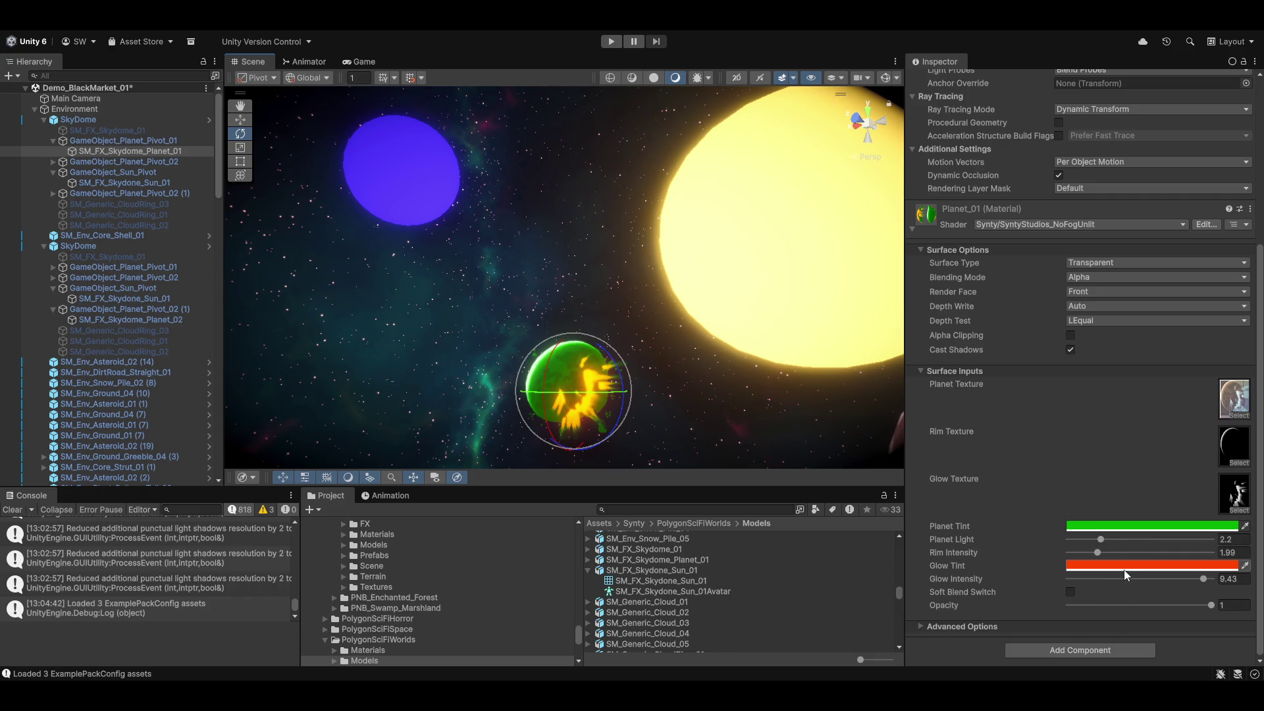
left_click(1104, 565)
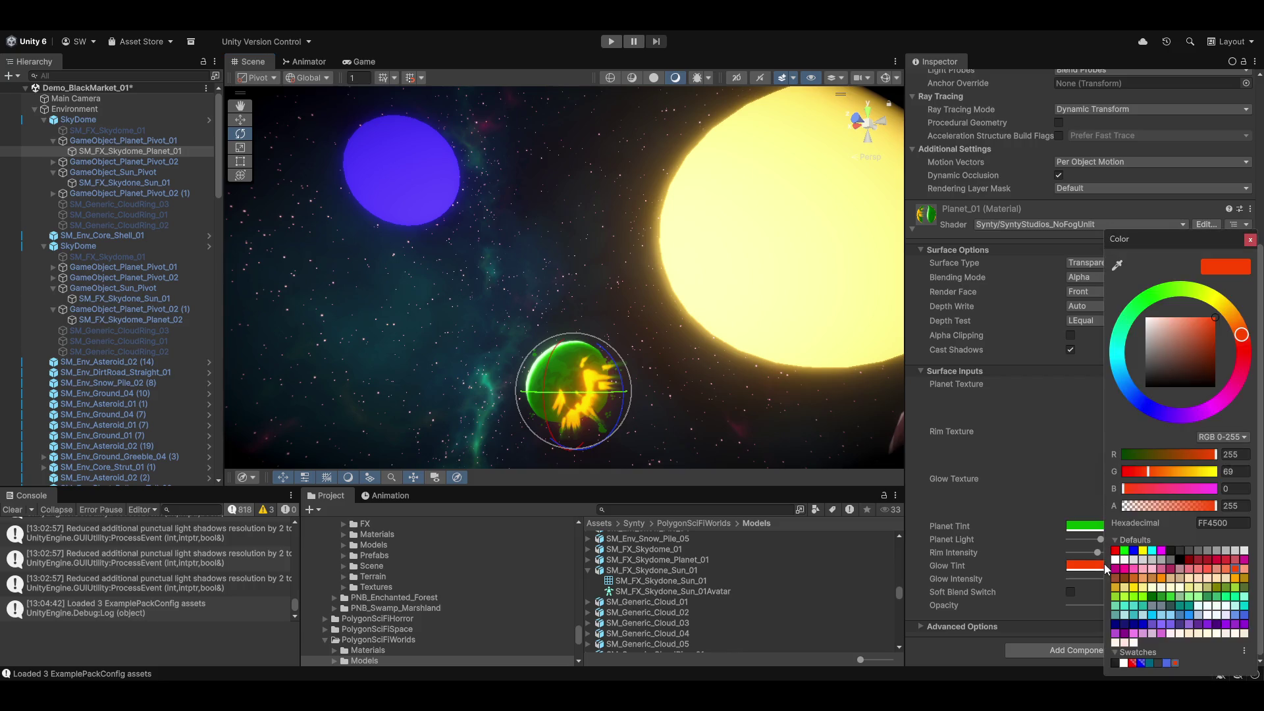
left_click(1118, 265)
left_click(406, 157)
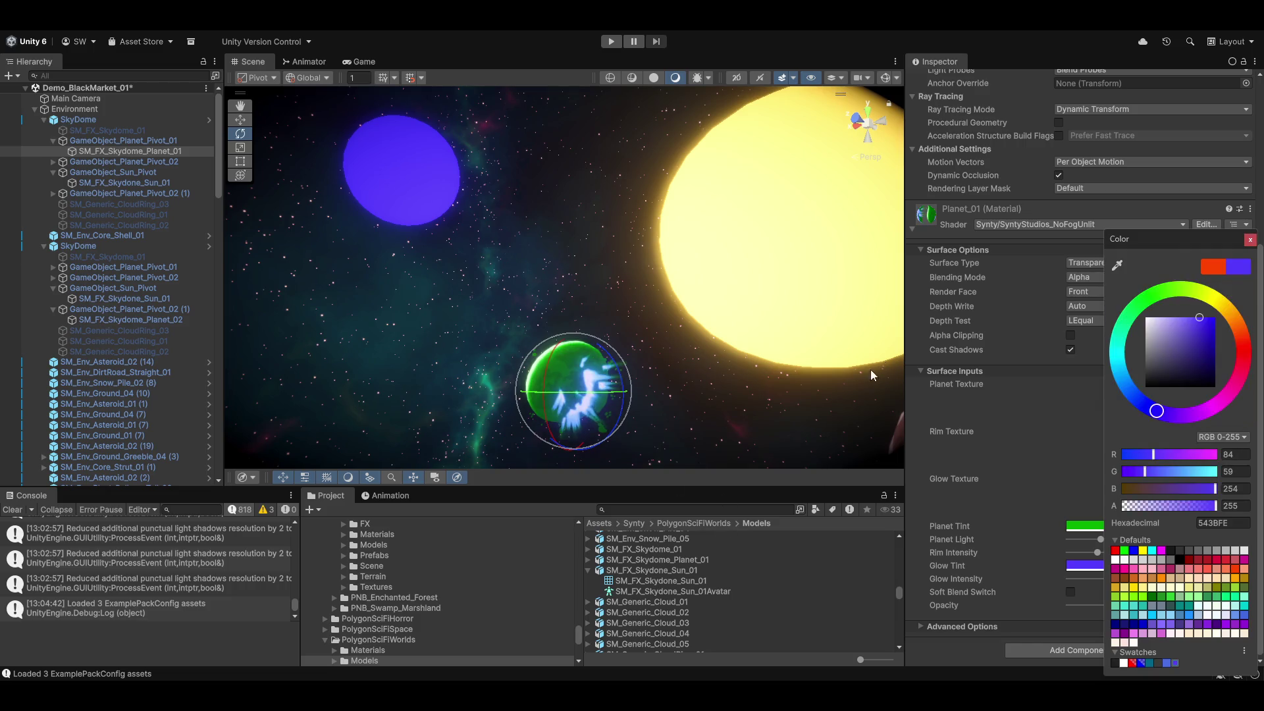
left_click(946, 469)
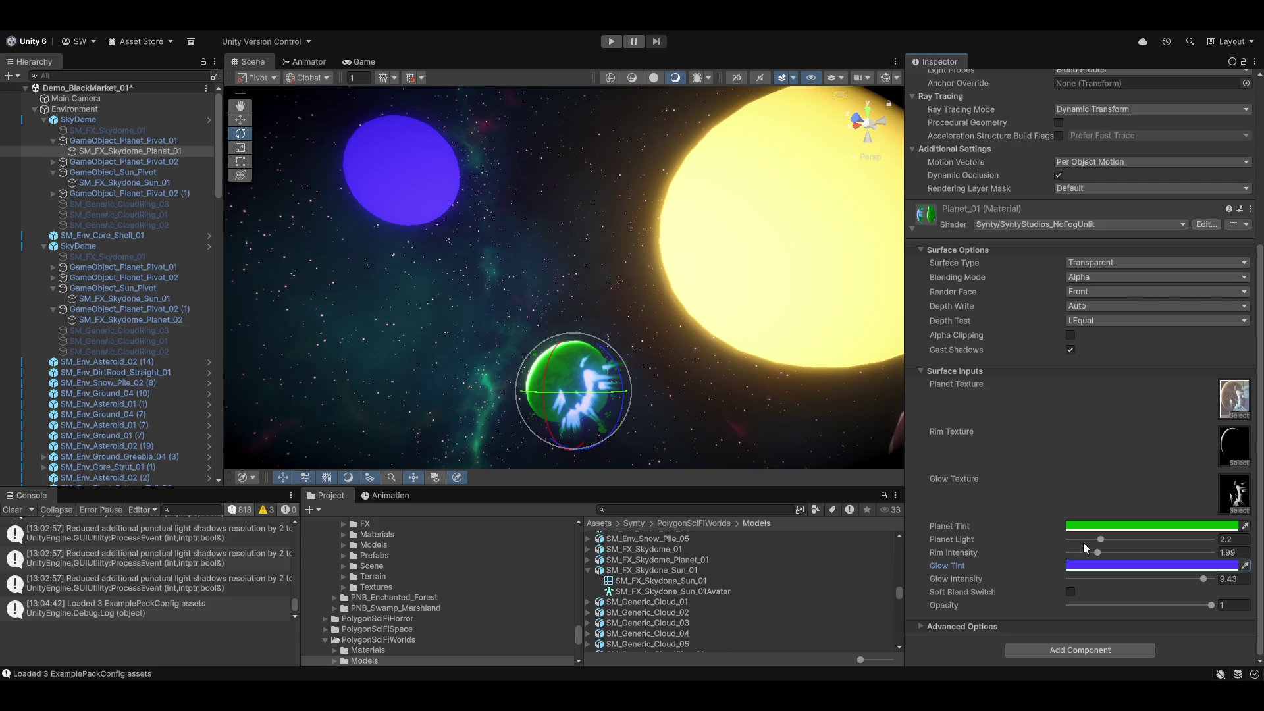
Toggle Alpha Clipping on and back off in the material's advanced options.
left_click(938, 627)
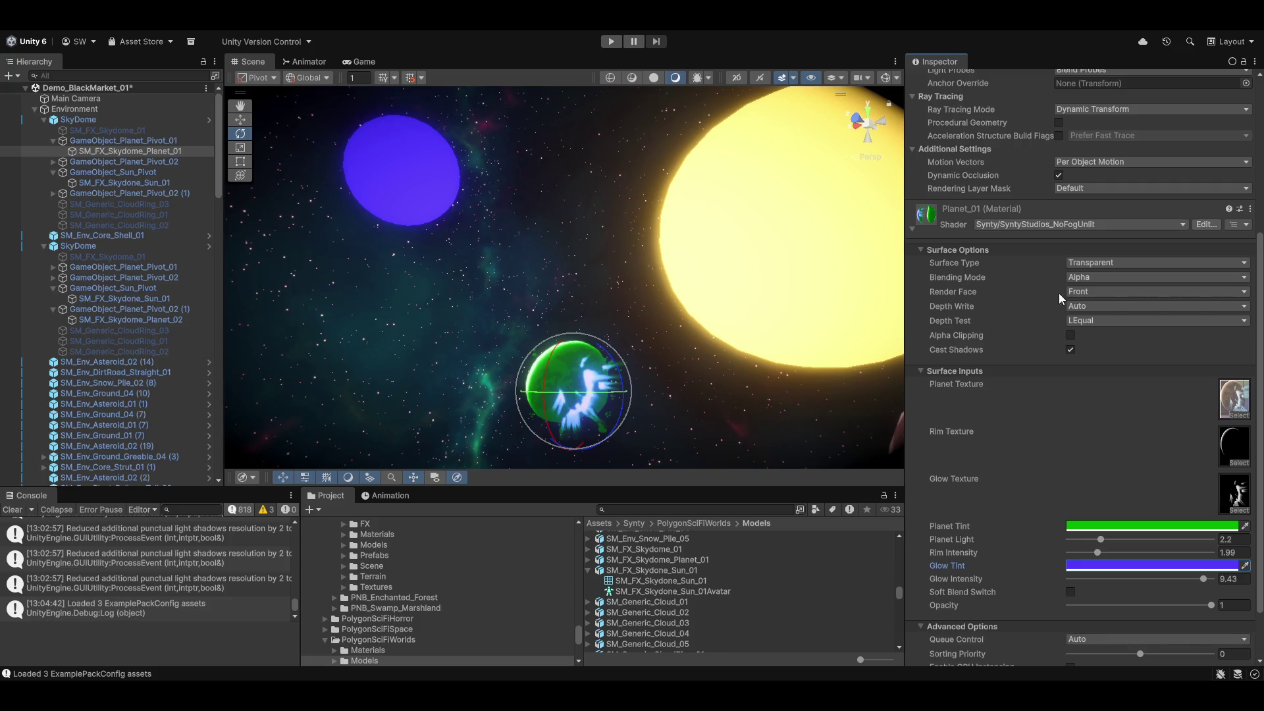
left_click(1072, 336)
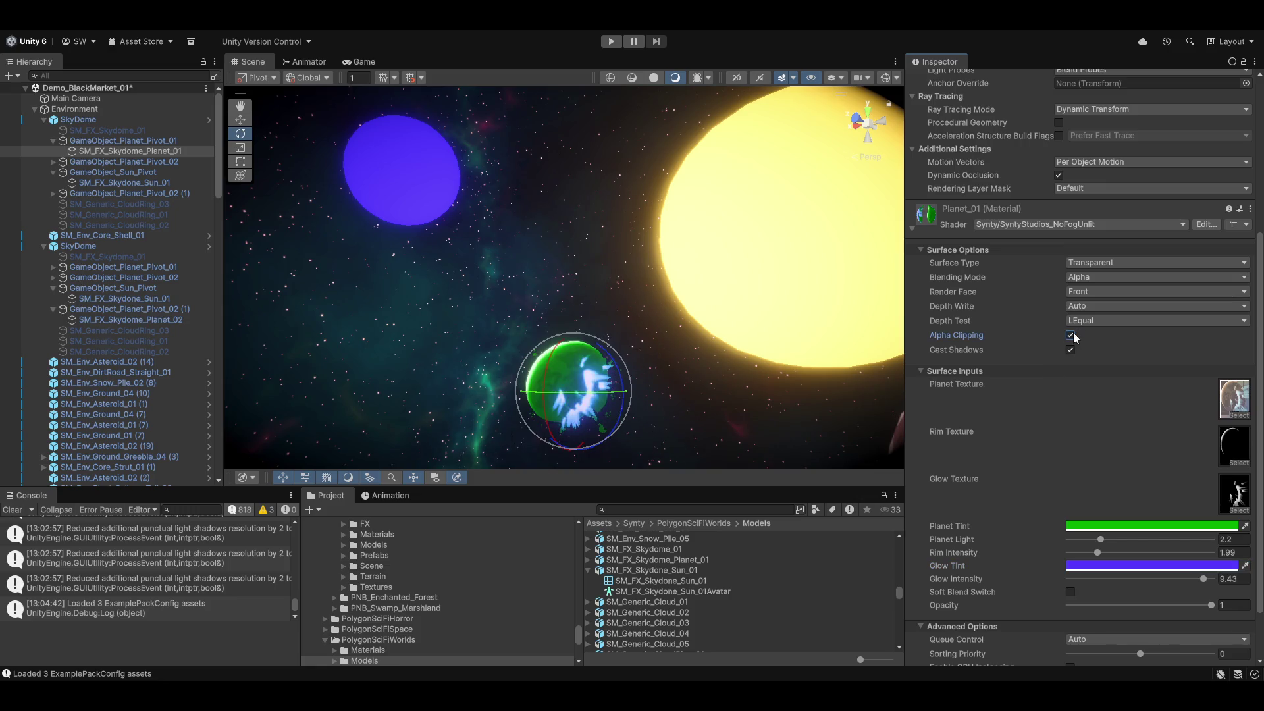
left_click(1072, 336)
left_click_drag(665, 369, 714, 413)
Select SM_FX_Skydome_Planet_02 and adjust its Planet Light and Glow Intensity sliders.
left_click(695, 280)
left_click(701, 255)
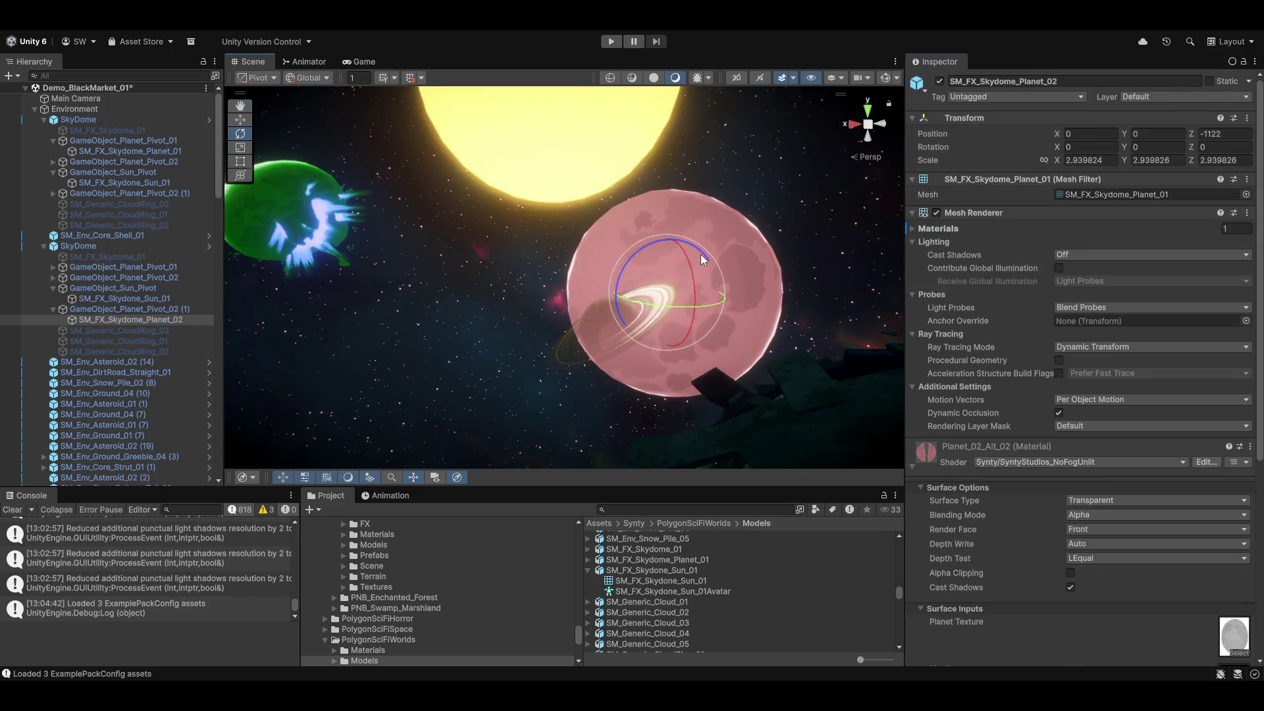
scroll(984, 548, "down", 5)
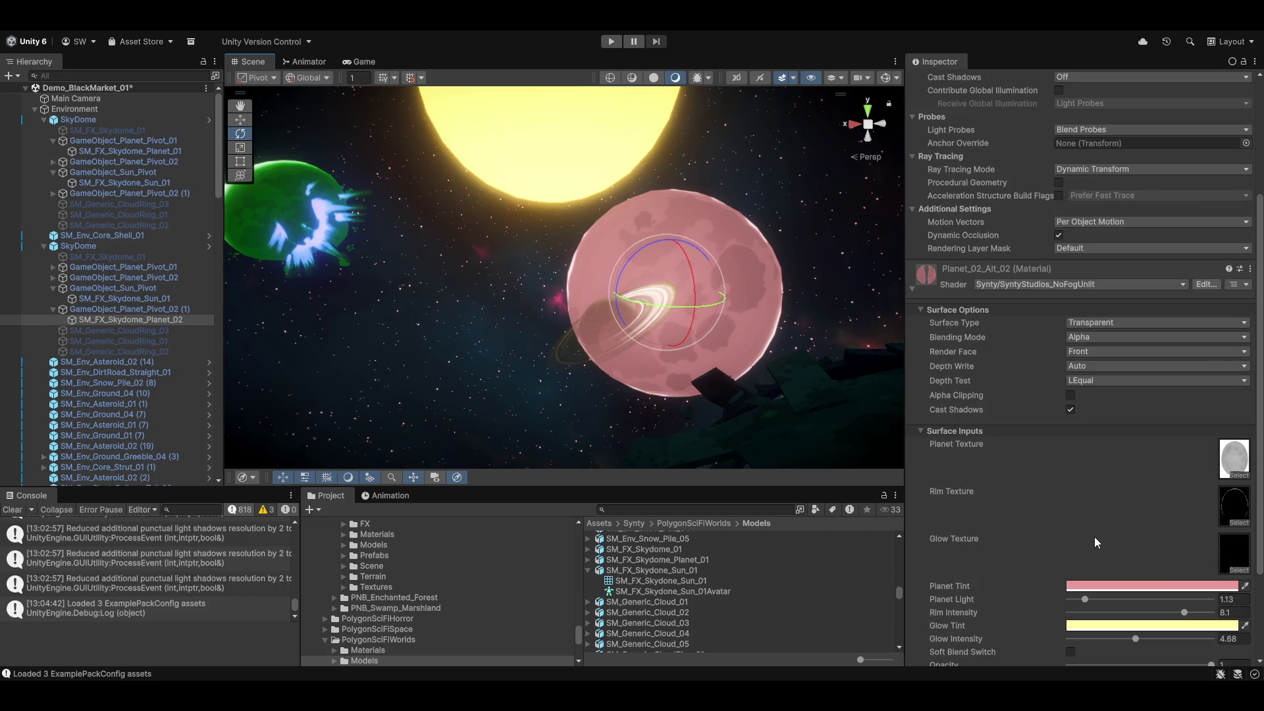
mouse_move(829, 342)
left_mouse_down()
mouse_move(765, 298)
mouse_move(799, 291)
mouse_move(796, 322)
mouse_move(810, 316)
left_mouse_up()
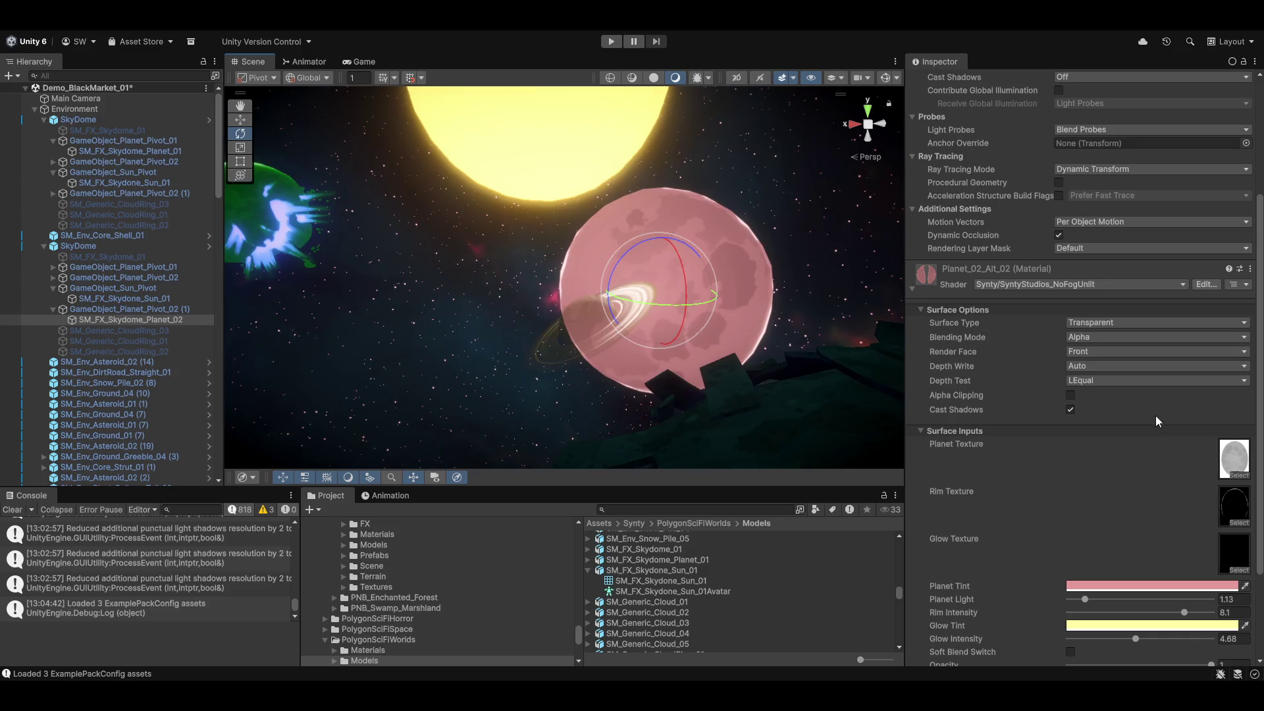
scroll(1056, 508, "down", 3)
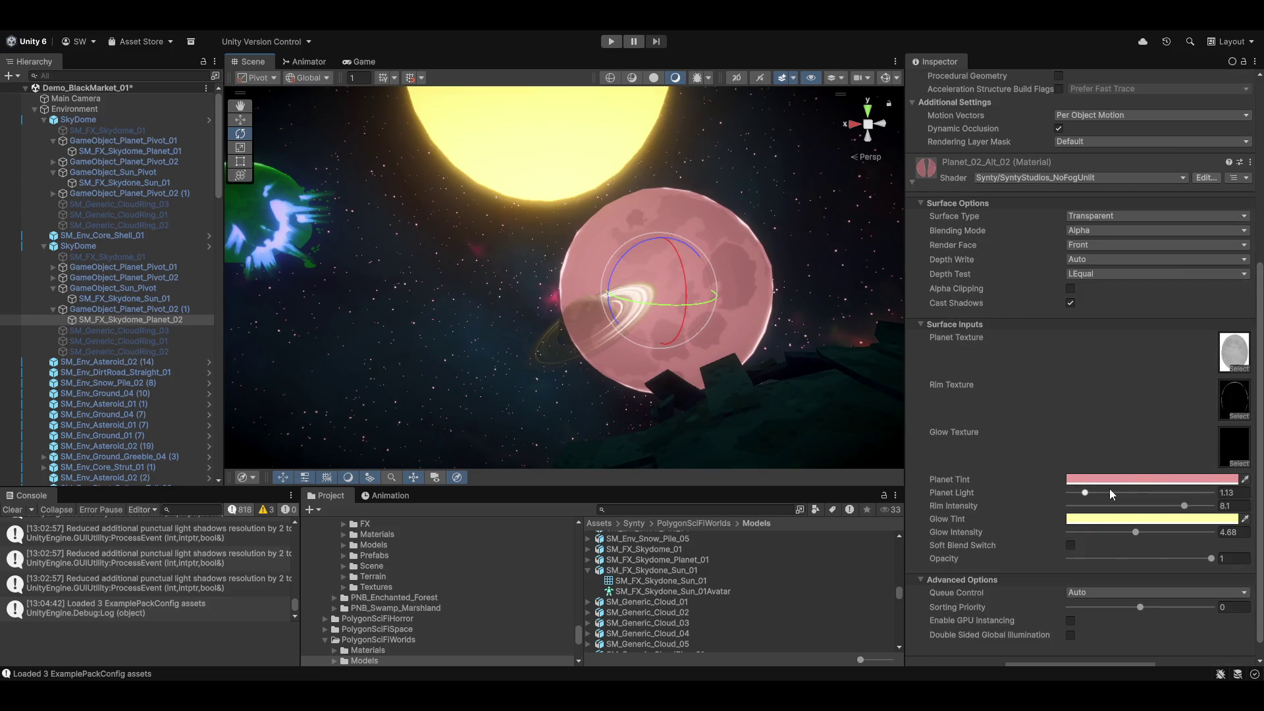
mouse_move(1086, 494)
left_mouse_down()
mouse_move(1101, 494)
mouse_move(1074, 495)
mouse_move(1099, 500)
mouse_move(1087, 504)
left_mouse_up()
mouse_move(1136, 534)
left_mouse_down()
mouse_move(1058, 527)
mouse_move(1165, 534)
mouse_move(1105, 535)
left_mouse_up()
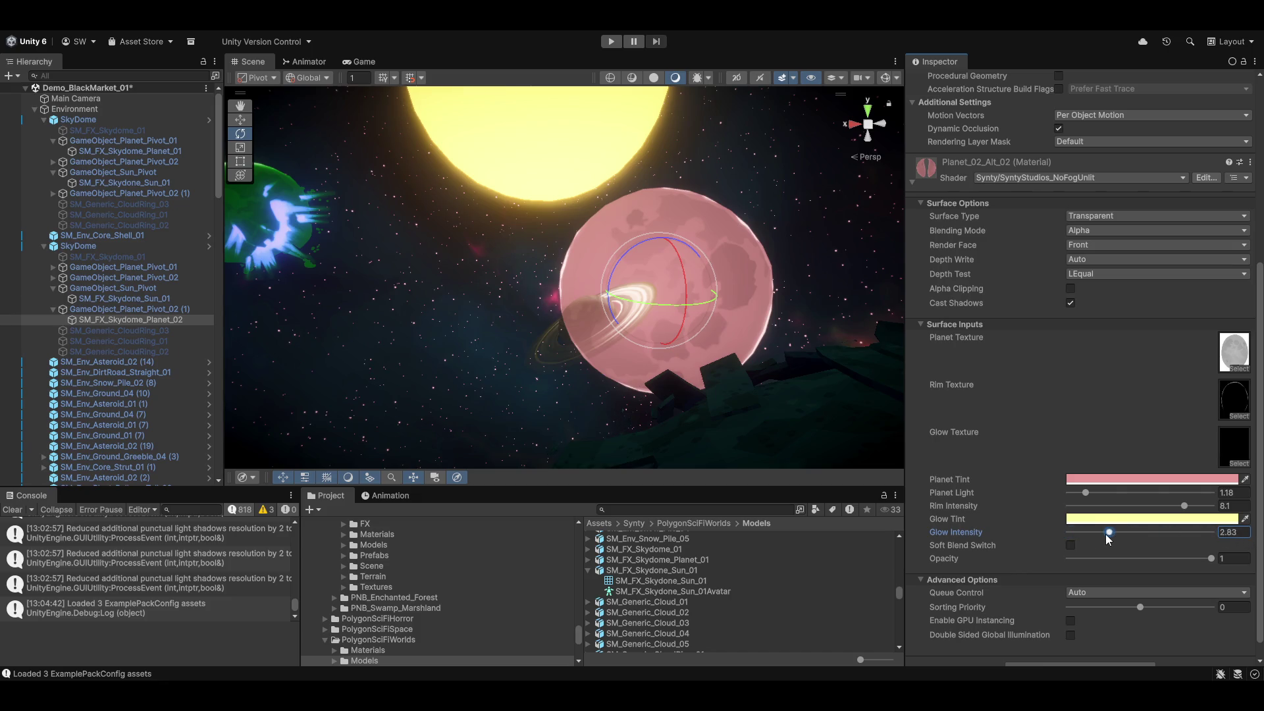
Test Soft Blend Switch and fading Opacity to 0, then restore Opacity to full.
left_click(1071, 547)
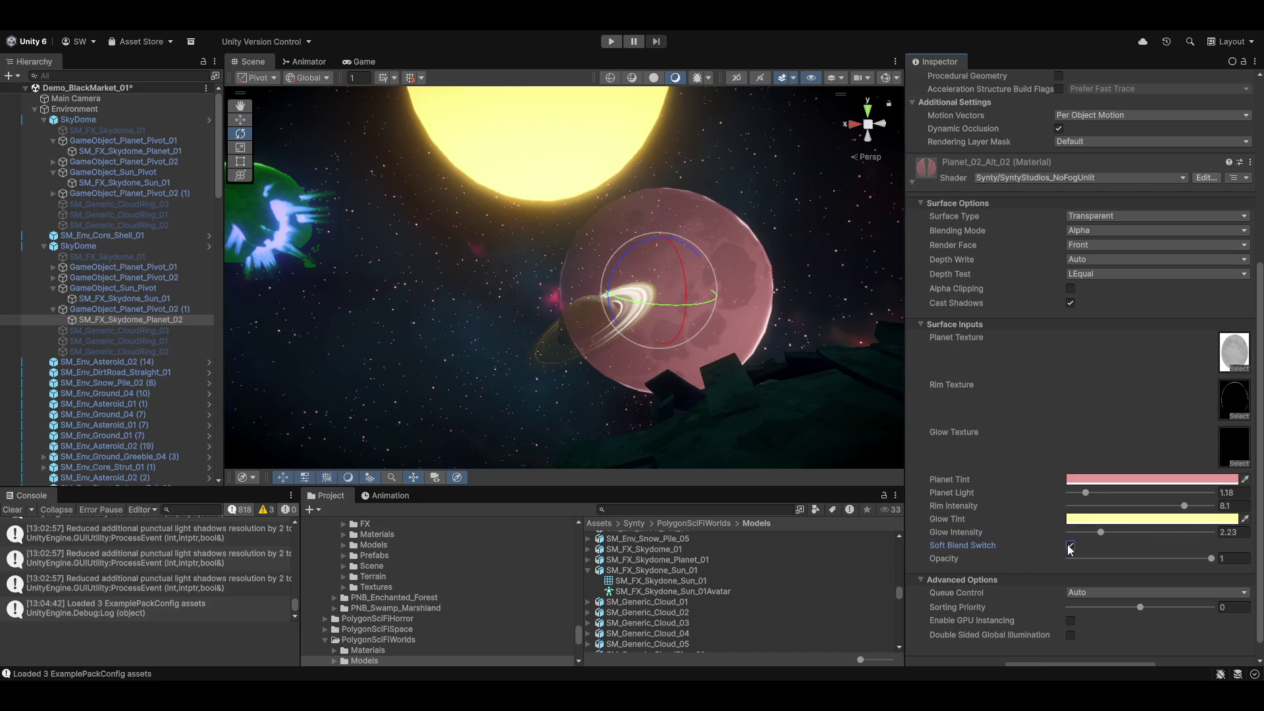
left_click(1070, 546)
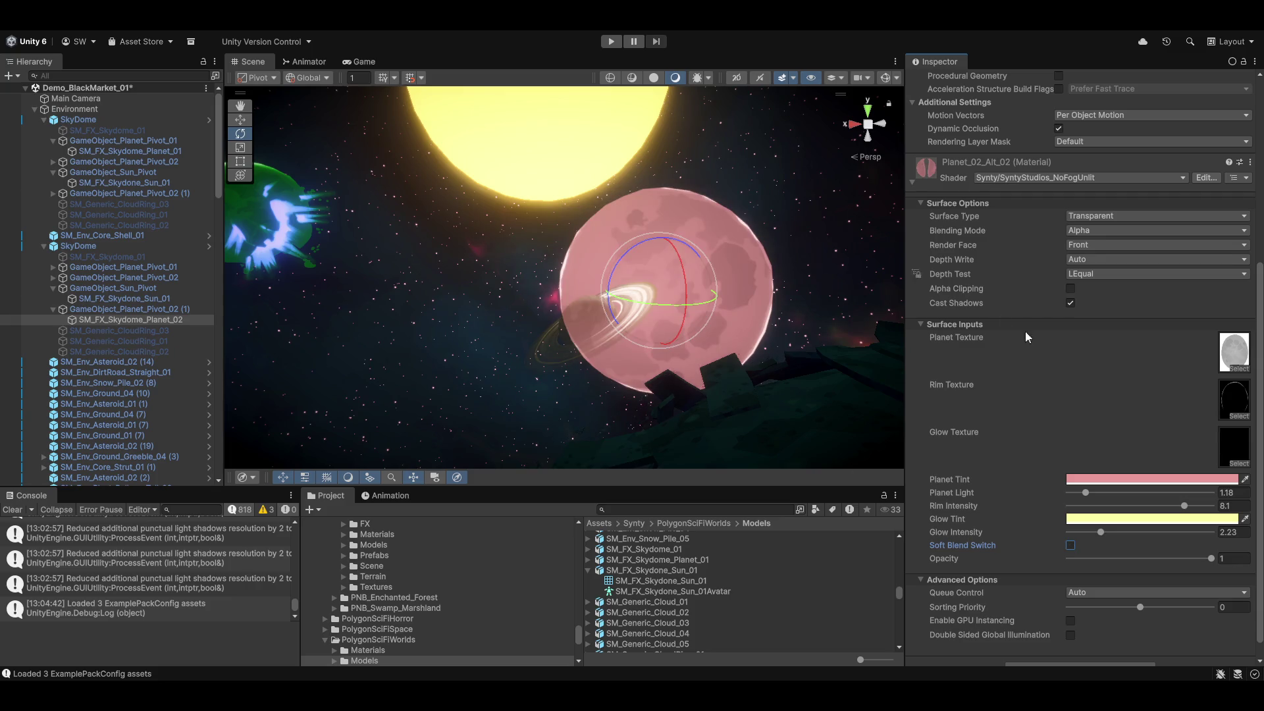
left_click_drag(1211, 559, 1032, 560)
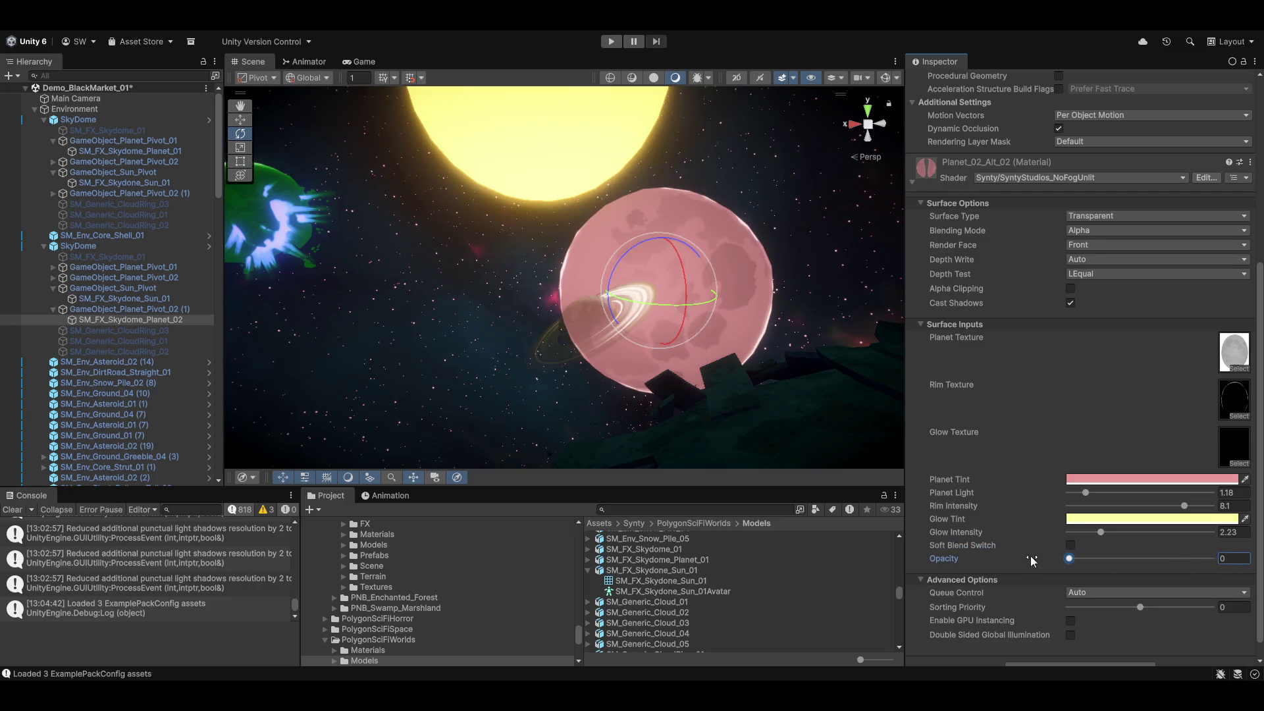
left_click(1071, 546)
left_click_drag(1070, 559, 1212, 558)
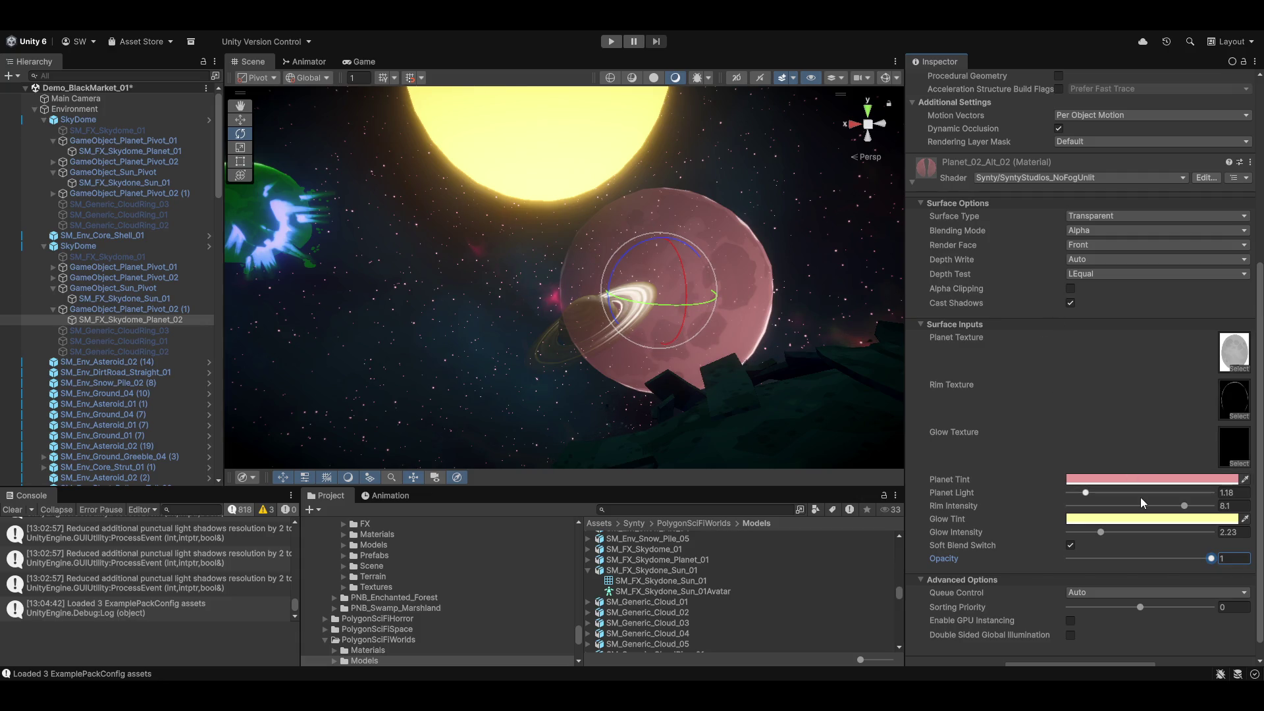
Settle on Glow Intensity 4.36, Soft Blend off, and Planet Light 0.67.
mouse_move(1087, 494)
left_mouse_down()
mouse_move(1256, 517)
mouse_move(1179, 520)
left_mouse_up()
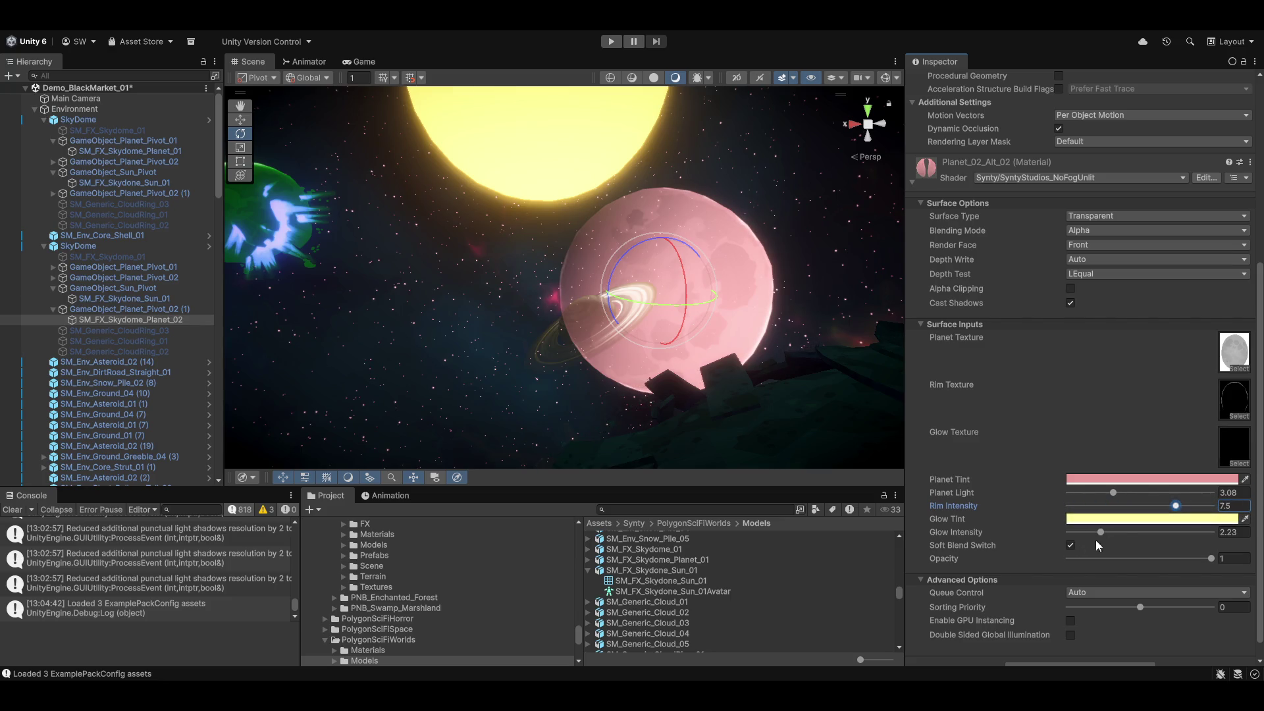
left_click_drag(1104, 531, 1229, 557)
left_click(1070, 546)
left_click_drag(1114, 493, 1083, 501)
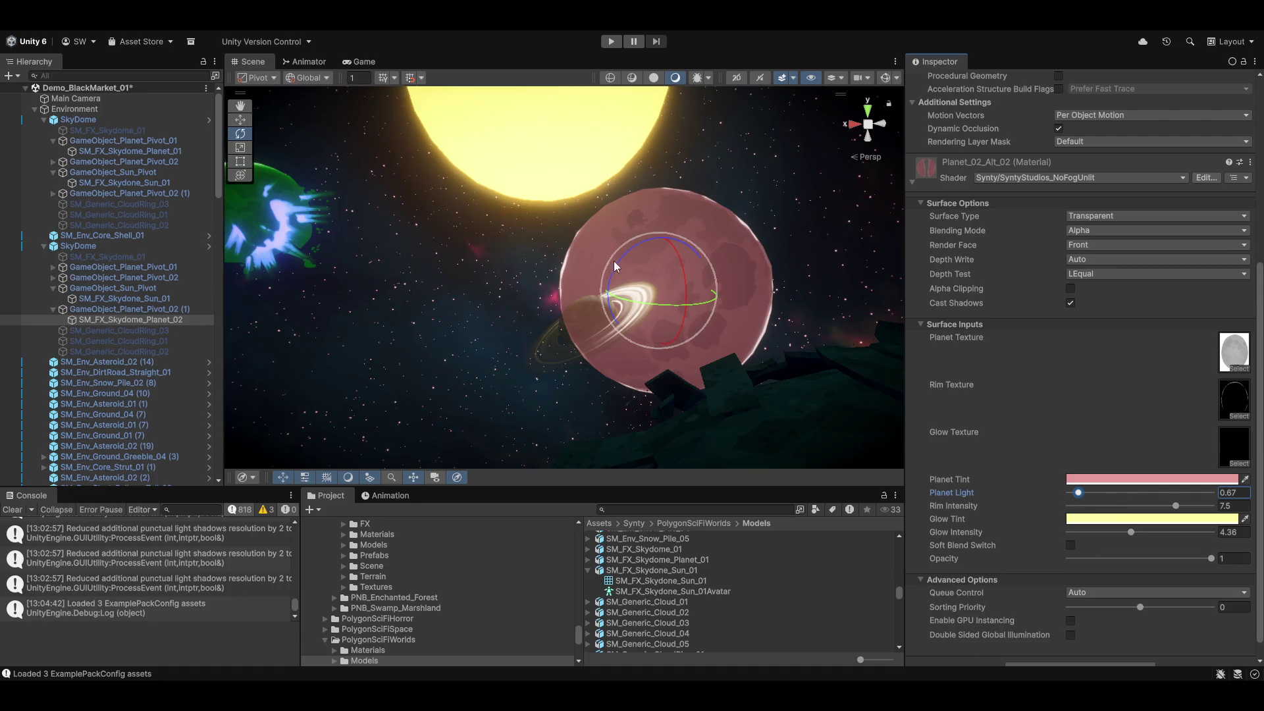
Select the yellow ringed planet and uncheck Soft Blend Switch on its Planet_03 material.
left_click_drag(610, 267, 464, 207)
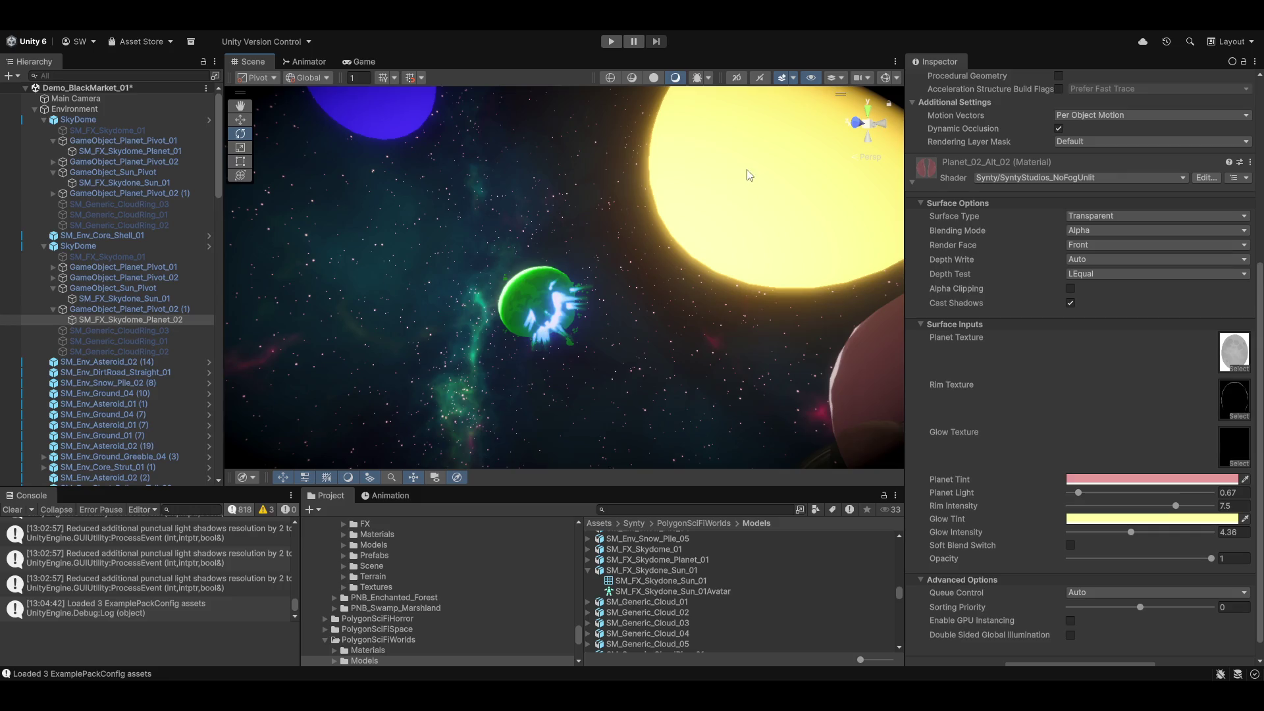
mouse_move(628, 383)
left_mouse_down()
mouse_move(384, 367)
mouse_move(686, 305)
mouse_move(992, 552)
mouse_move(1010, 595)
mouse_move(870, 645)
mouse_move(840, 543)
mouse_move(584, 386)
left_mouse_up()
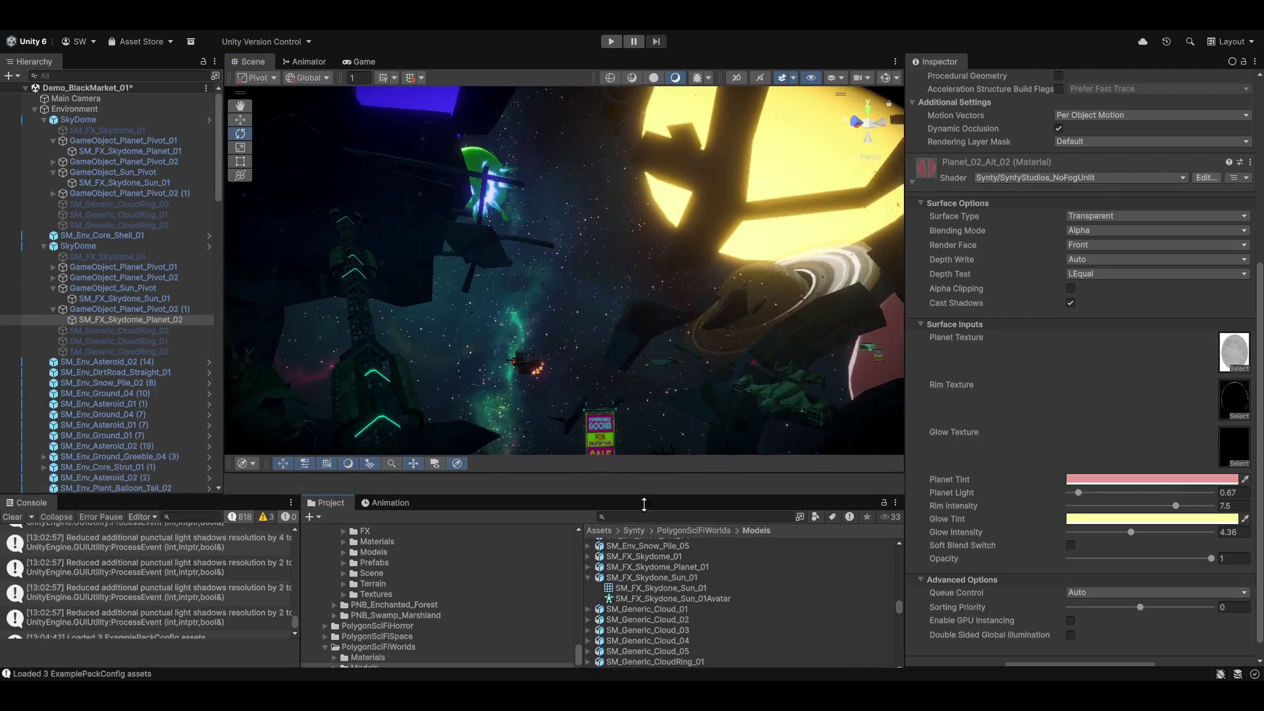
left_click(808, 302)
left_click(805, 302)
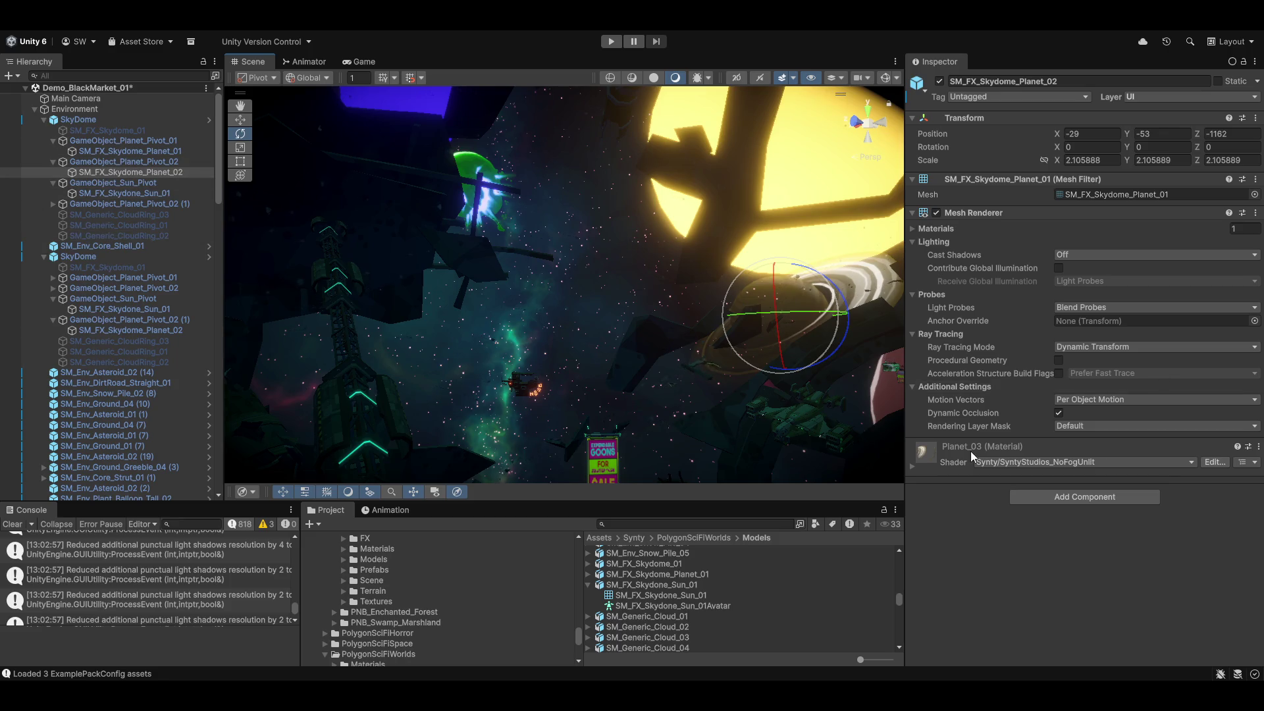
left_click(910, 464)
scroll(1038, 500, "down", 10)
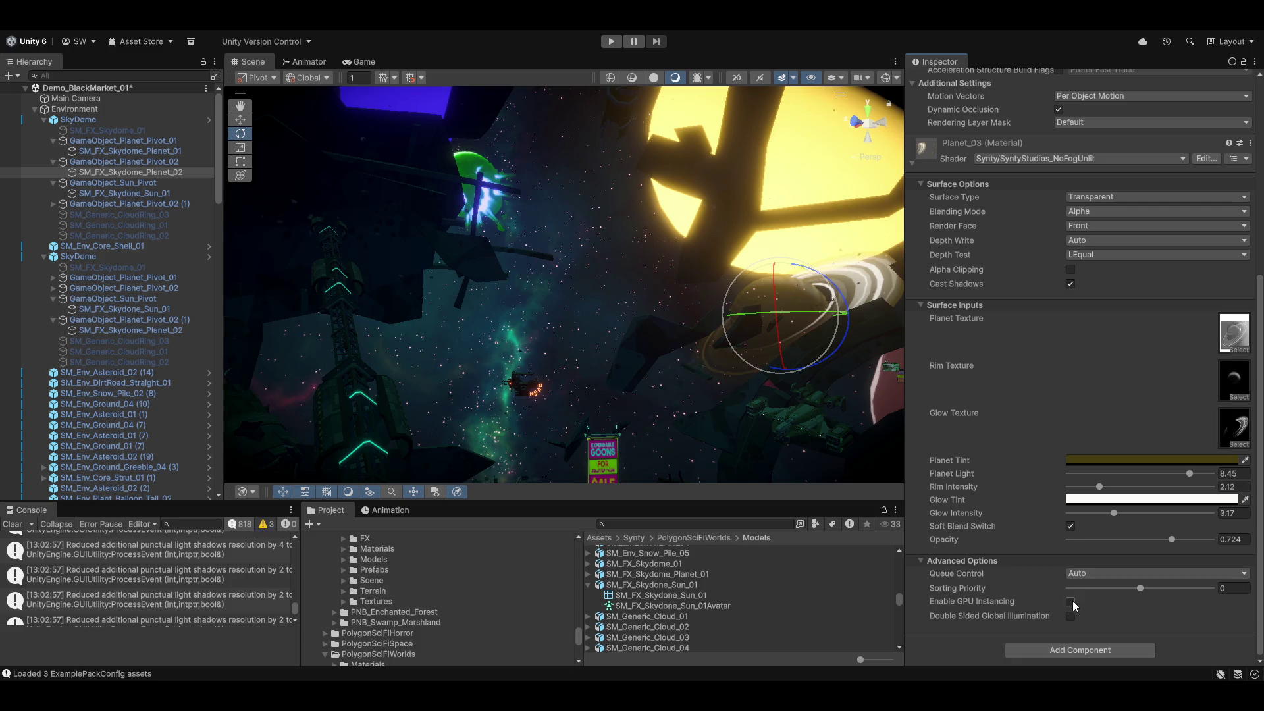
left_click(1071, 527)
mouse_move(474, 269)
left_mouse_down()
mouse_move(606, 419)
mouse_move(568, 294)
mouse_move(632, 415)
mouse_move(620, 423)
mouse_move(520, 355)
mouse_move(480, 240)
mouse_move(502, 240)
mouse_move(521, 261)
mouse_move(578, 223)
mouse_move(590, 239)
left_mouse_up()
Select SM_FX_Skydome_Sun_01 and push its Planet Light up, testing Soft Blend Switch.
left_click(373, 249)
left_click(373, 249)
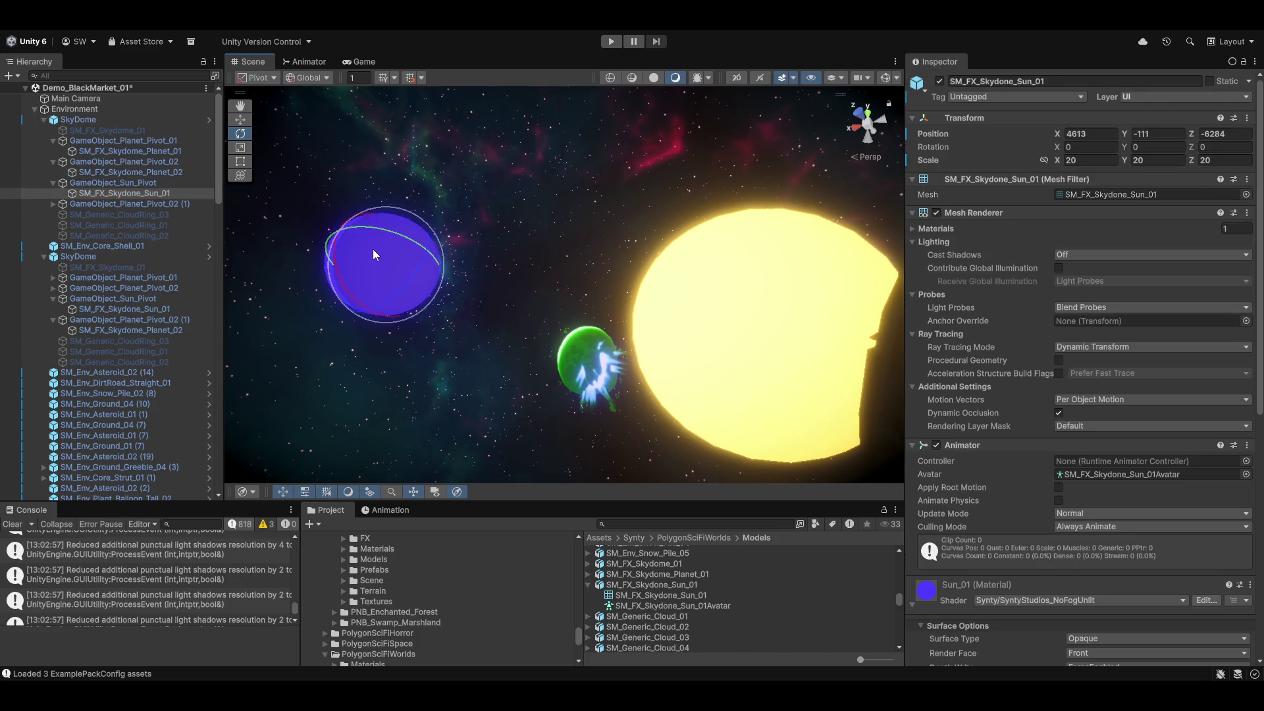
scroll(1054, 461, "down", 5)
scroll(1021, 477, "down", 3)
scroll(992, 448, "down", 1)
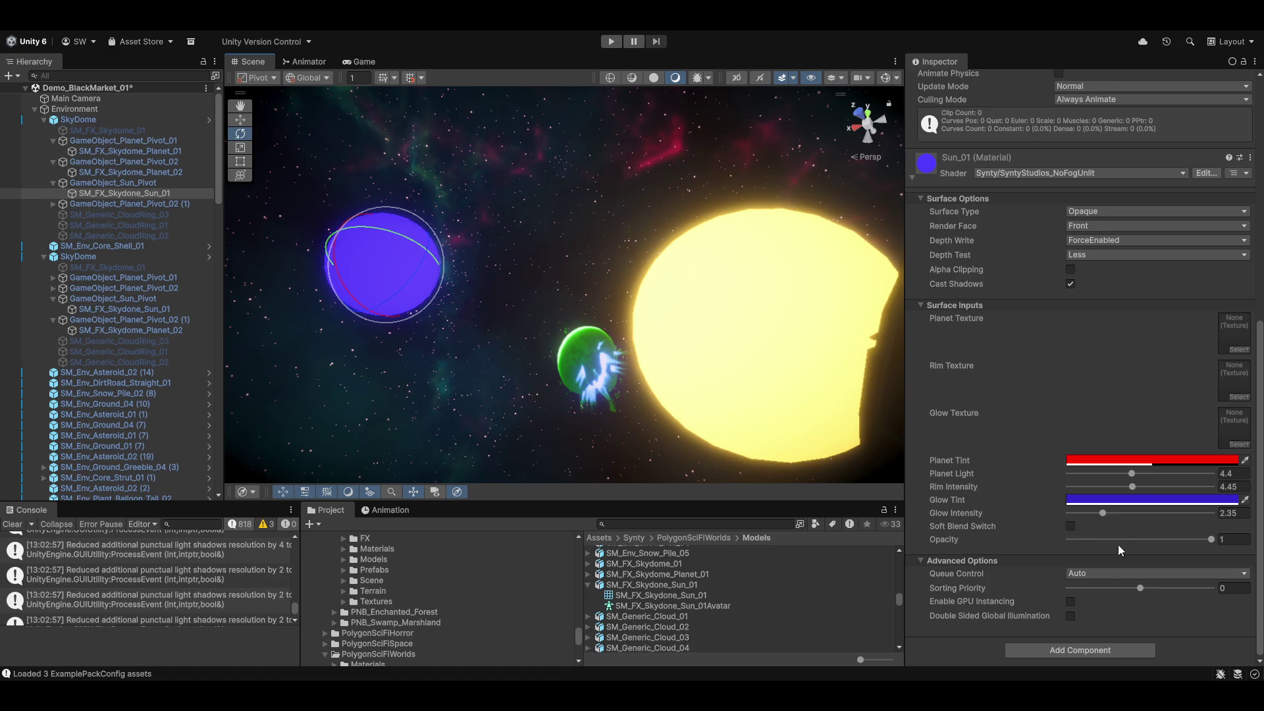
left_click(1070, 526)
left_click_drag(1135, 476, 1209, 486)
left_click(1072, 527)
mouse_move(1129, 475)
left_mouse_down()
mouse_move(1215, 474)
mouse_move(1126, 499)
mouse_move(1171, 489)
mouse_move(1150, 488)
left_mouse_up()
Assign SunBeam_Tex_01 1 as the sun's planet texture after comparing SunBeam textures.
left_click(1238, 351)
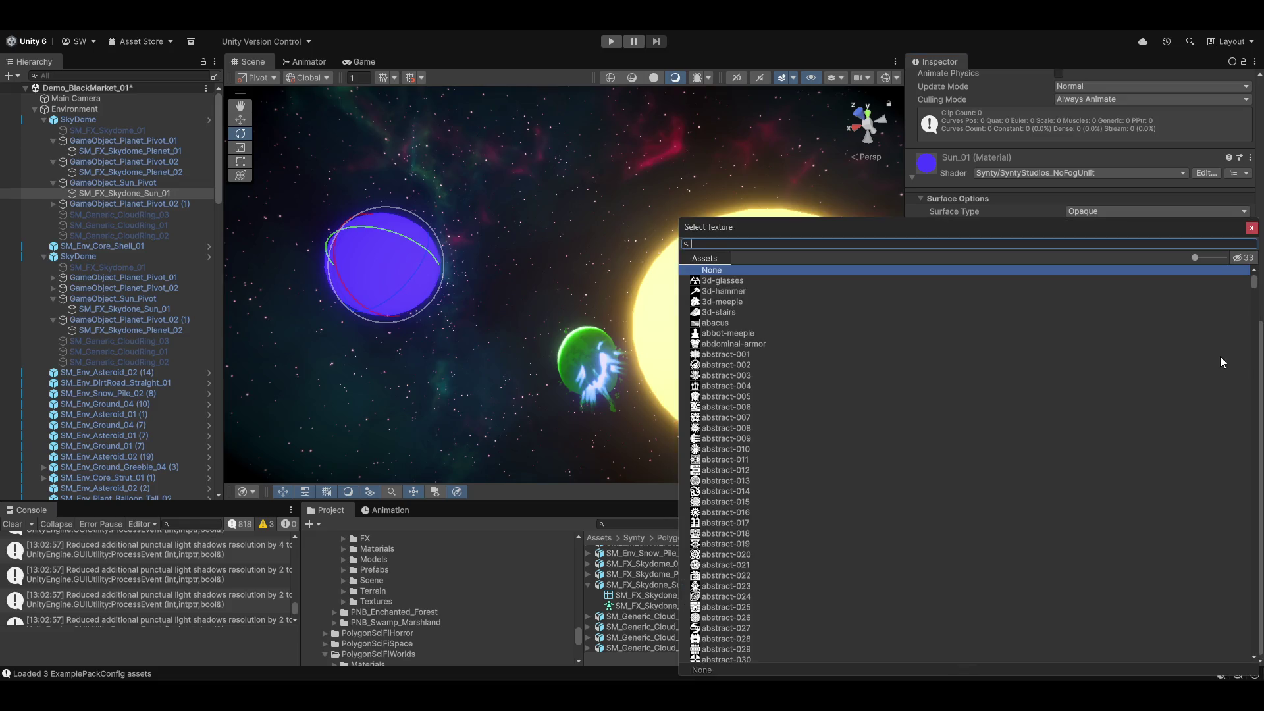
type("sun")
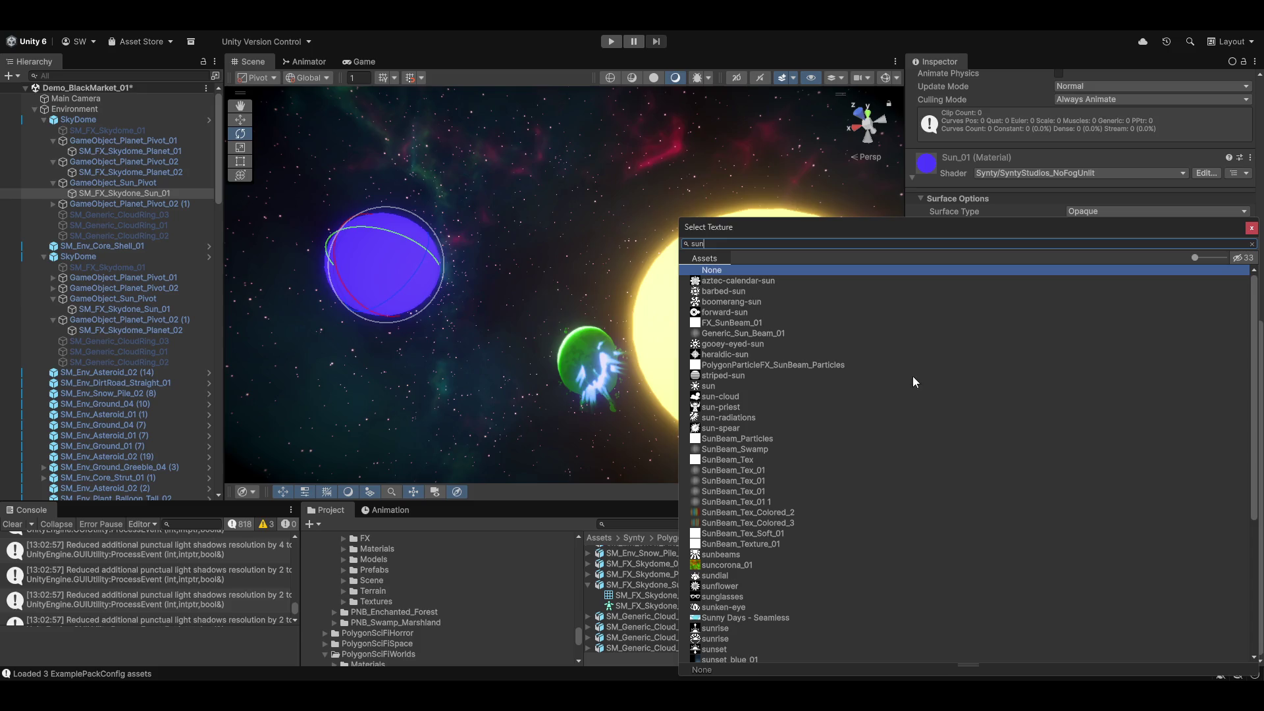
left_click(725, 472)
left_click(718, 482)
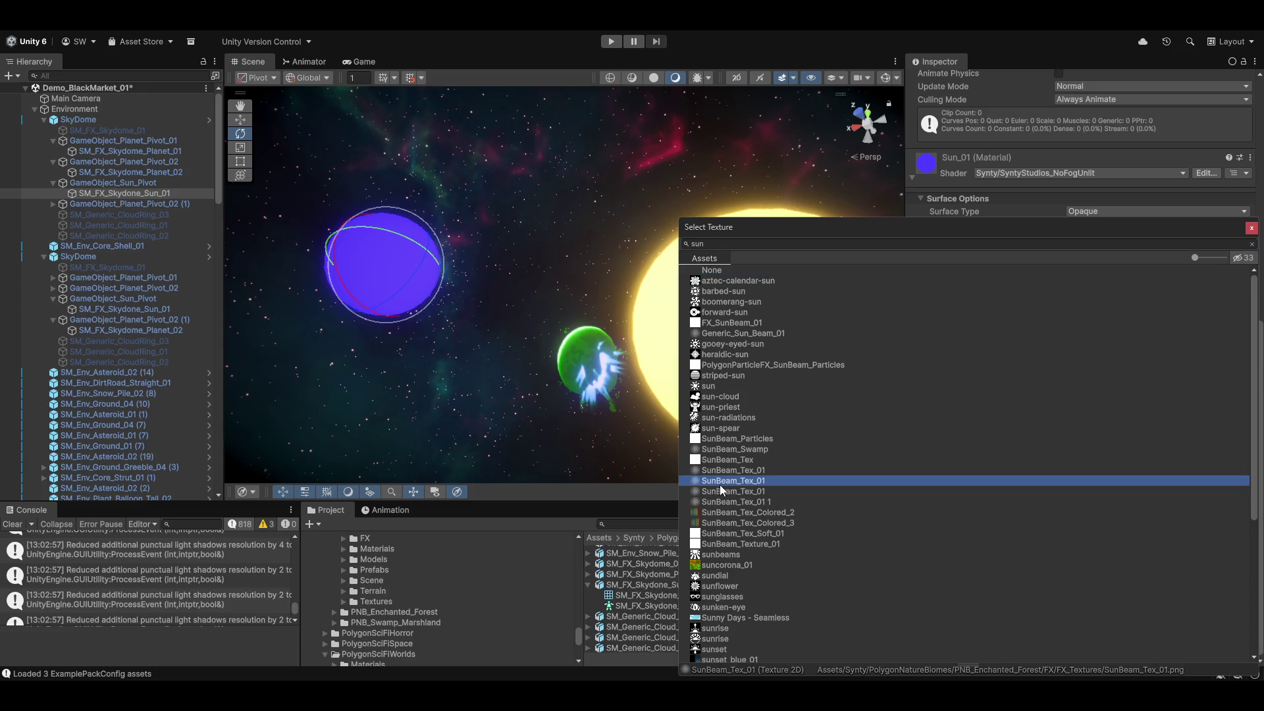
left_click(722, 512)
left_click(723, 523)
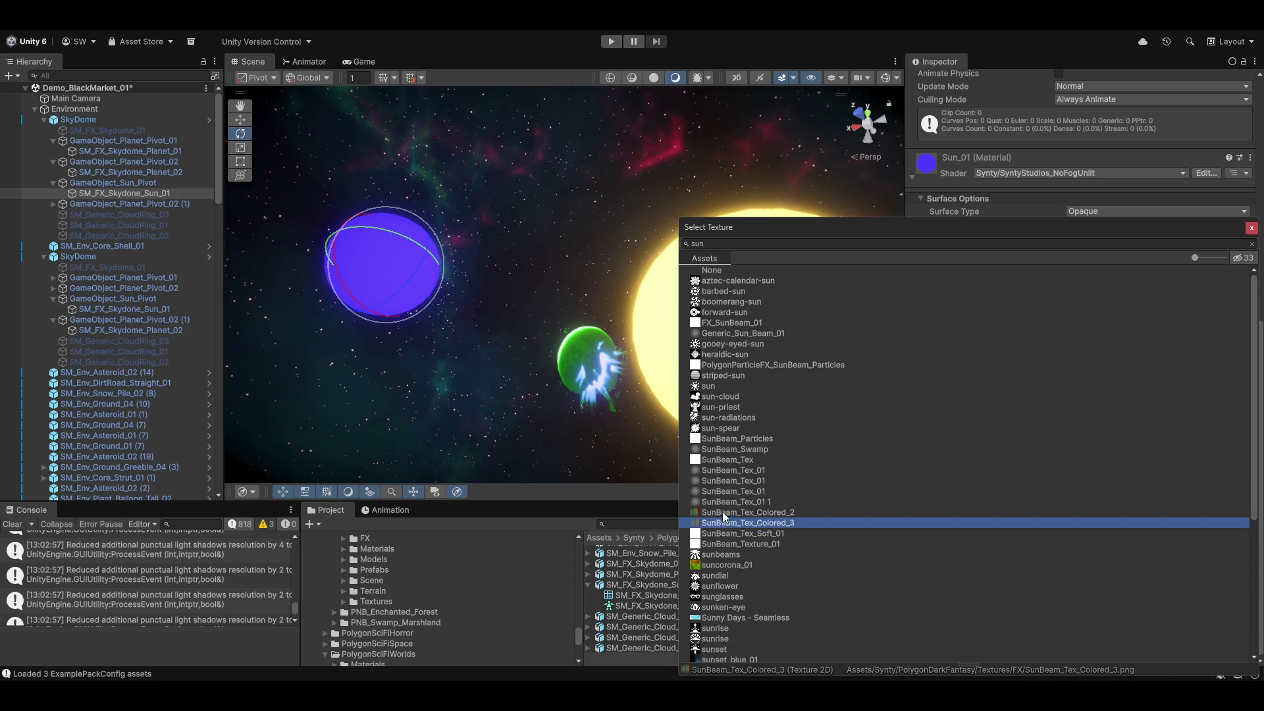
scroll(752, 588, "down", 5)
scroll(752, 584, "down", 1)
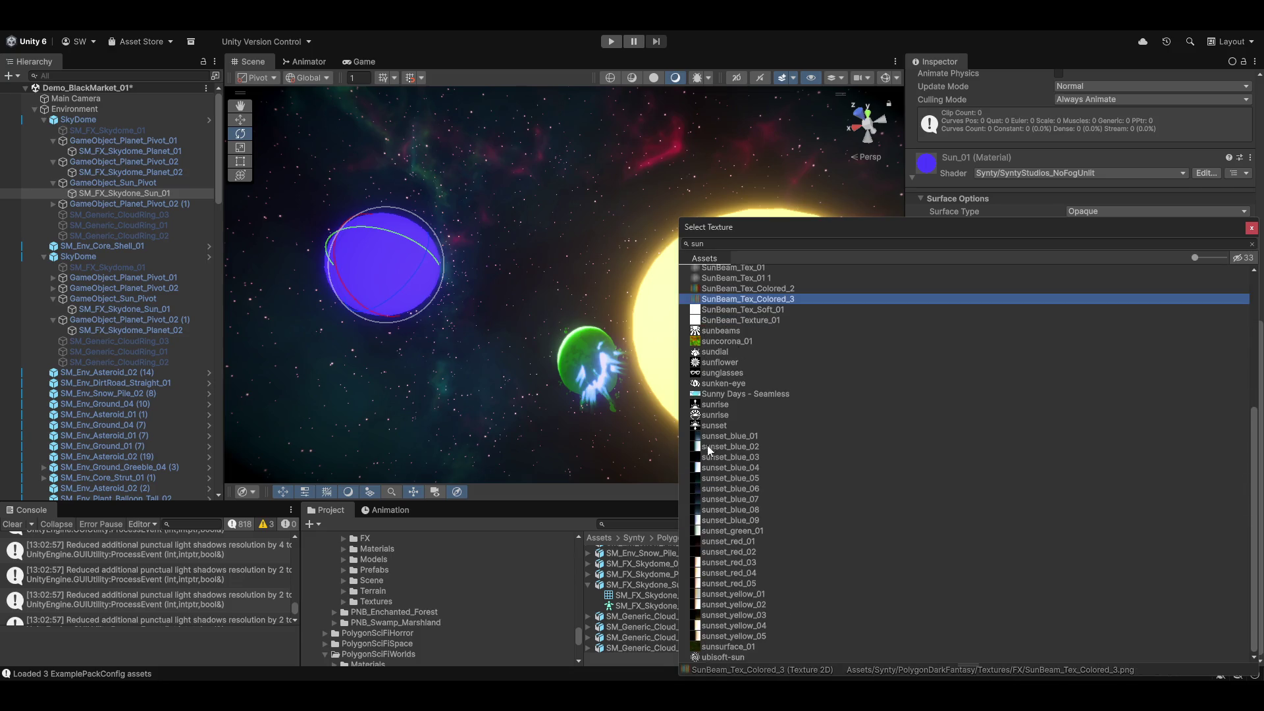
scroll(714, 431, "up", 3)
double_click(719, 396)
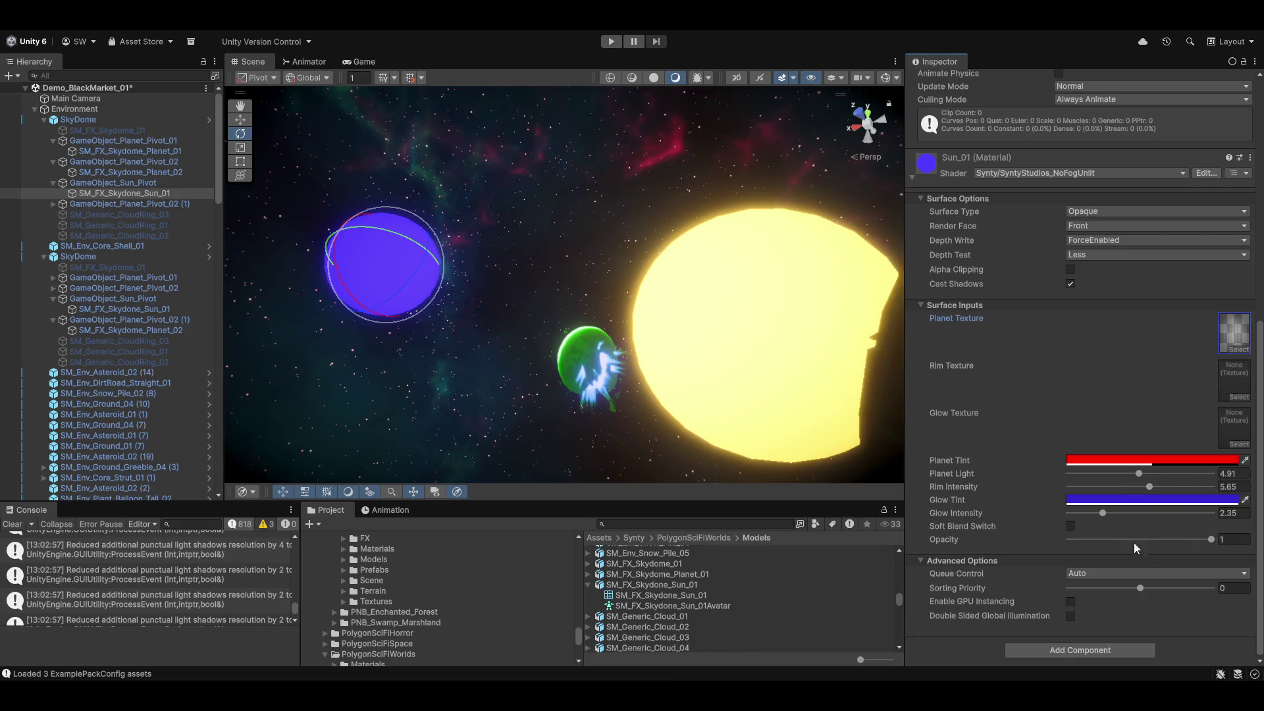
Boost Glow Intensity to 10 and raise Planet Light to about 8.24, leaving Soft Blend on.
left_click(1071, 526)
left_click(1071, 527)
left_click_drag(1103, 513, 1216, 525)
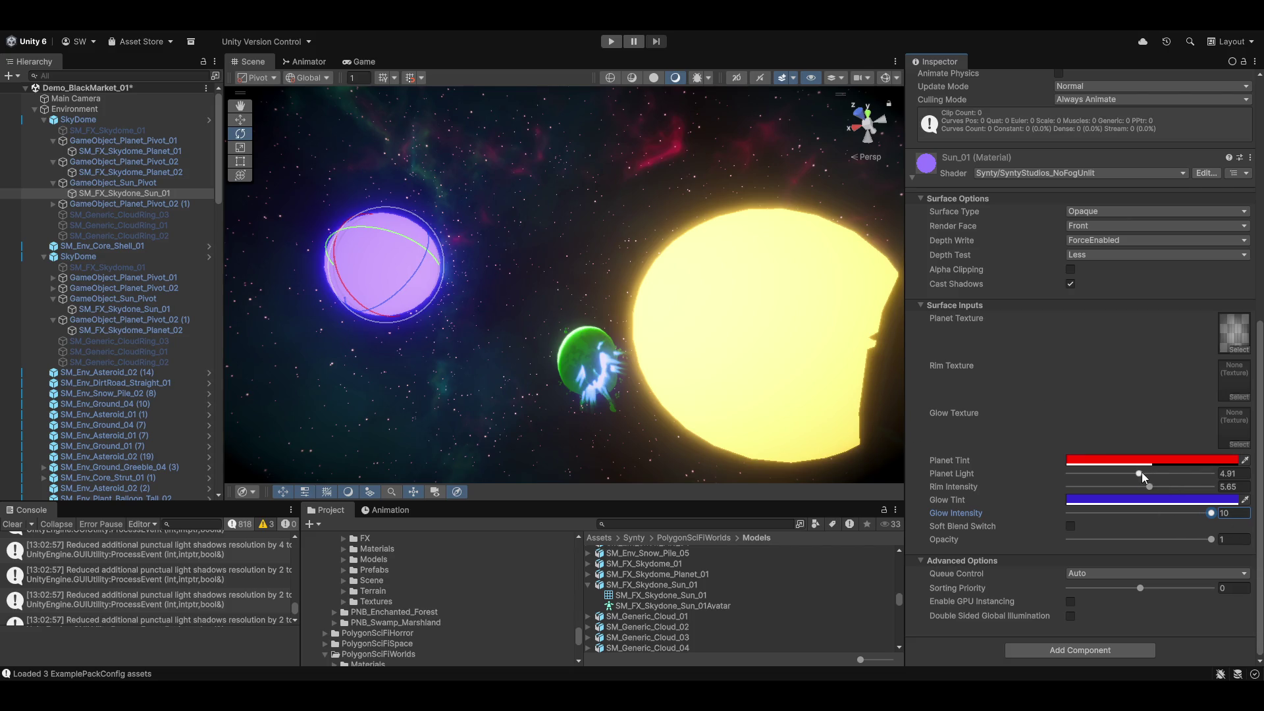
mouse_move(1140, 474)
left_mouse_down()
mouse_move(1198, 474)
mouse_move(1111, 475)
mouse_move(1189, 488)
mouse_move(1068, 488)
mouse_move(1164, 484)
left_mouse_up()
left_click(1071, 526)
left_click(1236, 445)
Try abstract-012, abstract-018 and AridDesert_Grass_01_normals as glow textures, then dismiss the chooser.
scroll(730, 349, "down", 3)
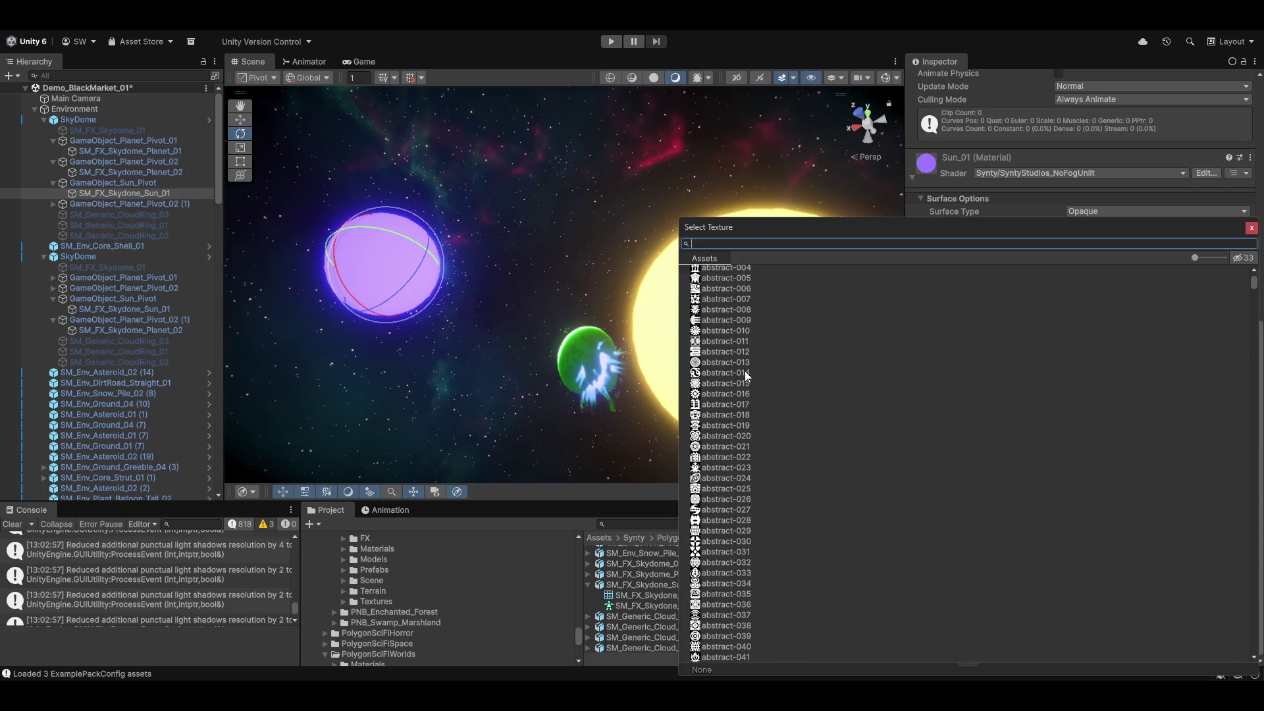
left_click(717, 356)
left_click(724, 416)
scroll(734, 526, "down", 20)
scroll(764, 559, "down", 15)
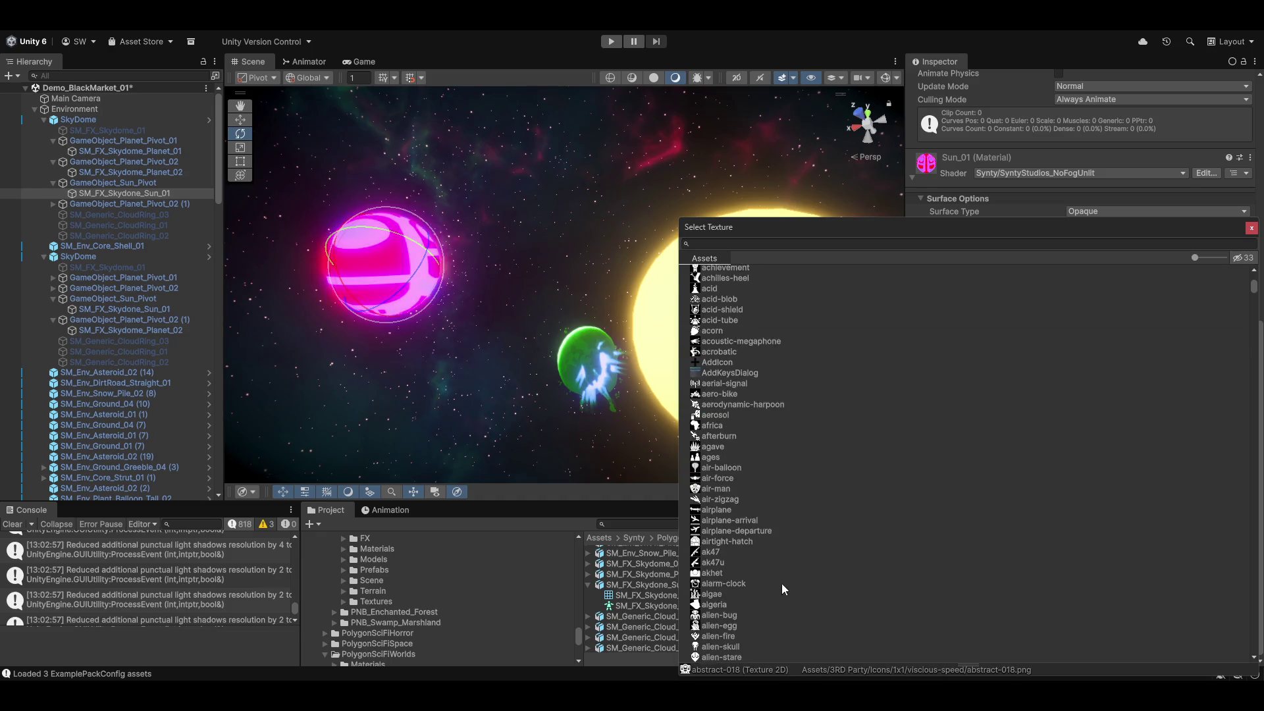
scroll(794, 634, "down", 10)
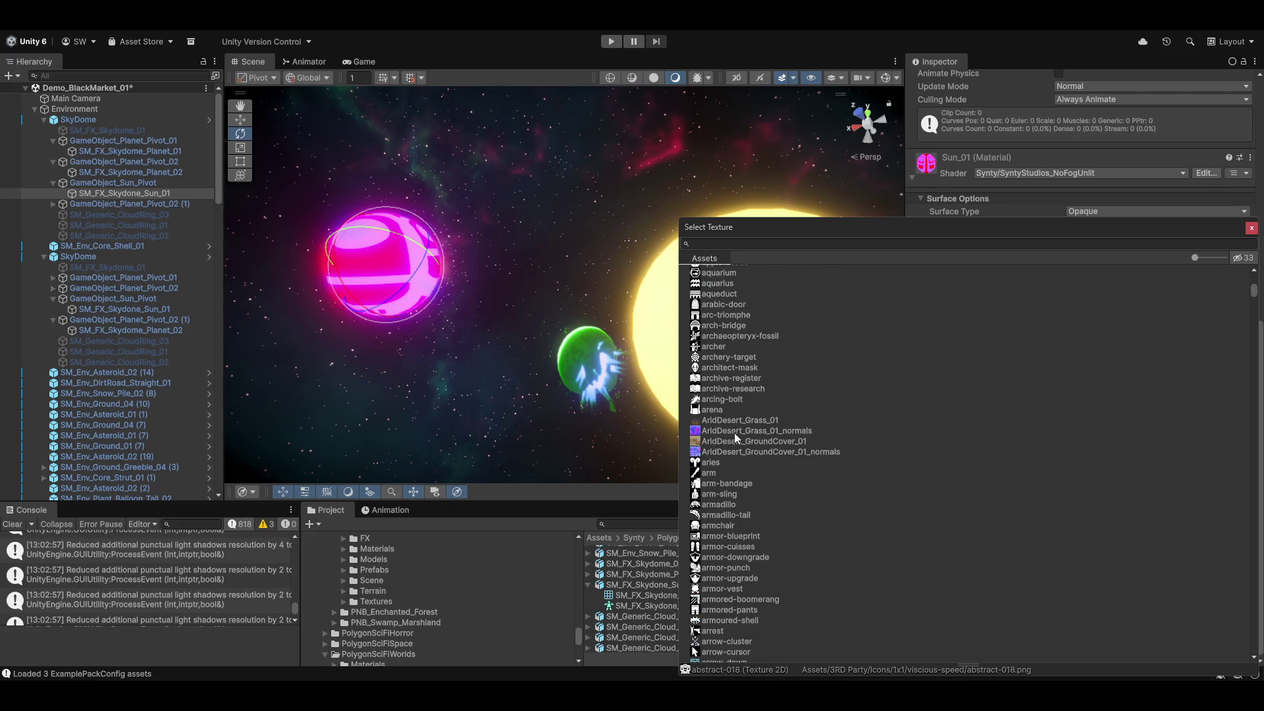
left_click(731, 430)
scroll(768, 555, "down", 10)
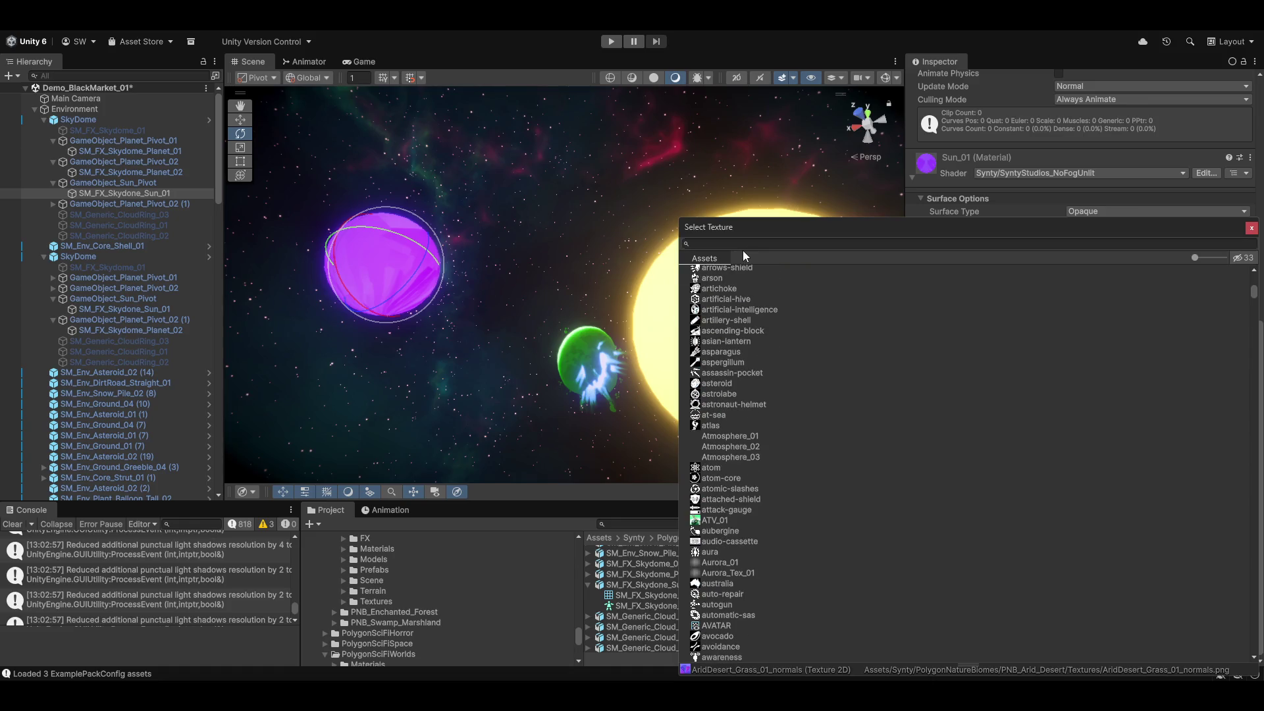
key("r")
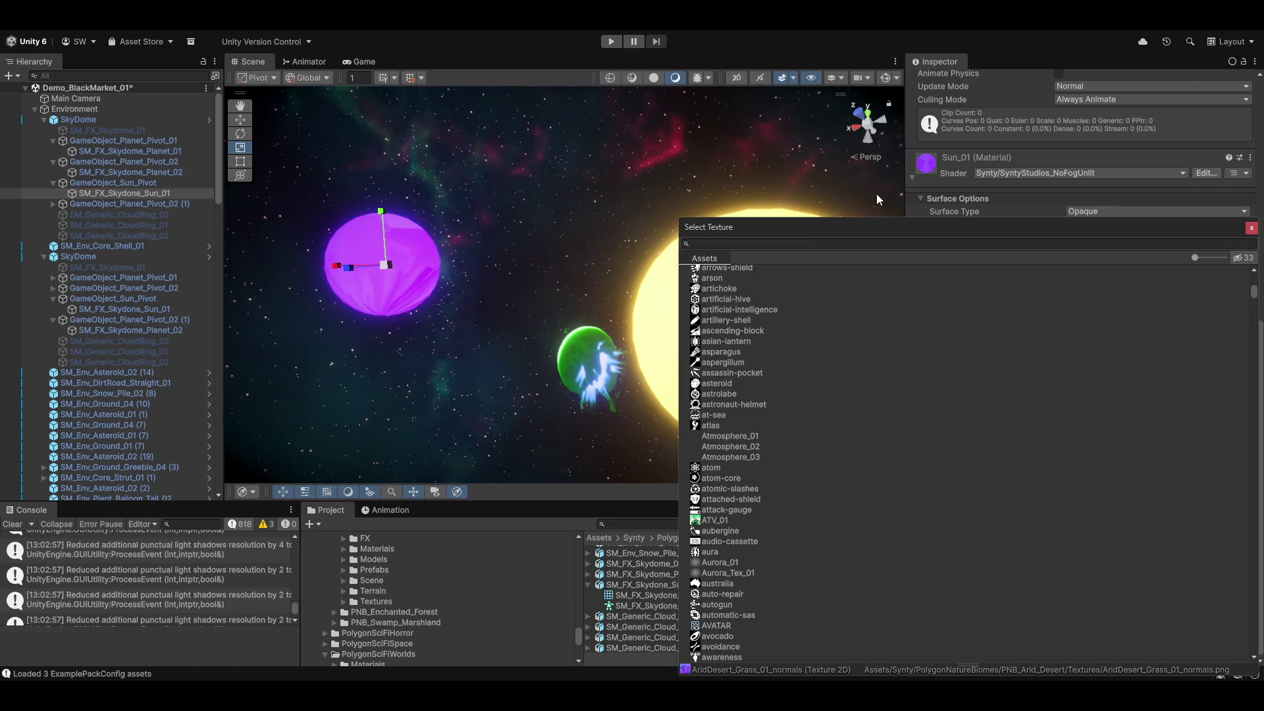
key("t")
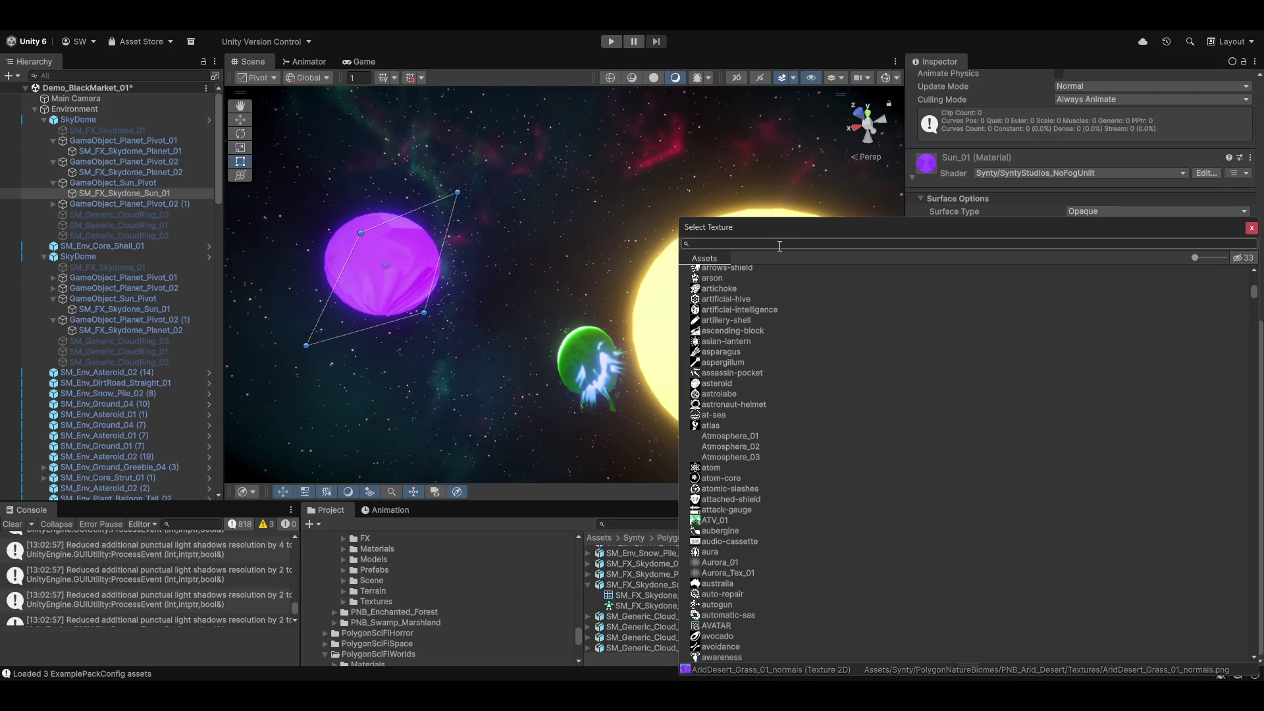
type("star")
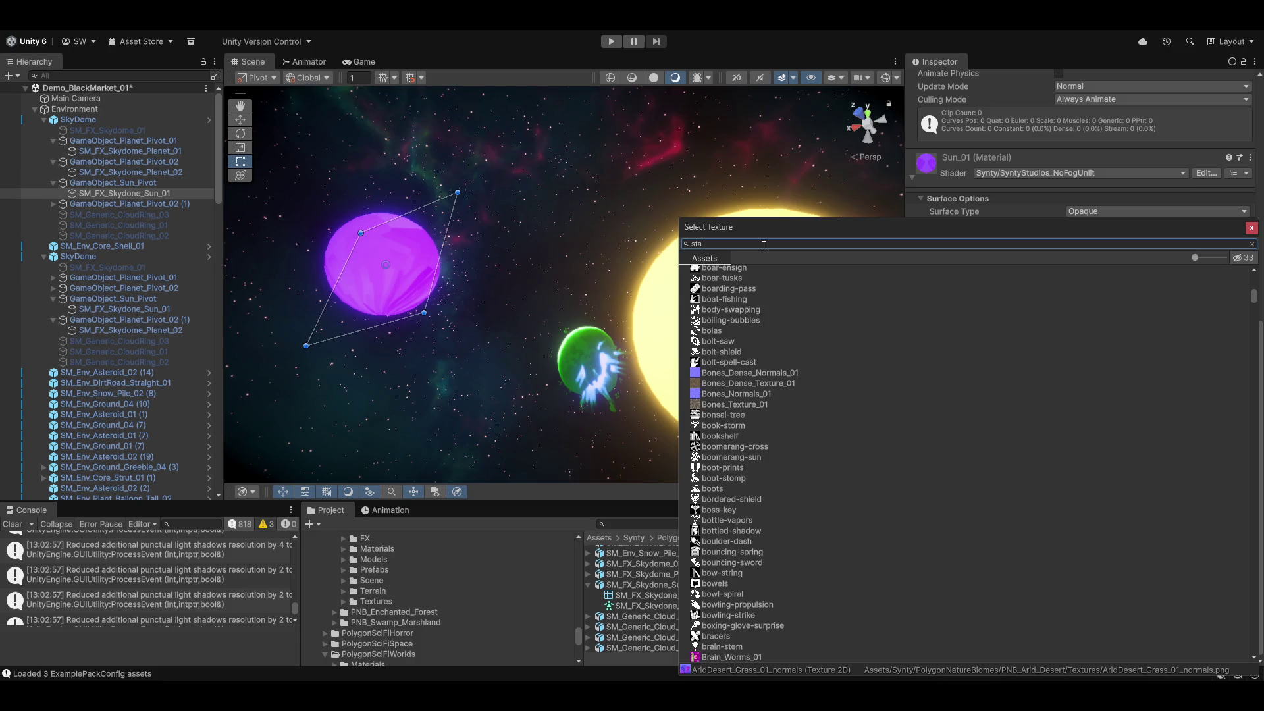
key("Escape")
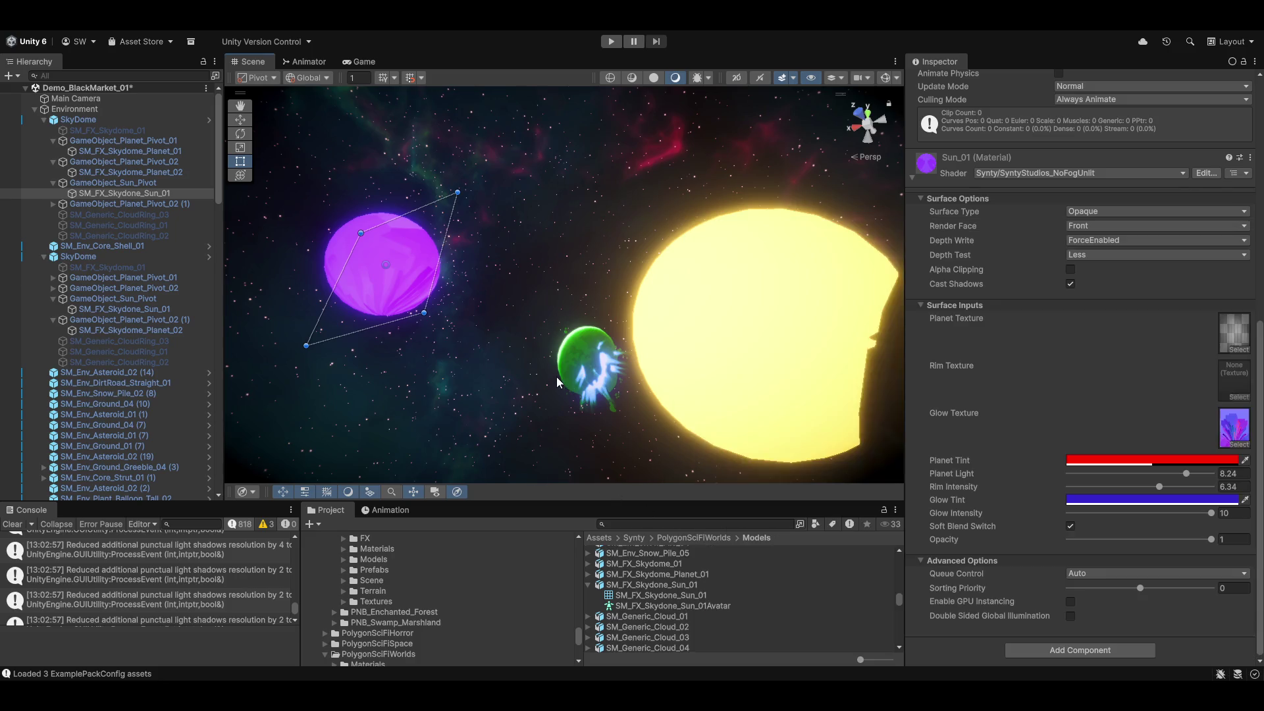
key("e")
Search 'tar' and try T_Starter_01ColorMap and SciFiMenus crest star textures for the glow.
left_click(1242, 441)
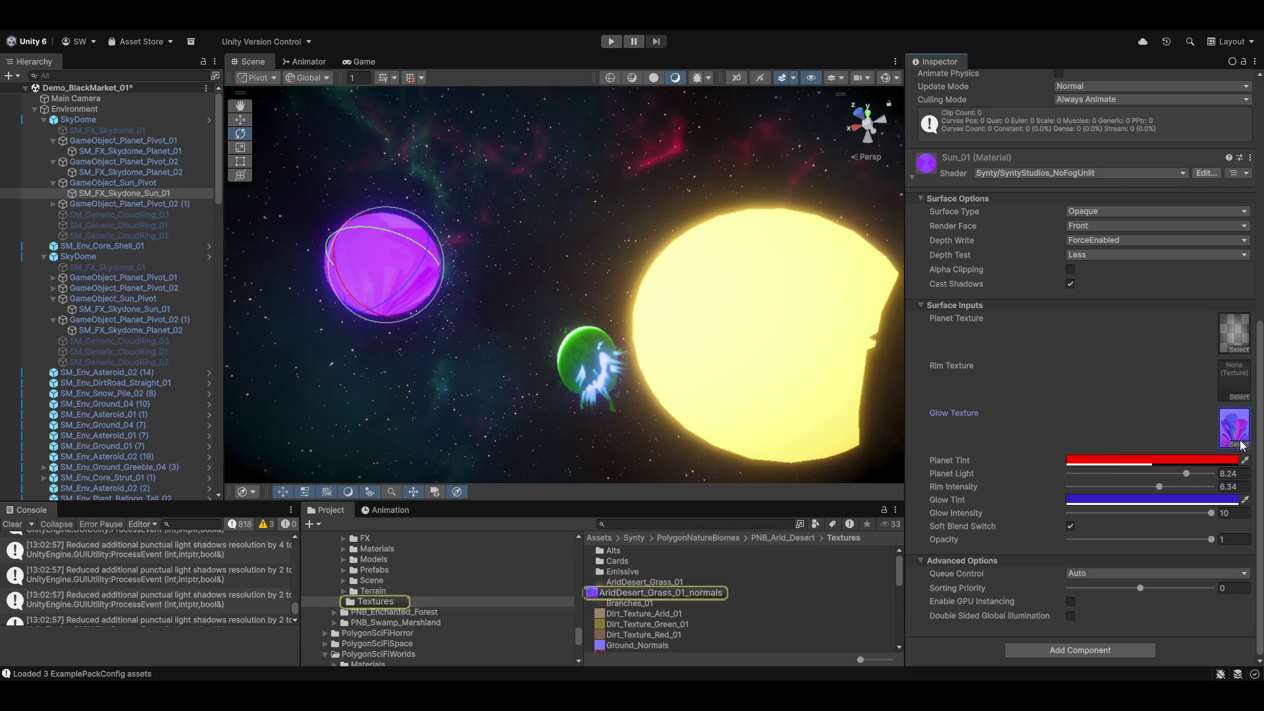
left_click(1238, 447)
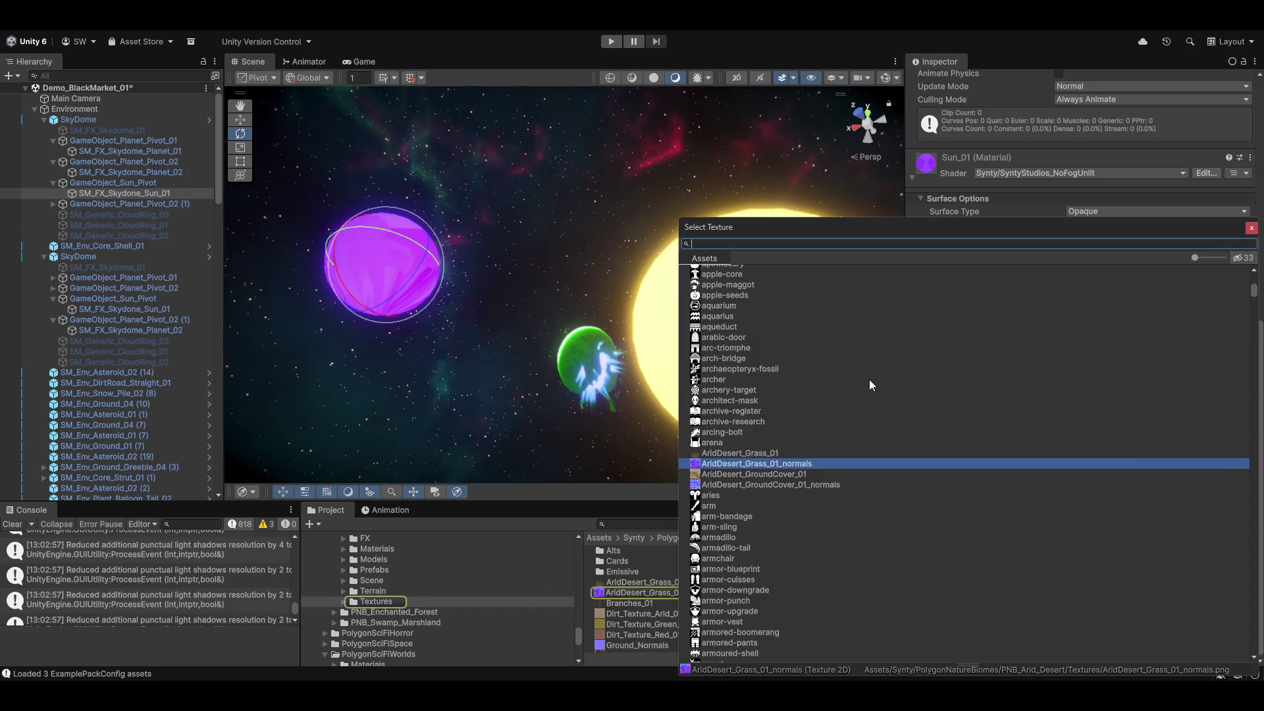
type("star")
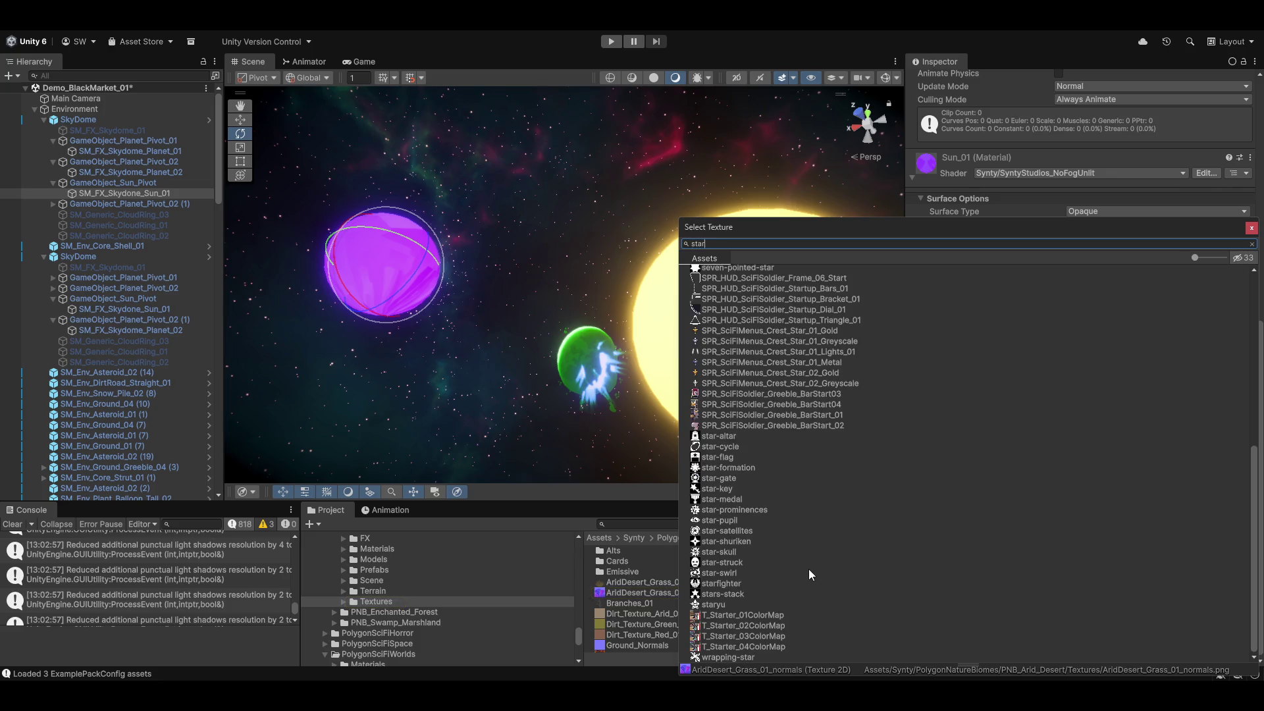
left_click(739, 616)
scroll(788, 481, "up", 10)
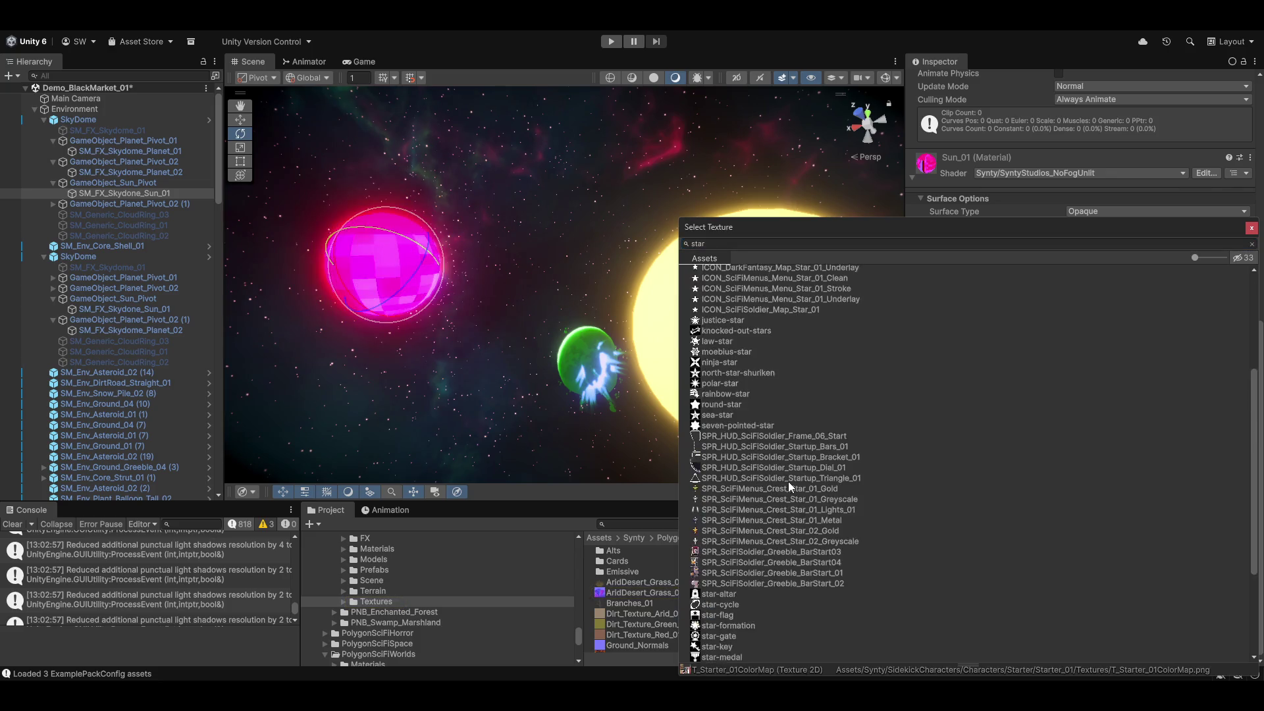
scroll(800, 456, "down", 10)
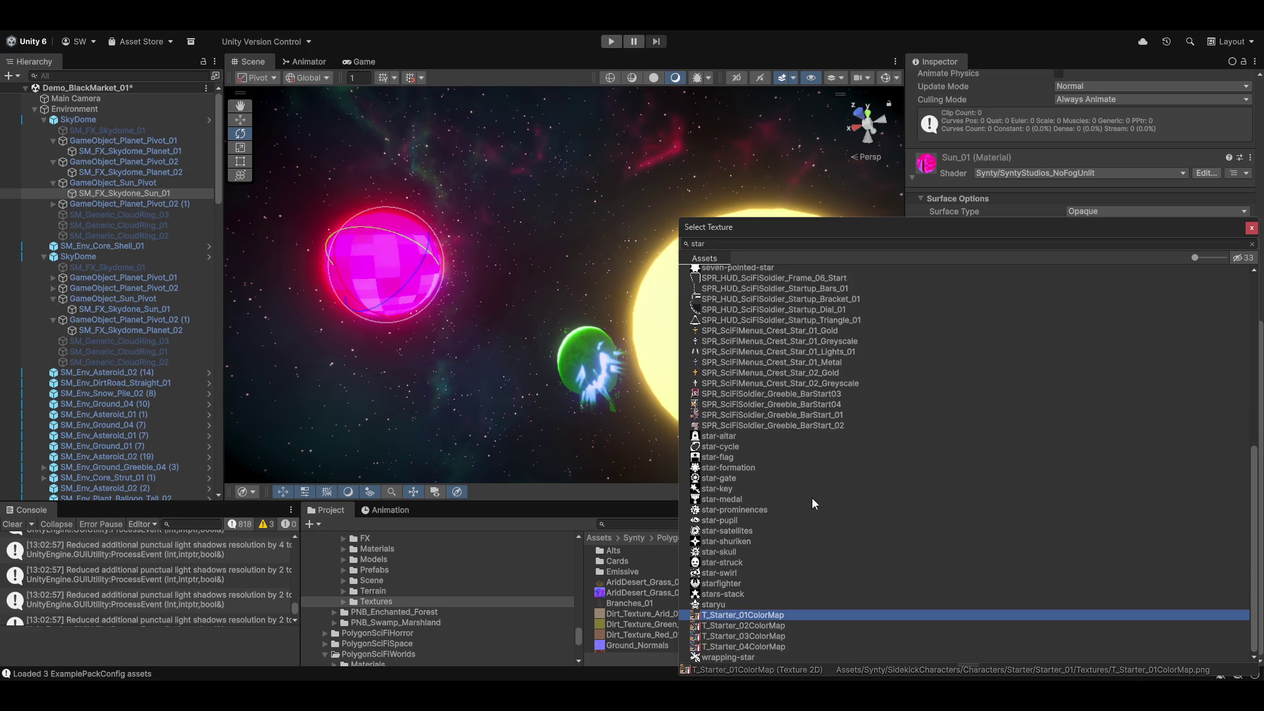
left_click(716, 374)
left_click(752, 354)
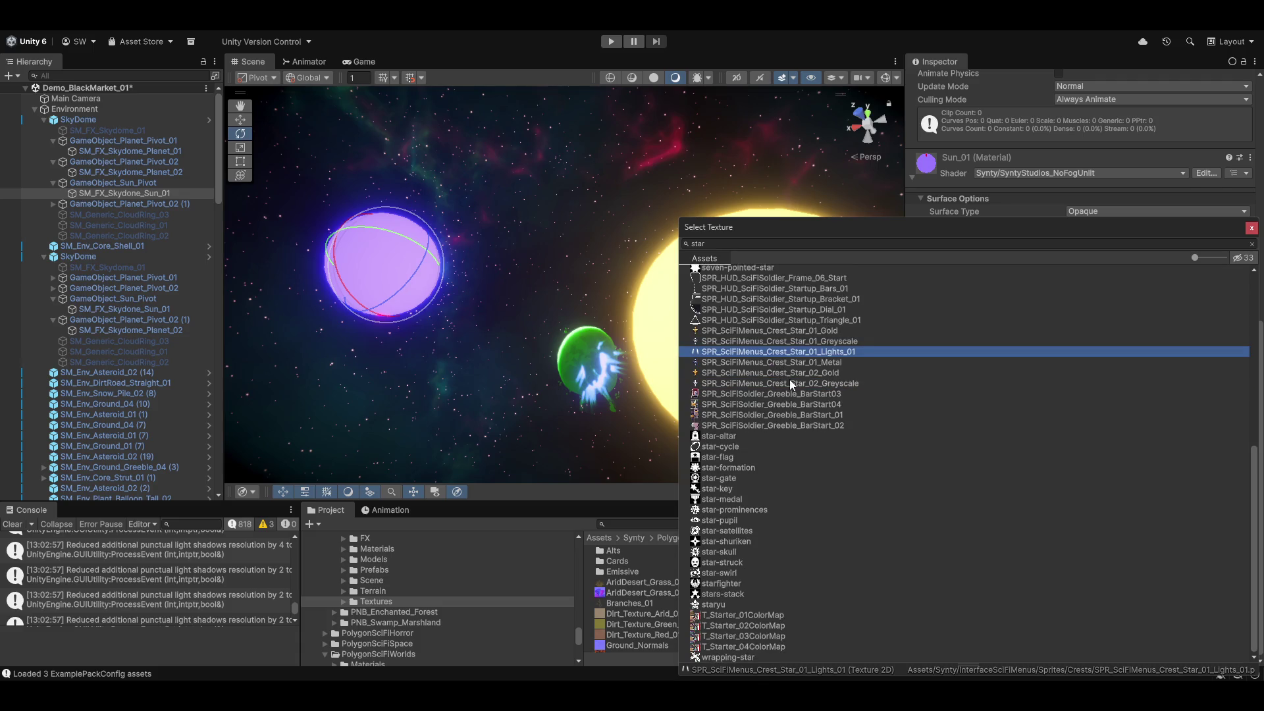
scroll(744, 462, "up", 10)
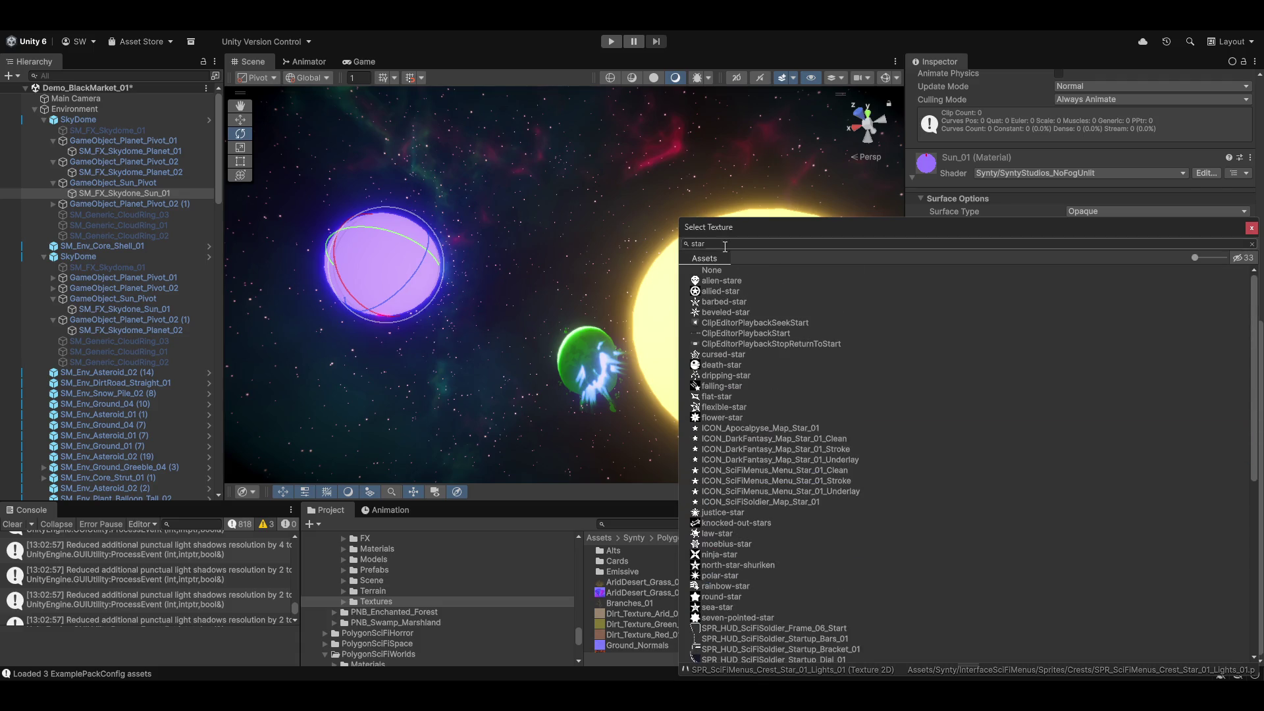
Search 'sun', compare SunBeam textures, and assign SunBeam_Tex_Colored_2 as the glow texture.
left_click(711, 242)
type("sun")
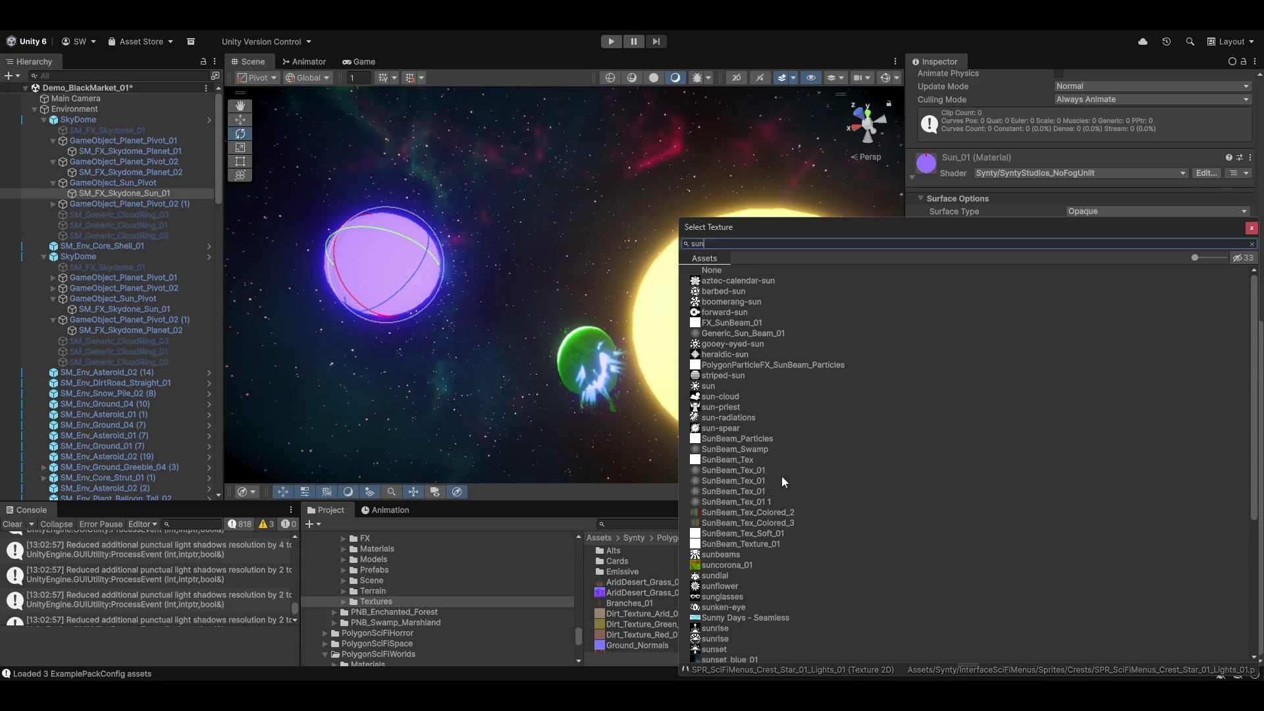
left_click(728, 471)
left_click(745, 502)
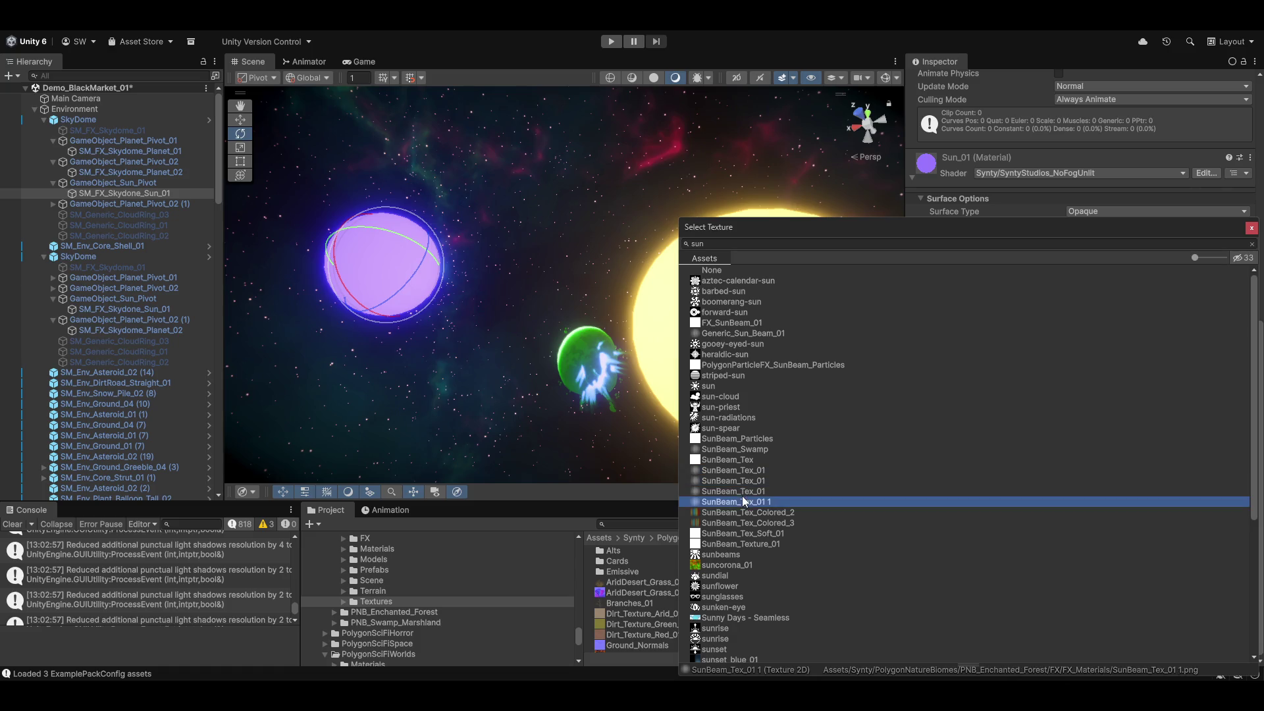
left_click(742, 512)
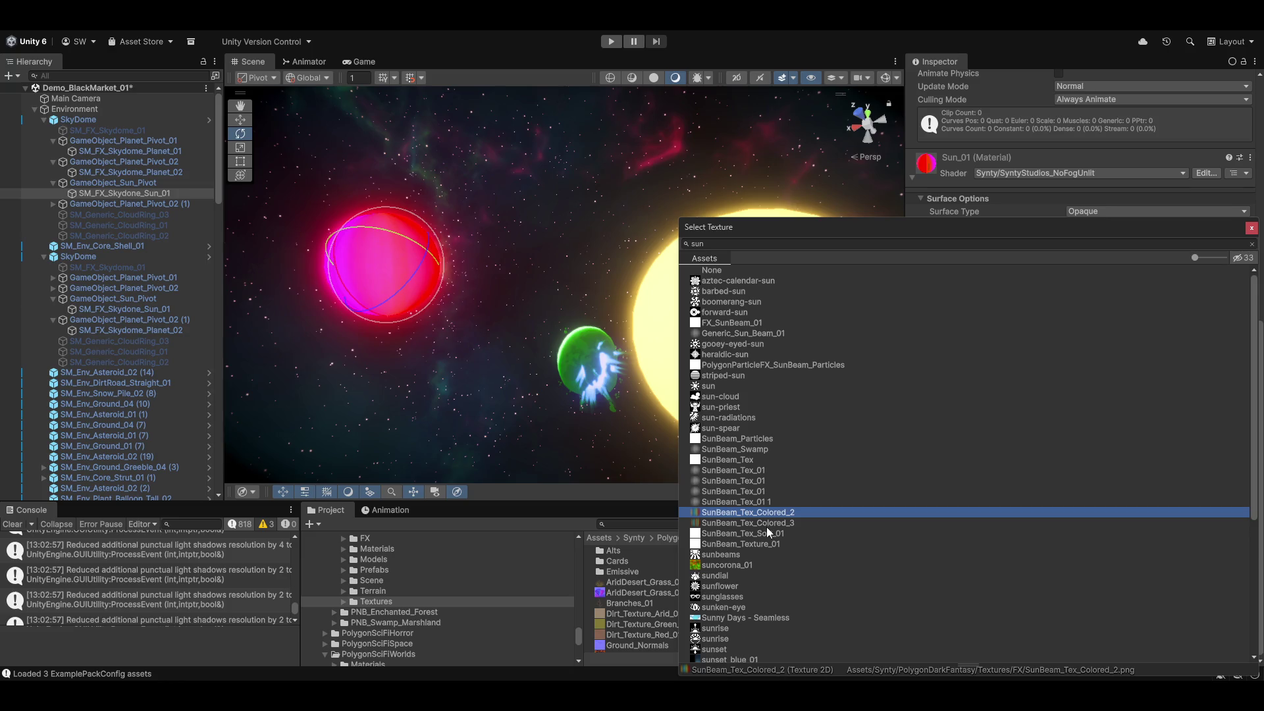
left_click(767, 526)
left_click(757, 516)
double_click(757, 516)
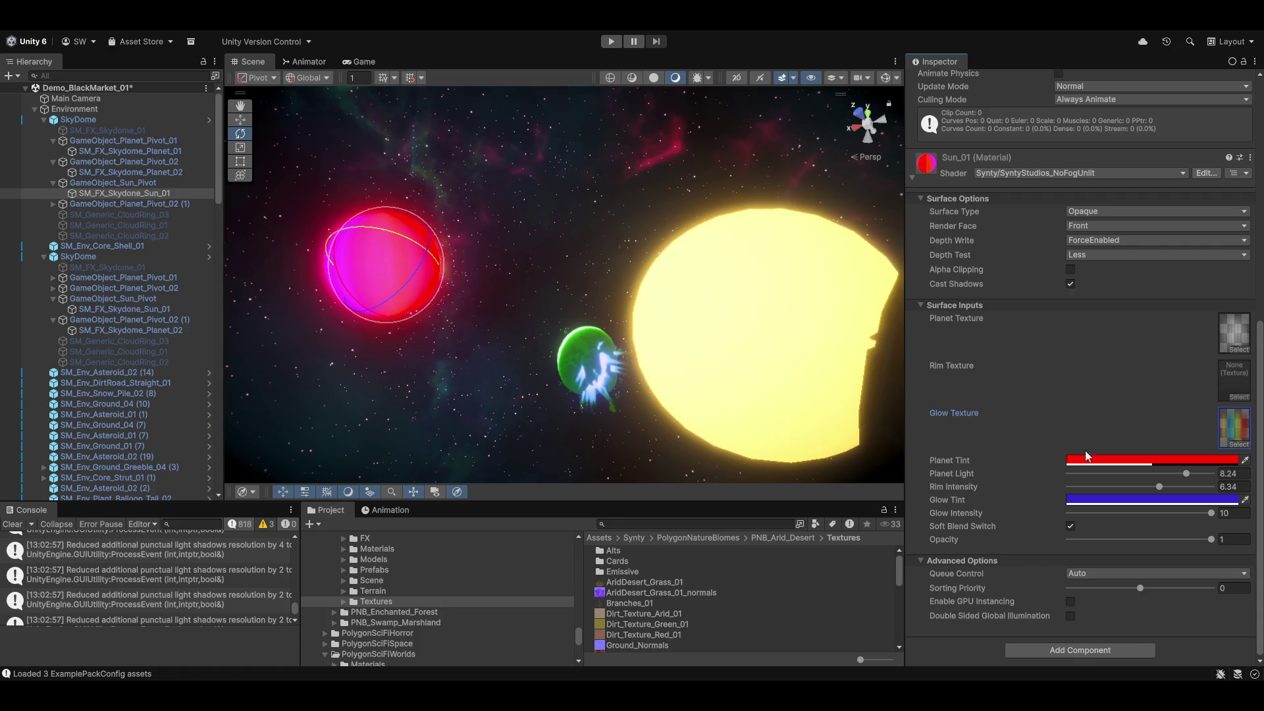
Shift Sun_01's Planet Tint from red toward a pale bluish lavender.
left_click(1134, 460)
mouse_move(1124, 341)
left_mouse_down()
mouse_move(1141, 406)
mouse_move(1118, 369)
mouse_move(1113, 336)
mouse_move(1132, 401)
mouse_move(1158, 429)
mouse_move(1148, 420)
left_mouse_up()
mouse_move(1198, 336)
left_mouse_down()
mouse_move(1203, 378)
mouse_move(1185, 375)
mouse_move(1116, 288)
mouse_move(1186, 289)
mouse_move(1174, 287)
left_mouse_up()
mouse_move(802, 381)
left_mouse_down()
mouse_move(691, 271)
mouse_move(856, 395)
mouse_move(1130, 499)
mouse_move(965, 608)
mouse_move(1107, 538)
mouse_move(1081, 539)
mouse_move(1044, 463)
mouse_move(998, 486)
mouse_move(998, 436)
mouse_move(1037, 441)
mouse_move(668, 429)
mouse_move(655, 376)
mouse_move(697, 385)
mouse_move(721, 363)
left_mouse_up()
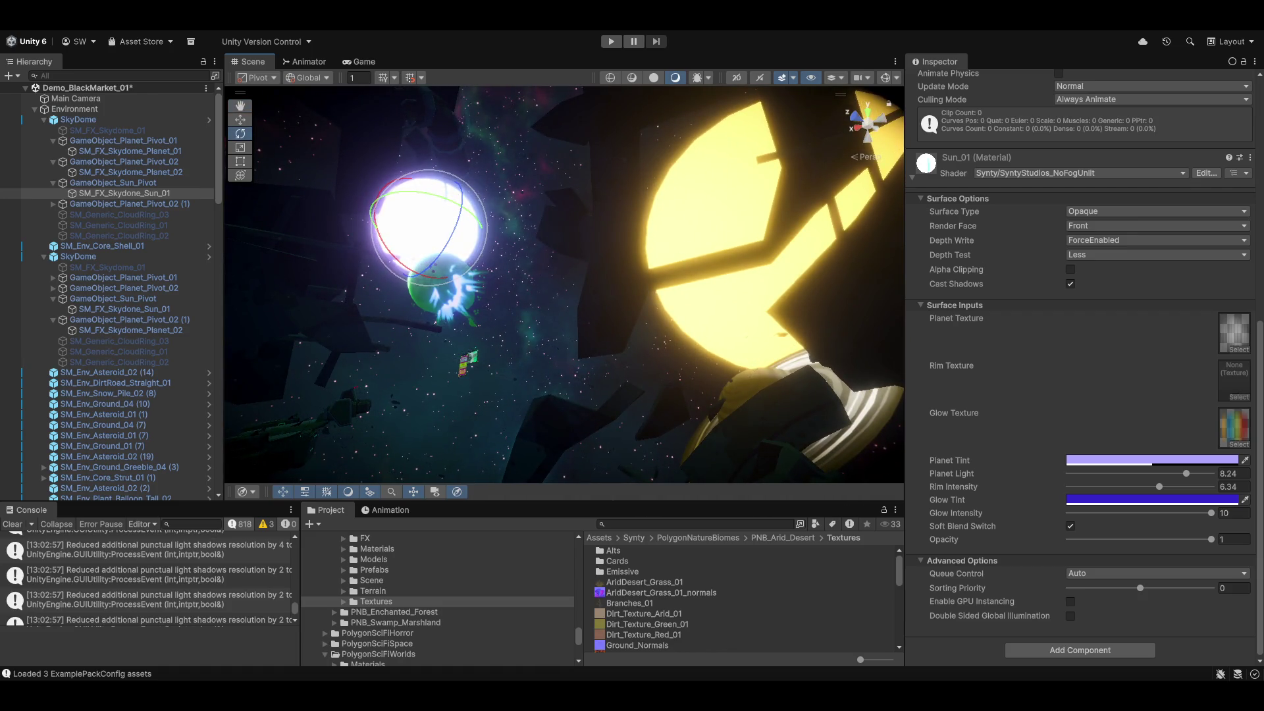
Give the tint partial alpha, raise Rim Intensity to about 7.59, and select SkyDome.
left_click(1146, 461)
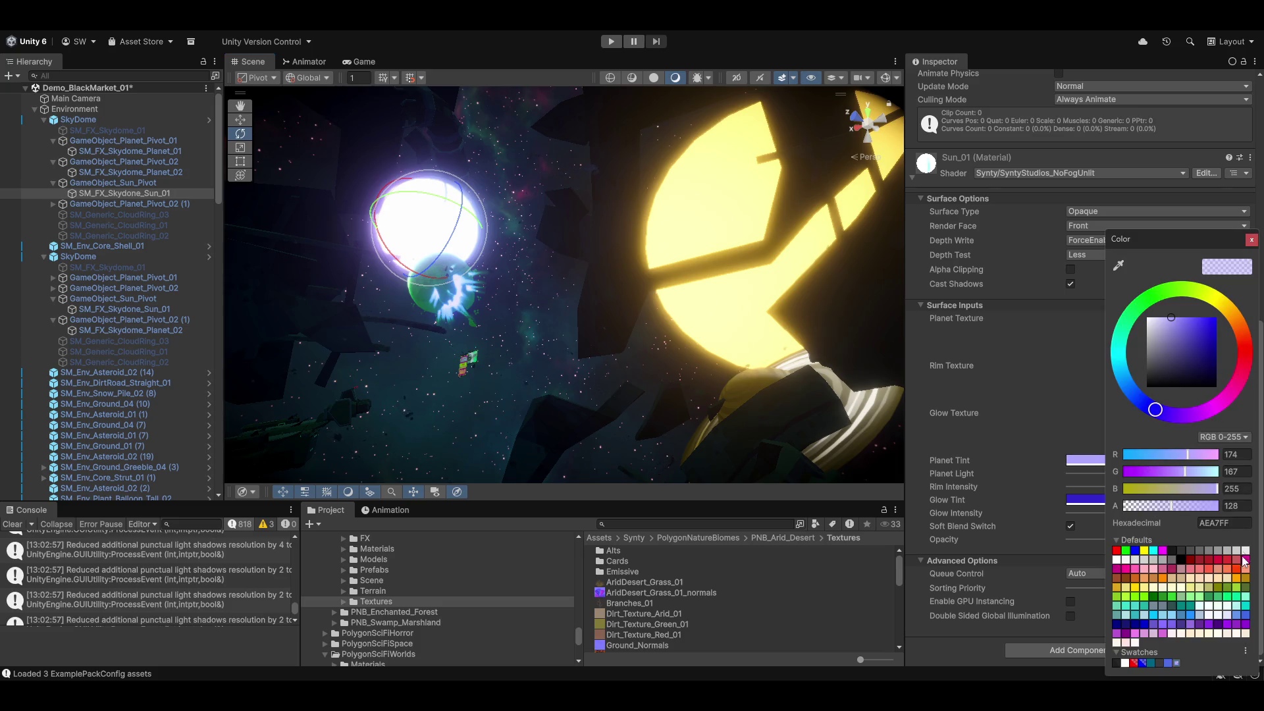
mouse_move(1170, 507)
left_mouse_down()
mouse_move(1130, 509)
mouse_move(1219, 509)
mouse_move(1155, 510)
mouse_move(1190, 510)
mouse_move(1195, 488)
mouse_move(1210, 489)
mouse_move(1131, 487)
mouse_move(1178, 487)
left_mouse_up()
left_click(960, 470)
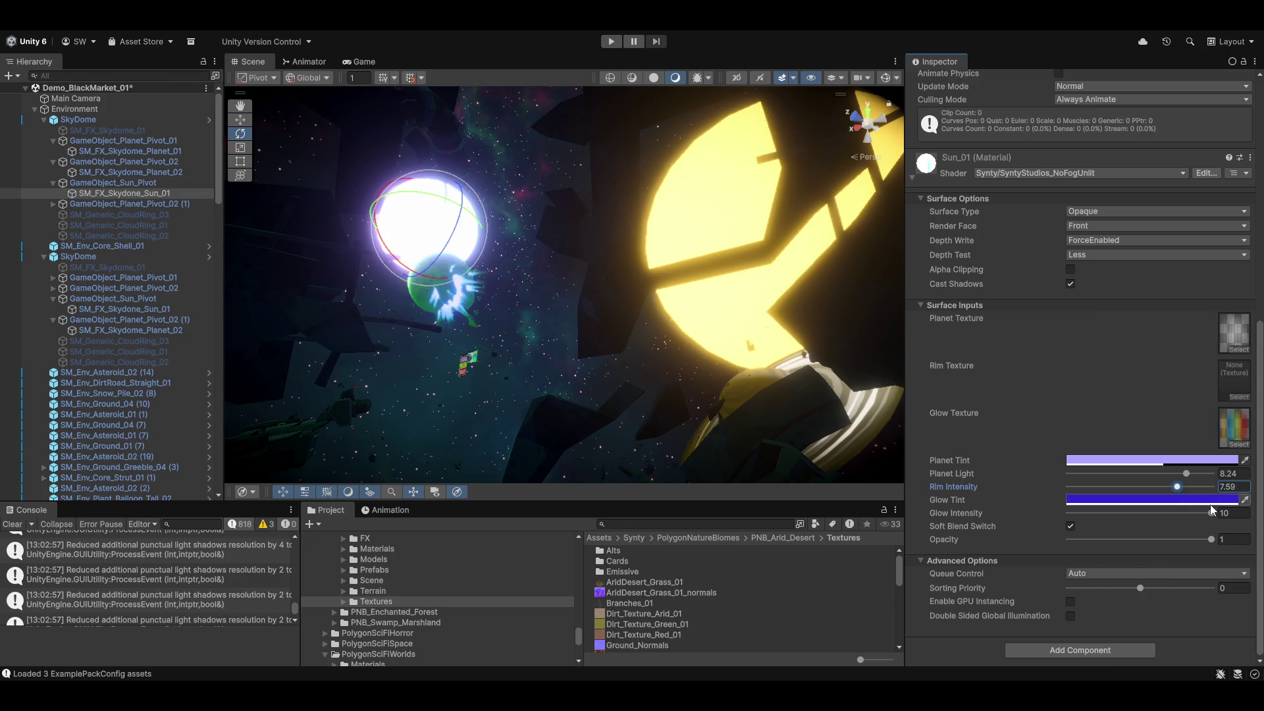
mouse_move(1209, 540)
left_mouse_down()
mouse_move(1170, 539)
mouse_move(1223, 541)
left_mouse_up()
left_click(1072, 526)
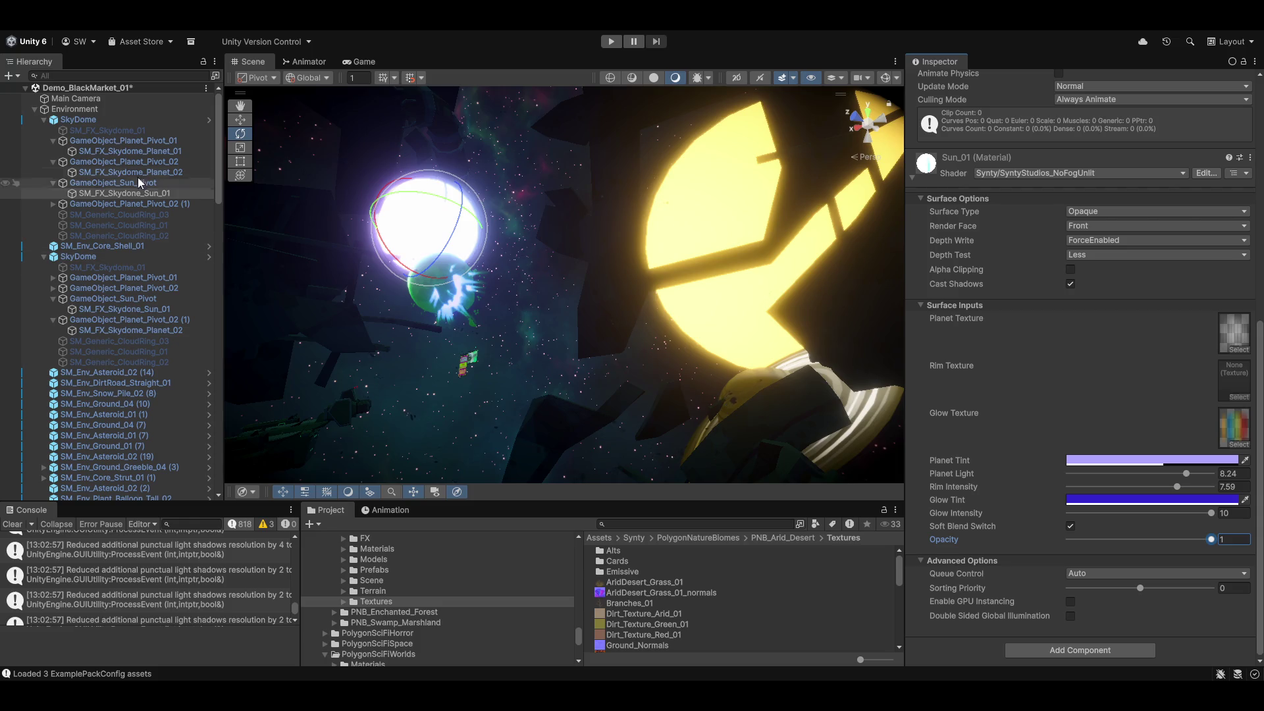
left_click(716, 210)
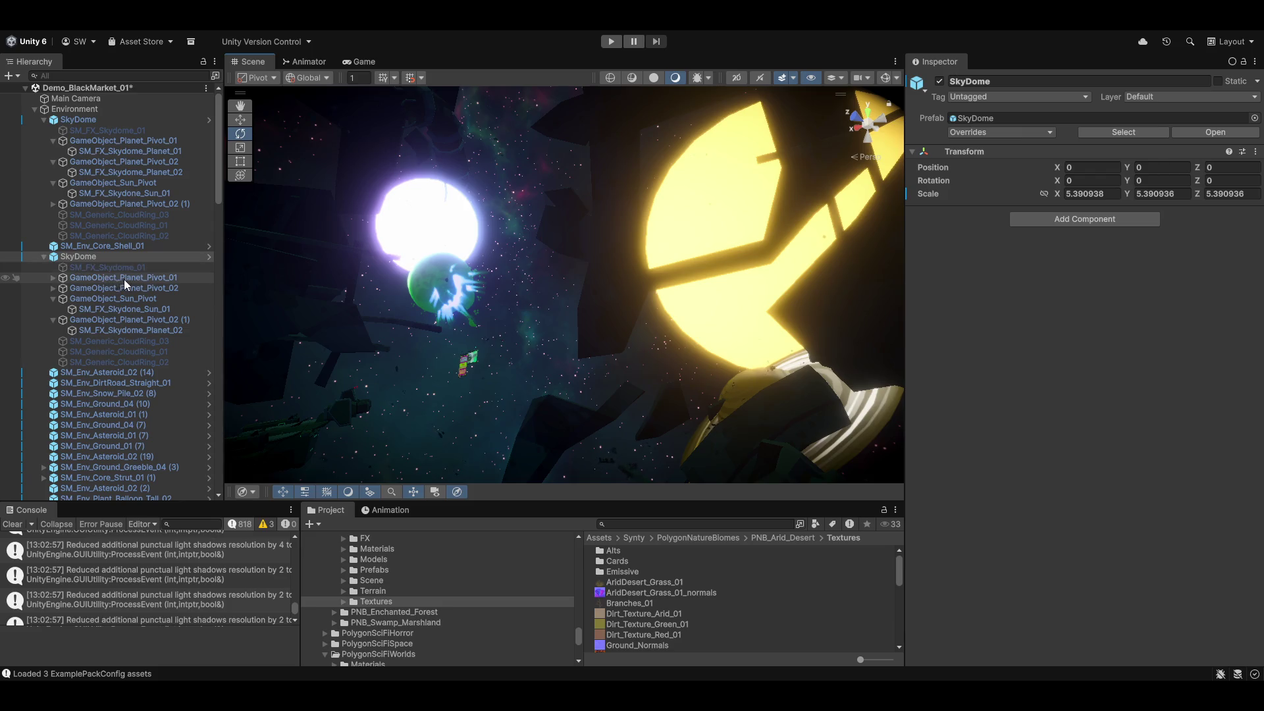
left_click(131, 309)
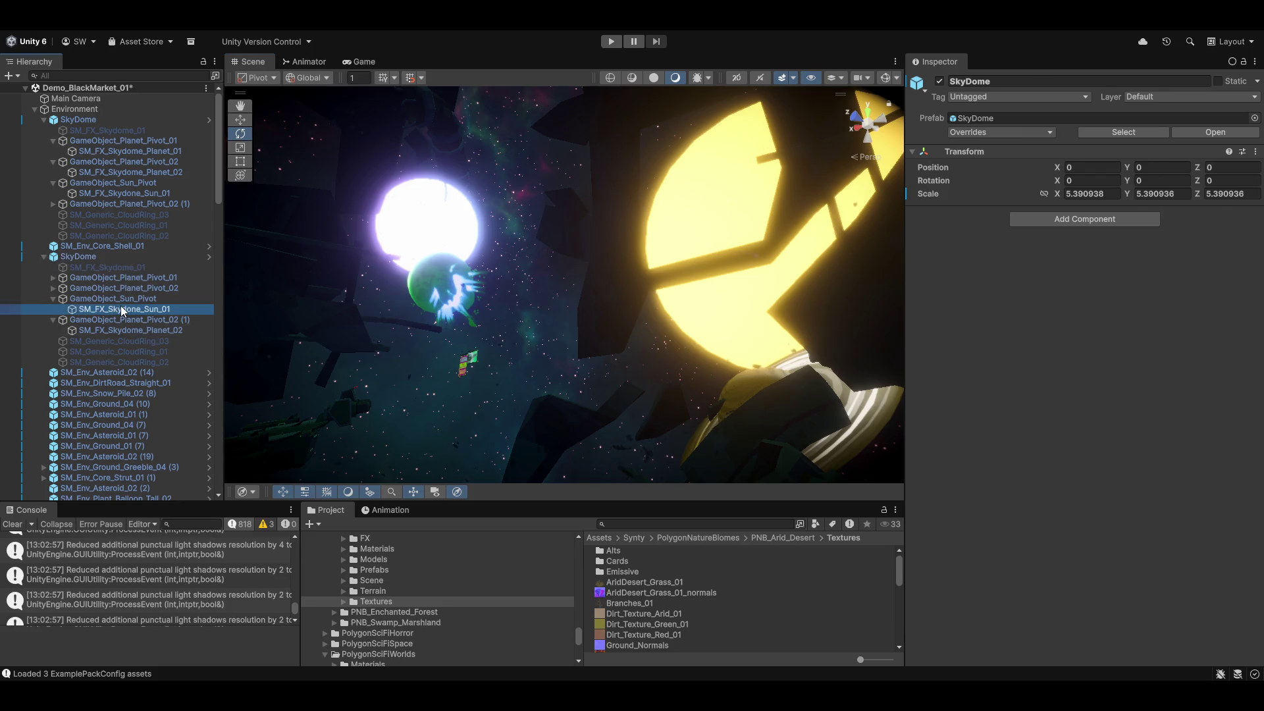
Make Sun_02's Planet Tint and Glow Tint fully opaque, set Opacity full, enable Soft Blend.
scroll(997, 516, "down", 5)
scroll(996, 516, "down", 5)
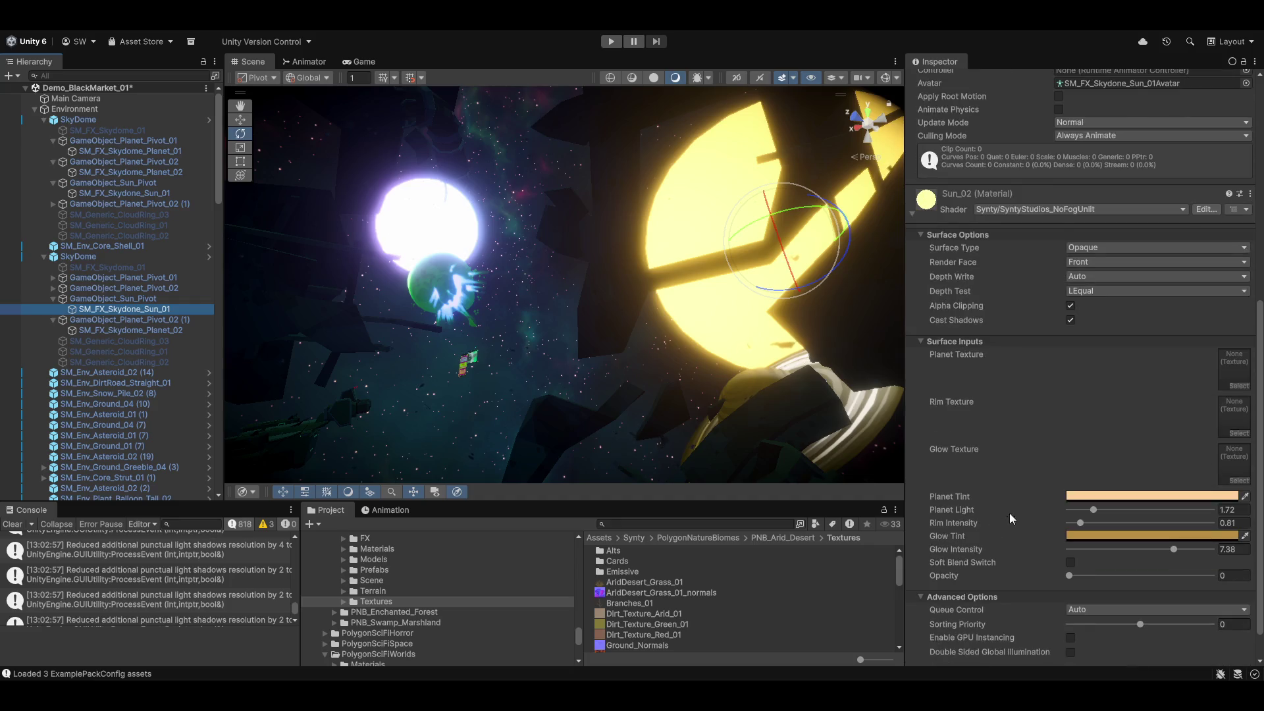
left_click(1087, 460)
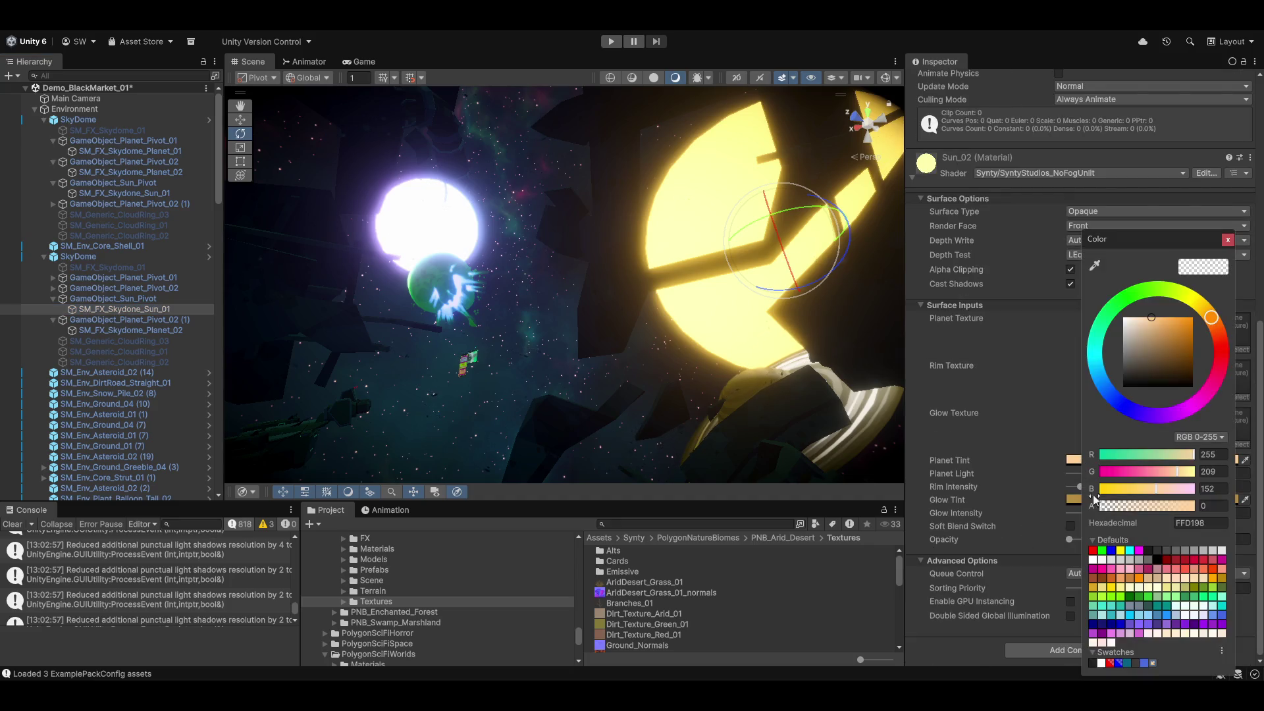
left_click_drag(1124, 508, 1211, 506)
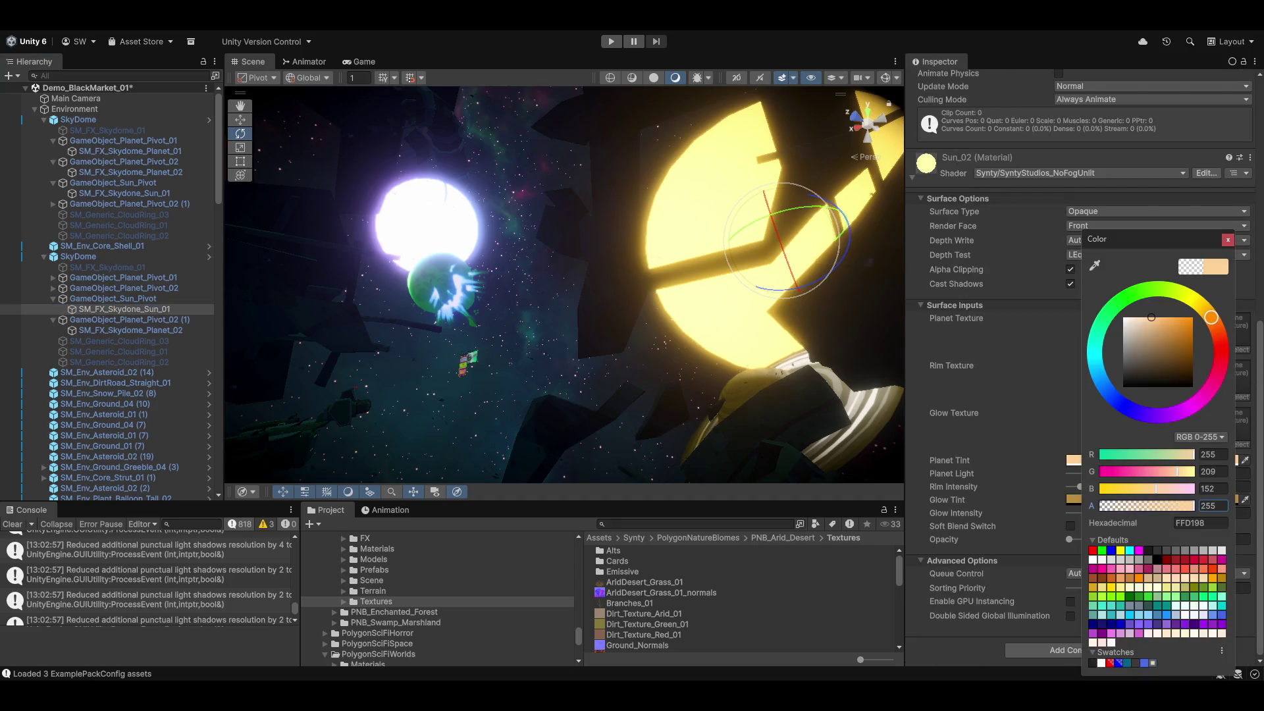
left_click(1073, 500)
left_click_drag(1132, 507, 1205, 506)
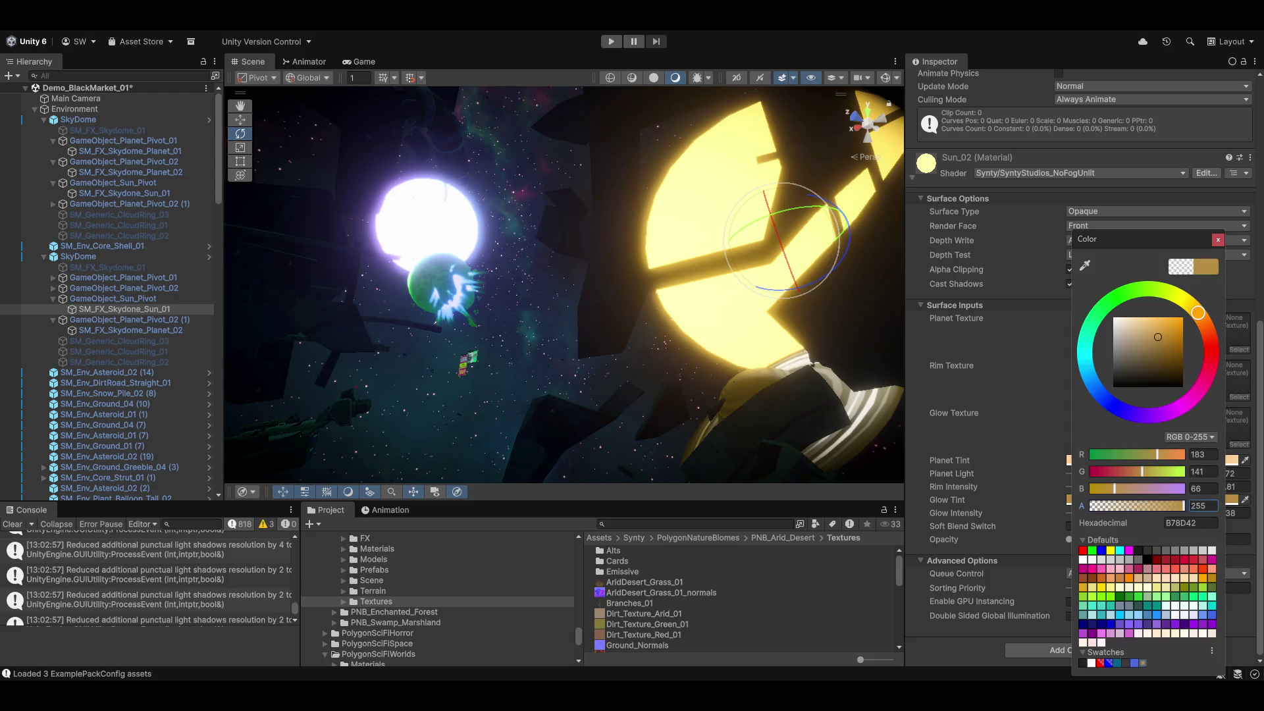
left_click(993, 510)
left_click_drag(1071, 539, 1211, 539)
left_click(1071, 525)
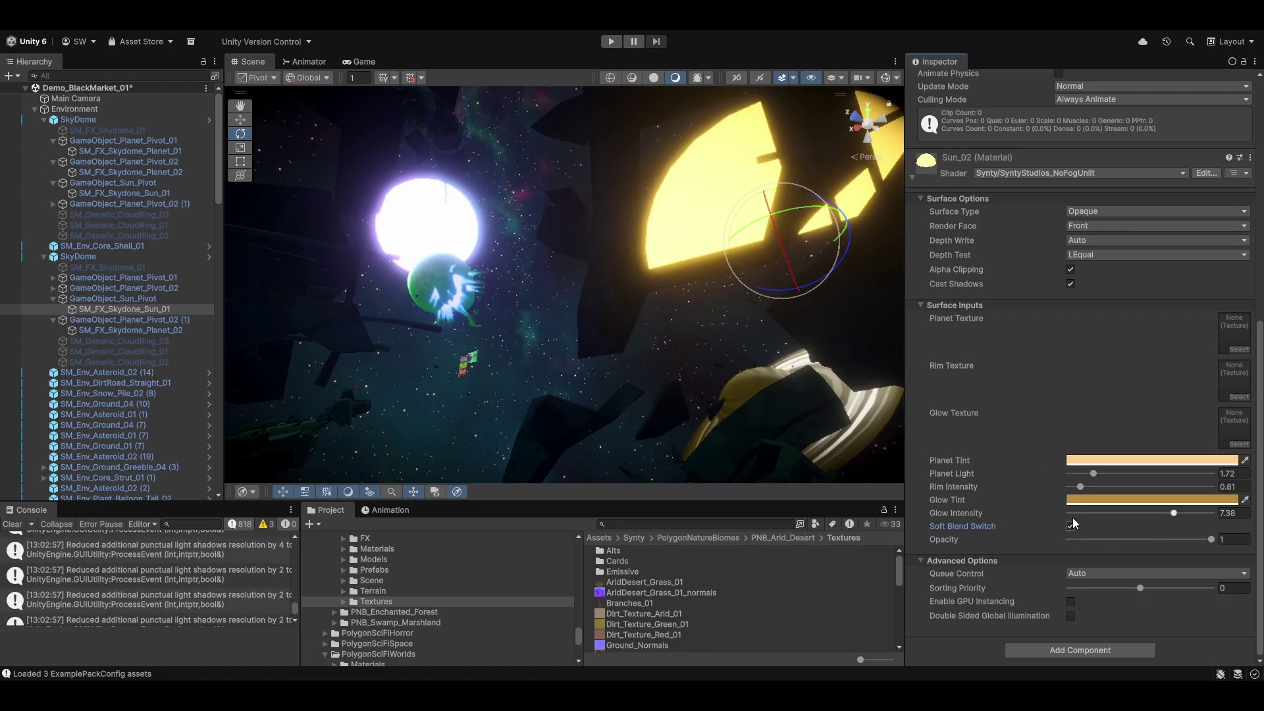
Keep Surface Type Opaque and set Depth Test to Always.
key("q")
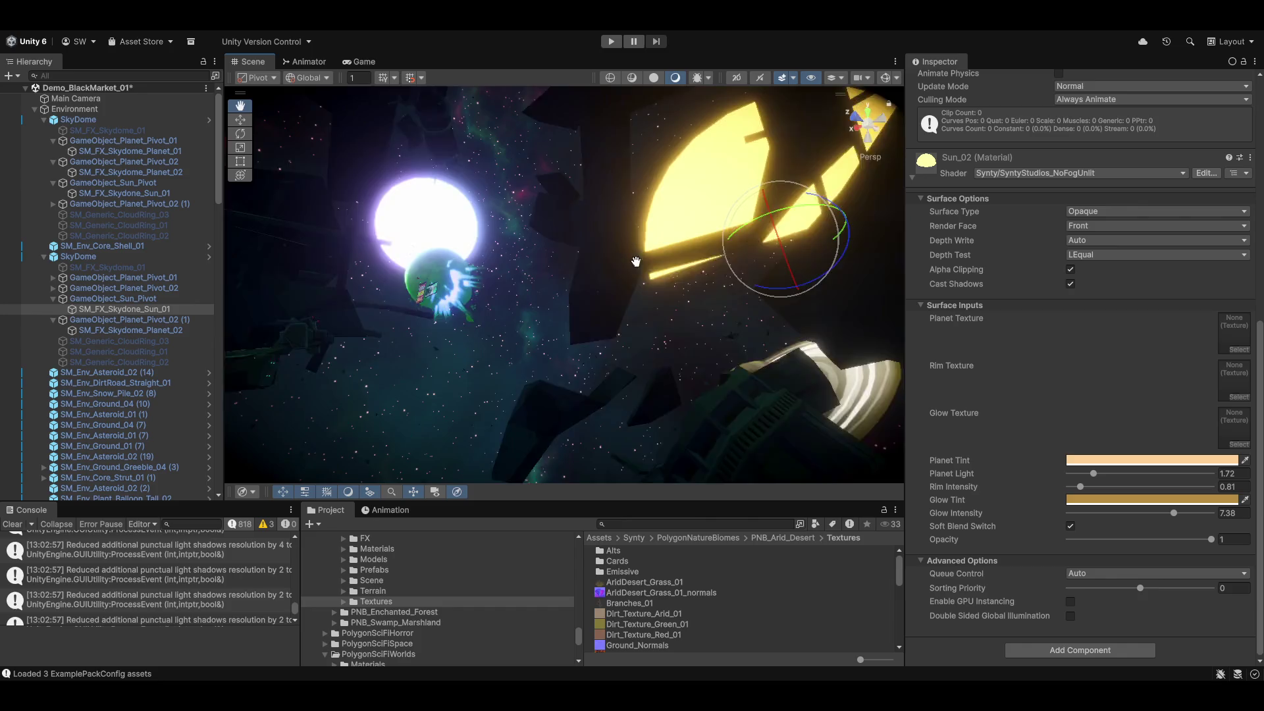
key("e")
left_click(1101, 211)
left_click(1050, 250)
left_click(1087, 254)
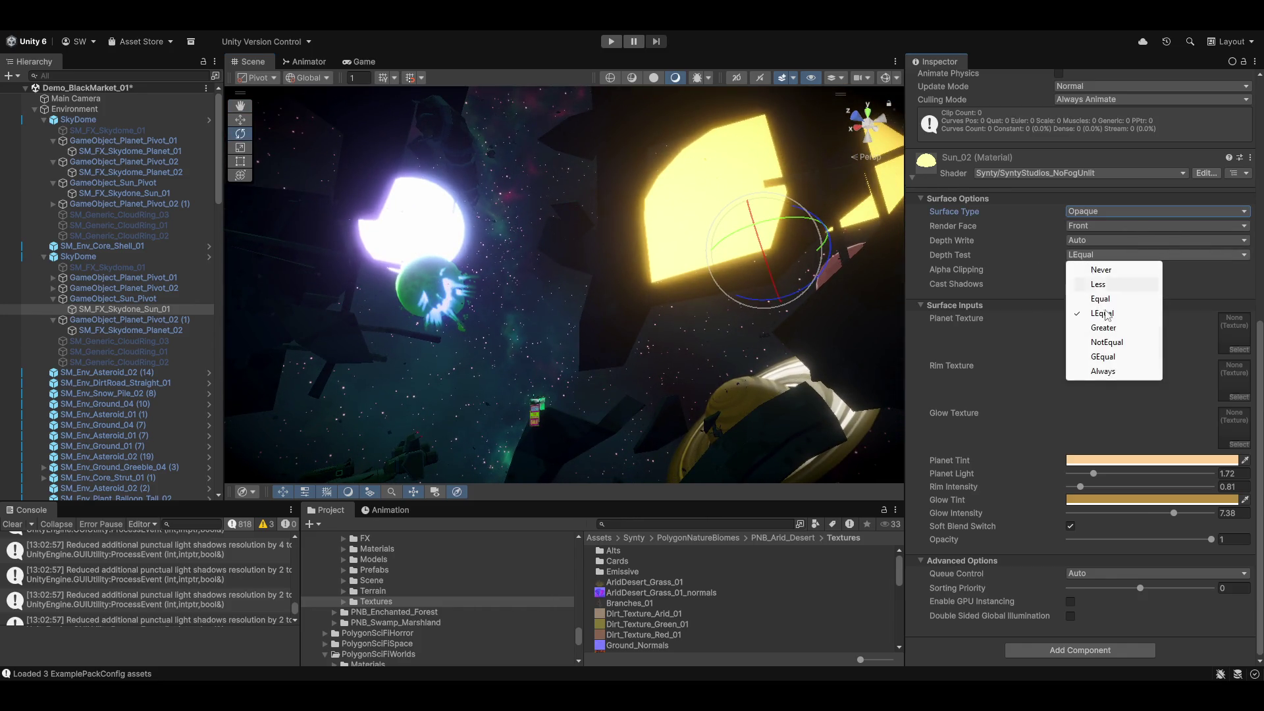
left_click(1104, 371)
mouse_move(532, 244)
left_mouse_down()
mouse_move(677, 268)
mouse_move(712, 413)
mouse_move(665, 405)
mouse_move(723, 395)
mouse_move(438, 274)
mouse_move(434, 329)
mouse_move(601, 347)
mouse_move(706, 251)
left_mouse_up()
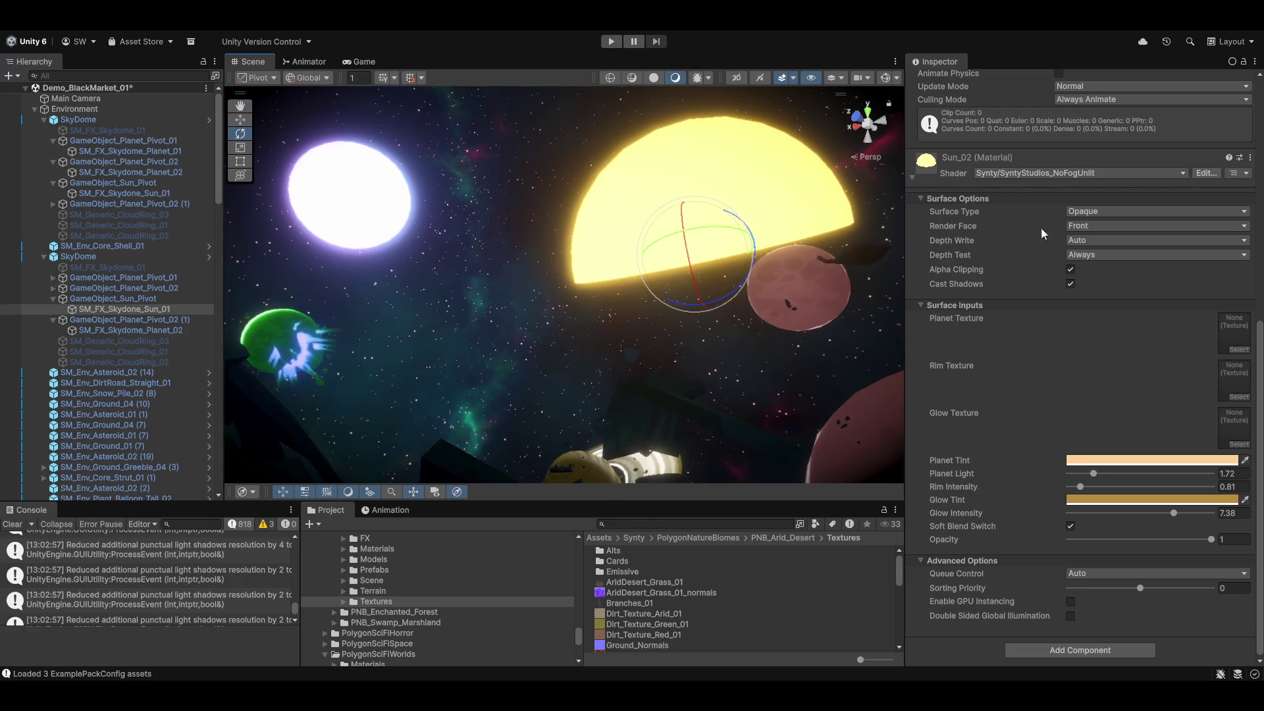
Set Glow Intensity 10, Planet Light 7.13, Rim Intensity 2.75, and turn Alpha Clipping off.
mouse_move(1175, 517)
left_mouse_down()
mouse_move(1193, 512)
mouse_move(1109, 516)
mouse_move(1215, 514)
left_mouse_up()
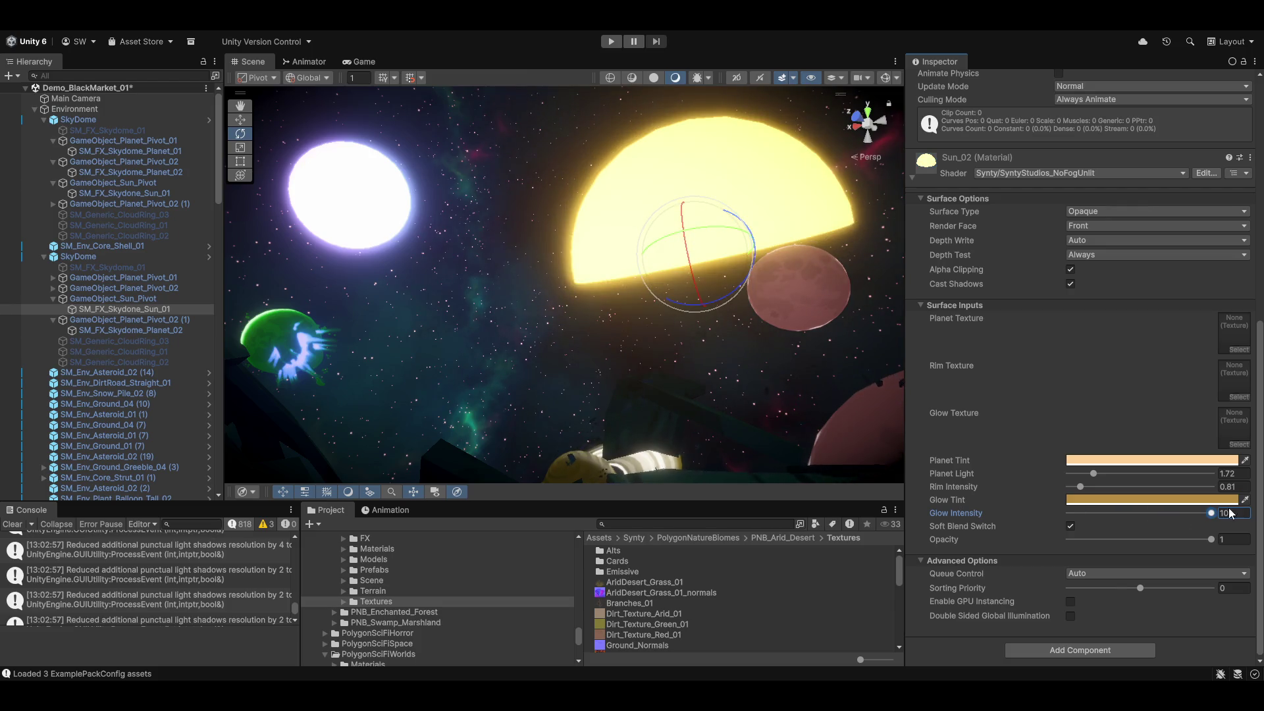
mouse_move(1093, 473)
left_mouse_down()
mouse_move(1086, 487)
mouse_move(1171, 474)
left_mouse_up()
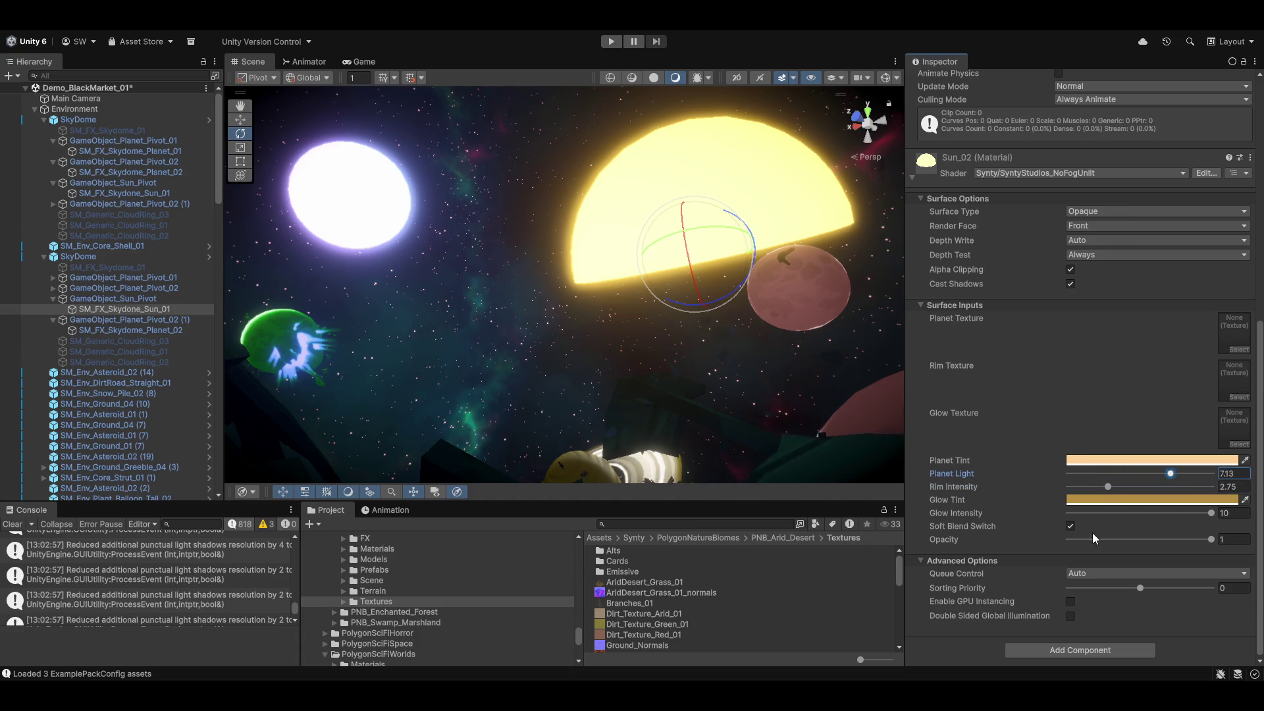
mouse_move(1212, 539)
left_mouse_down()
mouse_move(1149, 542)
mouse_move(1218, 542)
left_mouse_up()
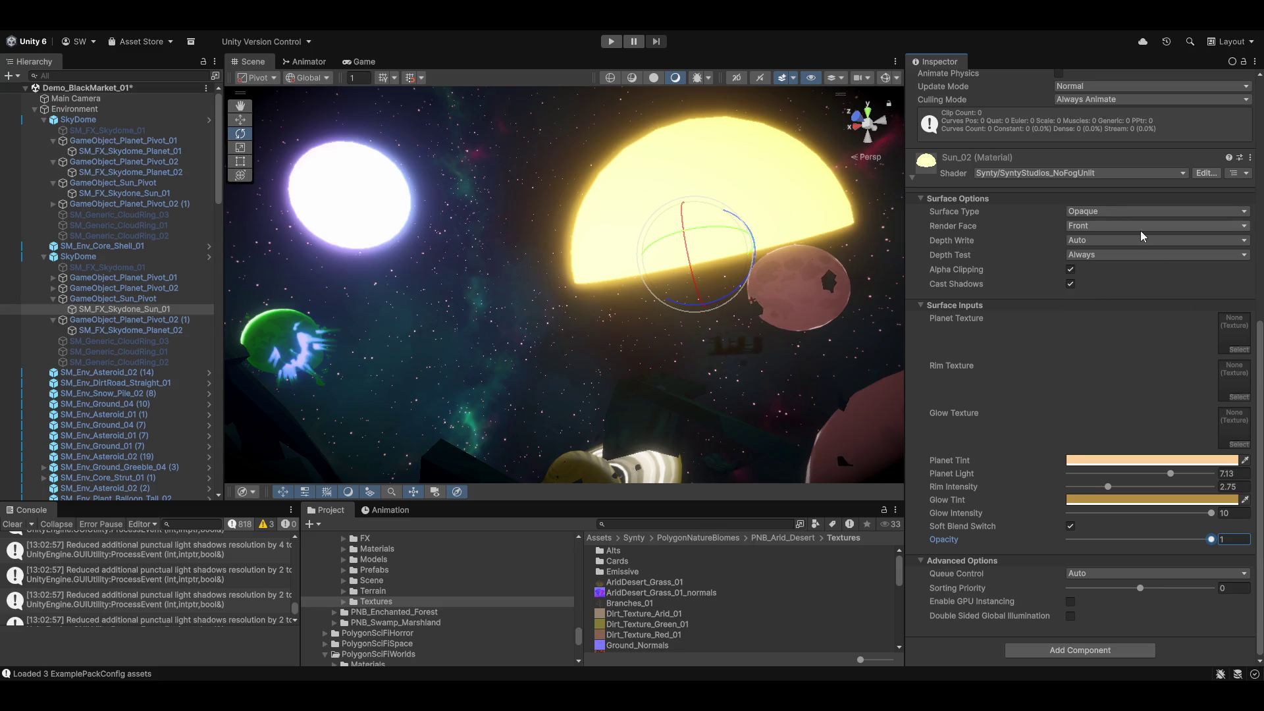
left_click(1071, 270)
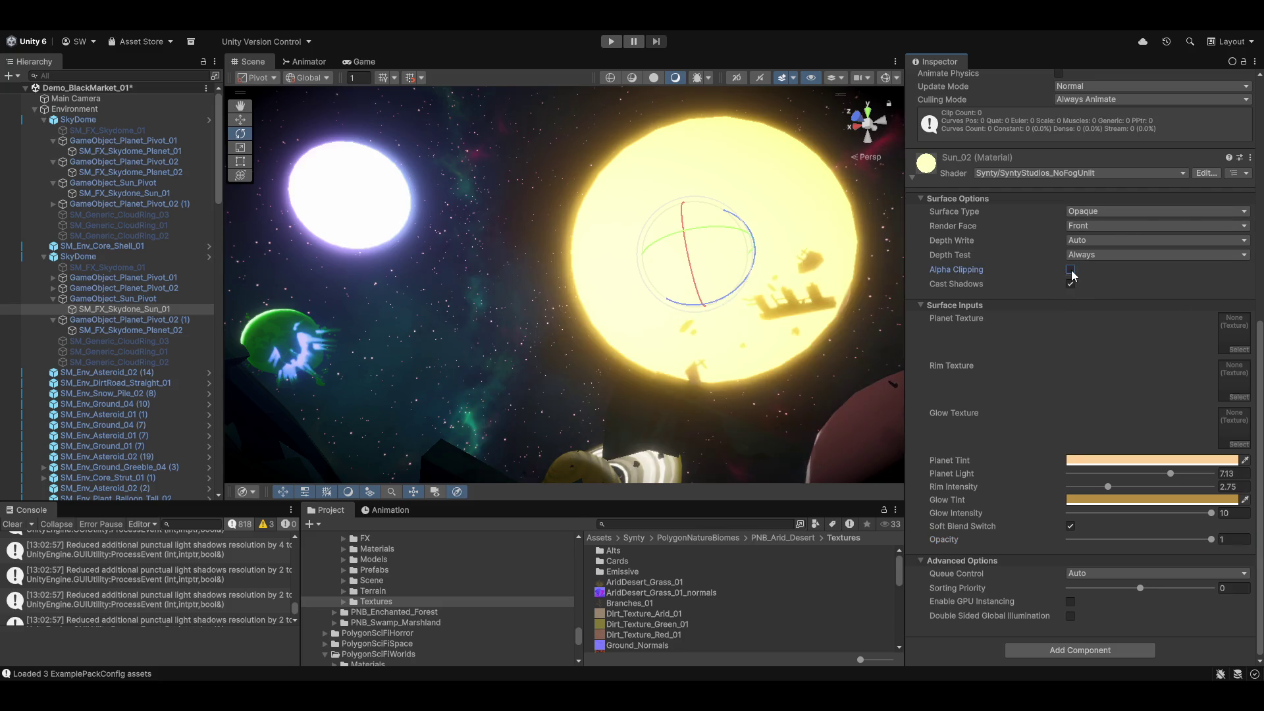
left_click(1071, 270)
left_click(1071, 269)
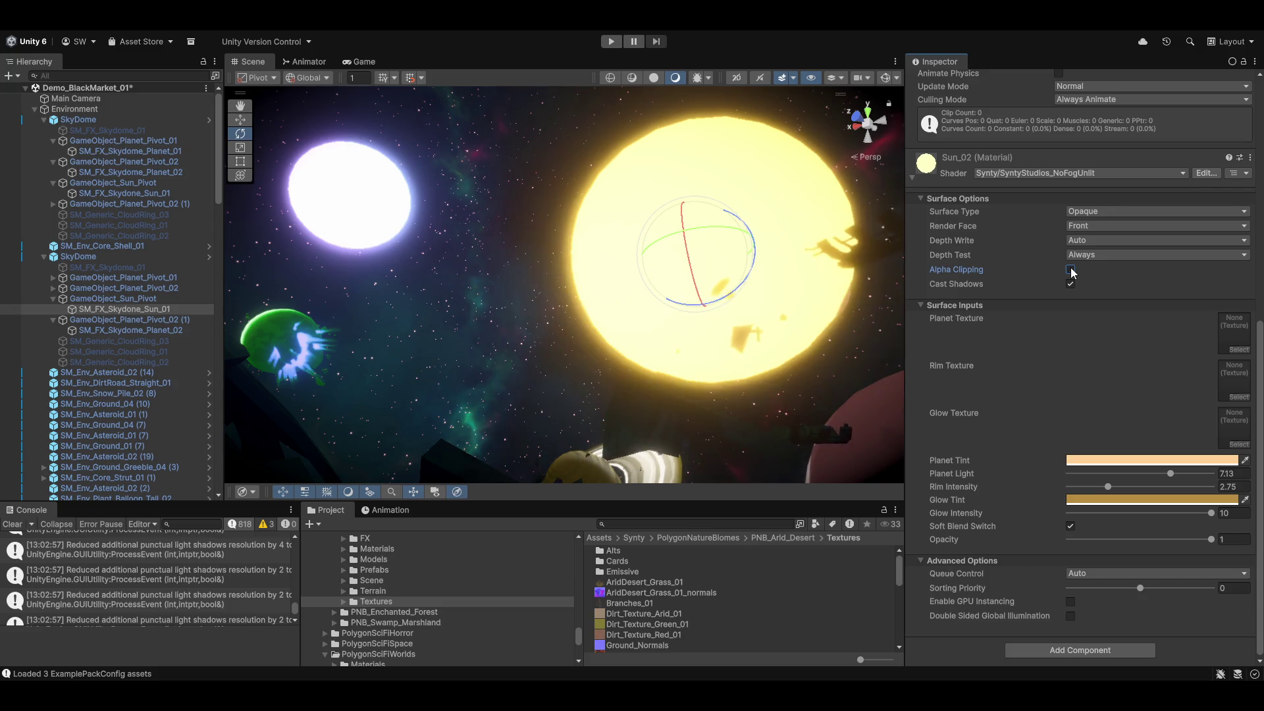
left_click(1071, 270)
left_click(1071, 270)
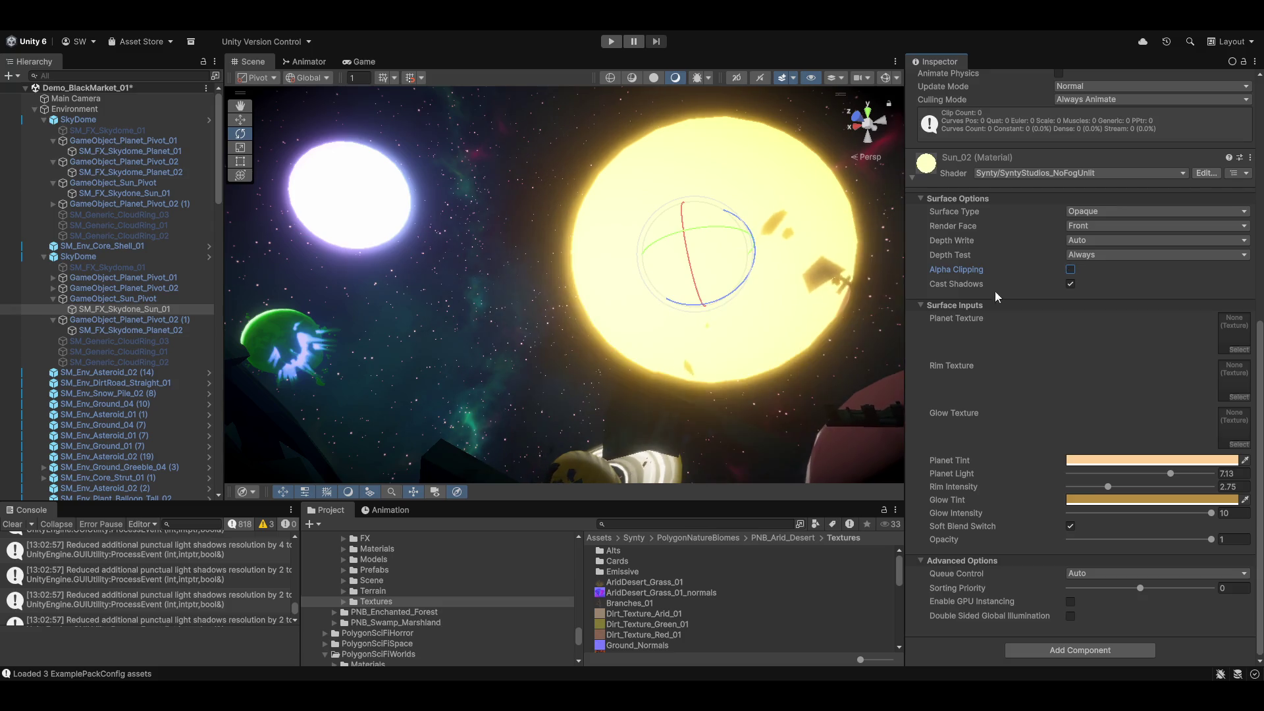
Orbit around the glowing yellow sun and pick the SkyDome object in the scene.
key("q")
key("e")
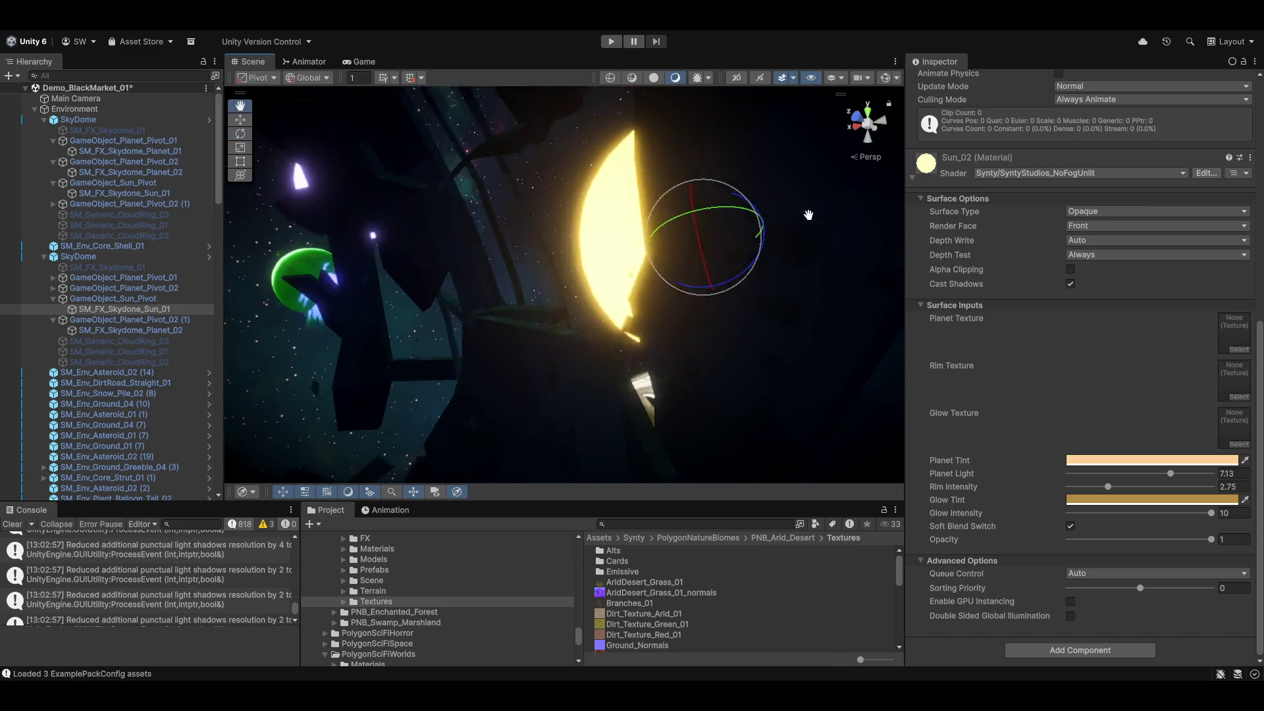
key("q")
key("e")
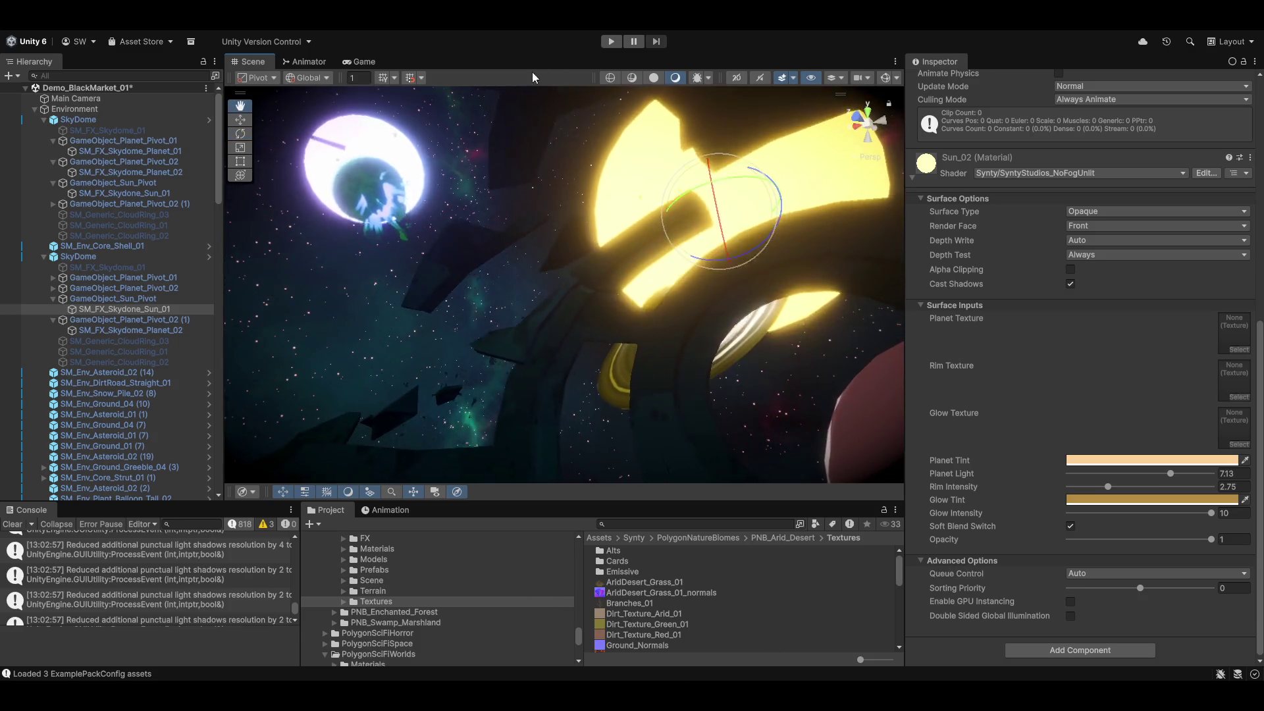
mouse_move(727, 382)
left_mouse_down()
mouse_move(700, 349)
mouse_move(706, 318)
mouse_move(686, 326)
left_mouse_up()
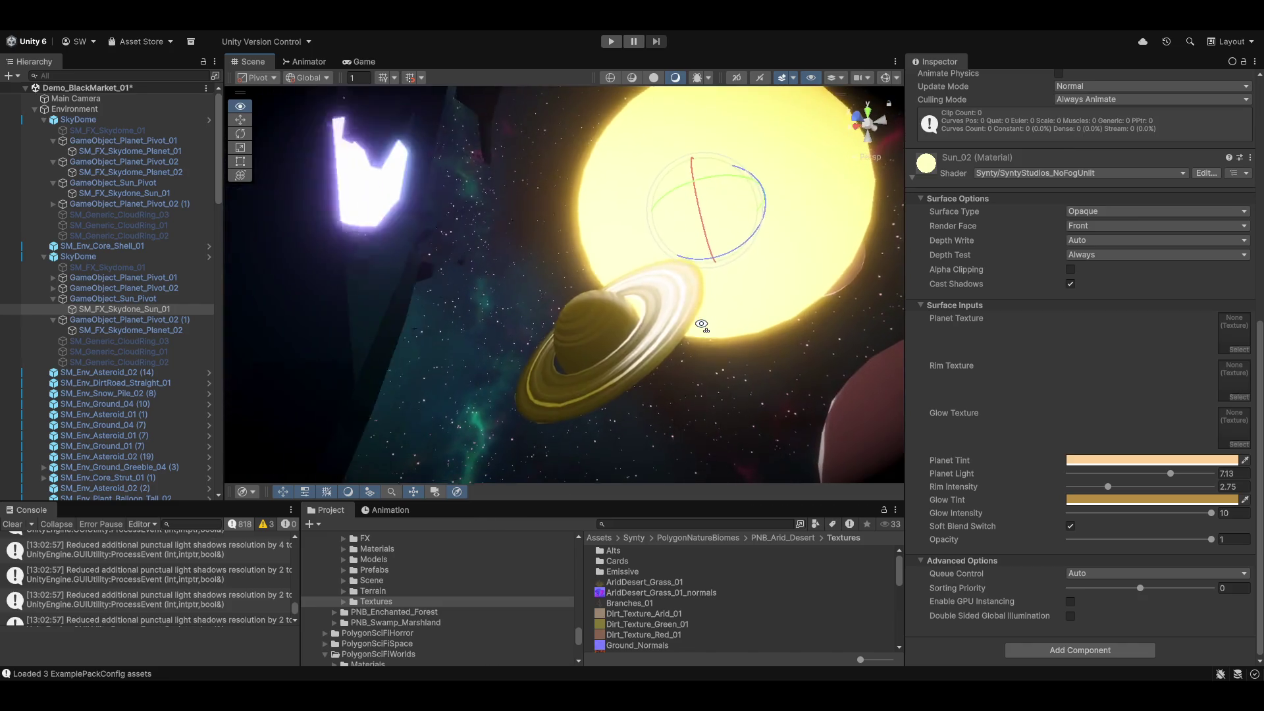
left_click(590, 305)
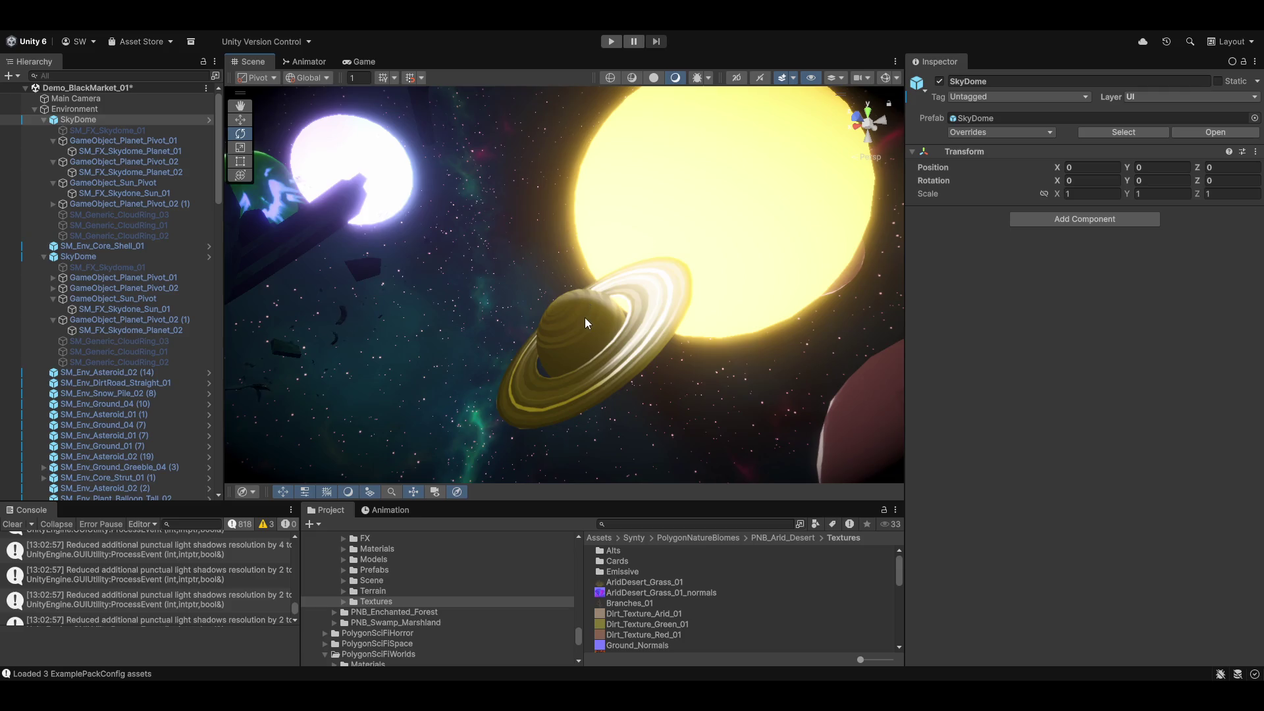
Select the ringed planet and make its Planet Tint and Glow Tint fully opaque (alpha 255).
left_click(586, 320)
scroll(1054, 587, "down", 3)
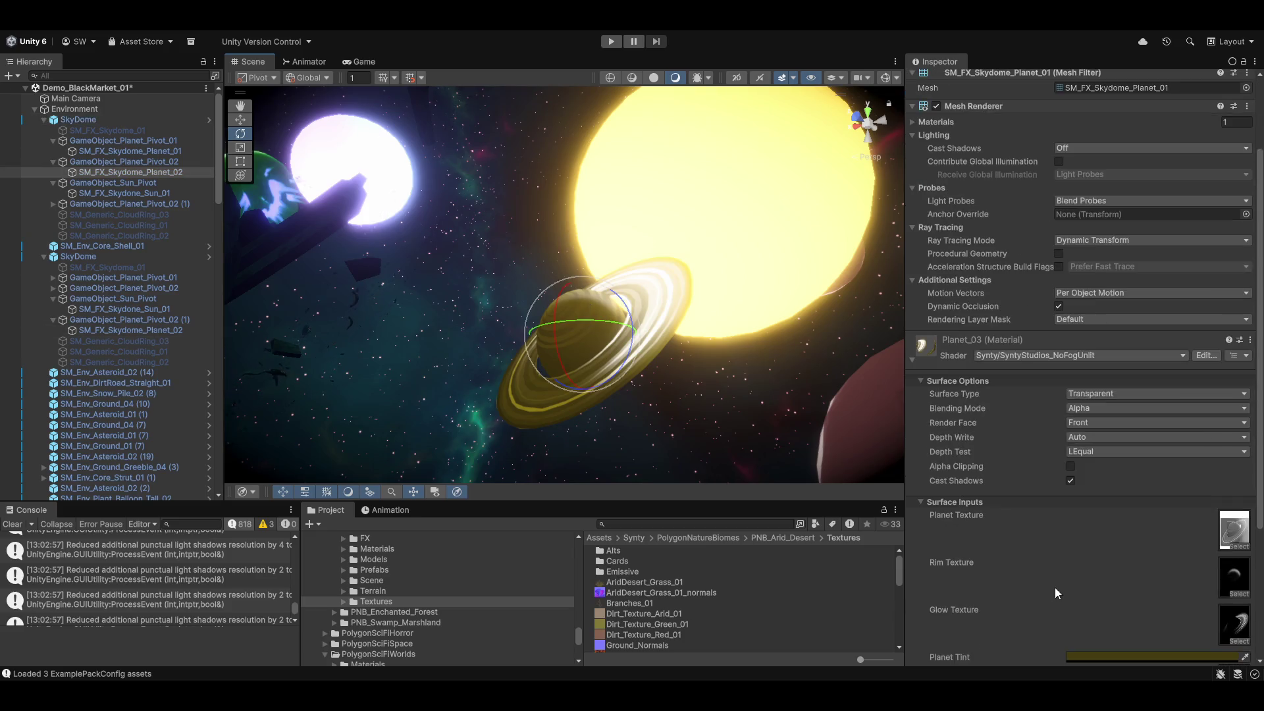
scroll(1053, 587, "down", 3)
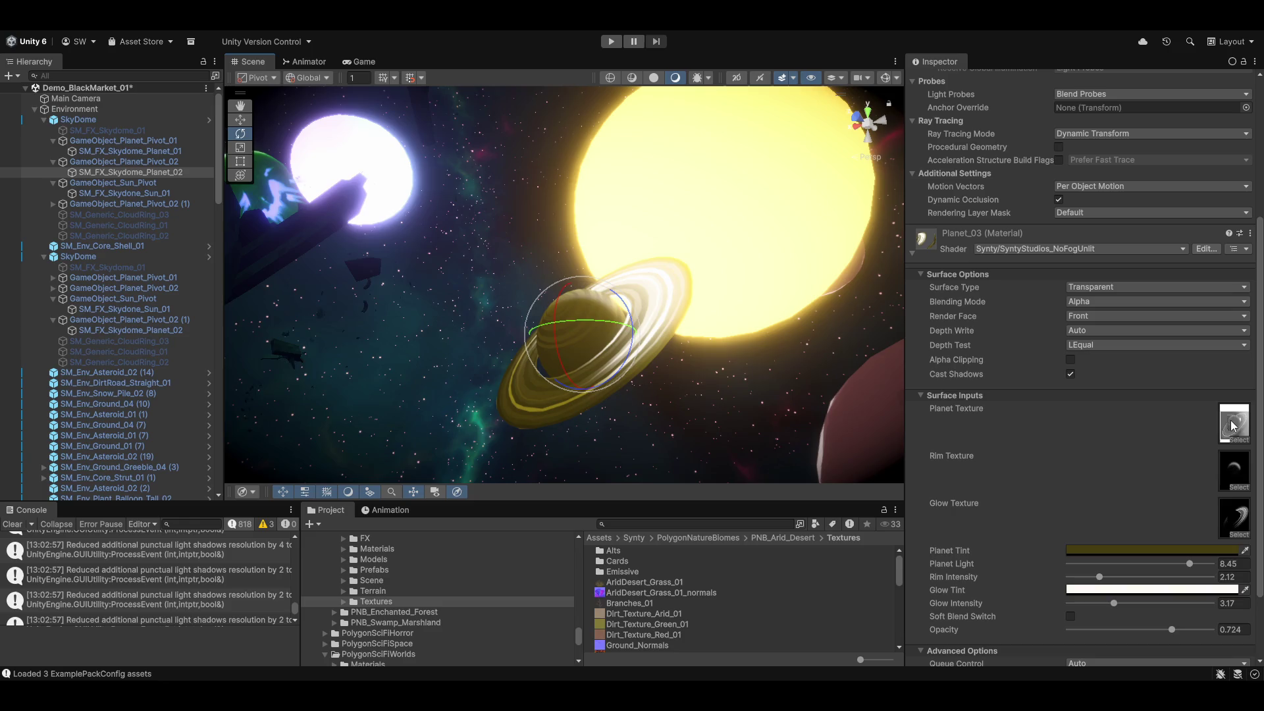
left_click(1134, 549)
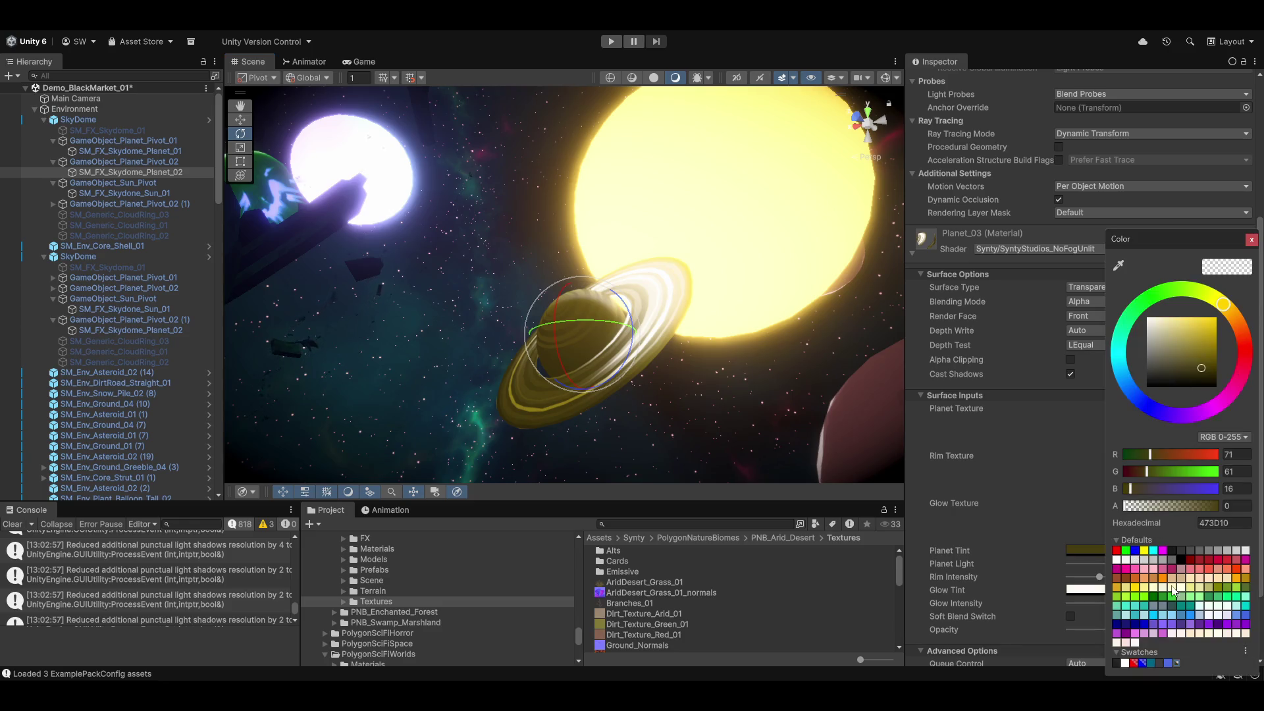
left_click_drag(1142, 504, 1219, 505)
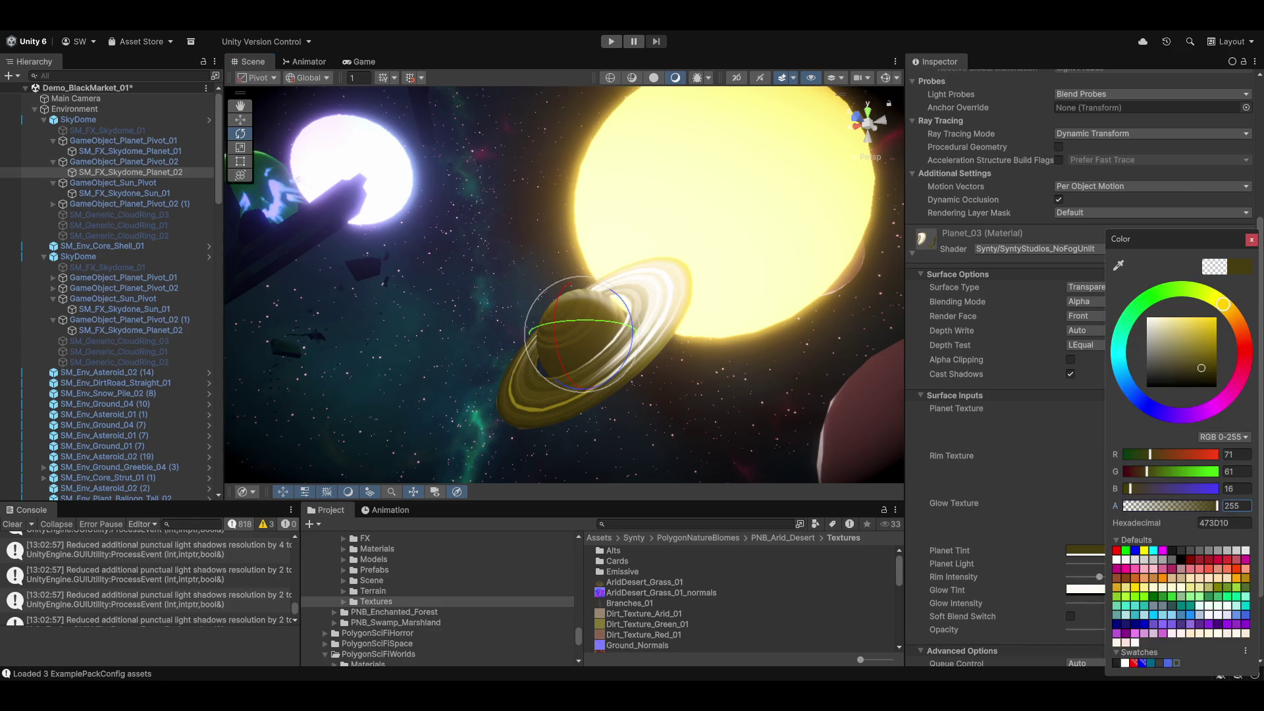
left_click(1078, 590)
left_click_drag(1135, 509, 1192, 506)
left_click(1049, 598)
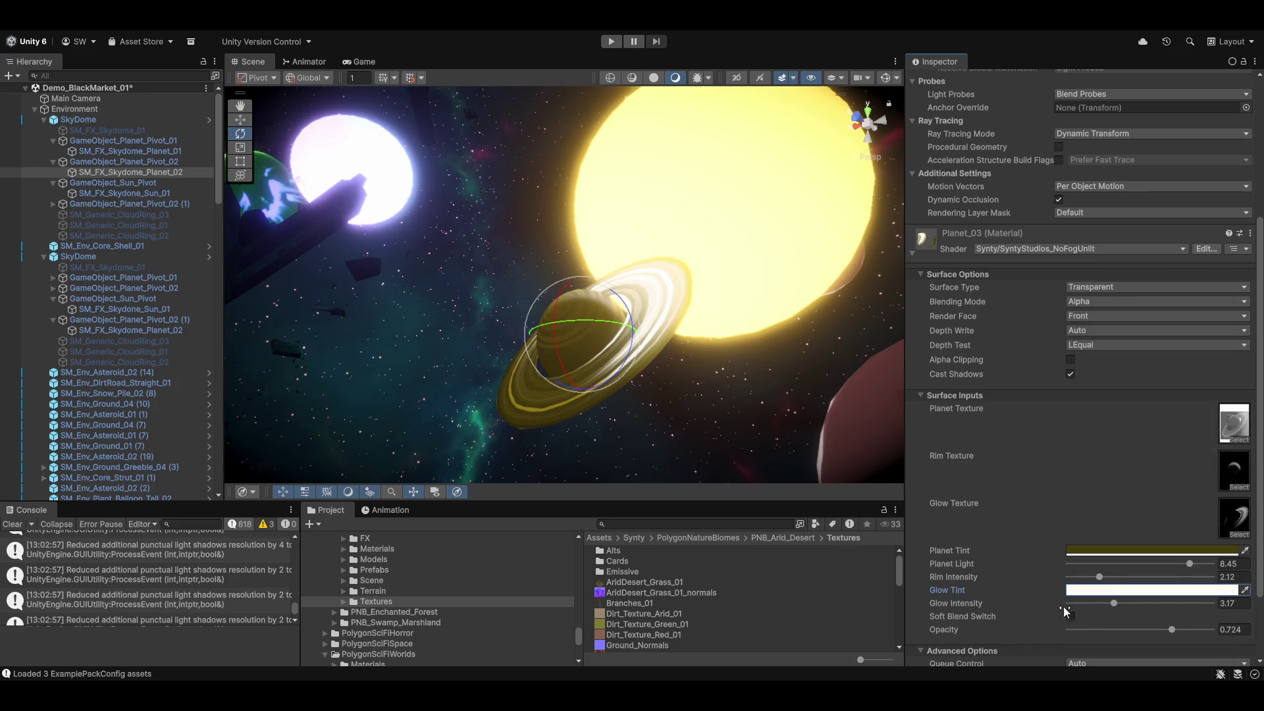
Brighten the Planet Tint to a stronger yellow, then locate the Planet_04_Rim texture in the project.
left_click(1119, 551)
mouse_move(1189, 356)
left_mouse_down()
mouse_move(1191, 339)
mouse_move(1180, 362)
mouse_move(1171, 347)
mouse_move(1171, 367)
left_mouse_up()
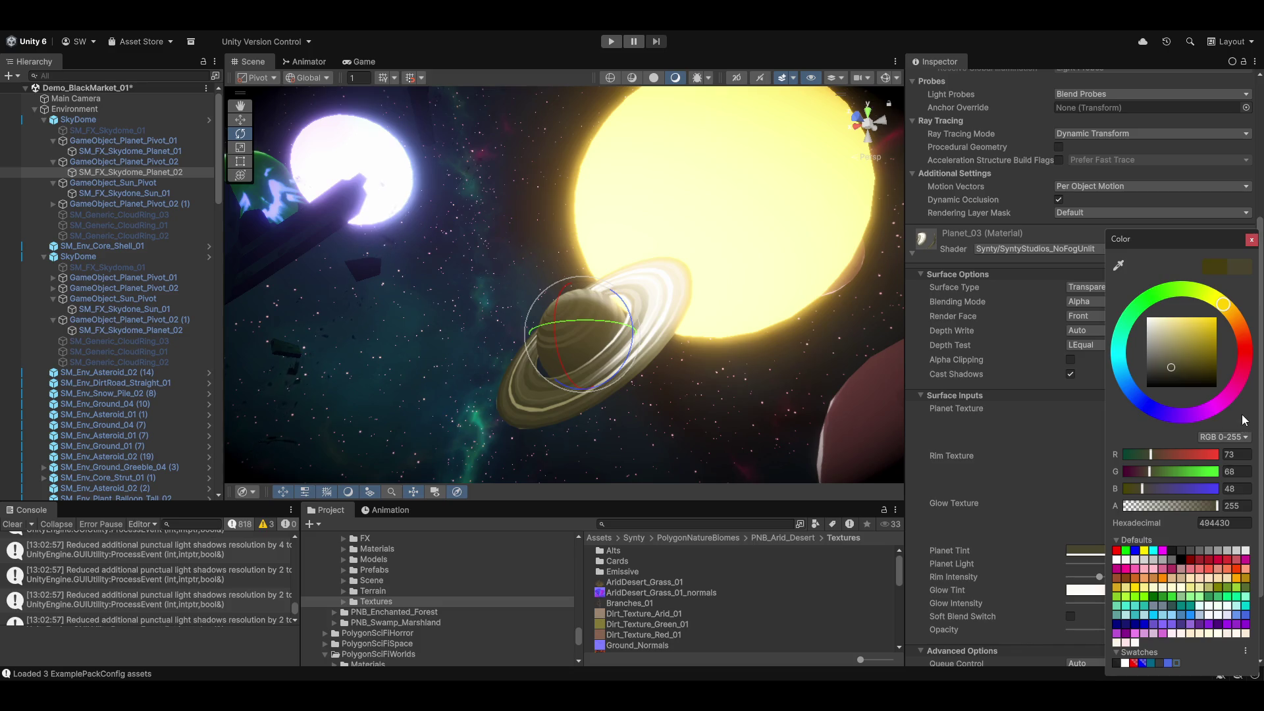
left_click(1235, 506)
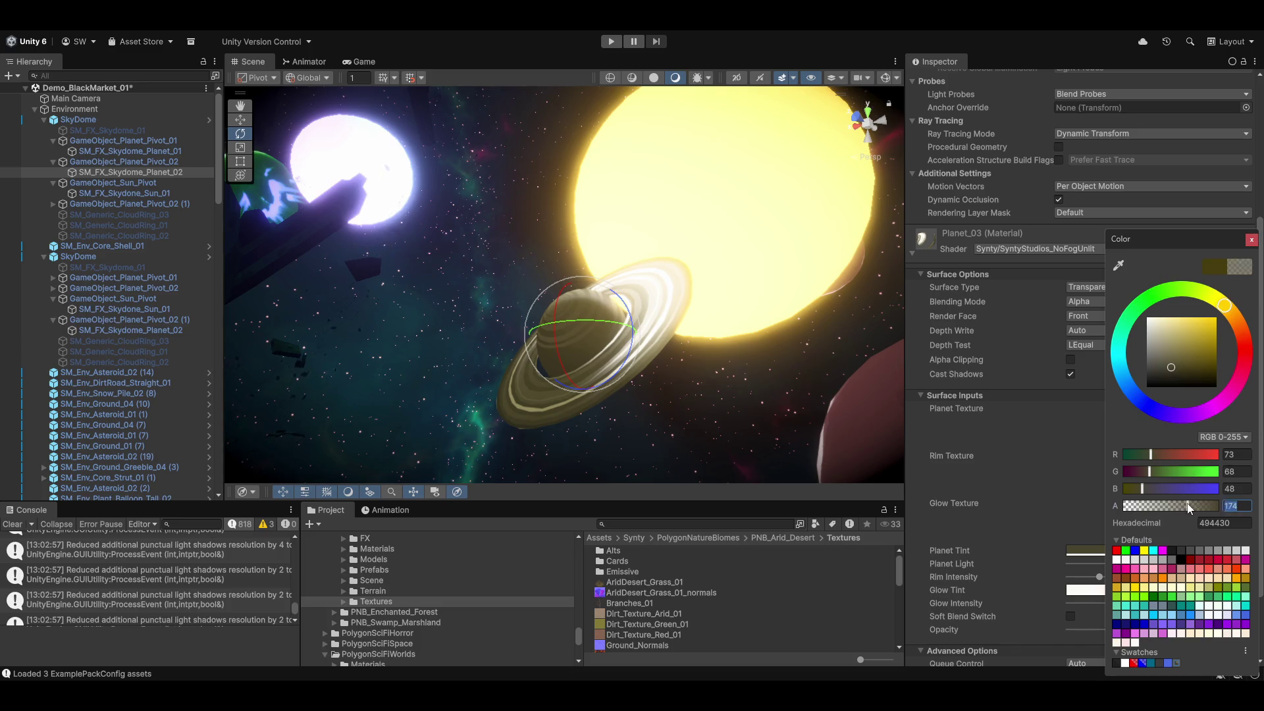
left_click(1051, 491)
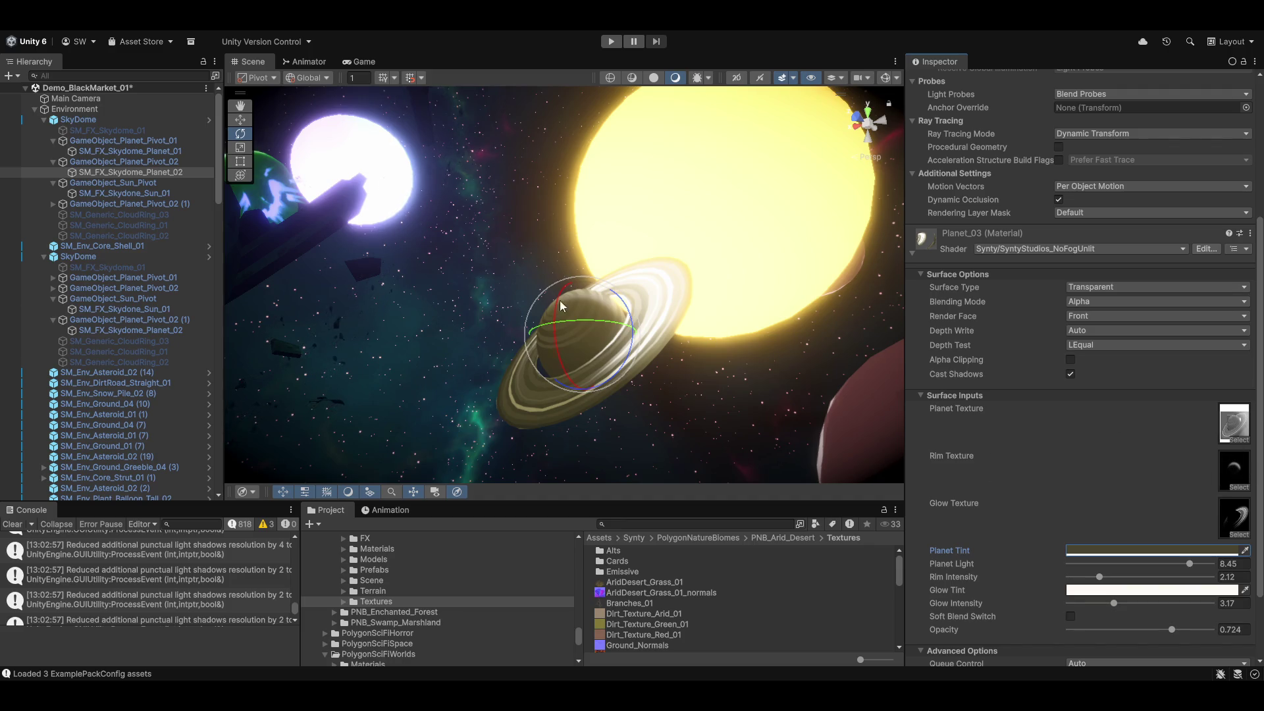
left_click(1237, 474)
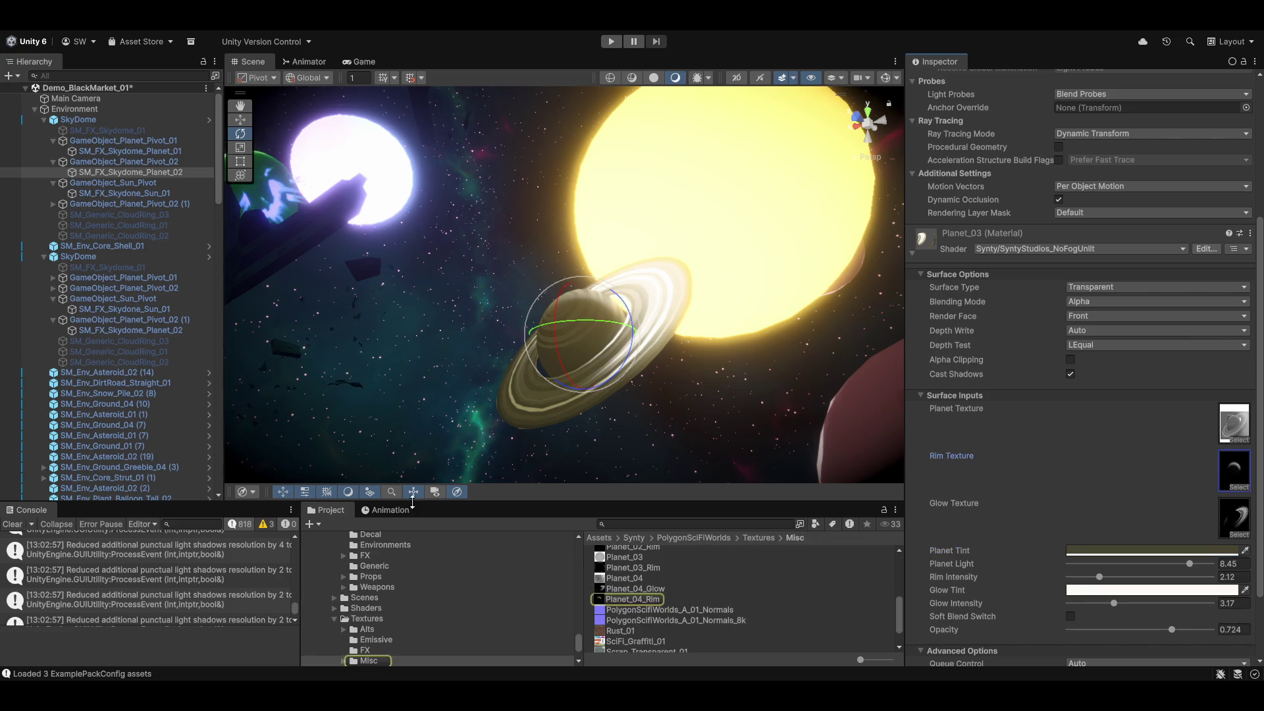
left_click(629, 599)
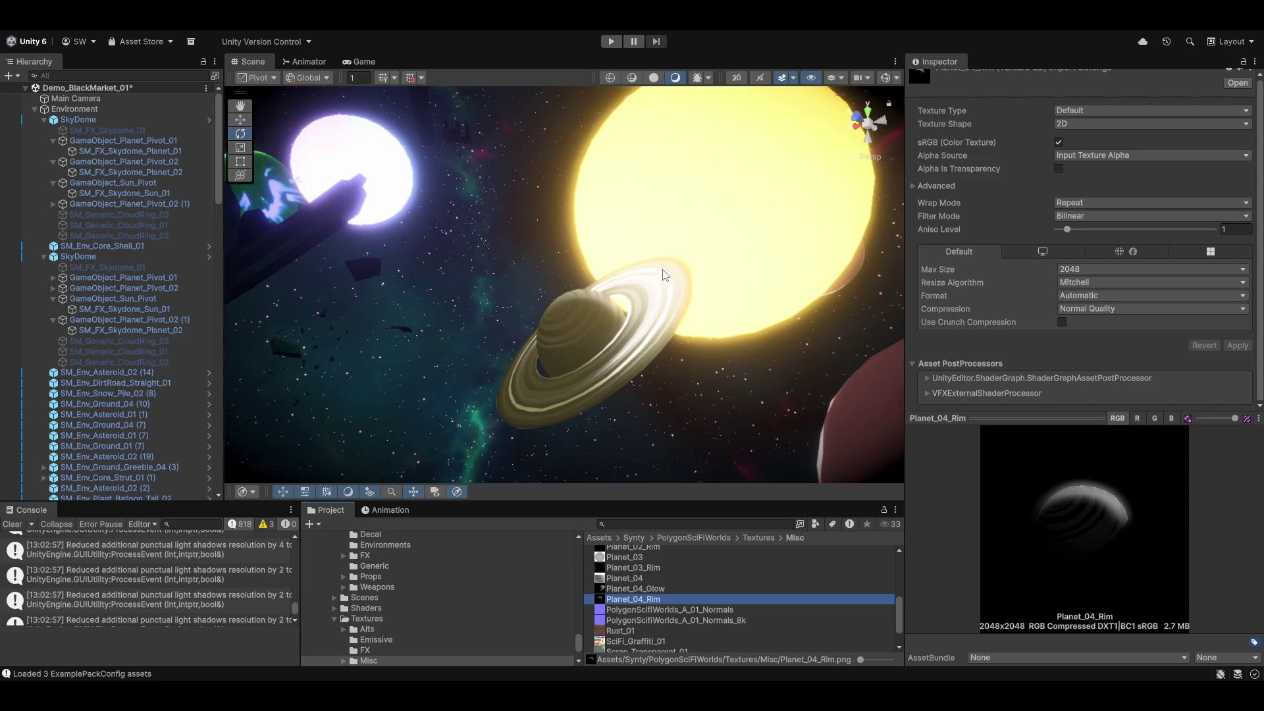
Enable sRGB (Color Texture) on Planet_04_Rim, then select the second SkyDome.
left_click_drag(663, 266, 711, 232)
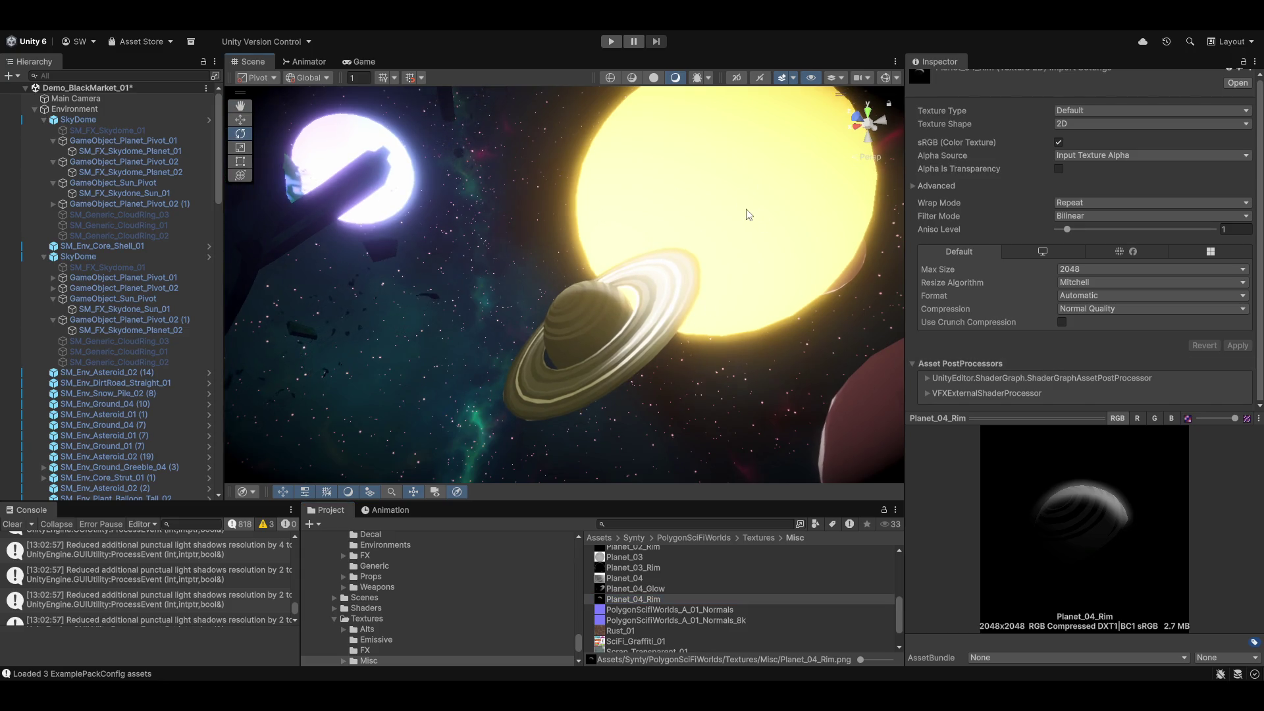
mouse_move(747, 292)
left_mouse_down()
mouse_move(740, 311)
mouse_move(772, 244)
left_mouse_up()
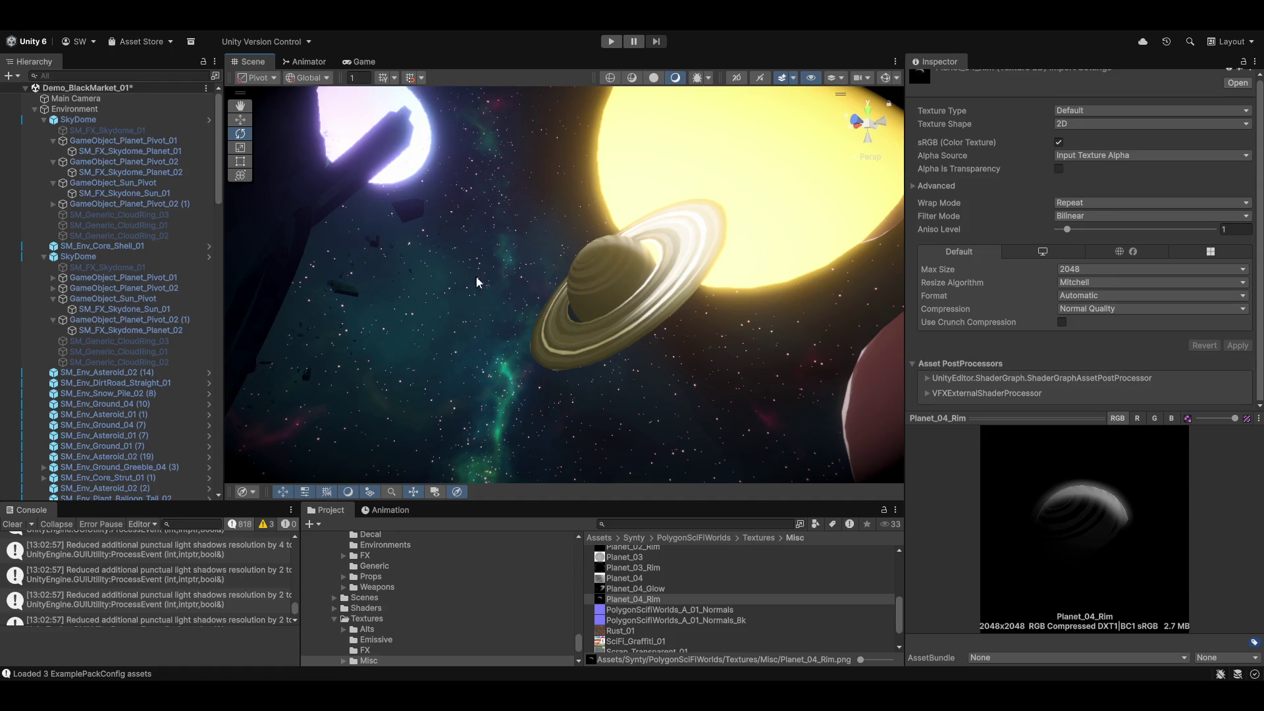
left_click(1059, 143)
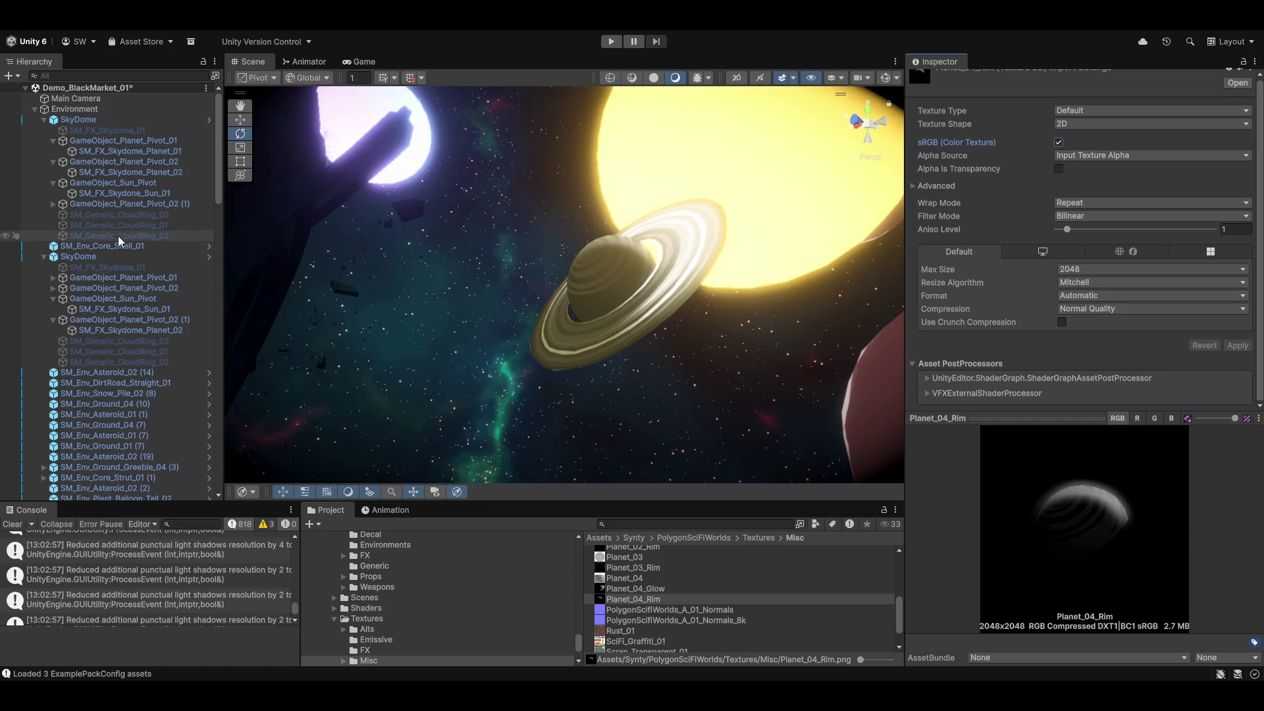
left_click(95, 256)
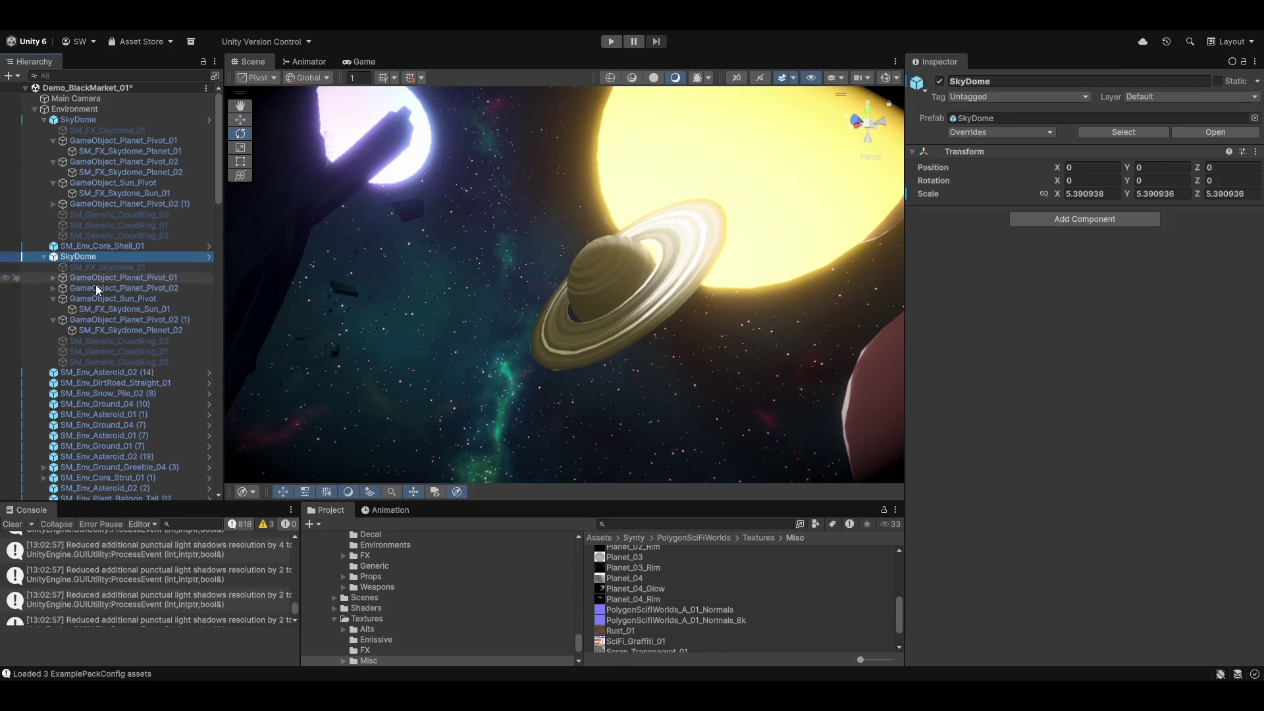
Rotate the second GameObject_Sun_Pivot to about 28 on X, then select SM_FX_Skydome_Planet_02.
left_click(125, 301)
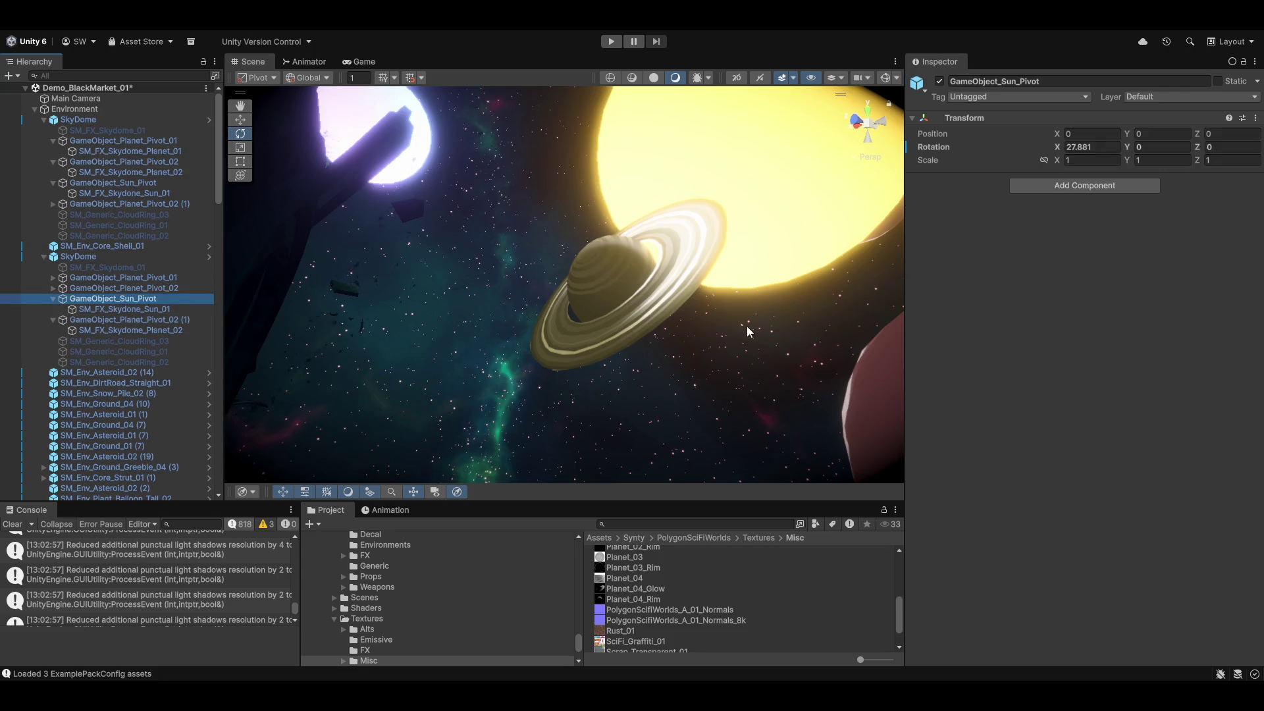
mouse_move(1057, 154)
left_mouse_down()
mouse_move(1119, 152)
mouse_move(728, 129)
mouse_move(1053, 149)
left_mouse_up()
mouse_move(692, 315)
left_mouse_down()
mouse_move(671, 278)
mouse_move(520, 296)
mouse_move(618, 285)
mouse_move(697, 248)
mouse_move(790, 296)
mouse_move(1230, 423)
mouse_move(259, 465)
mouse_move(1039, 362)
mouse_move(756, 376)
mouse_move(740, 285)
mouse_move(633, 380)
mouse_move(702, 272)
mouse_move(403, 318)
mouse_move(370, 263)
mouse_move(476, 287)
left_mouse_up()
left_click(441, 272)
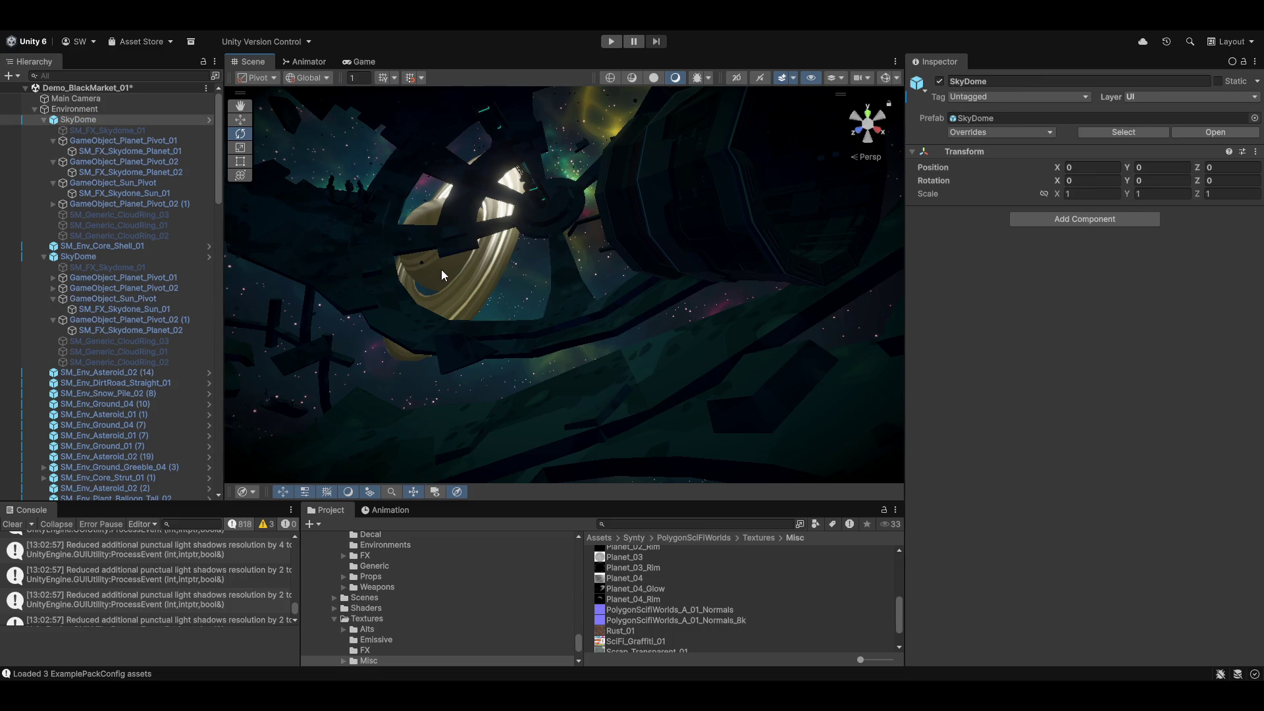
left_click(441, 272)
Scale the ringed planet up uniformly to about 9.8.
key("r")
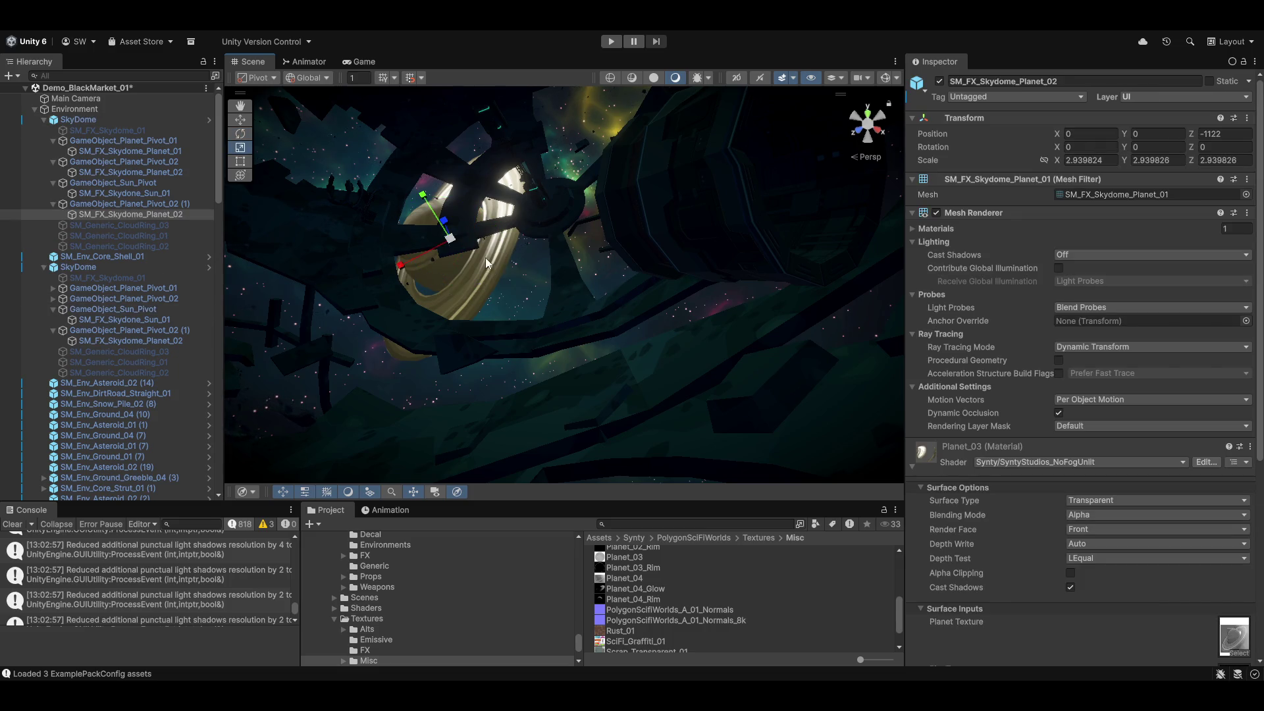
mouse_move(449, 243)
left_mouse_down()
mouse_move(533, 277)
mouse_move(660, 278)
mouse_move(571, 289)
mouse_move(641, 299)
mouse_move(737, 211)
mouse_move(737, 340)
mouse_move(598, 316)
left_mouse_up()
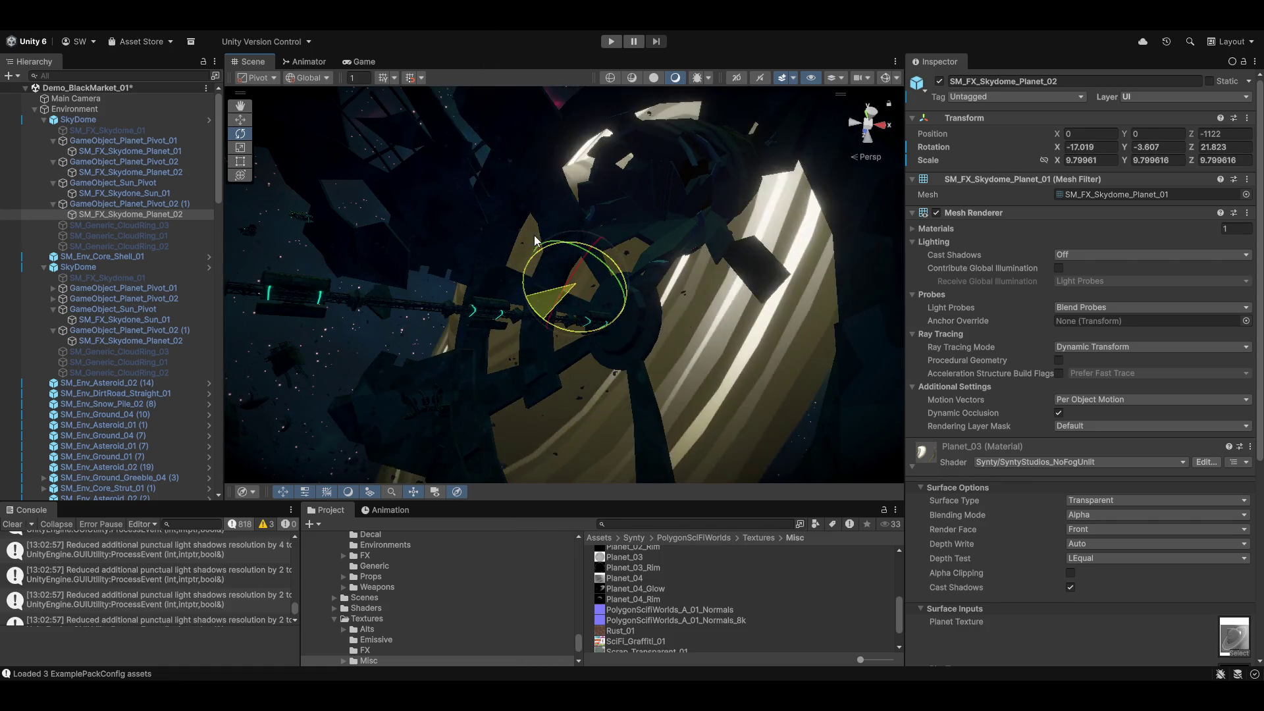
mouse_move(709, 343)
left_mouse_down()
mouse_move(679, 404)
mouse_move(414, 325)
mouse_move(487, 428)
left_mouse_up()
Orbit the view around the ringed planet, the sun and the pink planet.
key("e")
key("f")
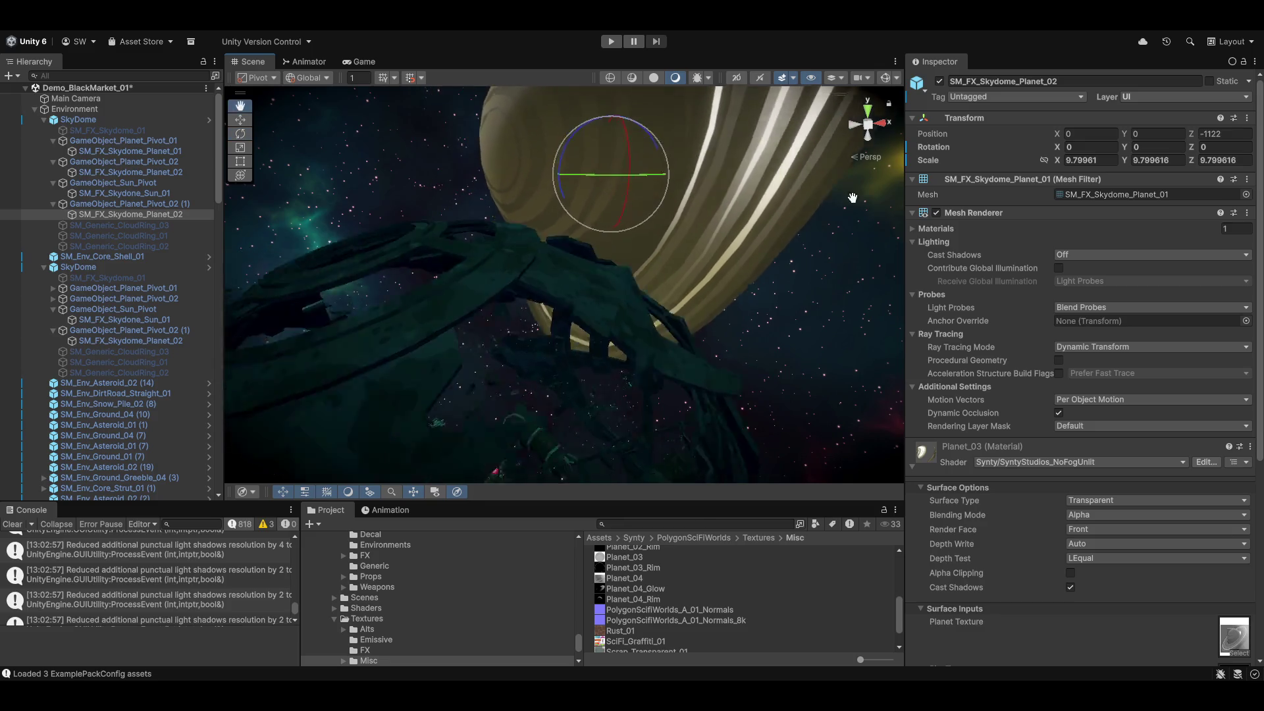
mouse_move(584, 249)
left_mouse_down()
mouse_move(500, 260)
mouse_move(416, 197)
mouse_move(631, 141)
mouse_move(685, 168)
mouse_move(658, 190)
mouse_move(592, 171)
mouse_move(367, 192)
mouse_move(388, 188)
left_mouse_up()
scroll(379, 191, "up", 5)
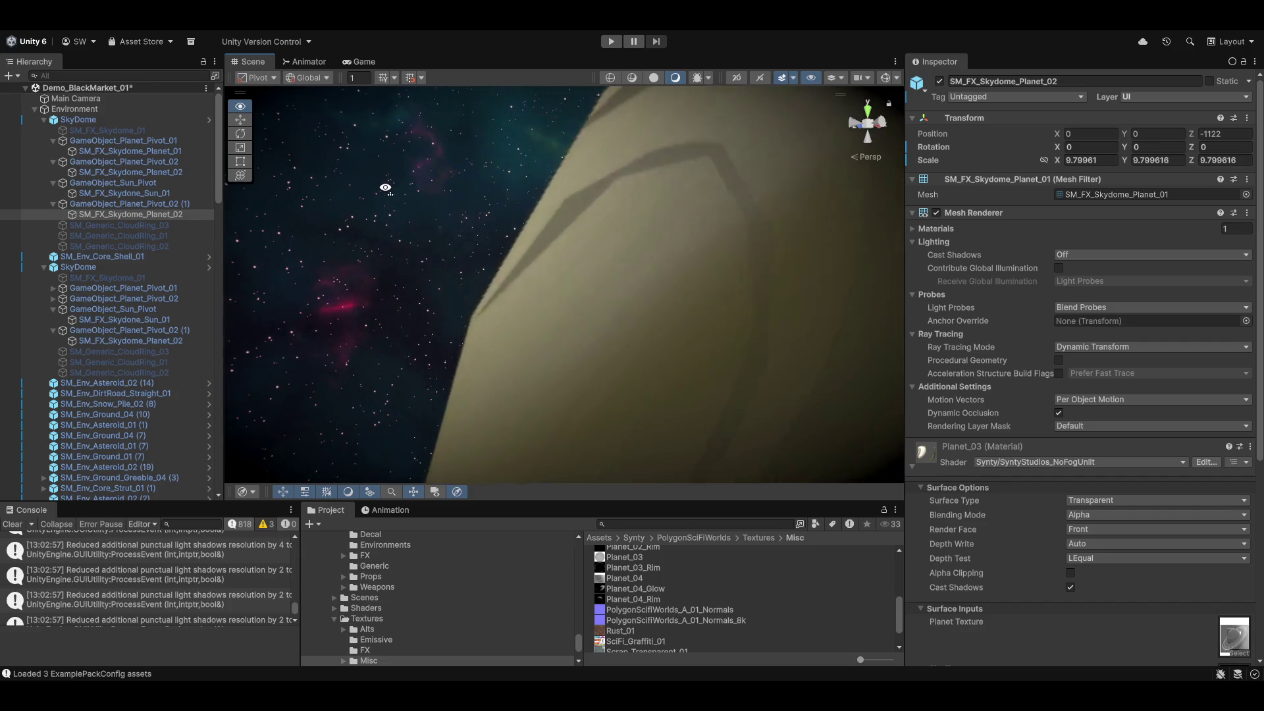
mouse_move(499, 176)
left_mouse_down()
mouse_move(974, 245)
mouse_move(1020, 361)
mouse_move(1030, 224)
mouse_move(1032, 235)
mouse_move(952, 251)
mouse_move(753, 219)
mouse_move(711, 417)
mouse_move(693, 383)
left_mouse_up()
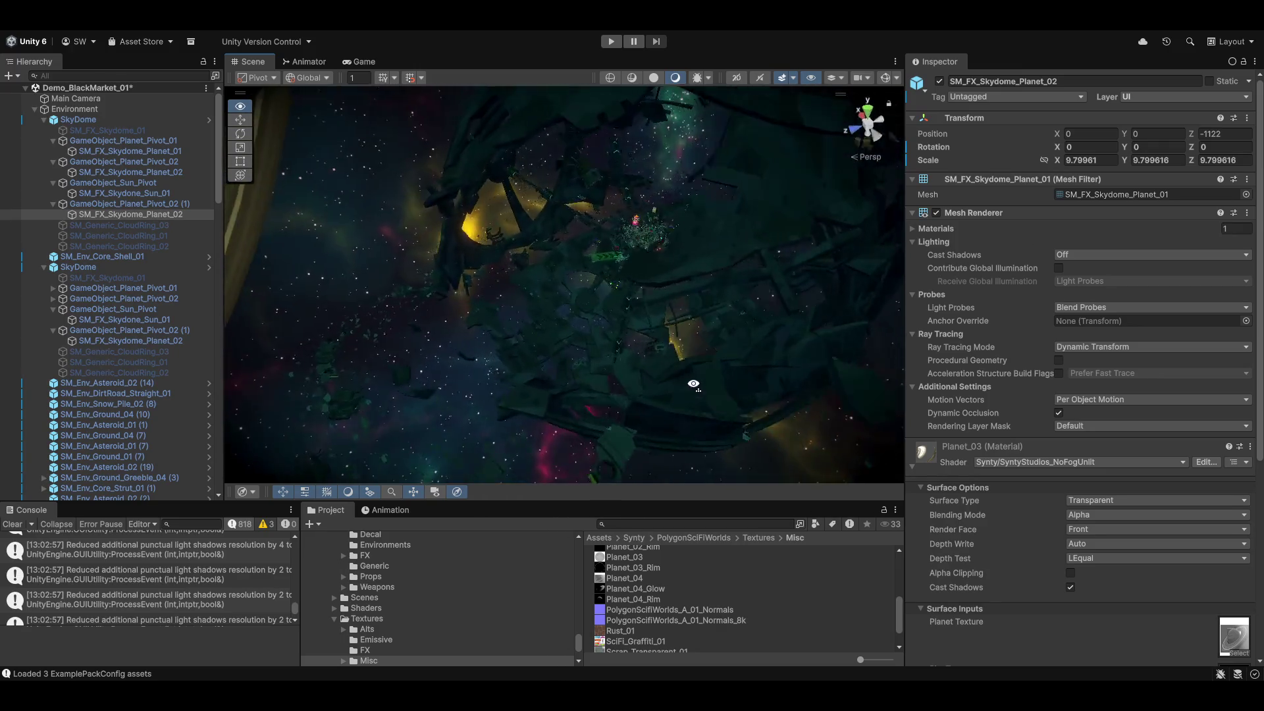
Fly through the asteroid market city toward the central structure and green buildings.
key("w")
left_click_drag(745, 344, 527, 274)
key("w")
mouse_move(664, 361)
left_mouse_down()
mouse_move(587, 297)
mouse_move(315, 178)
left_mouse_up()
scroll(589, 301, "down", 3)
scroll(497, 258, "down", 4)
mouse_move(608, 335)
left_mouse_down()
mouse_move(677, 259)
mouse_move(756, 310)
mouse_move(1056, 398)
left_mouse_up()
scroll(906, 355, "down", 5)
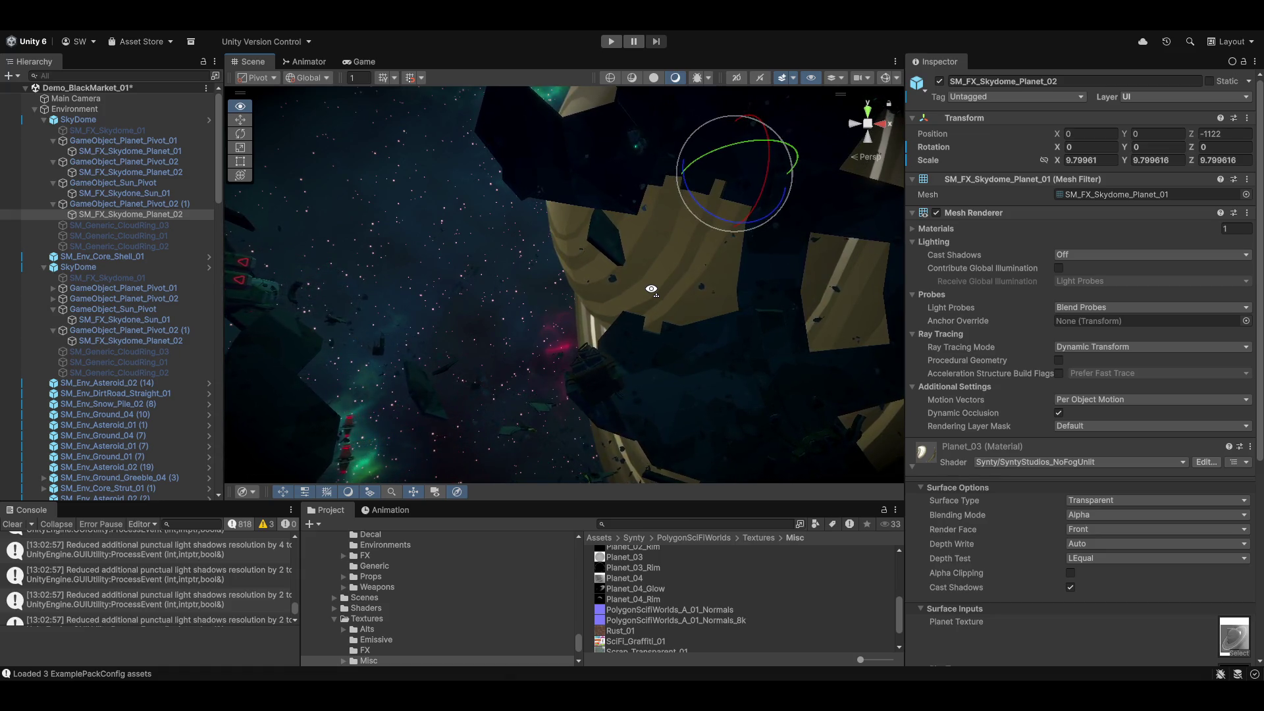
Look up from the city at the glowing planet and select the SkyDome root.
mouse_move(652, 290)
left_mouse_down()
mouse_move(776, 282)
mouse_move(941, 178)
mouse_move(459, 474)
mouse_move(134, 427)
mouse_move(883, 367)
left_mouse_up()
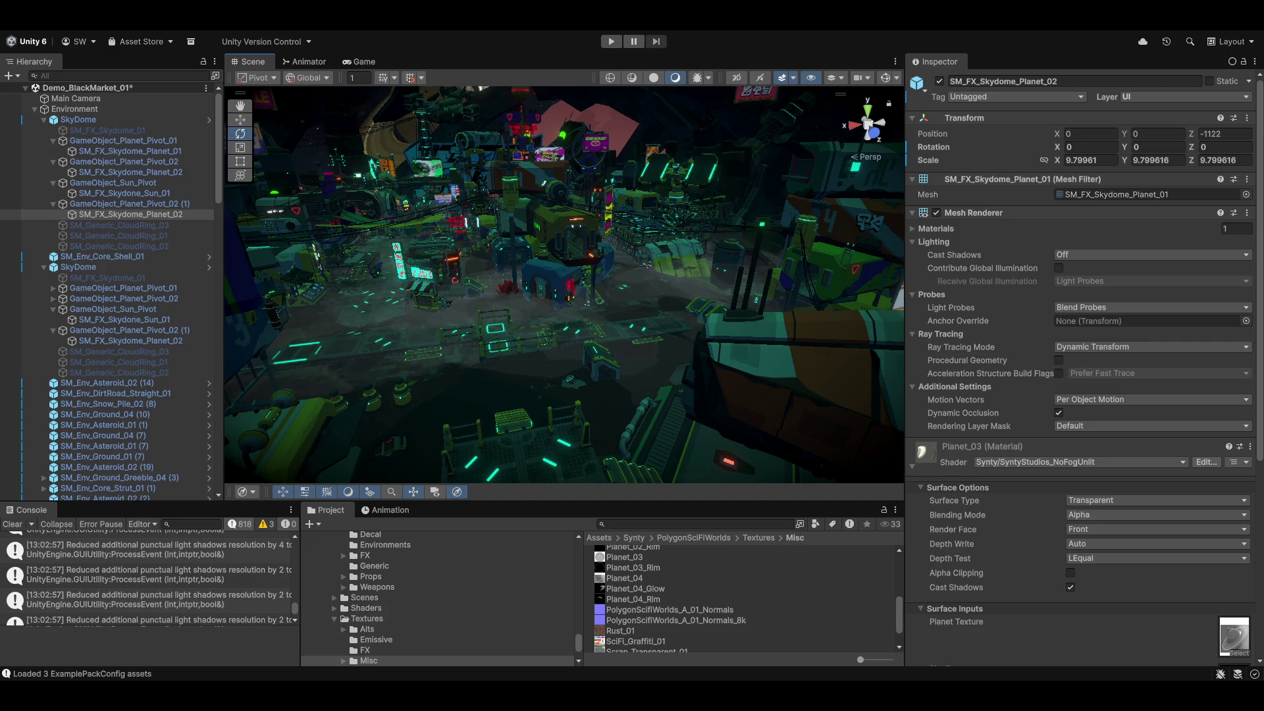
left_click_drag(544, 243, 611, 290)
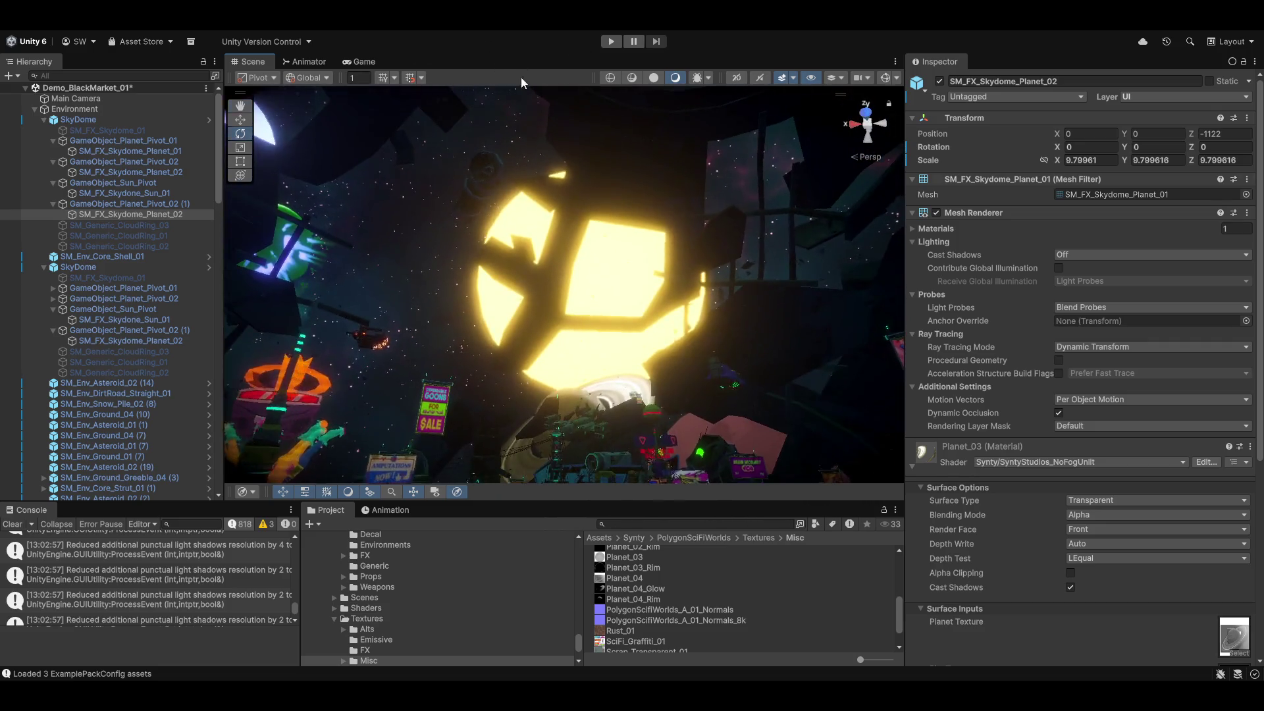
left_click(611, 290)
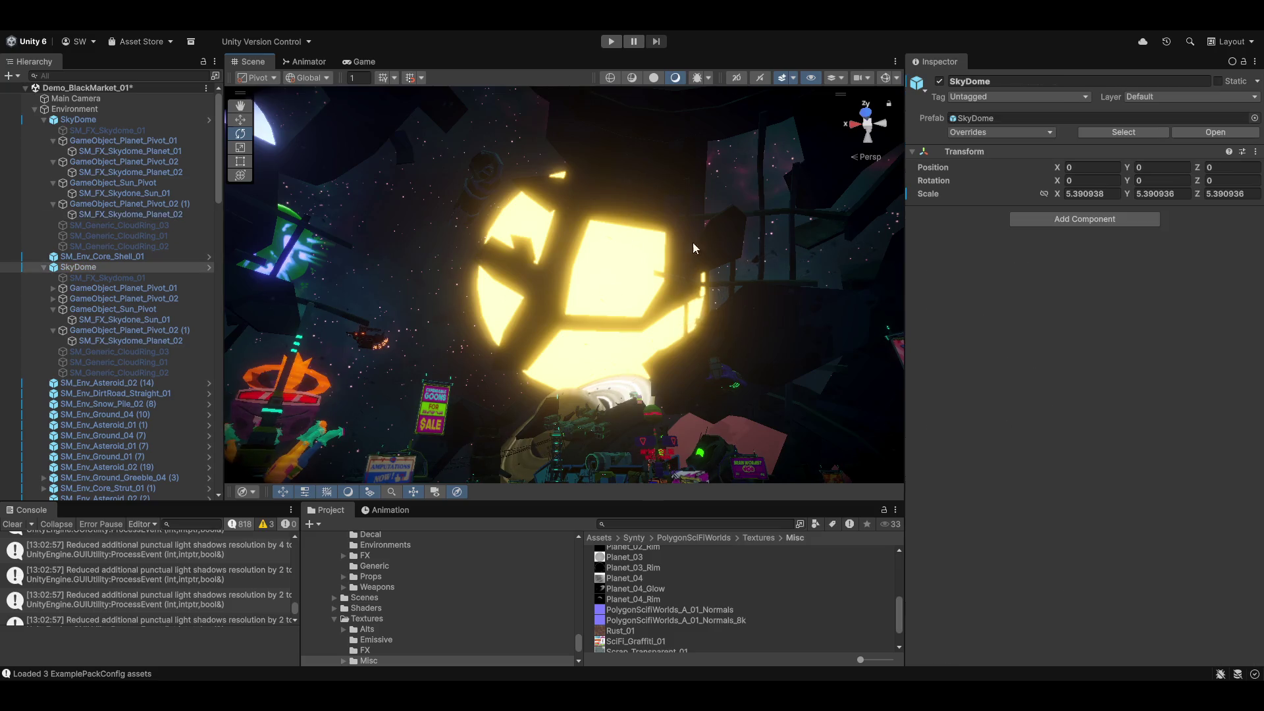
Toggle SM_Generic_CloudRing_03 on to preview it, then hide it again.
left_click(147, 350)
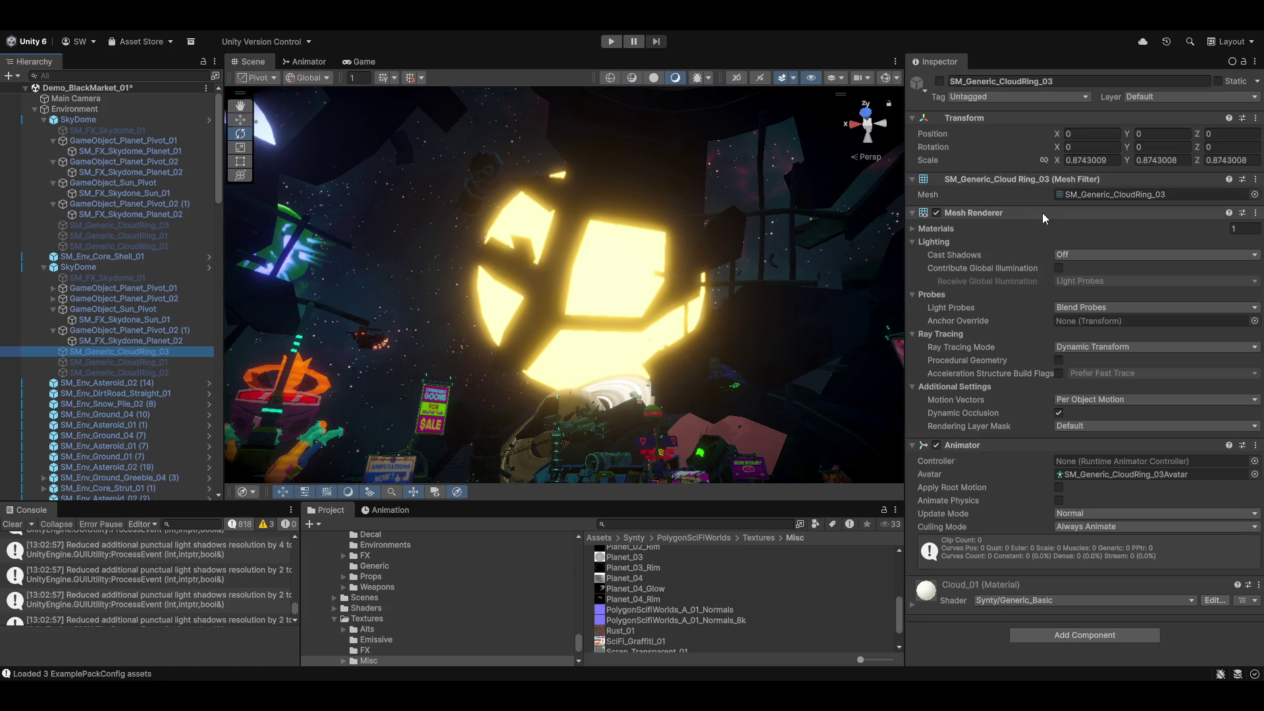
left_click(942, 79)
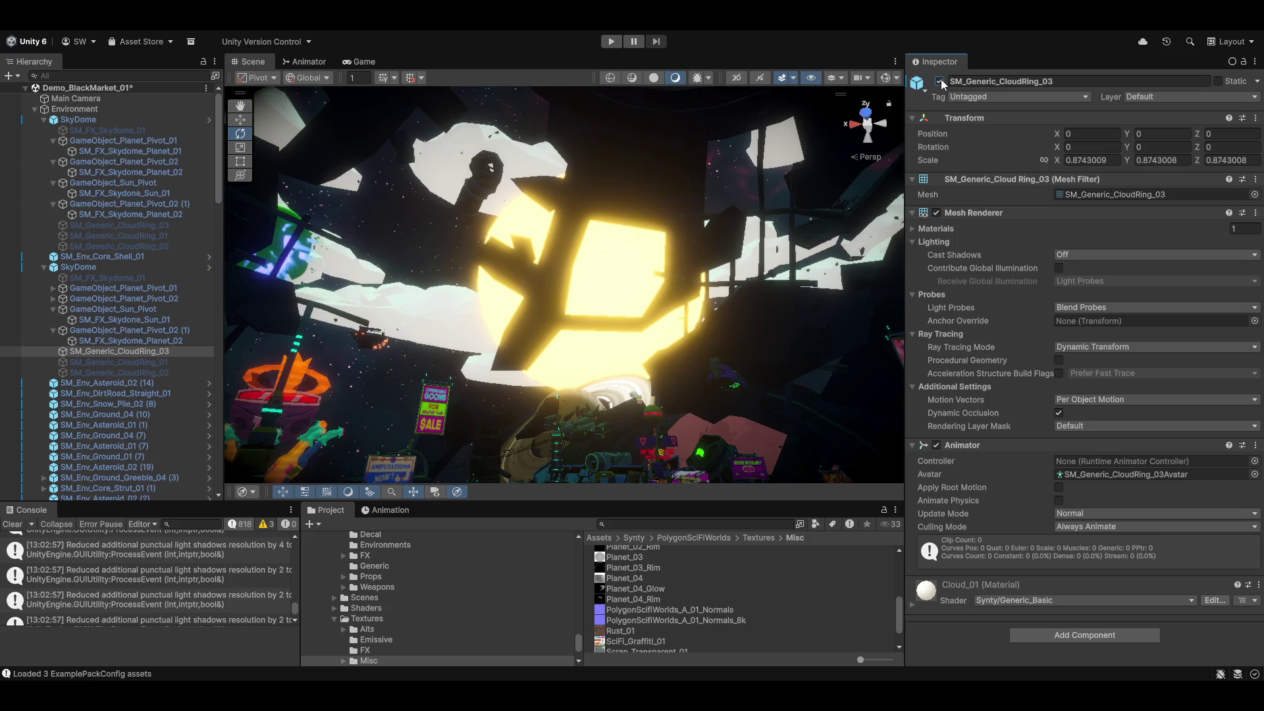
left_click(941, 79)
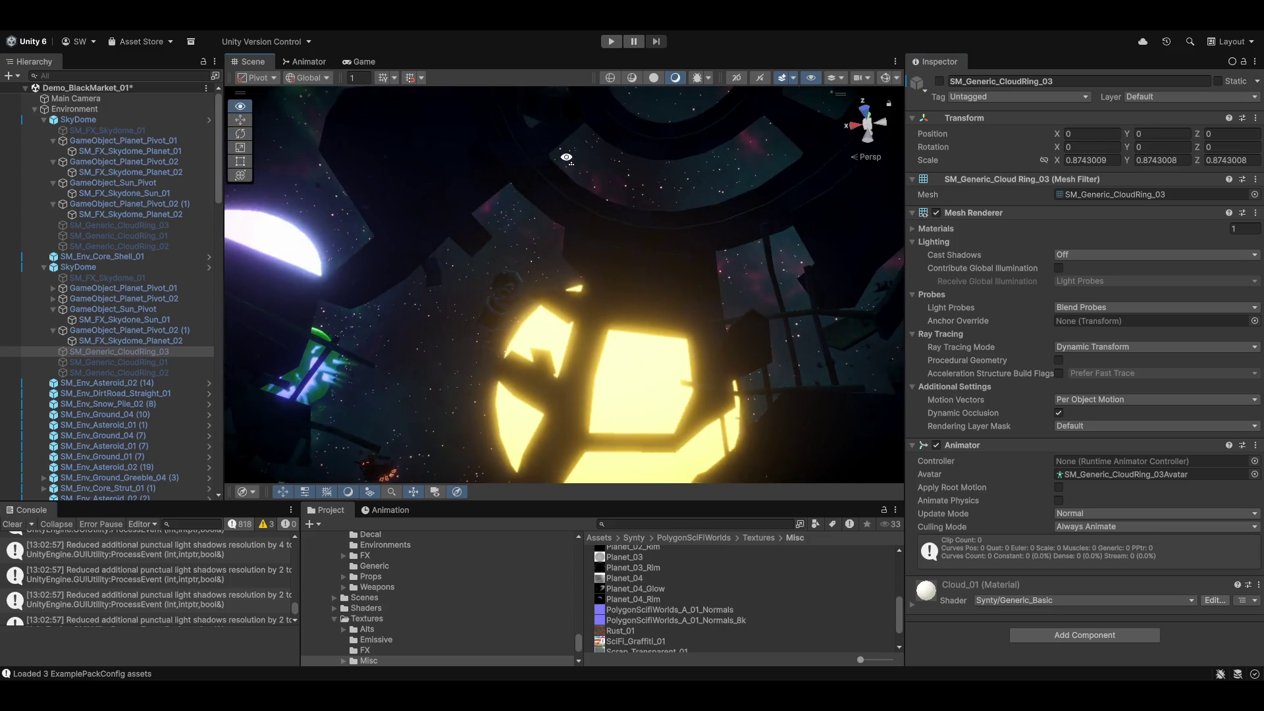
Swing the view over the city toward the big sun and select SkyDome.
mouse_move(585, 230)
left_mouse_down()
mouse_move(658, 597)
mouse_move(592, 459)
mouse_move(706, 32)
mouse_move(686, 653)
mouse_move(616, 297)
mouse_move(587, 264)
mouse_move(584, 212)
mouse_move(626, 231)
mouse_move(707, 179)
mouse_move(742, 234)
mouse_move(849, 244)
mouse_move(940, 203)
mouse_move(921, 193)
mouse_move(697, 206)
mouse_move(710, 218)
mouse_move(666, 263)
mouse_move(1080, 481)
mouse_move(1089, 552)
mouse_move(856, 461)
mouse_move(468, 270)
mouse_move(602, 245)
left_mouse_up()
scroll(697, 206, "up", 5)
left_click(603, 249)
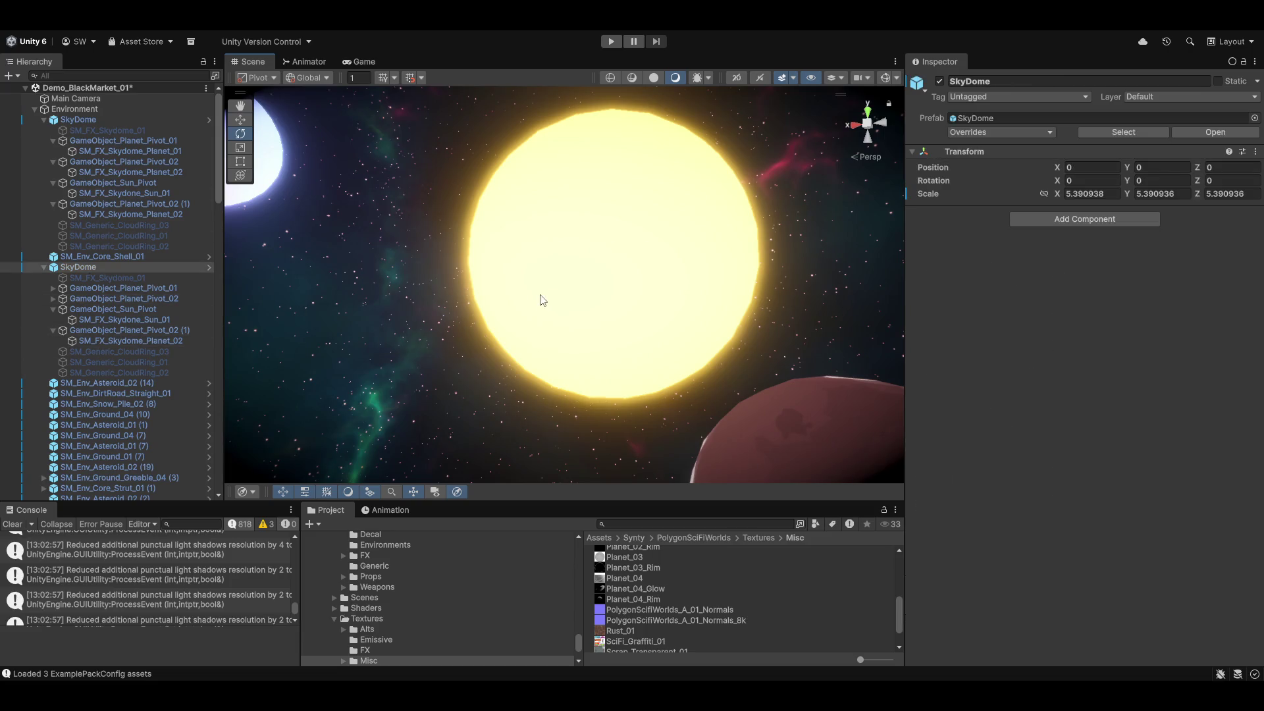
Frame the SkyDome and switch the gizmo handle position from Pivot to Center.
key("f")
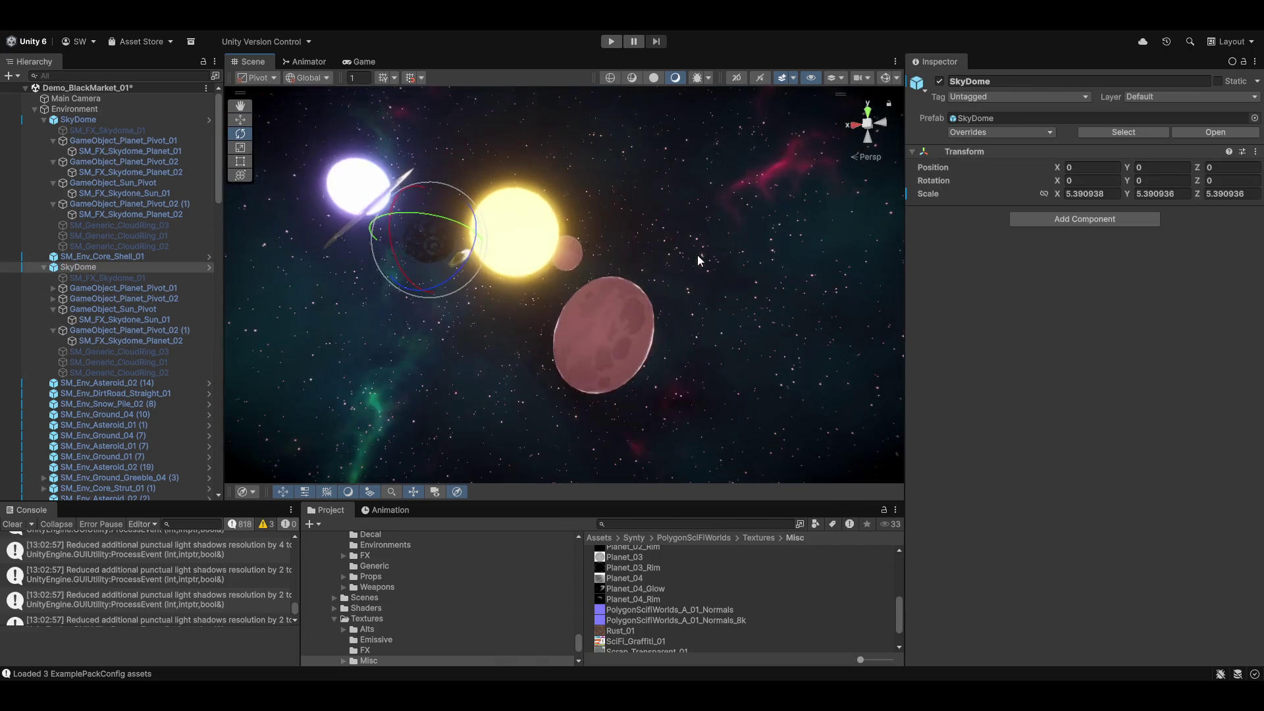
key("z")
mouse_move(537, 230)
left_mouse_down()
mouse_move(491, 237)
mouse_move(486, 382)
left_mouse_up()
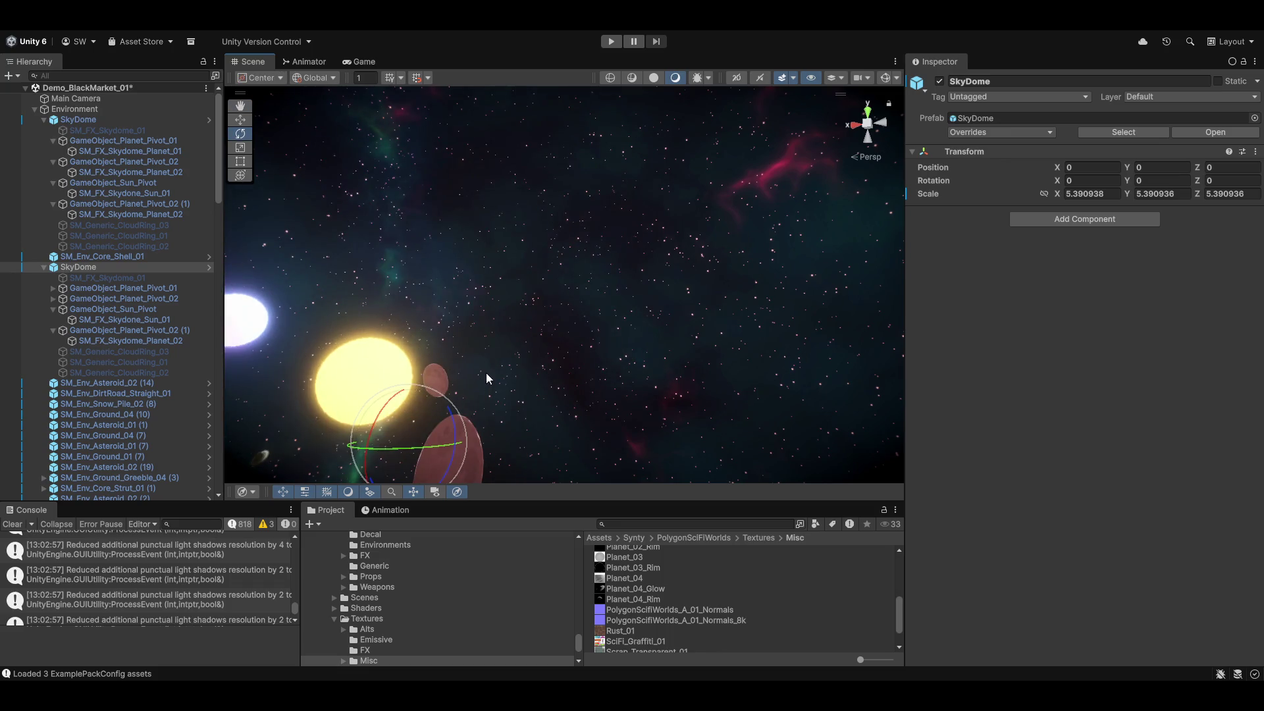
Select the second GameObject_Sun_Pivot, frame it, and orbit until the ringed planet faces the view.
left_click(145, 309)
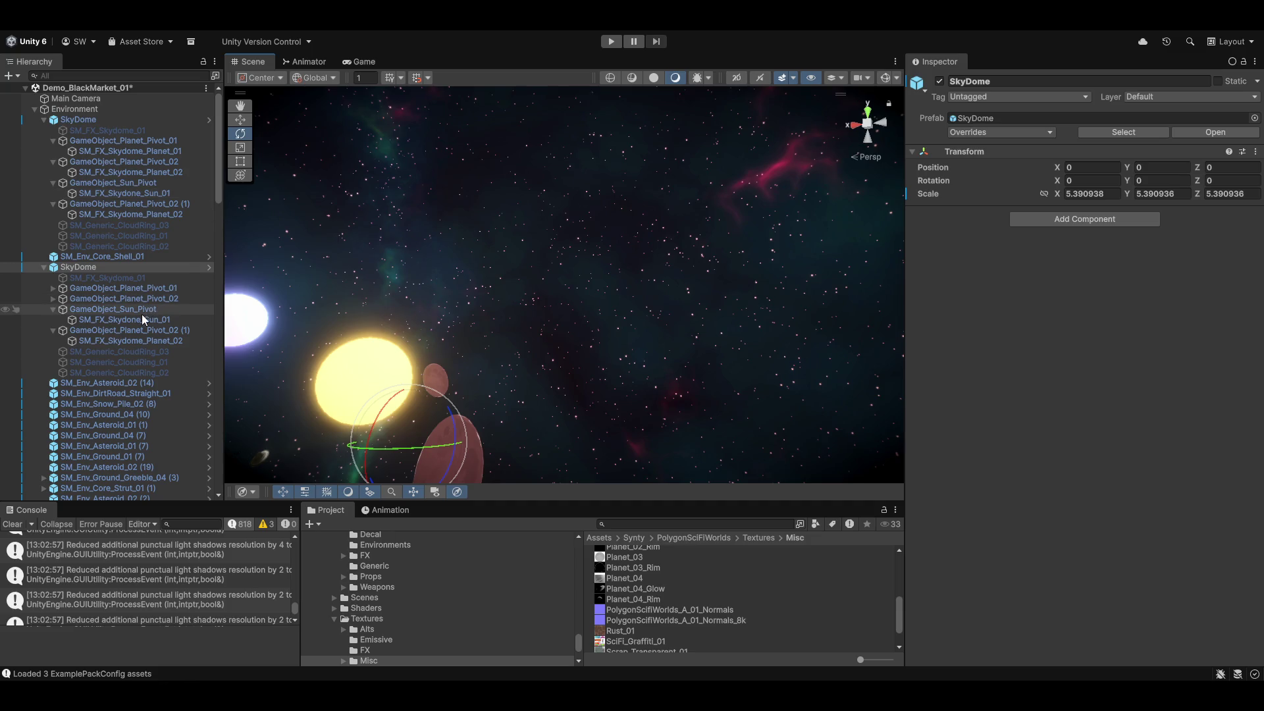
key("f")
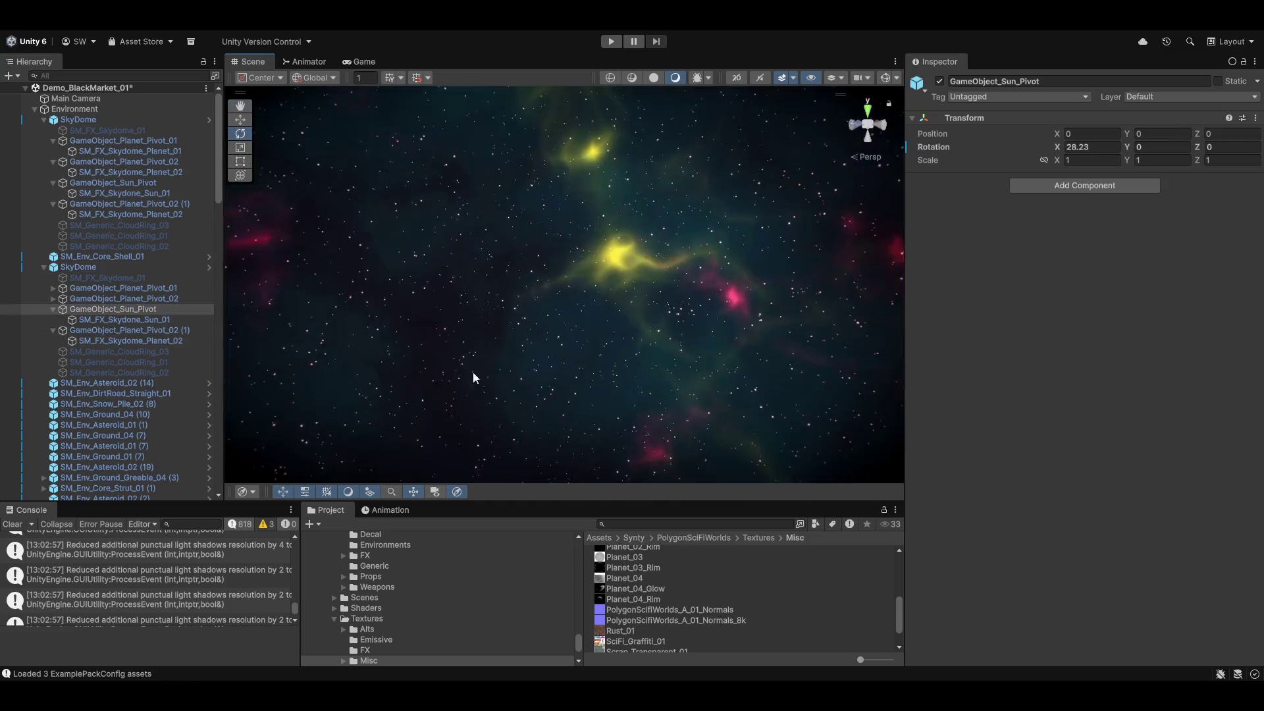
mouse_move(474, 374)
left_mouse_down()
mouse_move(615, 330)
mouse_move(472, 543)
mouse_move(1126, 347)
mouse_move(153, 342)
mouse_move(1231, 255)
mouse_move(139, 271)
mouse_move(109, 294)
mouse_move(140, 278)
mouse_move(132, 264)
mouse_move(42, 306)
left_mouse_up()
mouse_move(582, 367)
left_mouse_down()
mouse_move(496, 282)
mouse_move(310, 141)
mouse_move(143, 194)
left_mouse_up()
scroll(582, 367, "up", 1)
scroll(575, 360, "up", 1)
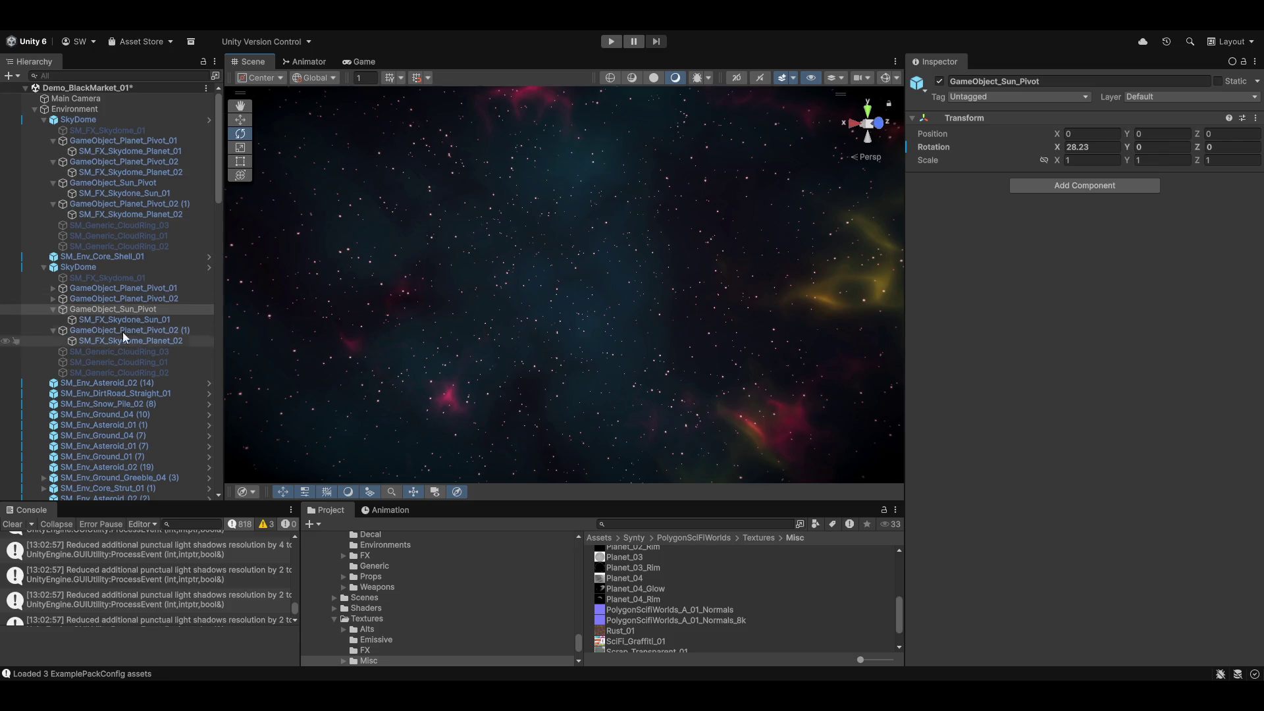
key("f")
mouse_move(629, 347)
left_mouse_down()
mouse_move(754, 444)
mouse_move(538, 415)
mouse_move(610, 446)
mouse_move(587, 375)
mouse_move(640, 400)
left_mouse_up()
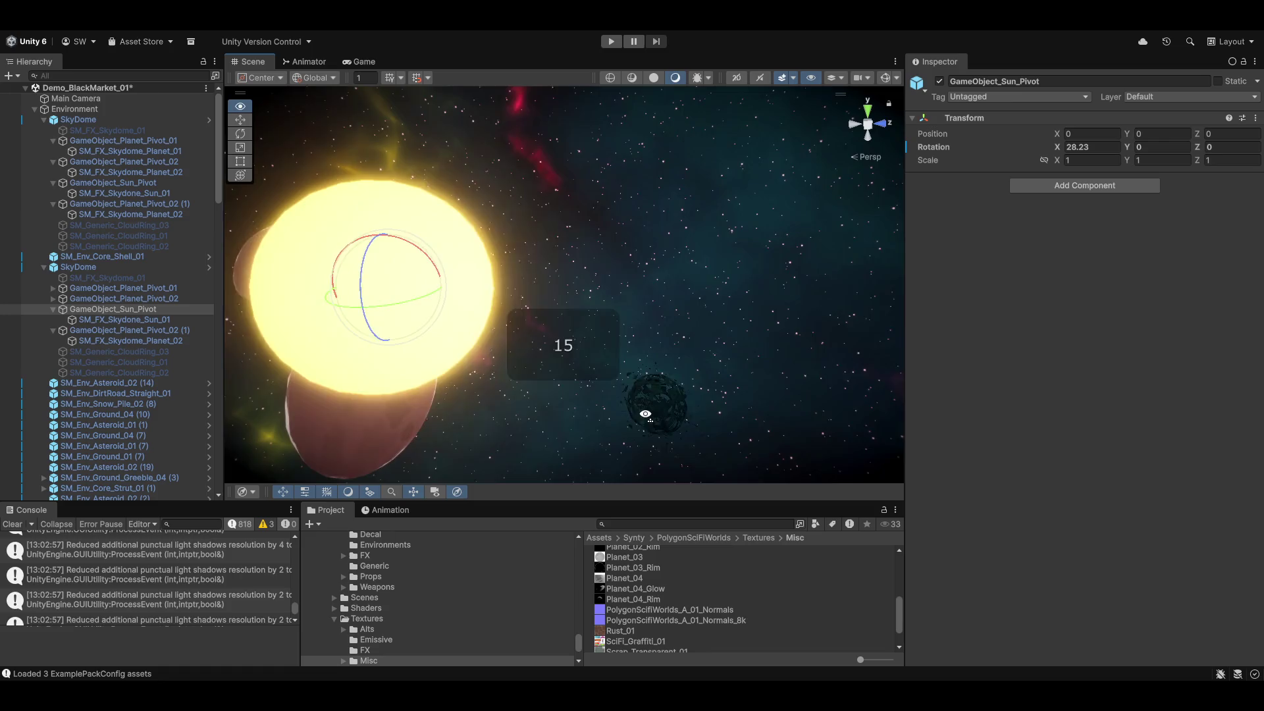
mouse_move(655, 419)
left_mouse_down()
mouse_move(706, 429)
mouse_move(700, 404)
left_mouse_up()
mouse_move(792, 397)
left_mouse_down()
mouse_move(702, 385)
mouse_move(824, 369)
mouse_move(705, 319)
left_mouse_up()
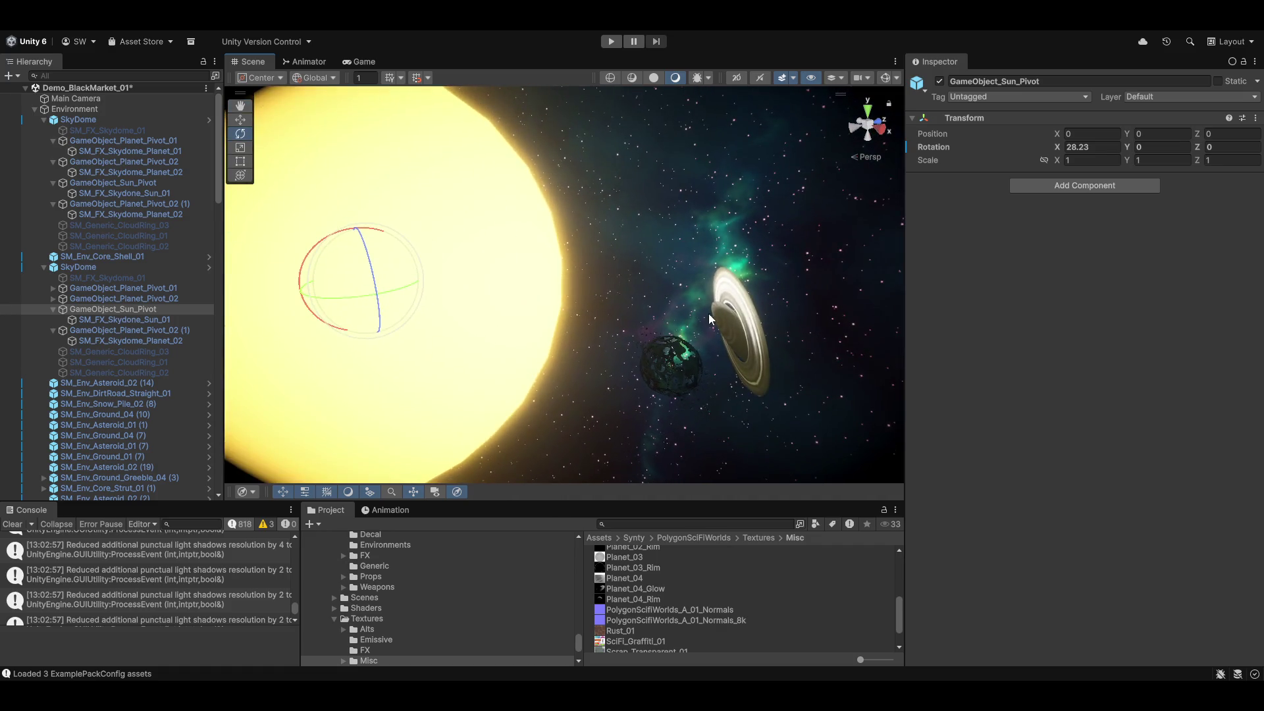
Add a Directional Light as a child of GameObject_Sun_Pivot.
right_click(112, 310)
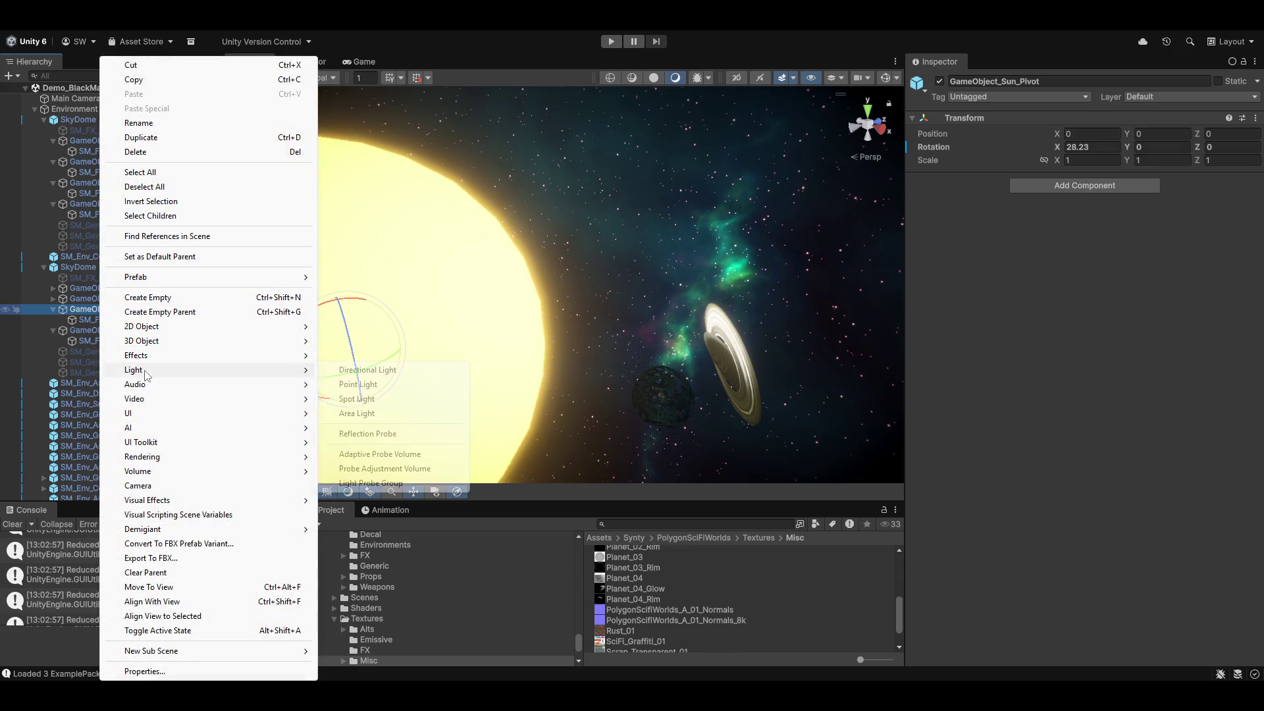
left_click(377, 373)
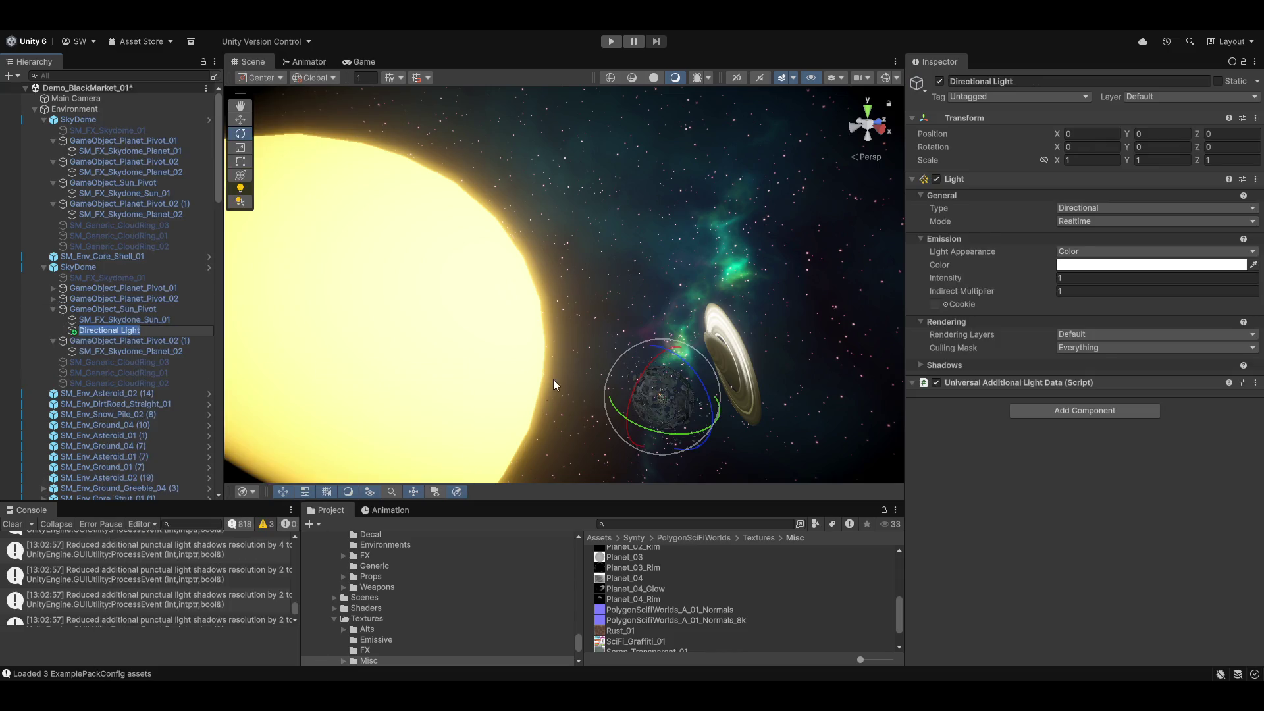
mouse_move(659, 378)
left_mouse_down()
mouse_move(643, 360)
mouse_move(620, 375)
mouse_move(658, 437)
mouse_move(669, 245)
mouse_move(663, 276)
mouse_move(556, 277)
left_mouse_up()
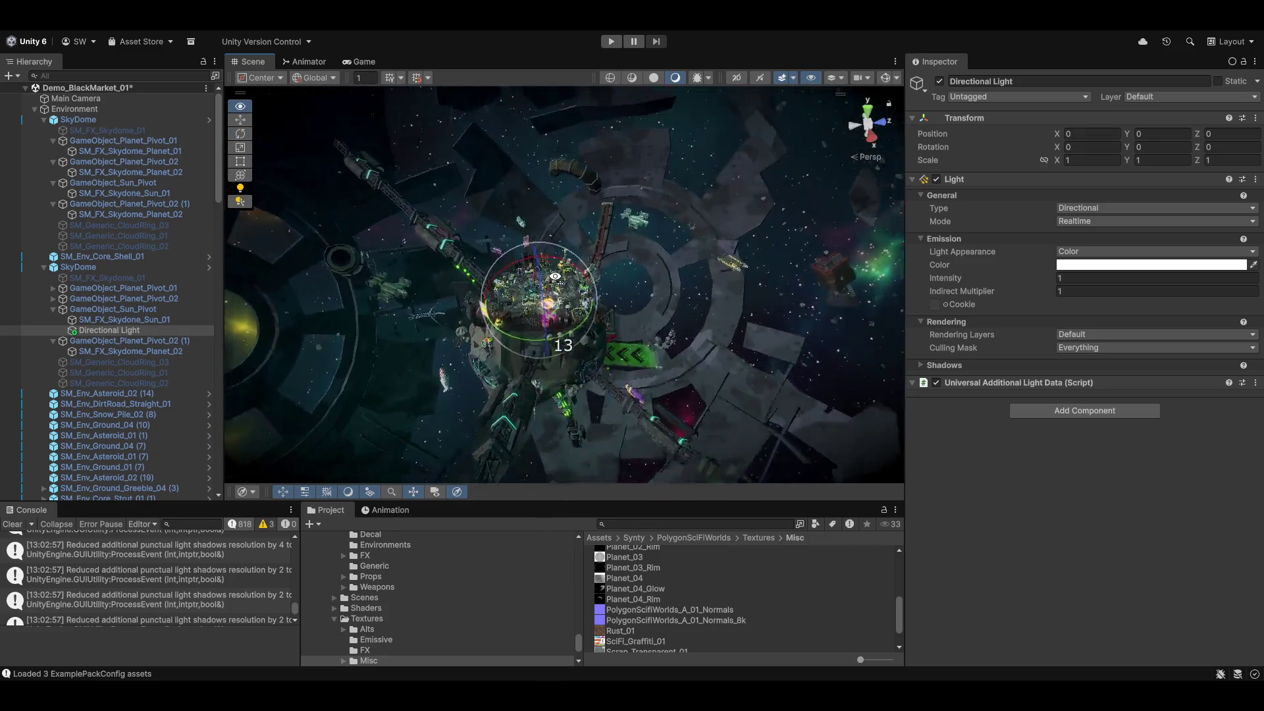
scroll(555, 277, "up", 8)
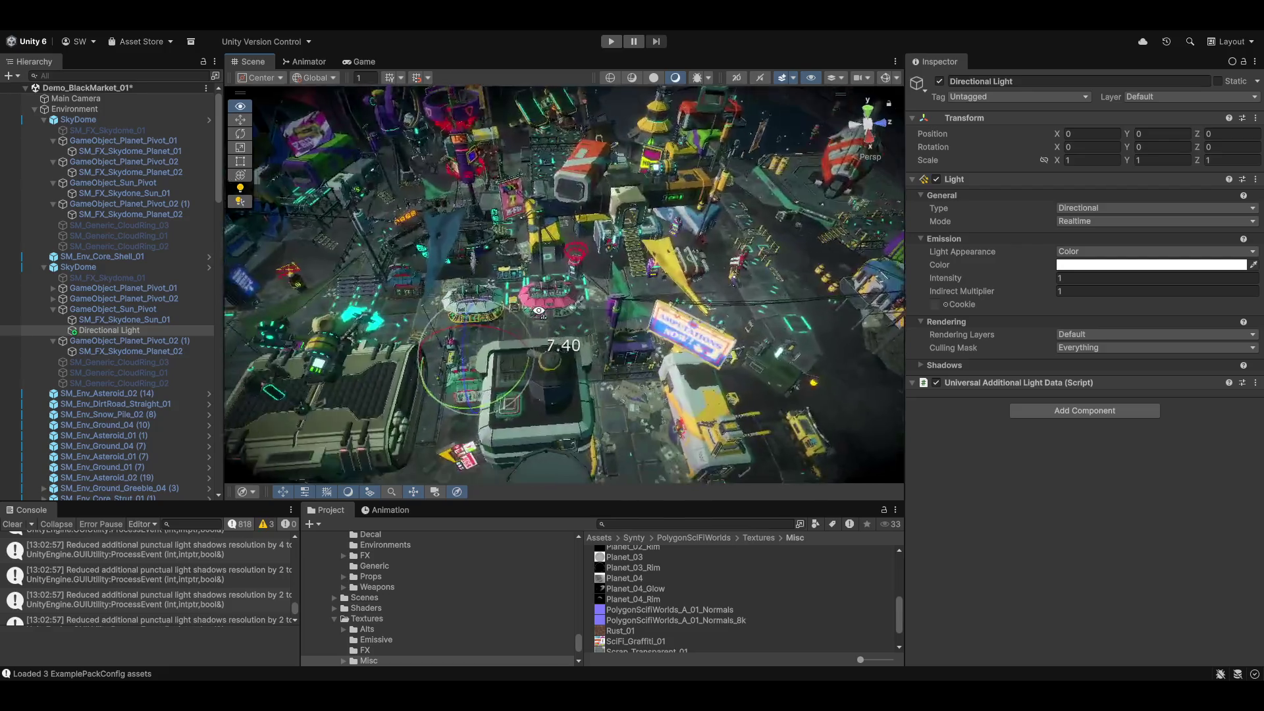
scroll(539, 310, "up", 10)
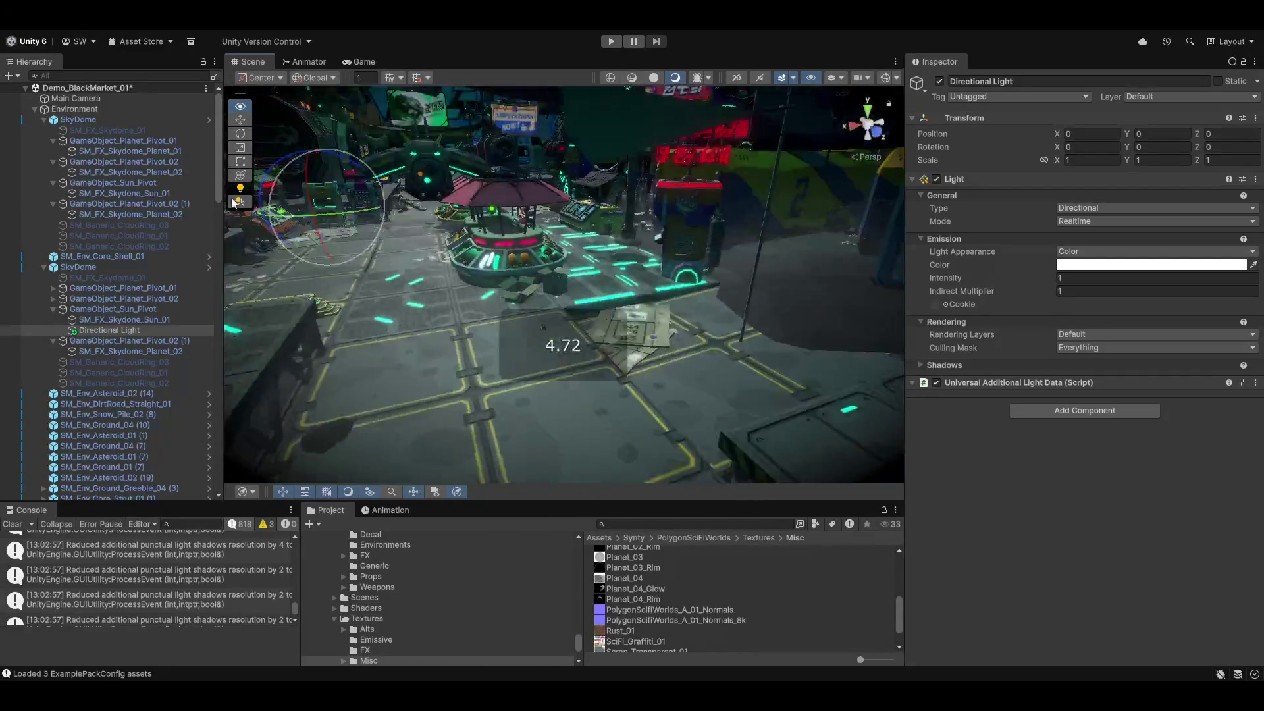
scroll(602, 348, "up", 3)
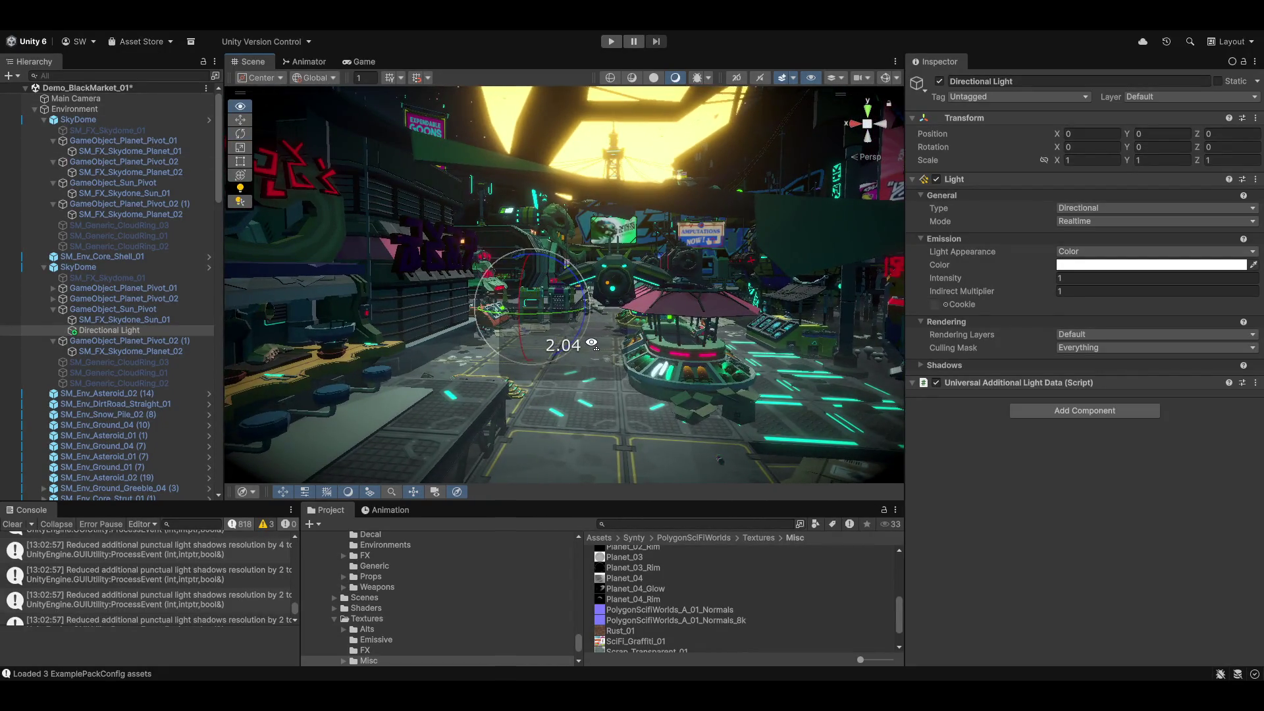
left_click(994, 287)
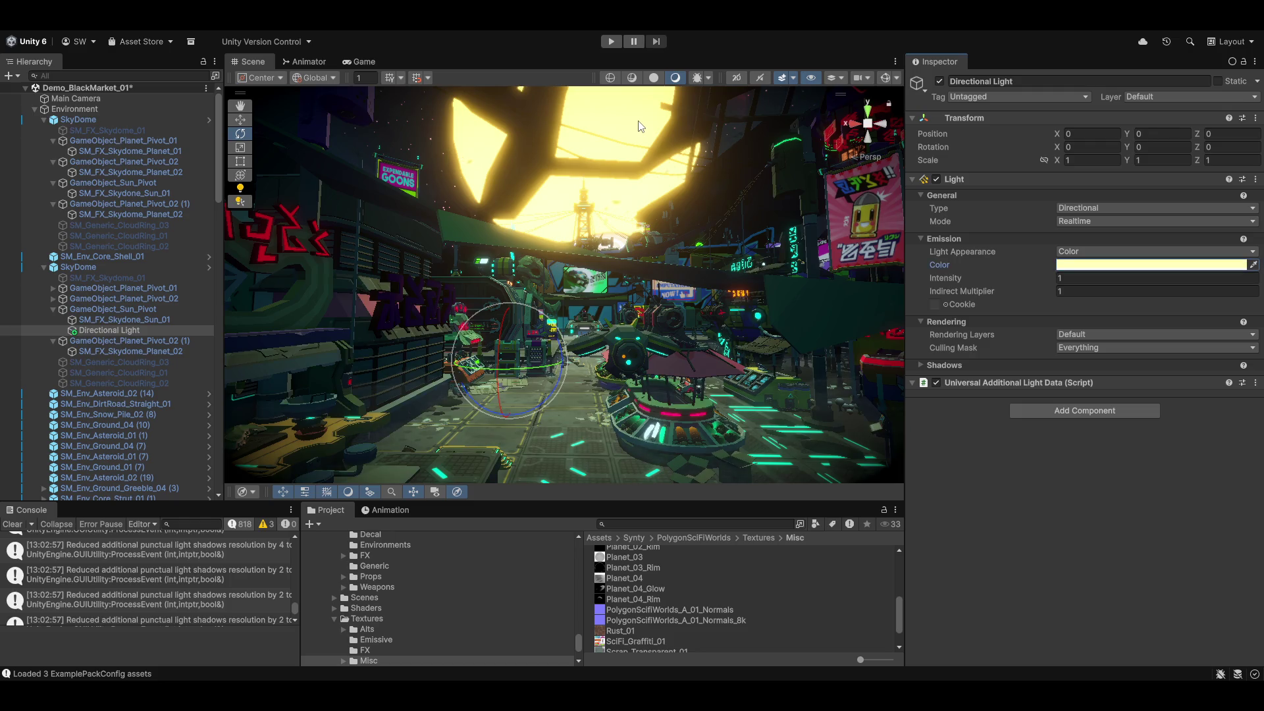
Look over the market street and starry sky, then select SM_FX_Skydone_Sun_01.
scroll(607, 353, "up", 5)
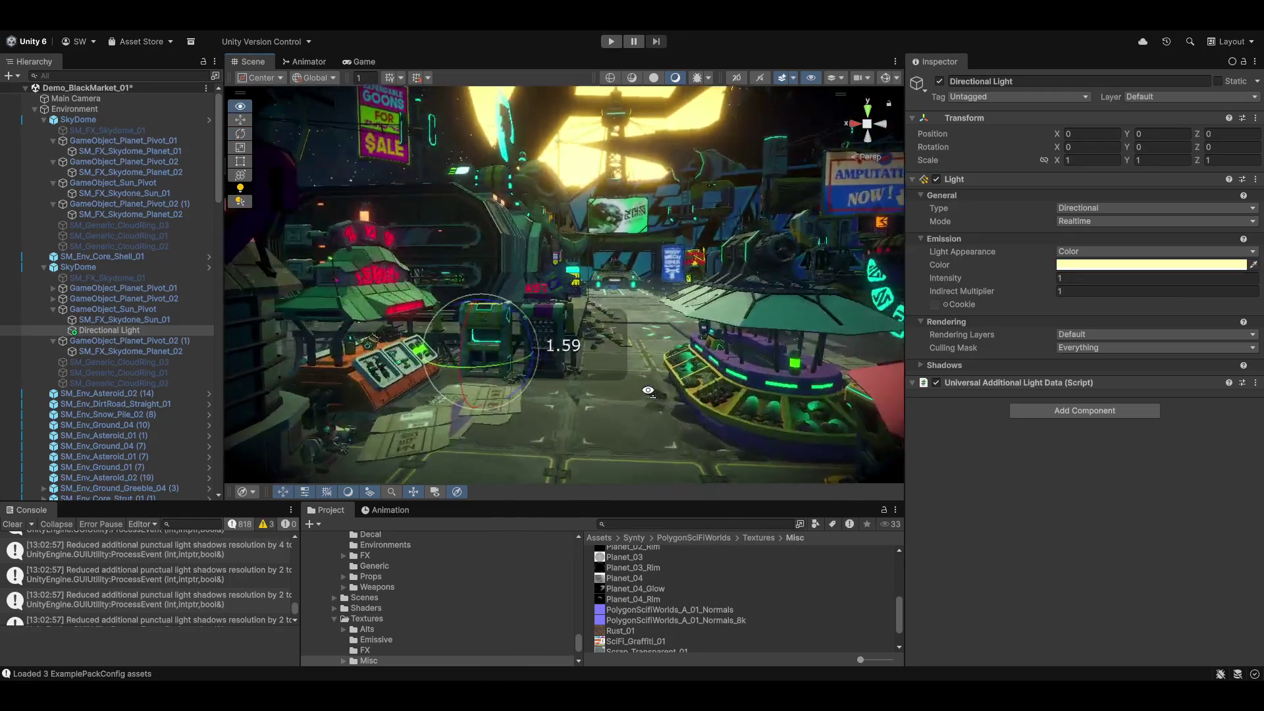
mouse_move(676, 215)
left_mouse_down()
mouse_move(602, 258)
mouse_move(601, 288)
mouse_move(486, 350)
left_mouse_up()
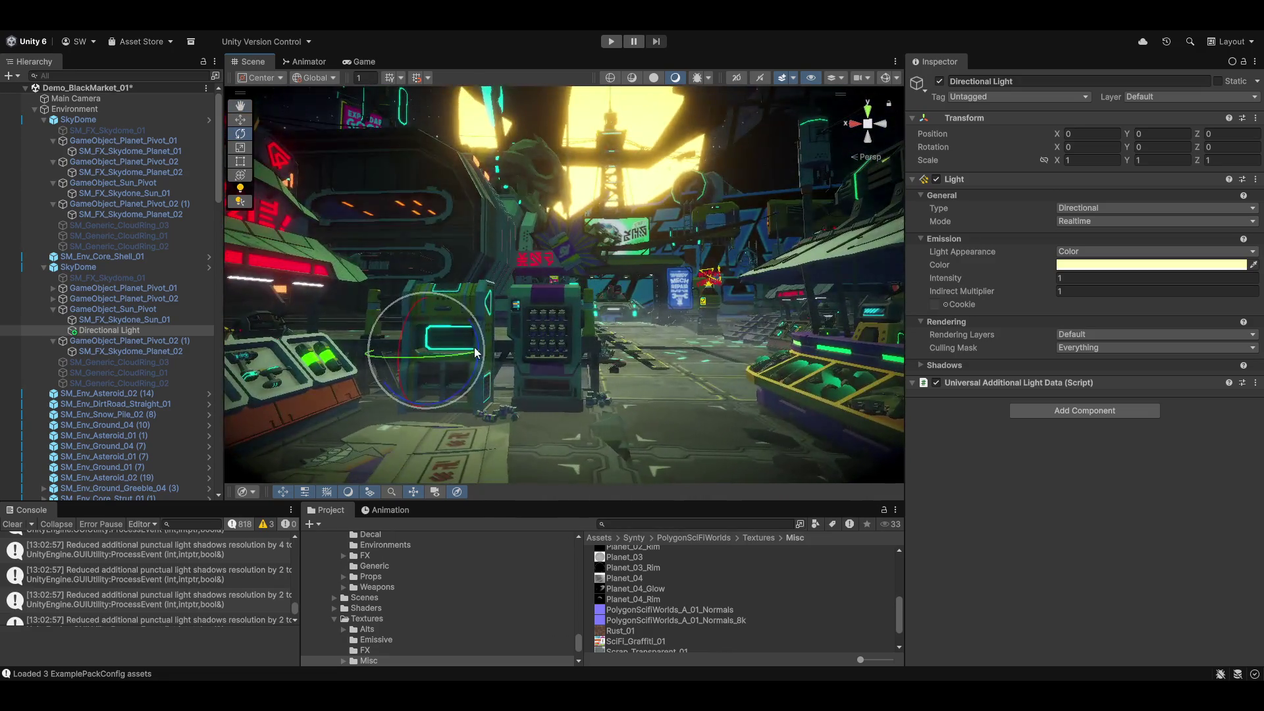
mouse_move(696, 266)
left_mouse_down()
mouse_move(663, 220)
mouse_move(539, 222)
mouse_move(529, 239)
mouse_move(545, 229)
left_mouse_up()
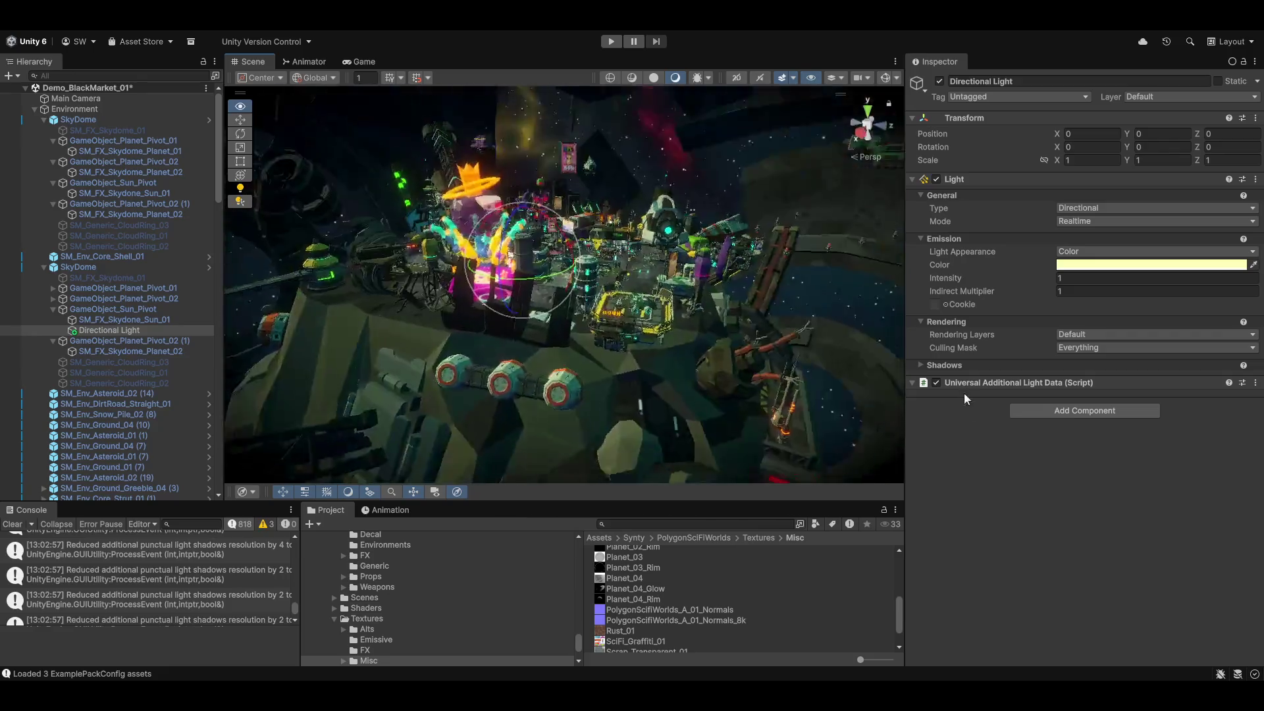
mouse_move(659, 257)
left_mouse_down()
mouse_move(422, 251)
mouse_move(600, 408)
left_mouse_up()
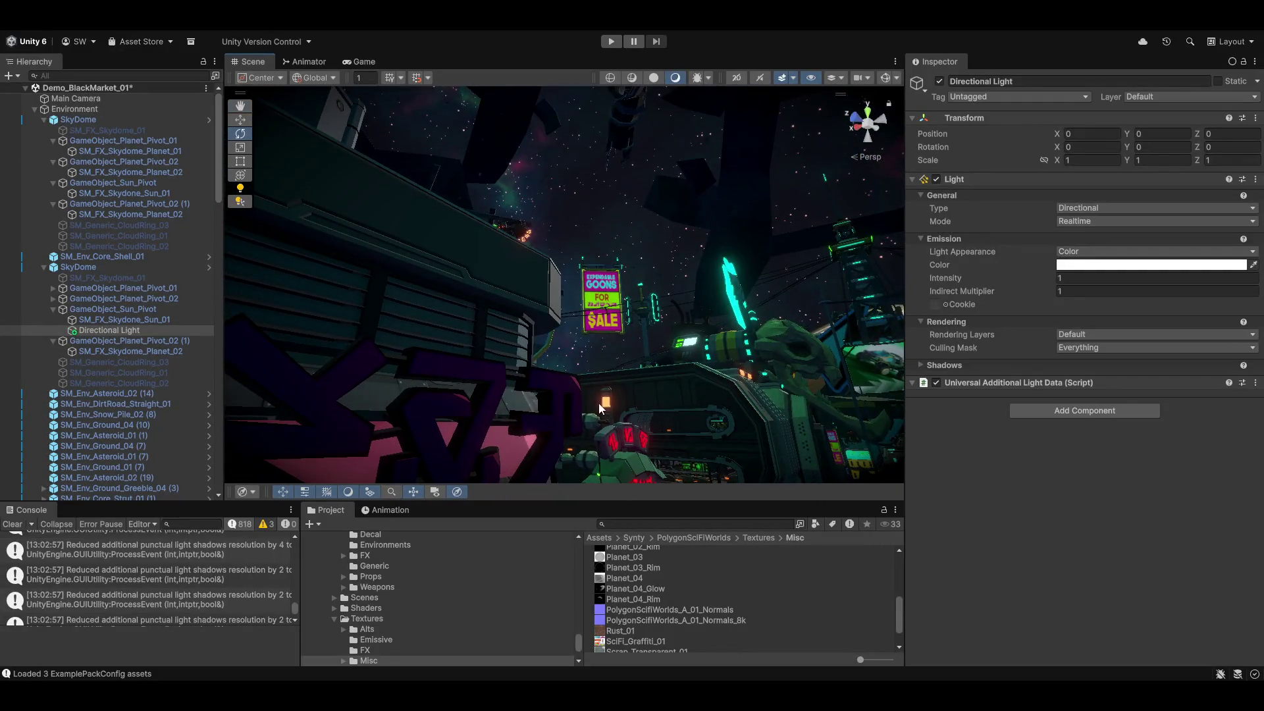
left_click(107, 321)
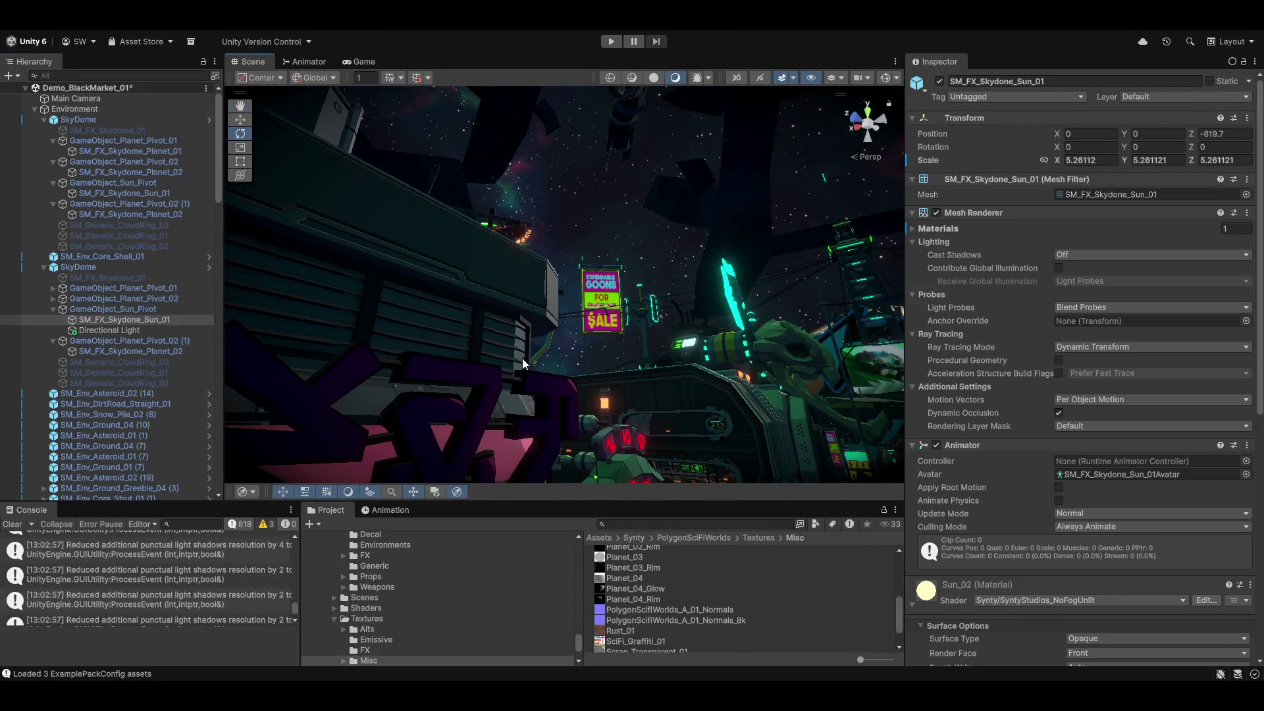
Frame the sun, bring the ringed and red planets into view, and switch to the Rotate tool.
key("f")
left_click_drag(760, 274, 609, 374)
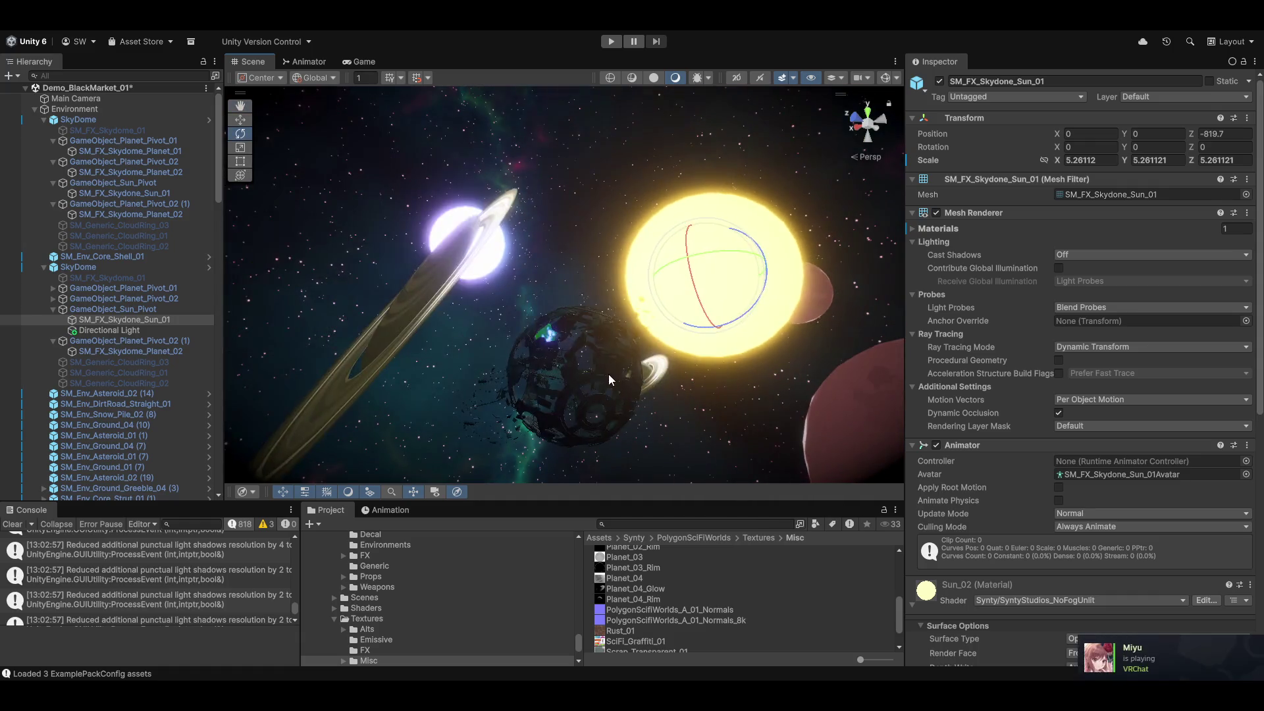
mouse_move(527, 329)
left_mouse_down()
mouse_move(488, 305)
mouse_move(562, 301)
mouse_move(609, 373)
mouse_move(615, 421)
mouse_move(564, 322)
mouse_move(567, 366)
mouse_move(652, 322)
mouse_move(654, 367)
mouse_move(655, 305)
left_mouse_up()
scroll(500, 313, "up", 3)
key("e")
scroll(657, 349, "up", 3)
scroll(655, 359, "down", 10)
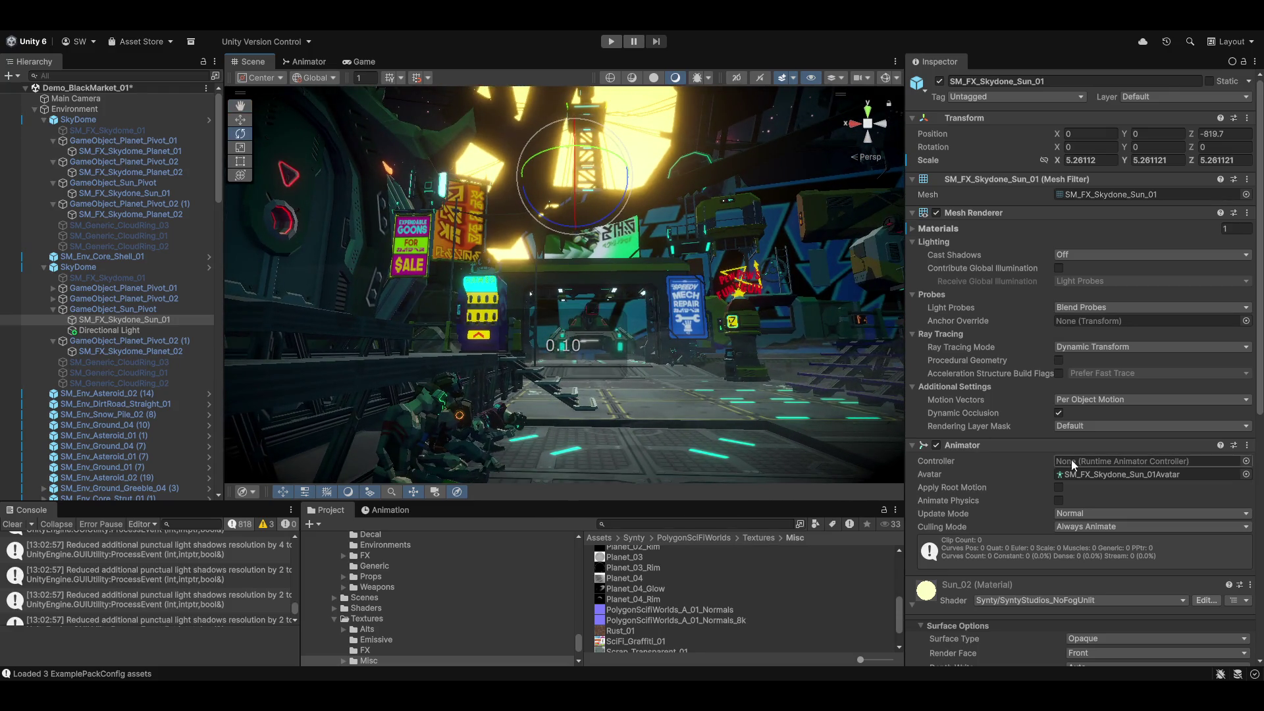
Select the Directional Light, frame it, and move the view closer to the market consoles.
left_click(105, 331)
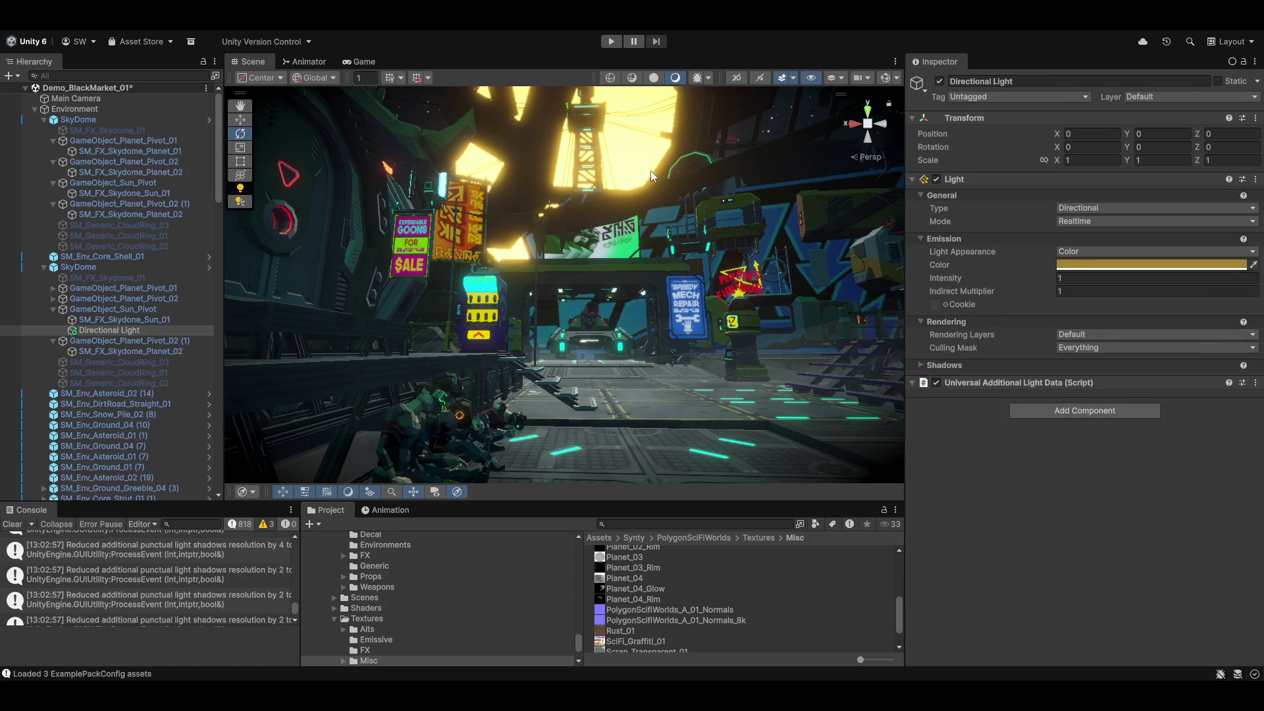
mouse_move(720, 357)
left_mouse_down()
mouse_move(662, 432)
mouse_move(574, 416)
mouse_move(617, 425)
mouse_move(593, 424)
left_mouse_up()
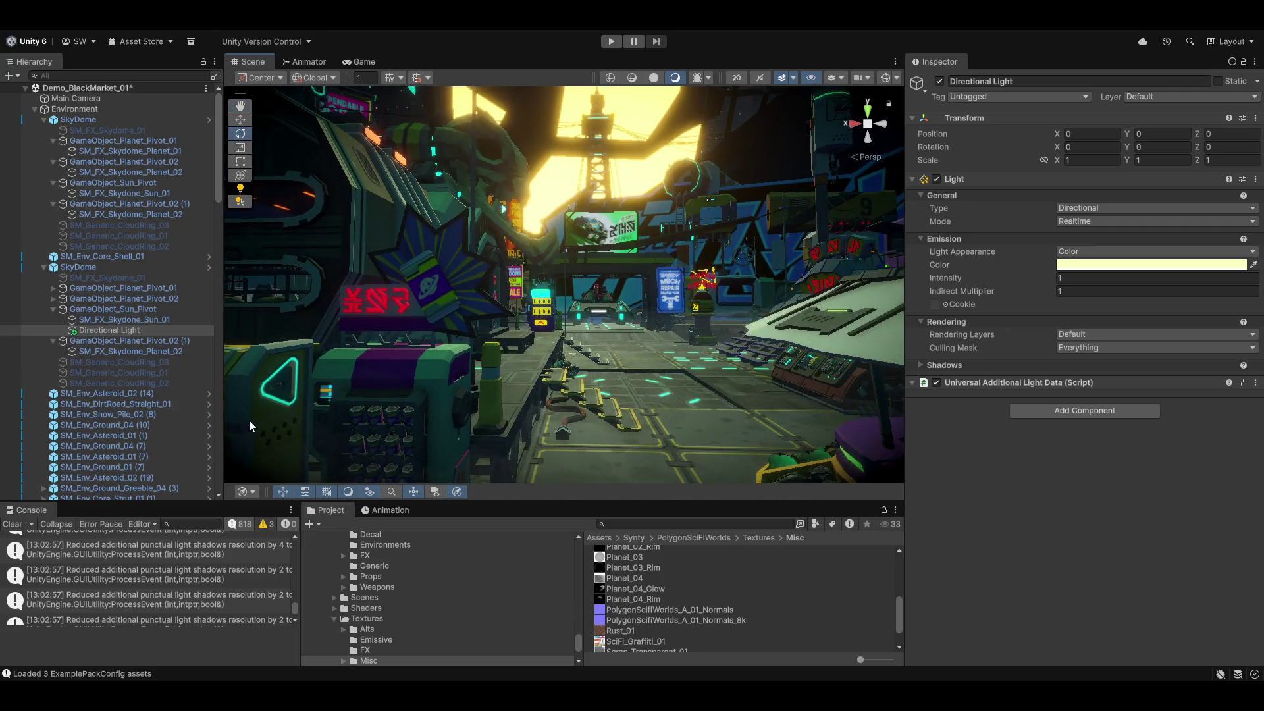
left_click(82, 331)
key("f")
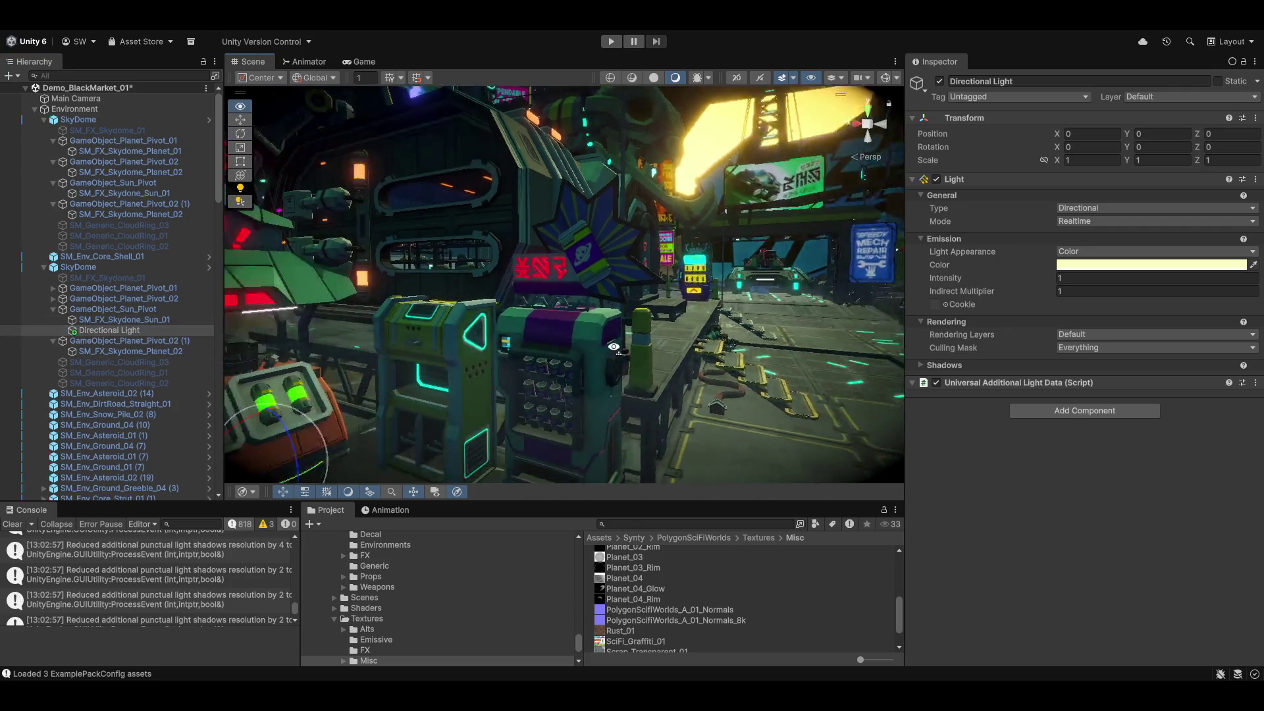
left_click_drag(479, 401, 658, 378)
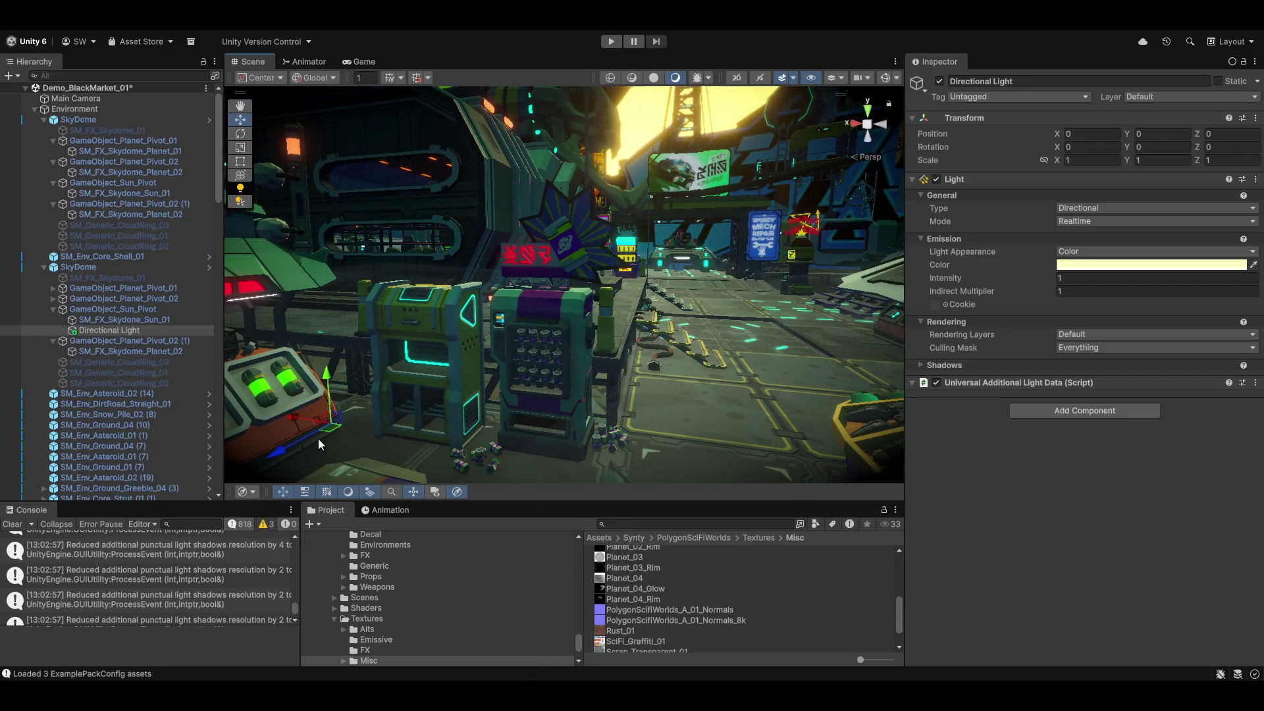
mouse_move(535, 397)
left_mouse_down()
mouse_move(529, 291)
mouse_move(505, 301)
mouse_move(573, 315)
mouse_move(625, 300)
mouse_move(402, 317)
mouse_move(208, 262)
mouse_move(449, 284)
mouse_move(639, 279)
mouse_move(730, 318)
left_mouse_up()
Tilt the Directional Light to about -16.6, -16.0, 13.2 rotation and set Intensity to 2.
mouse_move(803, 297)
left_mouse_down()
mouse_move(397, 431)
mouse_move(461, 408)
left_mouse_up()
mouse_move(836, 122)
left_mouse_down()
mouse_move(698, 247)
mouse_move(669, 207)
mouse_move(650, 321)
mouse_move(540, 365)
left_mouse_up()
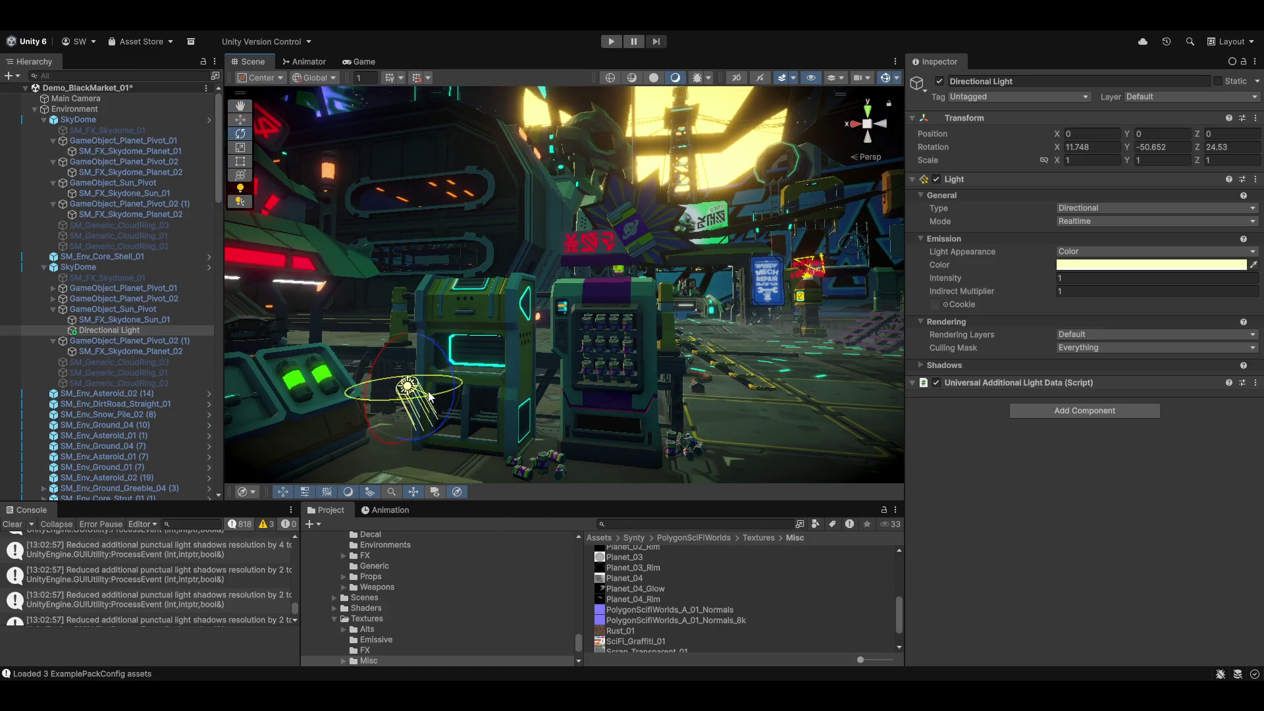
mouse_move(369, 396)
left_mouse_down()
mouse_move(393, 309)
mouse_move(381, 339)
mouse_move(459, 357)
left_mouse_up()
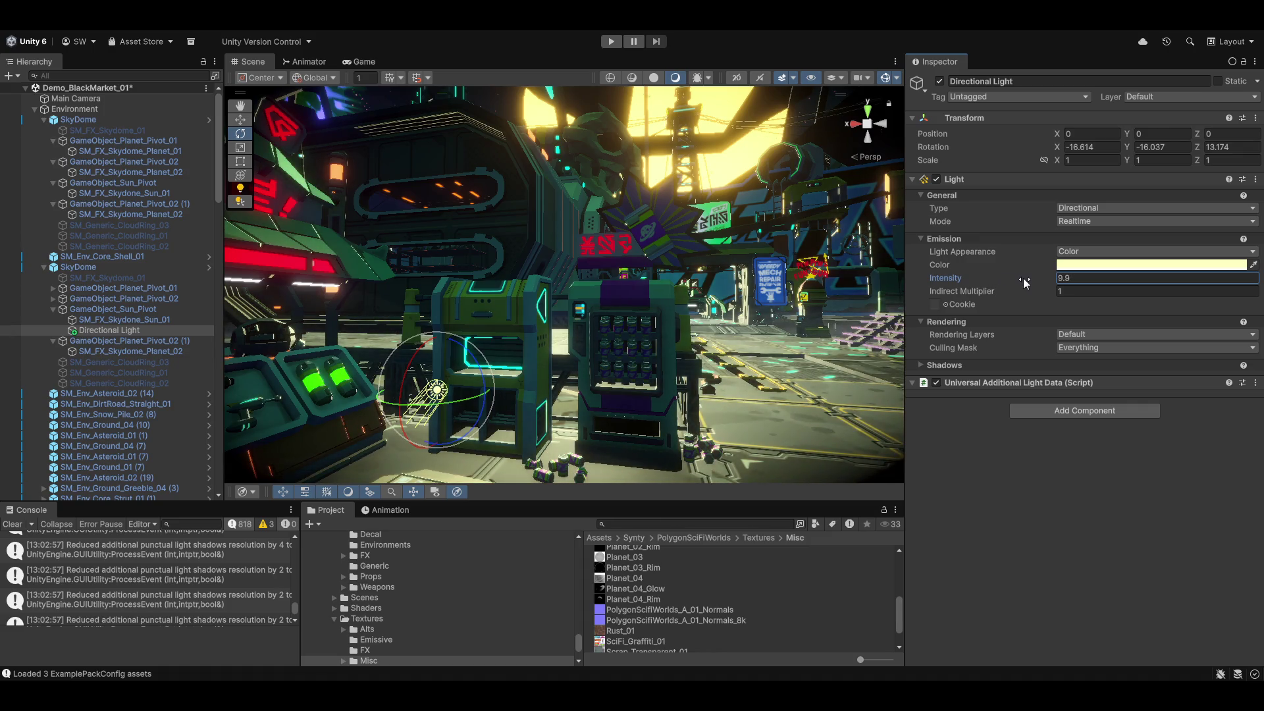
left_click_drag(722, 380, 756, 402)
left_click_drag(39, 384, 44, 386)
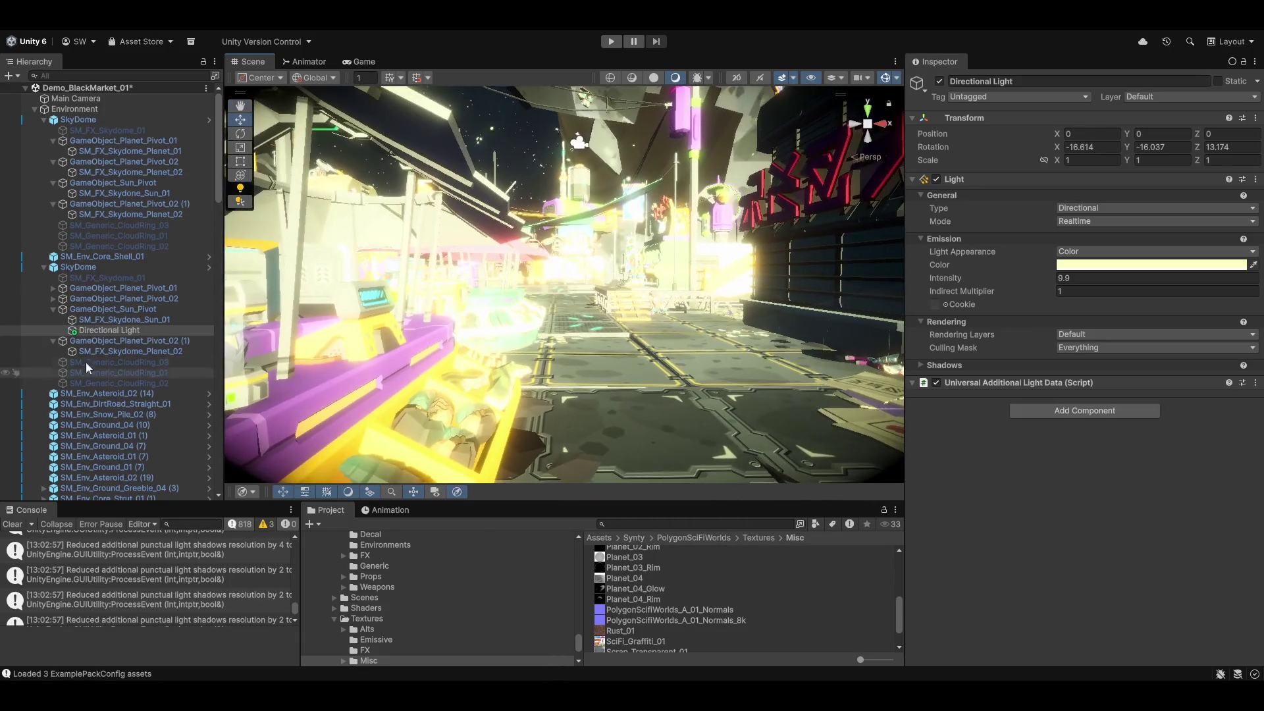
type("2")
mouse_move(694, 299)
left_mouse_down()
mouse_move(962, 204)
mouse_move(1154, 160)
mouse_move(1143, 282)
mouse_move(1159, 195)
mouse_move(690, 264)
mouse_move(546, 419)
mouse_move(558, 347)
left_mouse_up()
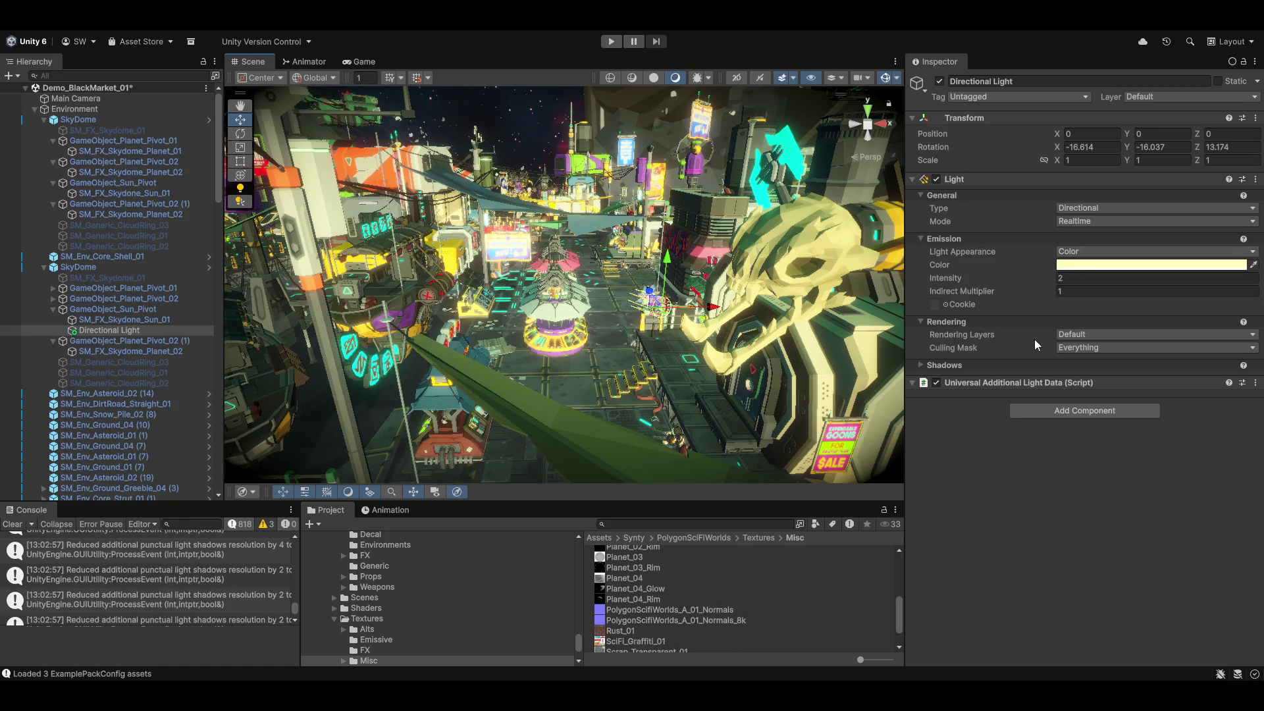
Set the Directional Light's Shadow Type to Soft Shadows.
left_click(1092, 378)
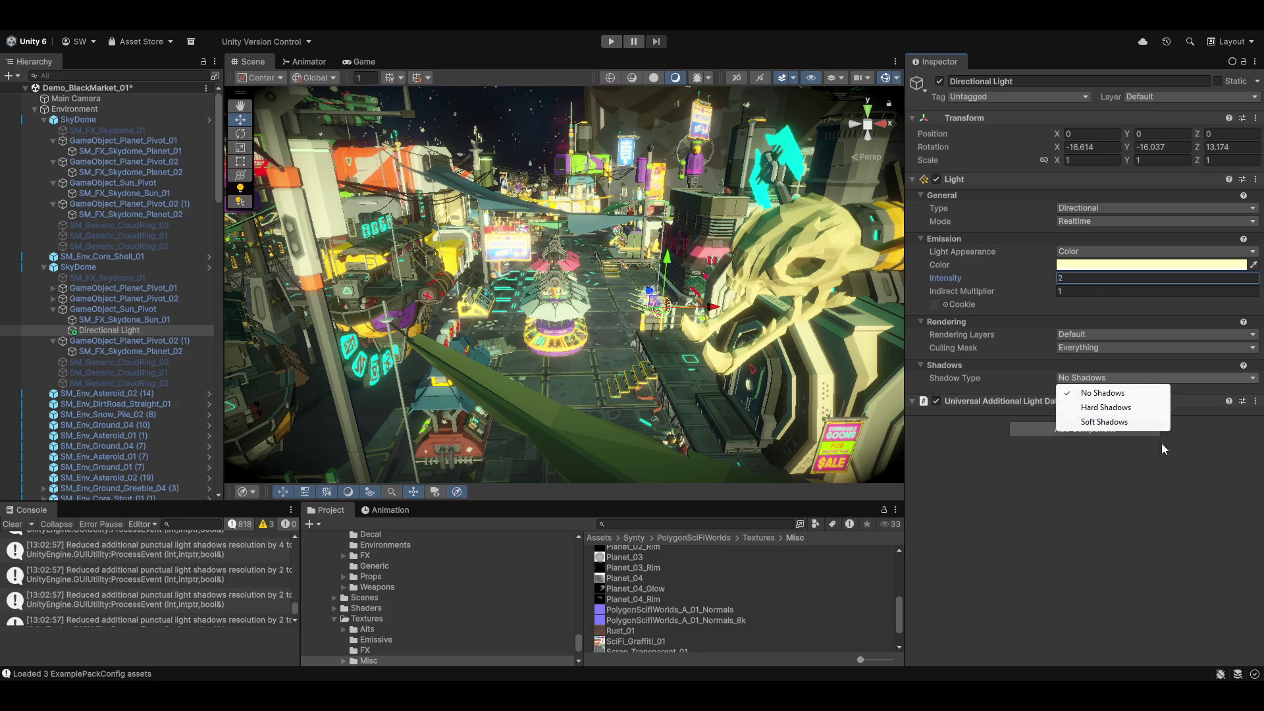
left_click(1106, 424)
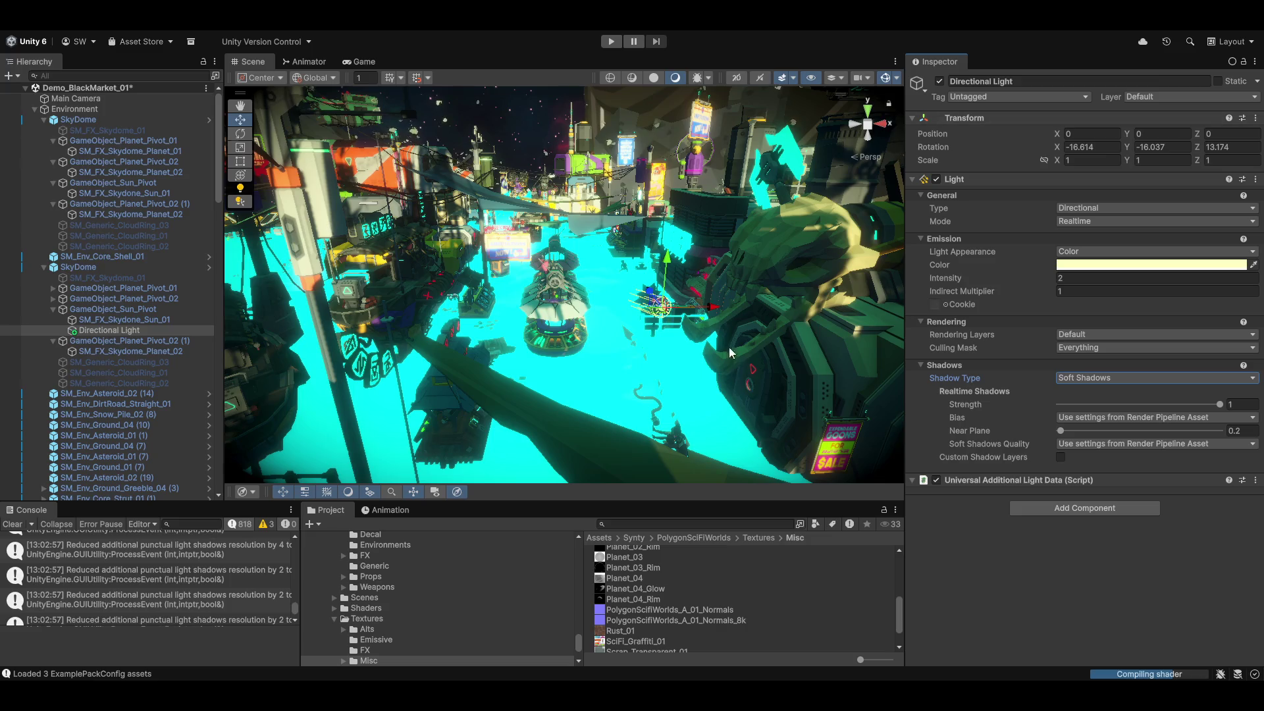
mouse_move(691, 248)
left_mouse_down()
mouse_move(540, 320)
mouse_move(588, 352)
left_mouse_up()
Rotate the Directional Light with the gizmo to re-angle the market shadows.
key("e")
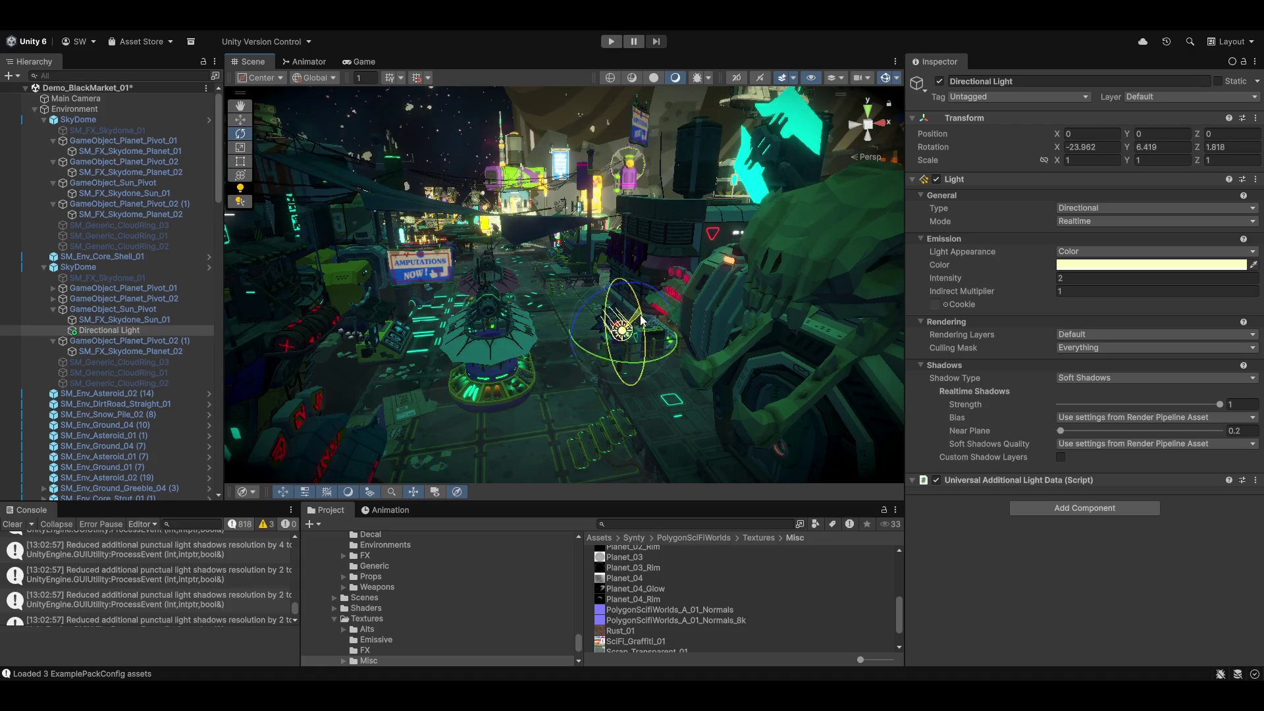
mouse_move(636, 306)
left_mouse_down()
mouse_move(637, 292)
mouse_move(916, 255)
mouse_move(1141, 246)
mouse_move(929, 306)
mouse_move(786, 383)
mouse_move(908, 398)
mouse_move(1132, 344)
mouse_move(1223, 233)
mouse_move(1215, 270)
mouse_move(1219, 220)
left_mouse_up()
left_click_drag(642, 359, 648, 344)
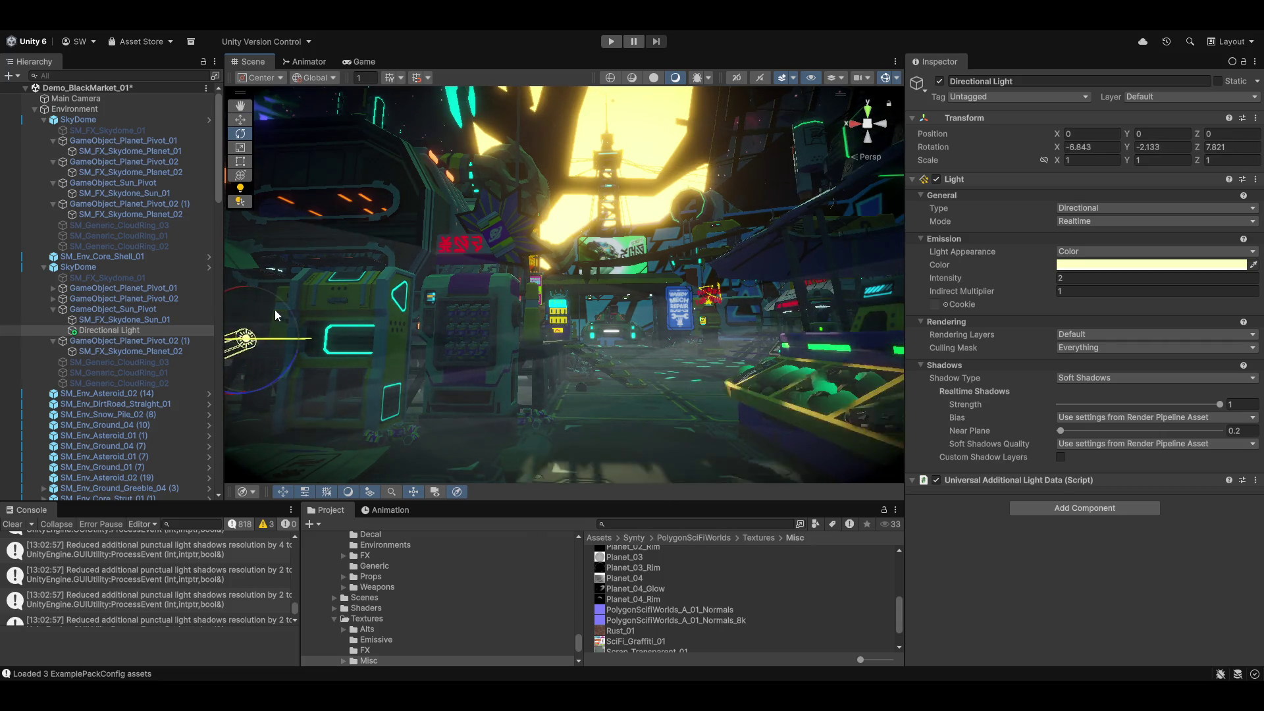
key("f")
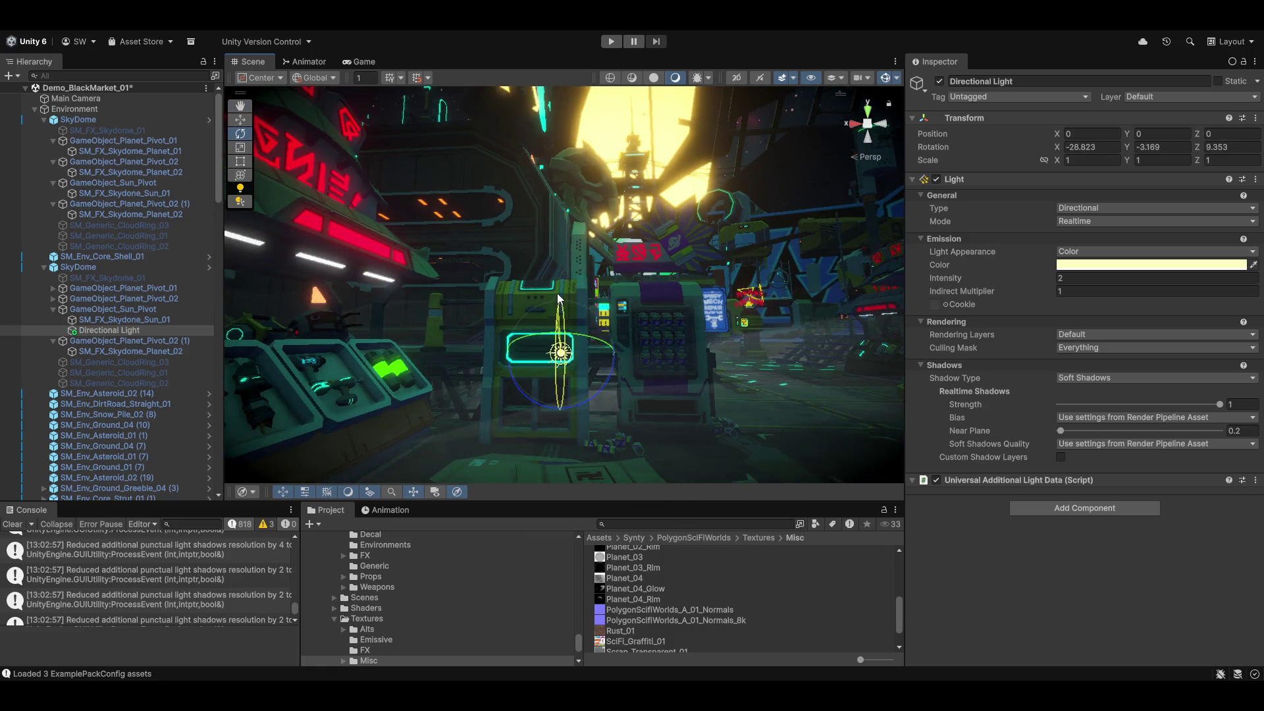
mouse_move(613, 337)
left_mouse_down()
mouse_move(706, 385)
mouse_move(1247, 486)
left_mouse_up()
double_click(44, 329)
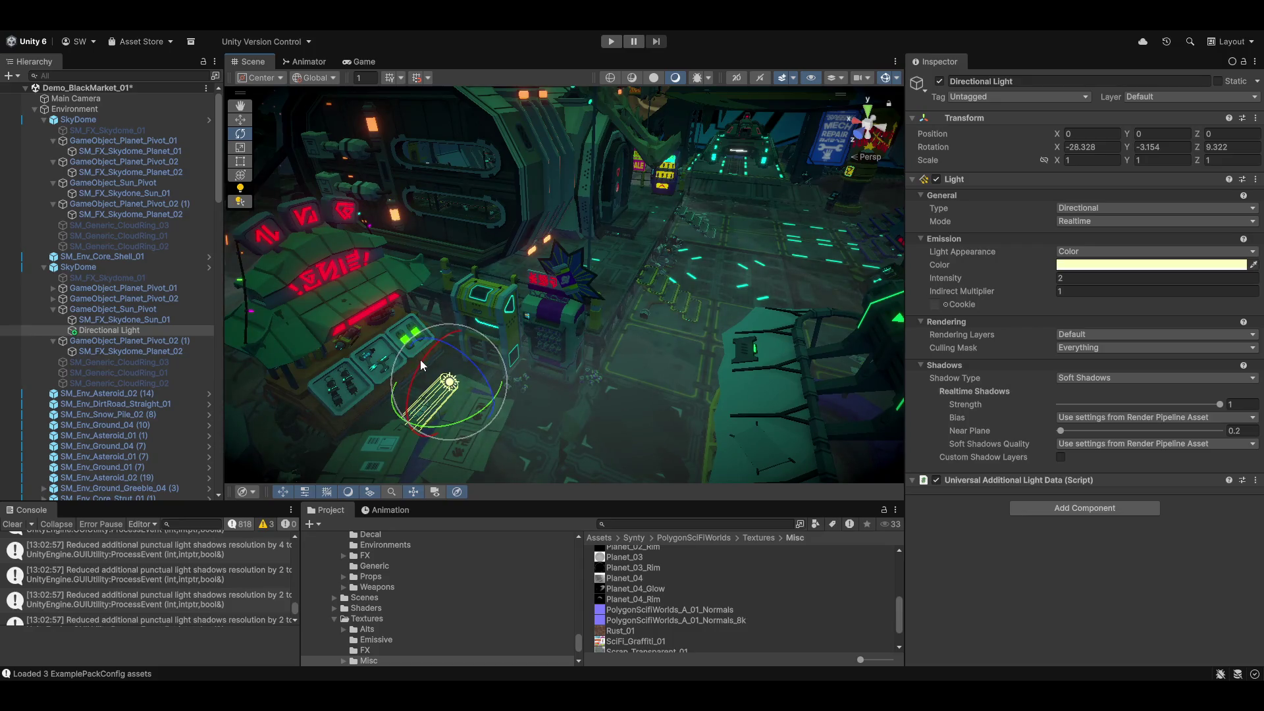
left_click_drag(420, 375, 393, 409)
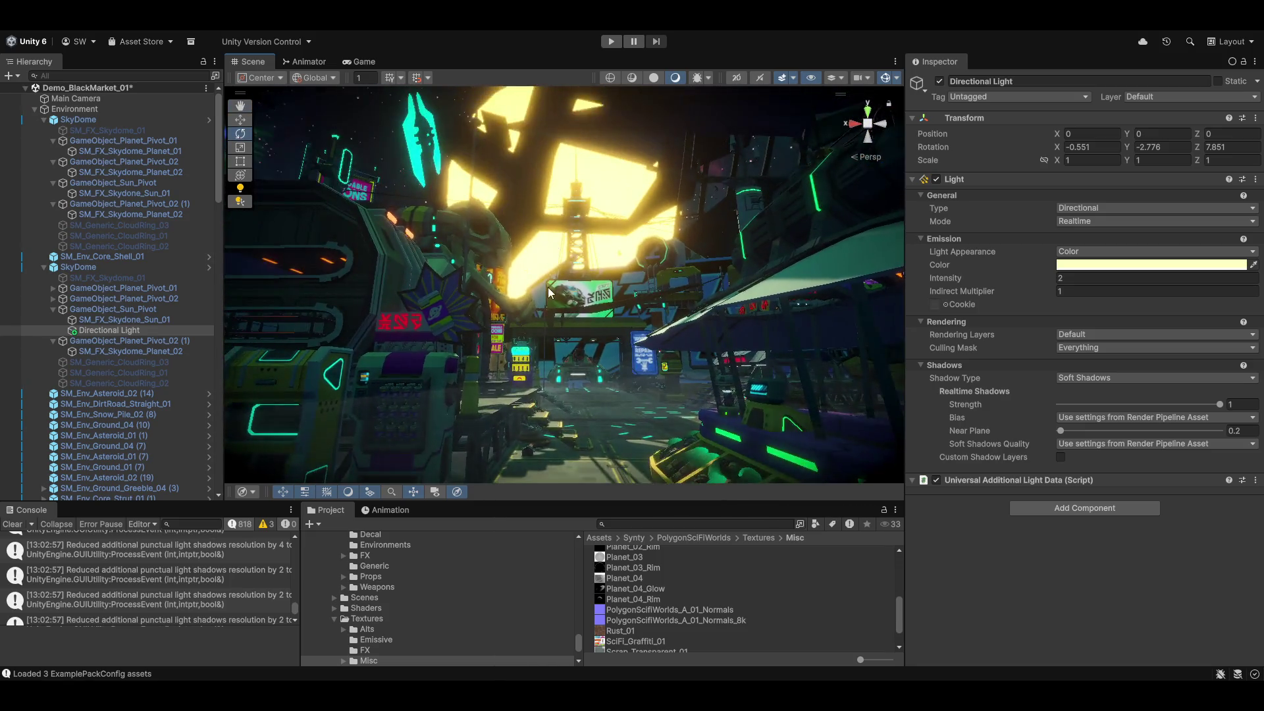
Tilt the light a few degrees lower and set its Intensity to 3.
mouse_move(570, 300)
left_mouse_down()
mouse_move(559, 269)
mouse_move(621, 256)
left_mouse_up()
key("e")
left_click_drag(536, 262, 550, 282)
key("Right")
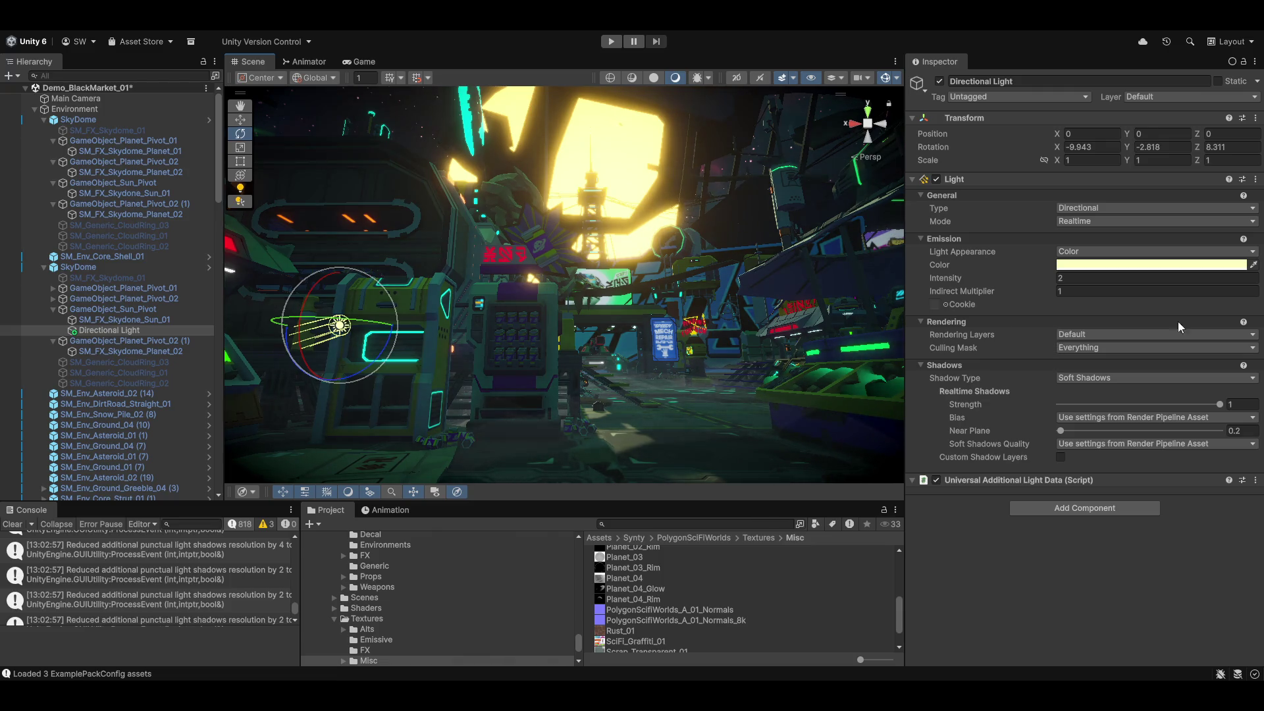
left_click_drag(652, 234, 731, 270)
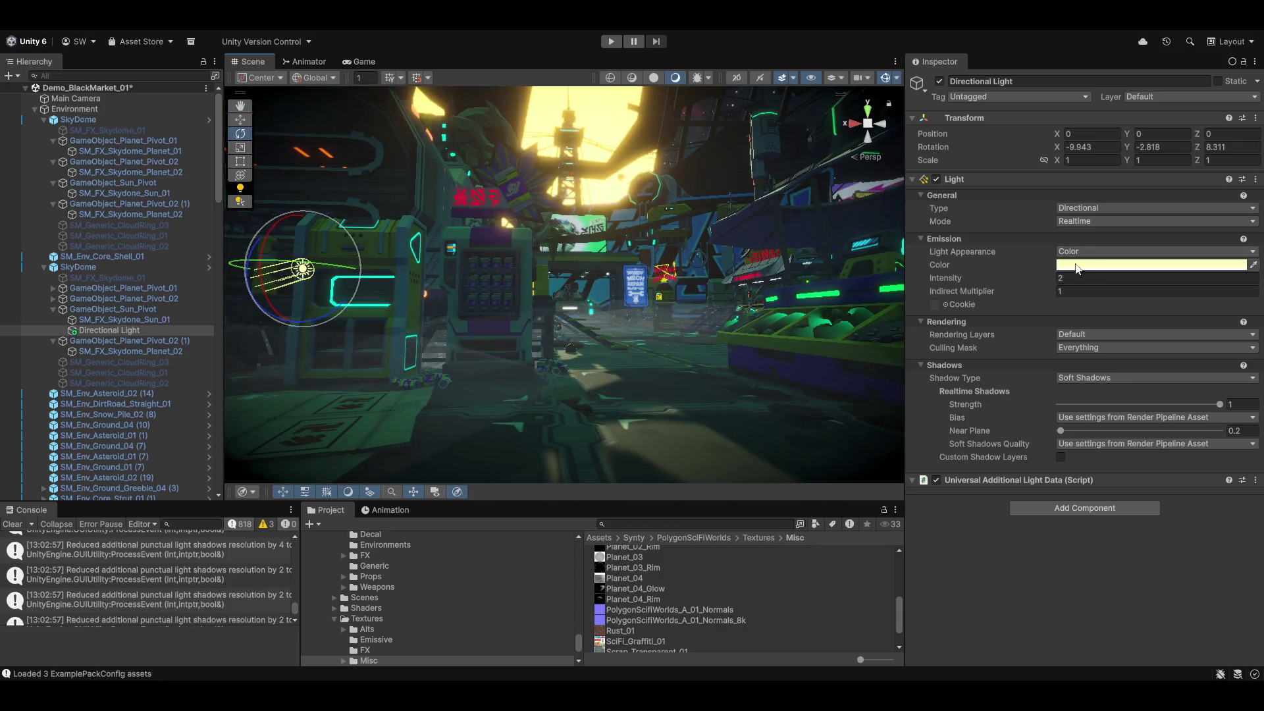
type("3")
left_click_drag(501, 285, 658, 283)
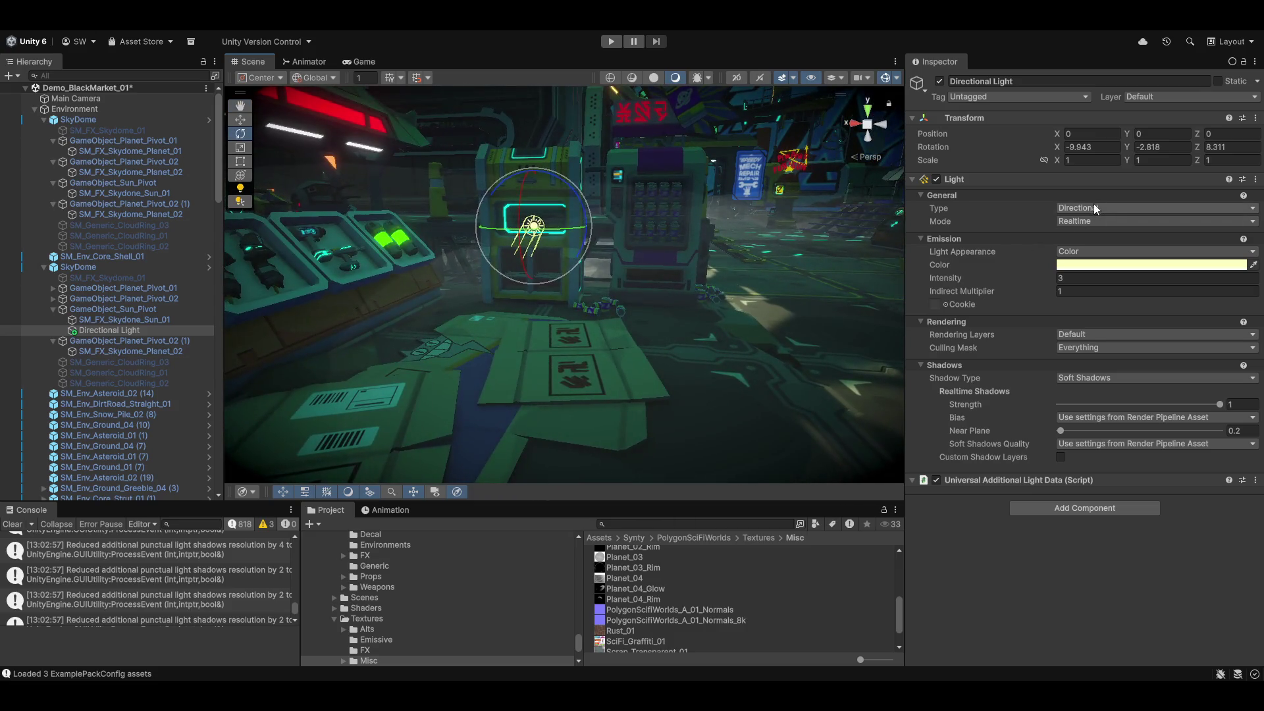
left_click(1105, 207)
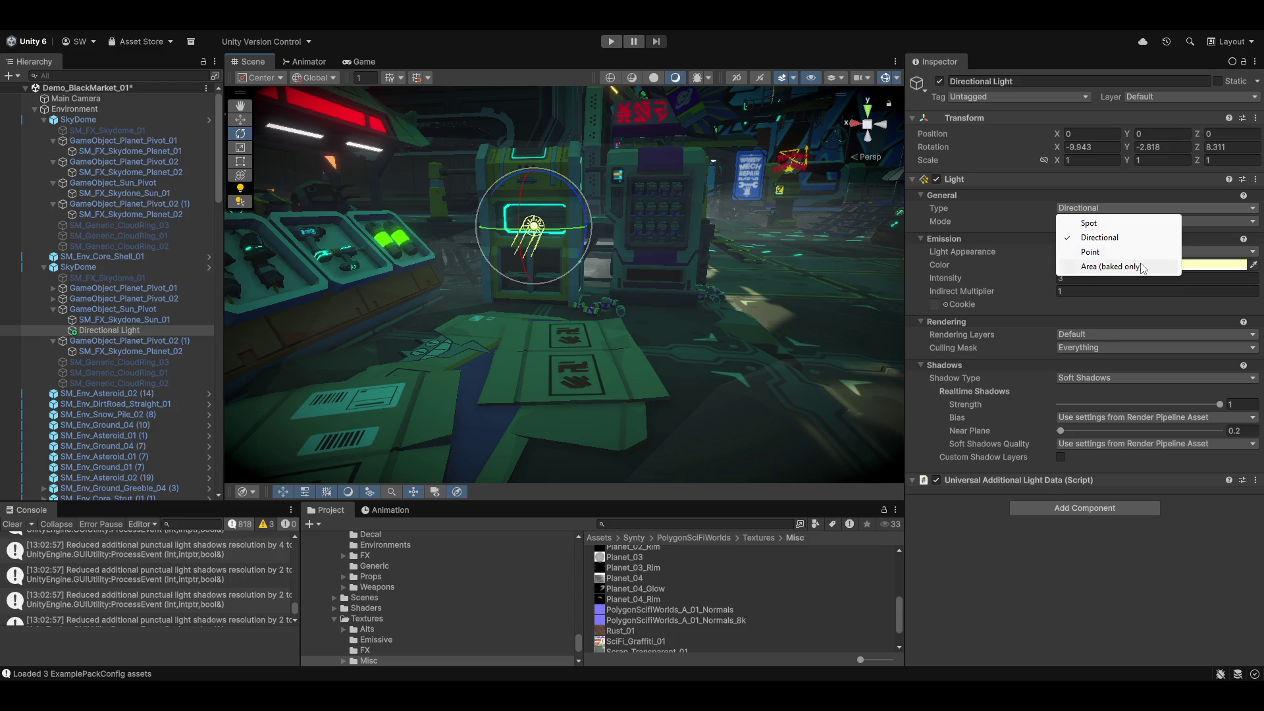
Change the light's Type from Directional to Spot and zoom the view toward it.
left_click(1111, 225)
mouse_move(764, 257)
left_mouse_down()
mouse_move(653, 262)
mouse_move(629, 232)
left_mouse_up()
scroll(629, 232, "down", 10)
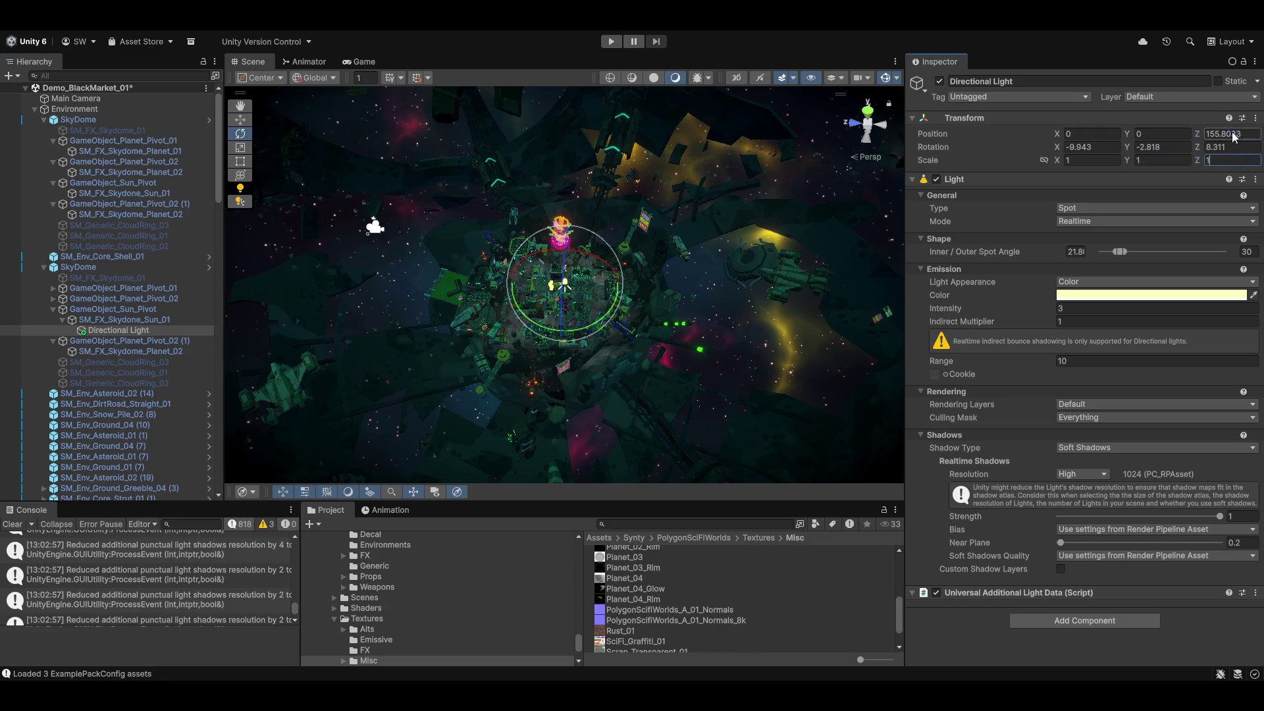
mouse_move(671, 186)
left_mouse_down()
mouse_move(823, 41)
mouse_move(926, 661)
mouse_move(948, 672)
left_mouse_up()
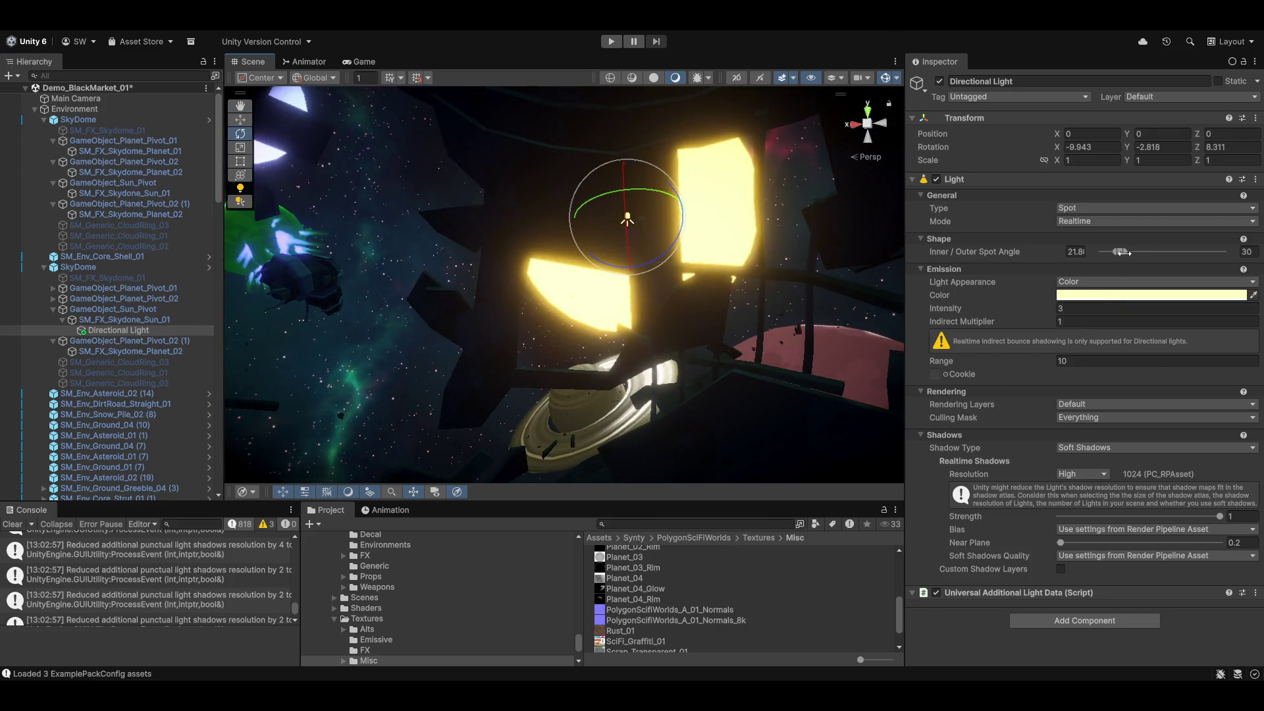
Widen the spot light's outer cone angle toward 179 degrees.
left_click_drag(1125, 254, 1197, 255)
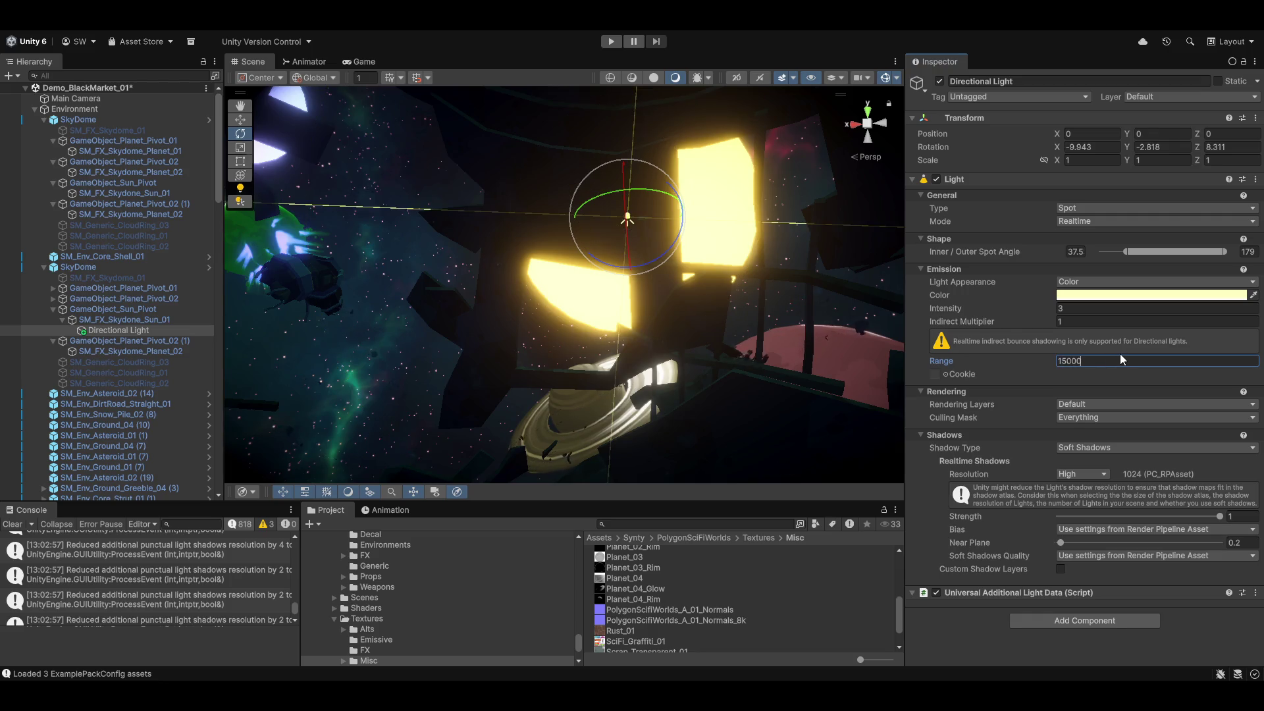
mouse_move(774, 350)
left_mouse_down()
mouse_move(592, 369)
mouse_move(561, 353)
mouse_move(551, 369)
mouse_move(466, 373)
mouse_move(565, 345)
mouse_move(638, 368)
left_mouse_up()
scroll(560, 355, "up", 3)
Frame the spot light and narrow its outer cone to about 51 degrees.
key("f")
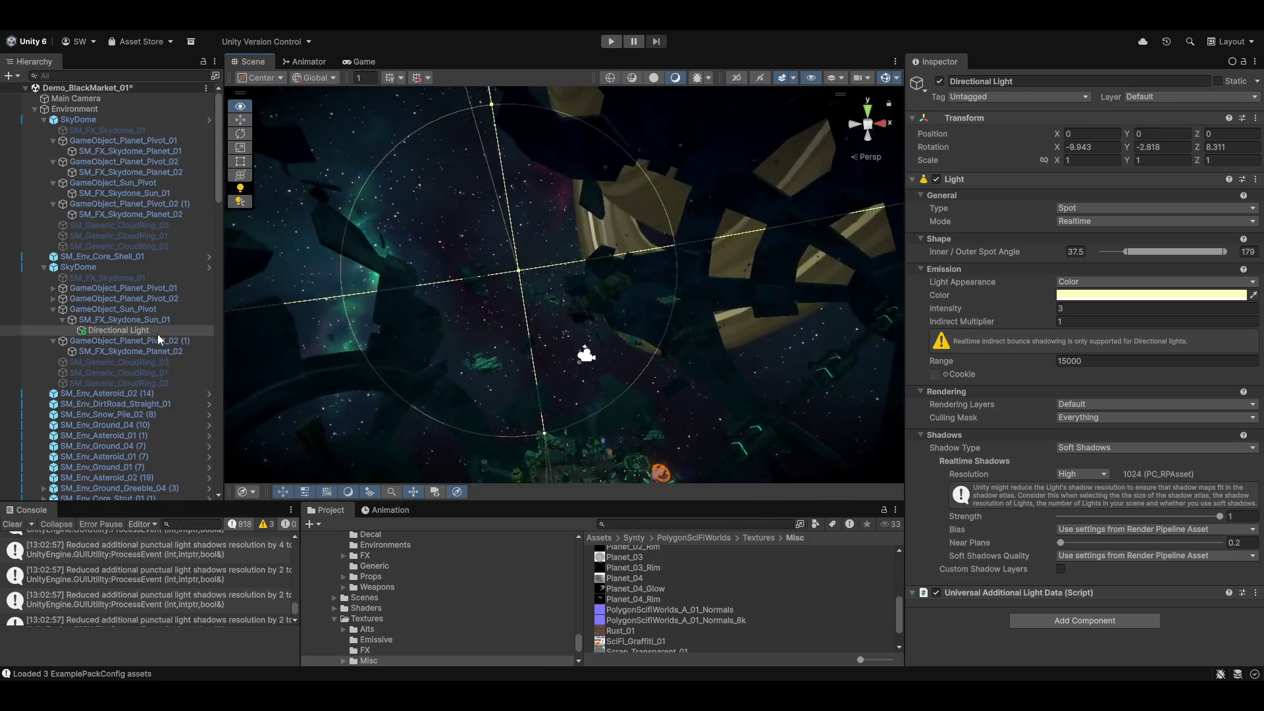
key("e")
mouse_move(804, 255)
left_mouse_down()
mouse_move(816, 236)
mouse_move(887, 259)
mouse_move(485, 355)
mouse_move(480, 378)
mouse_move(415, 367)
mouse_move(378, 392)
mouse_move(612, 353)
mouse_move(644, 323)
mouse_move(646, 349)
mouse_move(627, 350)
mouse_move(644, 360)
mouse_move(788, 368)
mouse_move(507, 446)
mouse_move(390, 369)
mouse_move(455, 404)
mouse_move(707, 369)
mouse_move(658, 369)
mouse_move(776, 409)
mouse_move(675, 437)
mouse_move(352, 415)
mouse_move(330, 452)
mouse_move(488, 452)
mouse_move(514, 431)
mouse_move(333, 443)
mouse_move(368, 447)
left_mouse_up()
left_click_drag(1225, 252, 1138, 255)
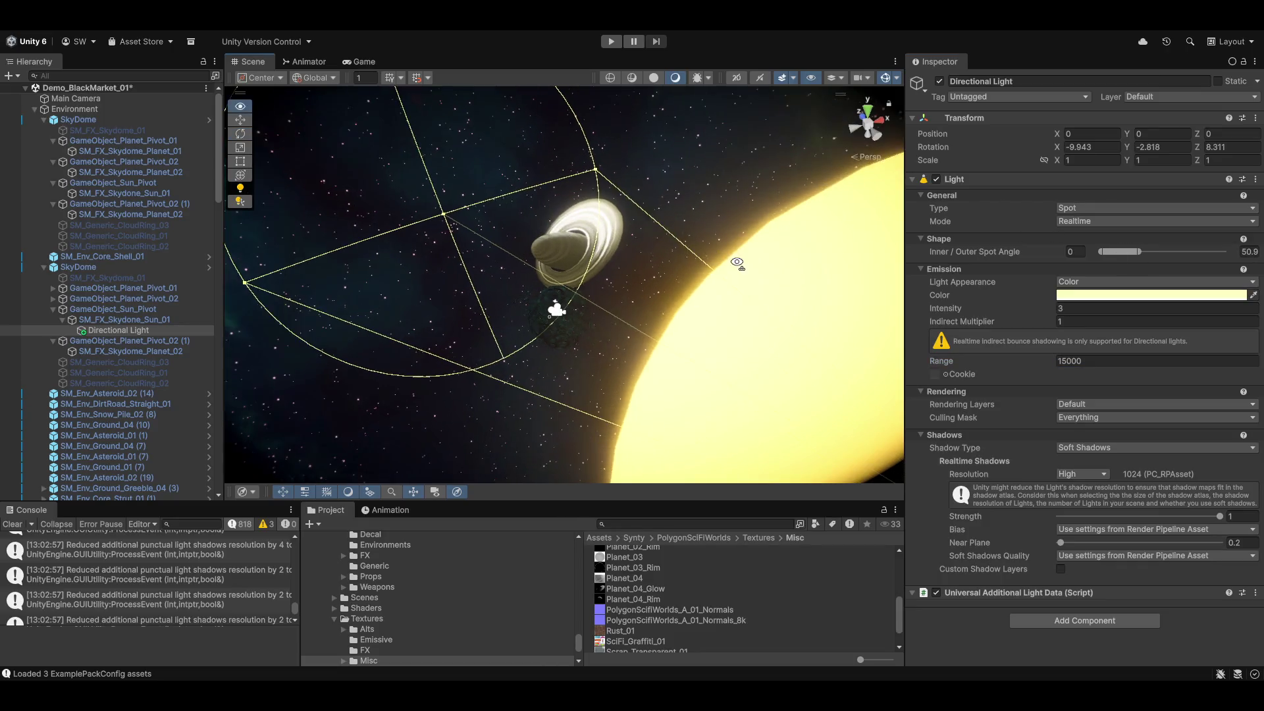
Reset the light's X, Y and Z rotation to 0.
mouse_move(1138, 137)
left_mouse_down()
mouse_move(766, 91)
mouse_move(409, 95)
mouse_move(1251, 96)
left_mouse_up()
type("0")
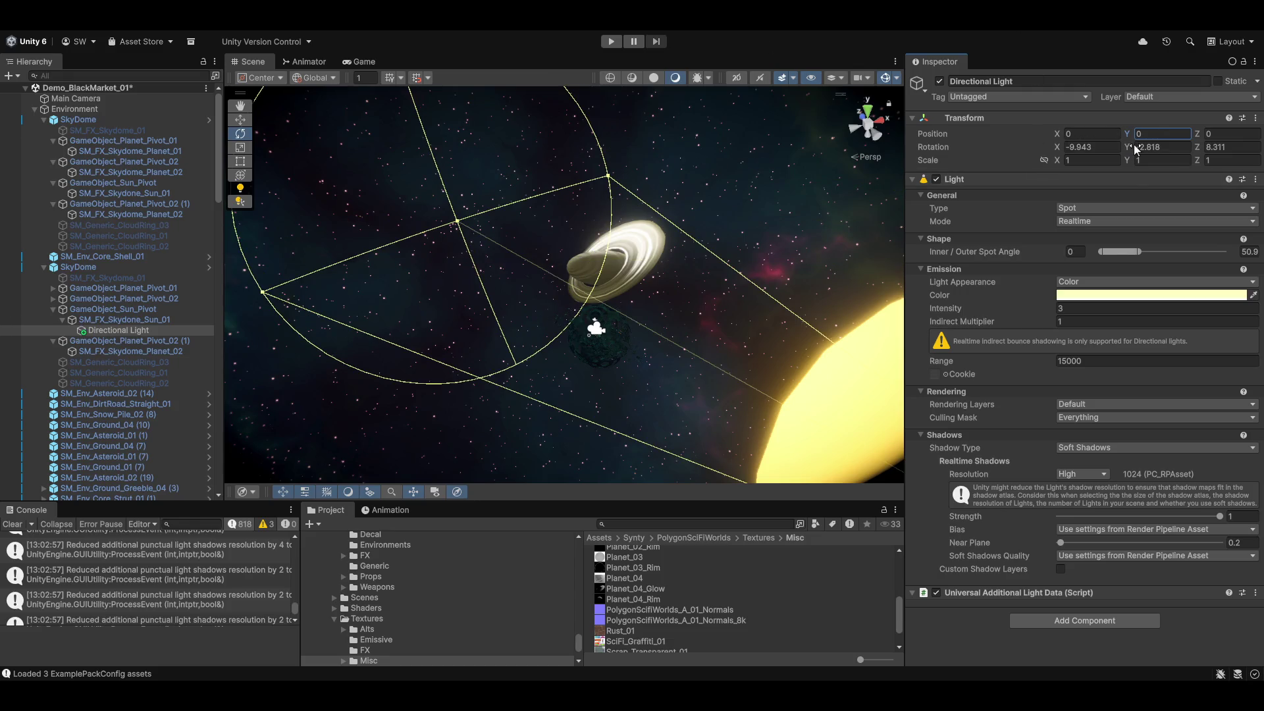
type("0")
key("Tab")
key("Tab")
type("0")
key("shift+Tab")
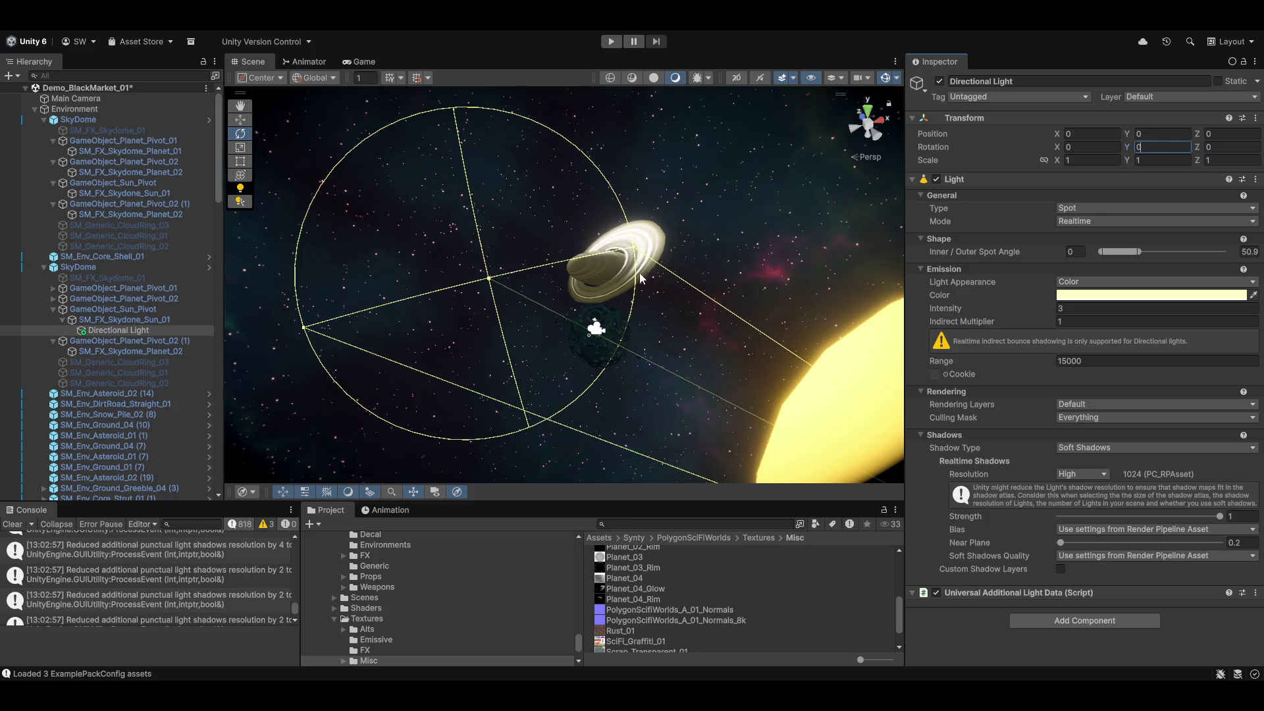
type("0")
key("Return")
mouse_move(701, 316)
left_mouse_down()
mouse_move(440, 280)
mouse_move(675, 275)
mouse_move(548, 318)
mouse_move(588, 290)
mouse_move(545, 309)
mouse_move(692, 296)
mouse_move(835, 256)
left_mouse_up()
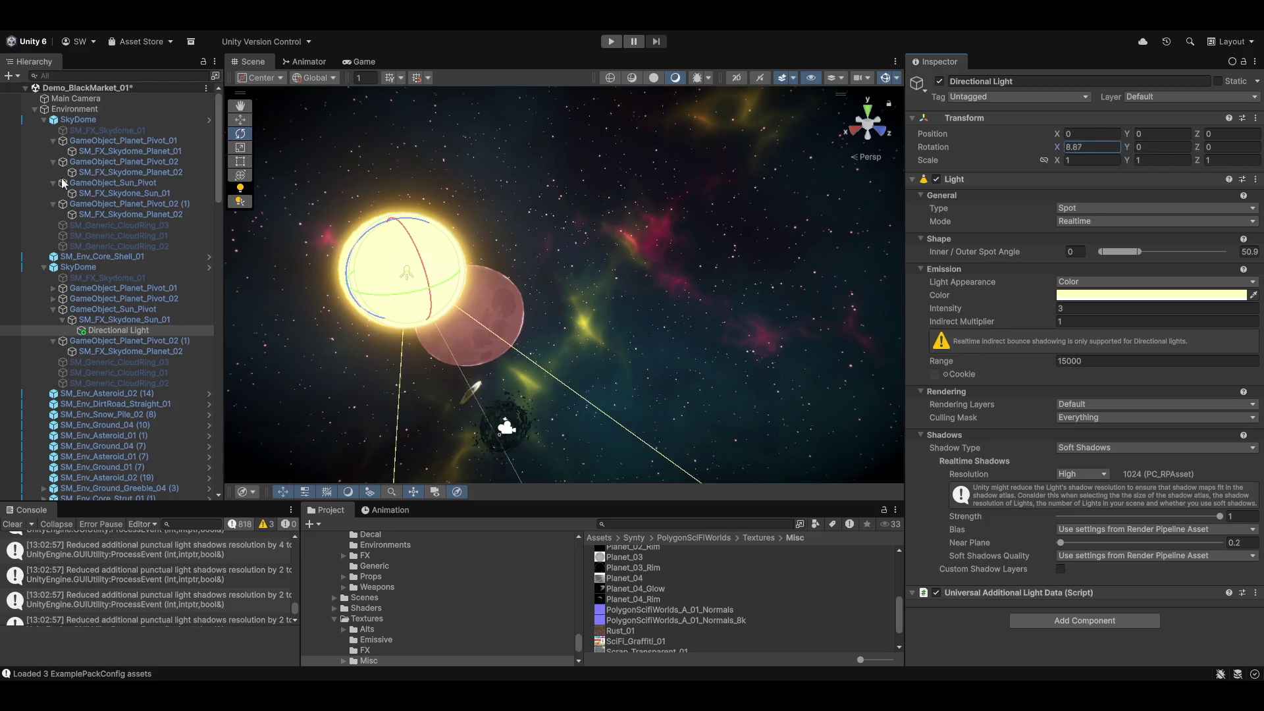
Re-aim the spot cone around the sun by tilting its X rotation to about -165.5.
left_click_drag(391, 222, 401, 562)
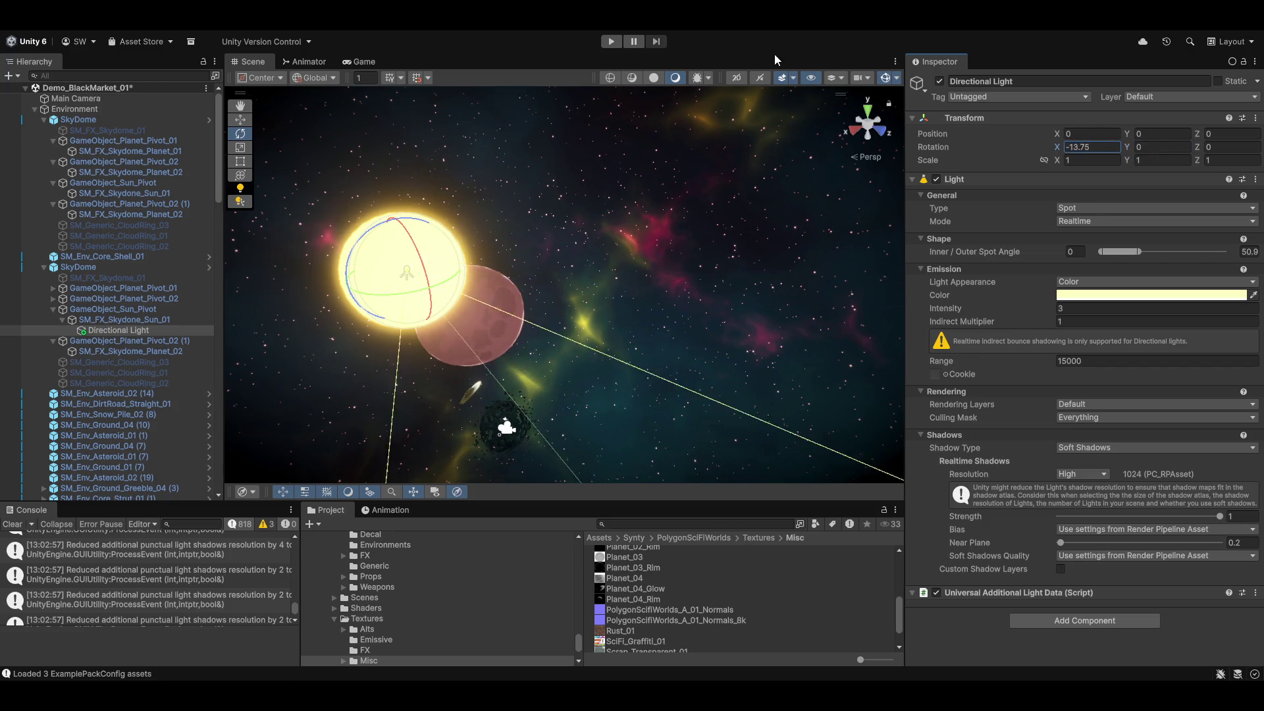
mouse_move(47, 198)
left_mouse_down()
mouse_move(807, 282)
mouse_move(876, 447)
left_mouse_up()
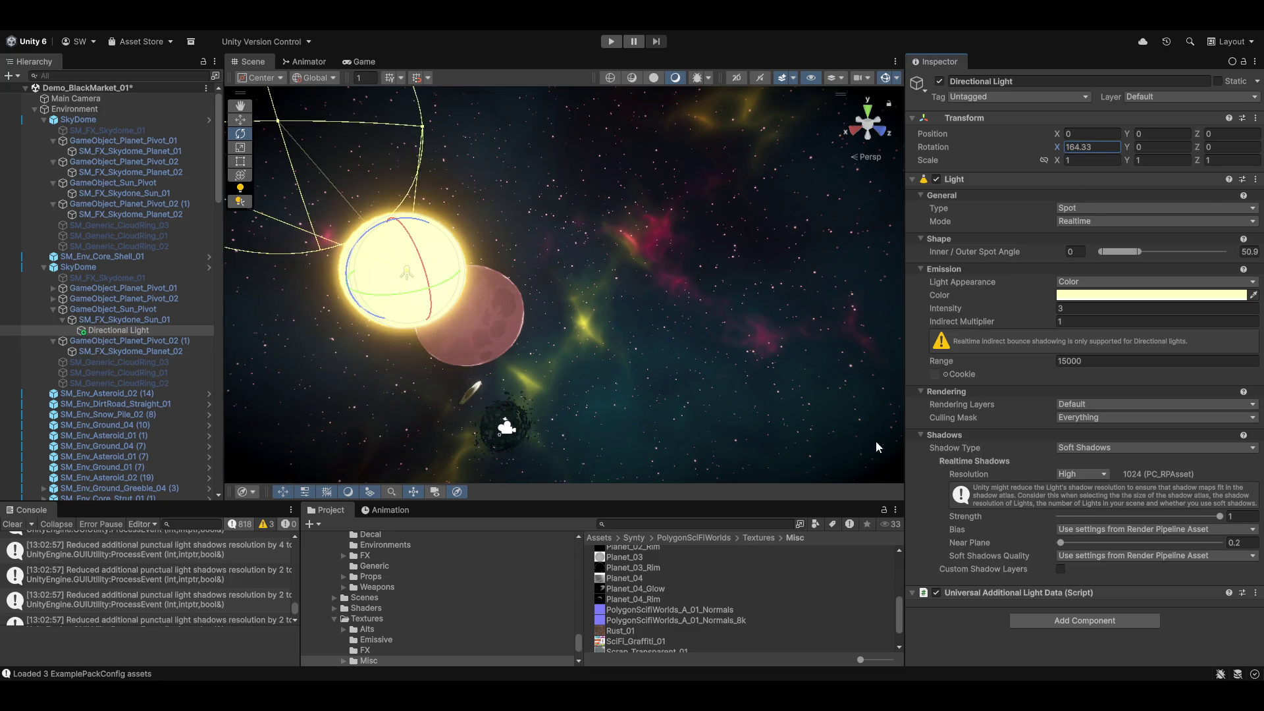
left_click_drag(939, 568, 361, 668)
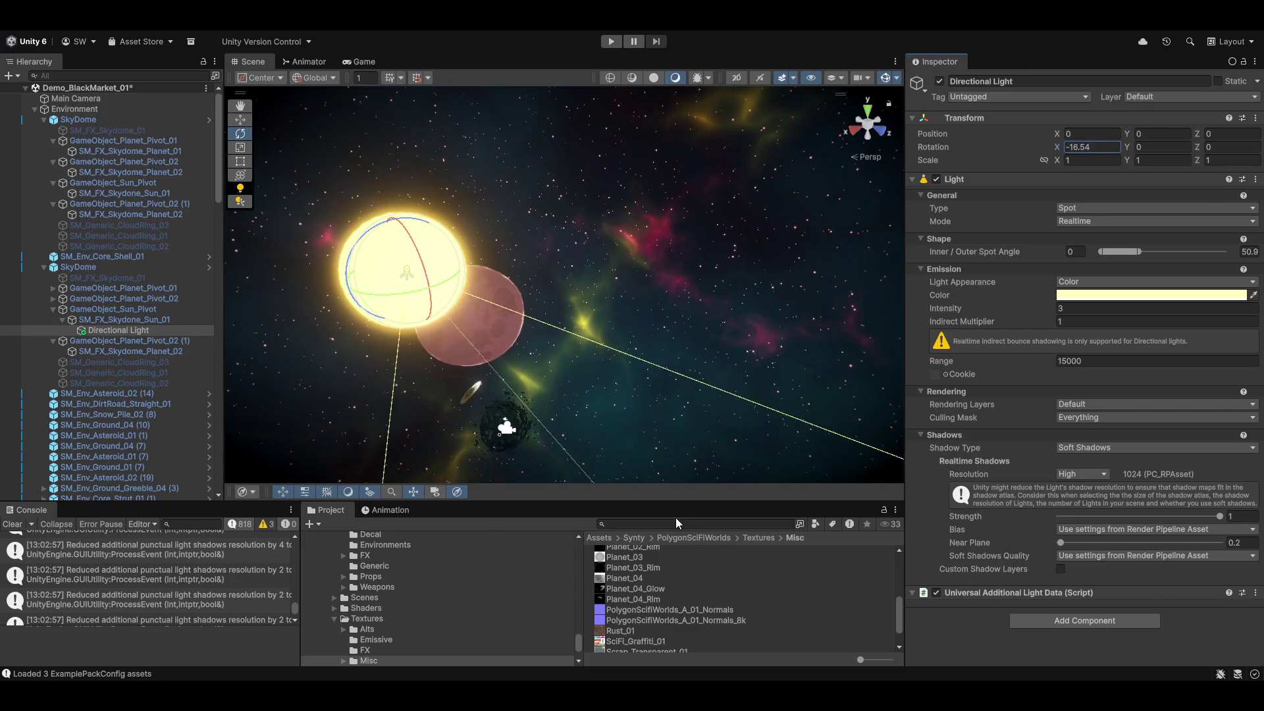
left_click_drag(349, 391, 561, 404)
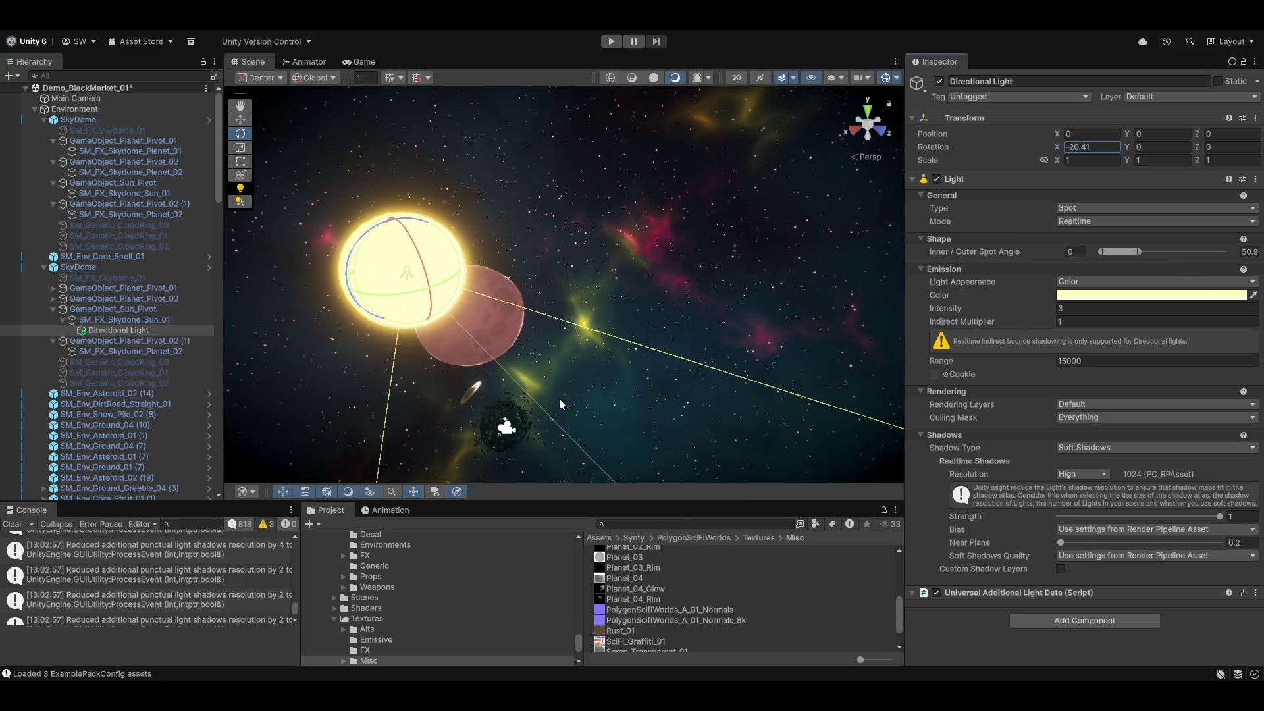
mouse_move(744, 404)
left_mouse_down()
mouse_move(549, 310)
mouse_move(369, 256)
mouse_move(342, 264)
mouse_move(359, 342)
mouse_move(466, 294)
mouse_move(498, 294)
mouse_move(494, 377)
mouse_move(495, 310)
left_mouse_up()
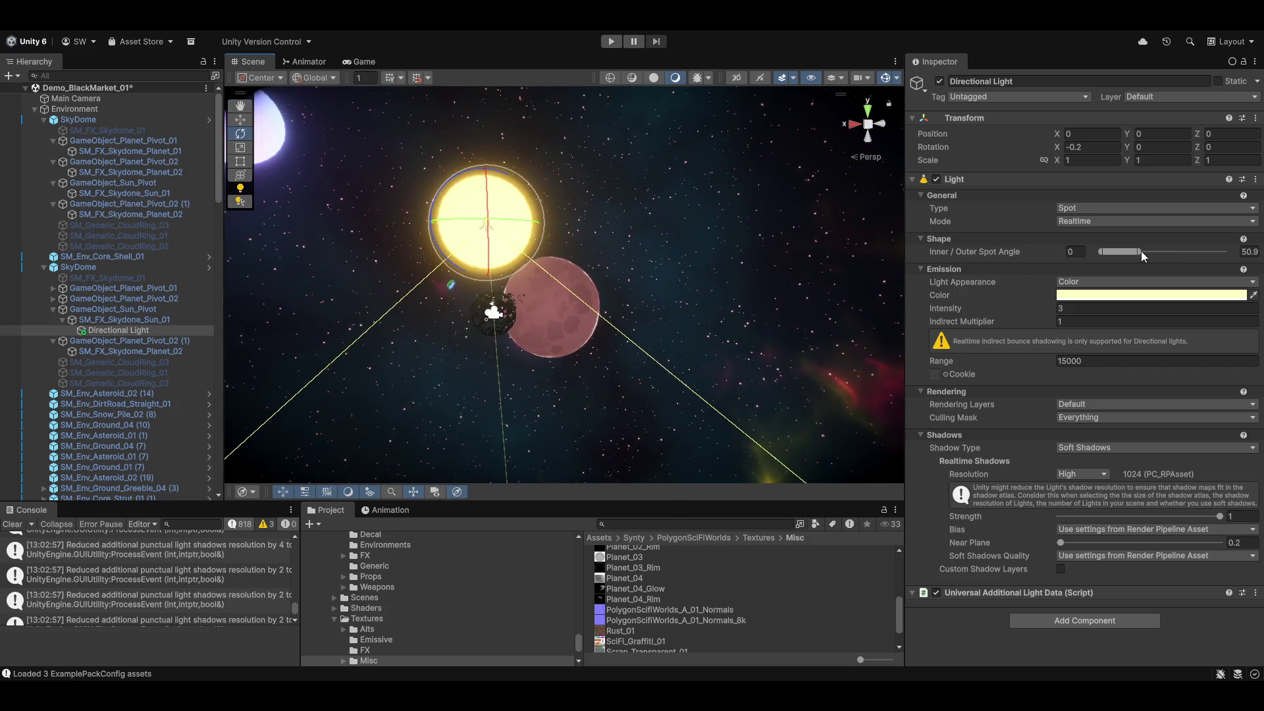
Adjust the outer spot angle and raise the Shadow Near Plane to about 2.62.
left_click_drag(1140, 251, 1259, 251)
mouse_move(626, 253)
left_mouse_down()
mouse_move(610, 262)
mouse_move(591, 245)
left_mouse_up()
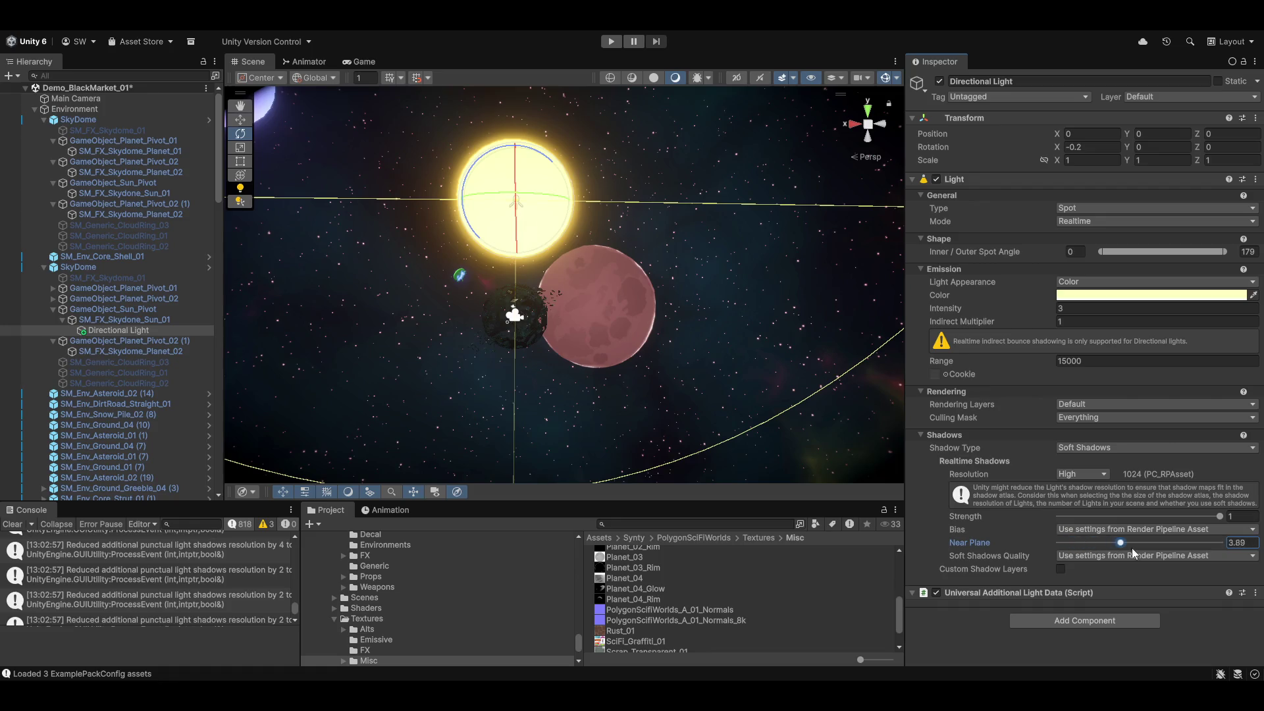
left_click_drag(1063, 543, 1089, 547)
mouse_move(690, 390)
left_mouse_down()
mouse_move(615, 353)
mouse_move(646, 336)
mouse_move(629, 309)
mouse_move(598, 377)
mouse_move(593, 433)
mouse_move(607, 370)
mouse_move(754, 218)
mouse_move(723, 216)
left_mouse_up()
mouse_move(637, 215)
left_mouse_down()
mouse_move(452, 274)
mouse_move(1062, 322)
mouse_move(1196, 317)
mouse_move(461, 264)
mouse_move(592, 224)
left_mouse_up()
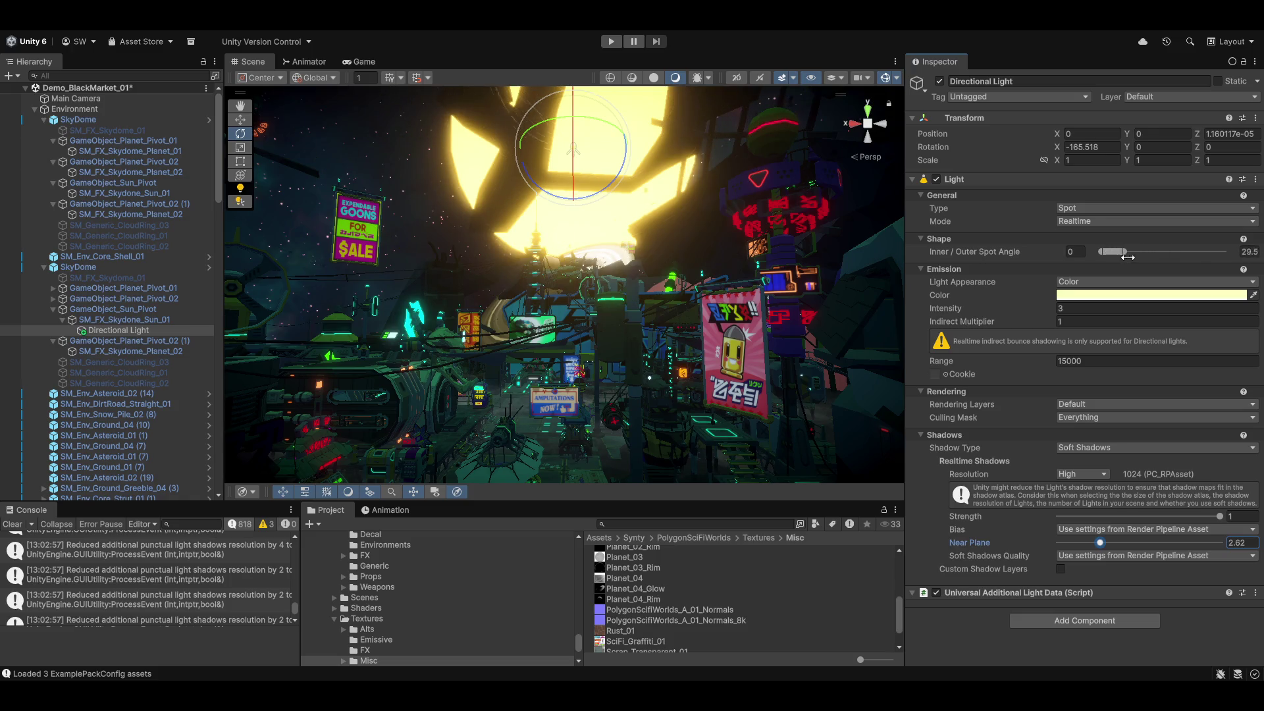
Set the light's Rotation X to 0.
left_click_drag(371, 290, 386, 237)
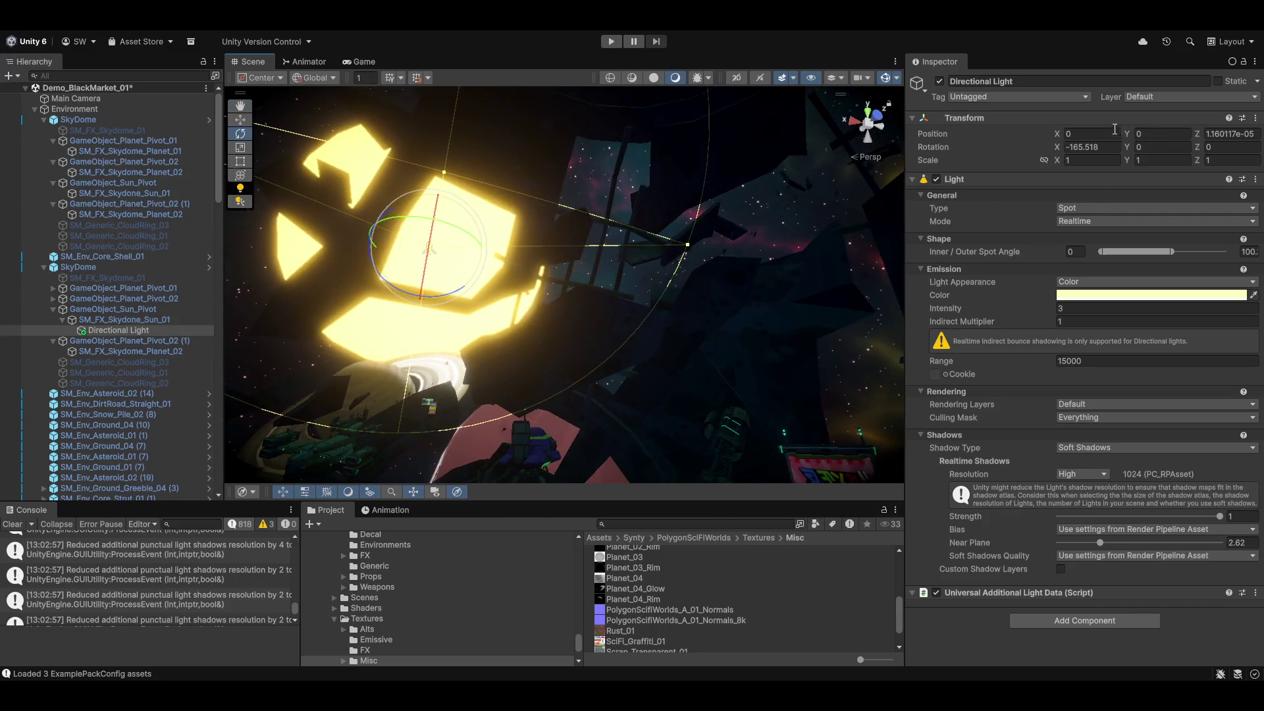
type("0")
mouse_move(566, 362)
left_mouse_down()
mouse_move(587, 346)
mouse_move(532, 439)
left_mouse_up()
left_click_drag(690, 328, 646, 310)
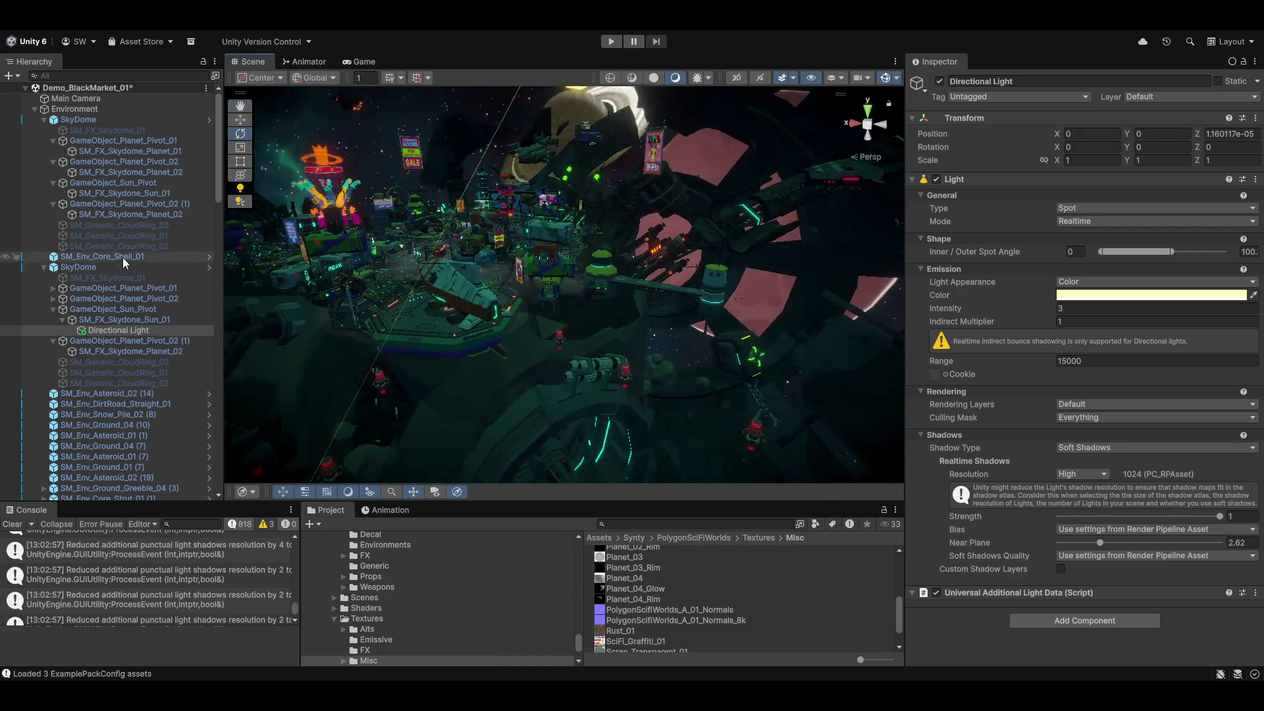
scroll(97, 392, "down", 6)
scroll(97, 392, "down", 5)
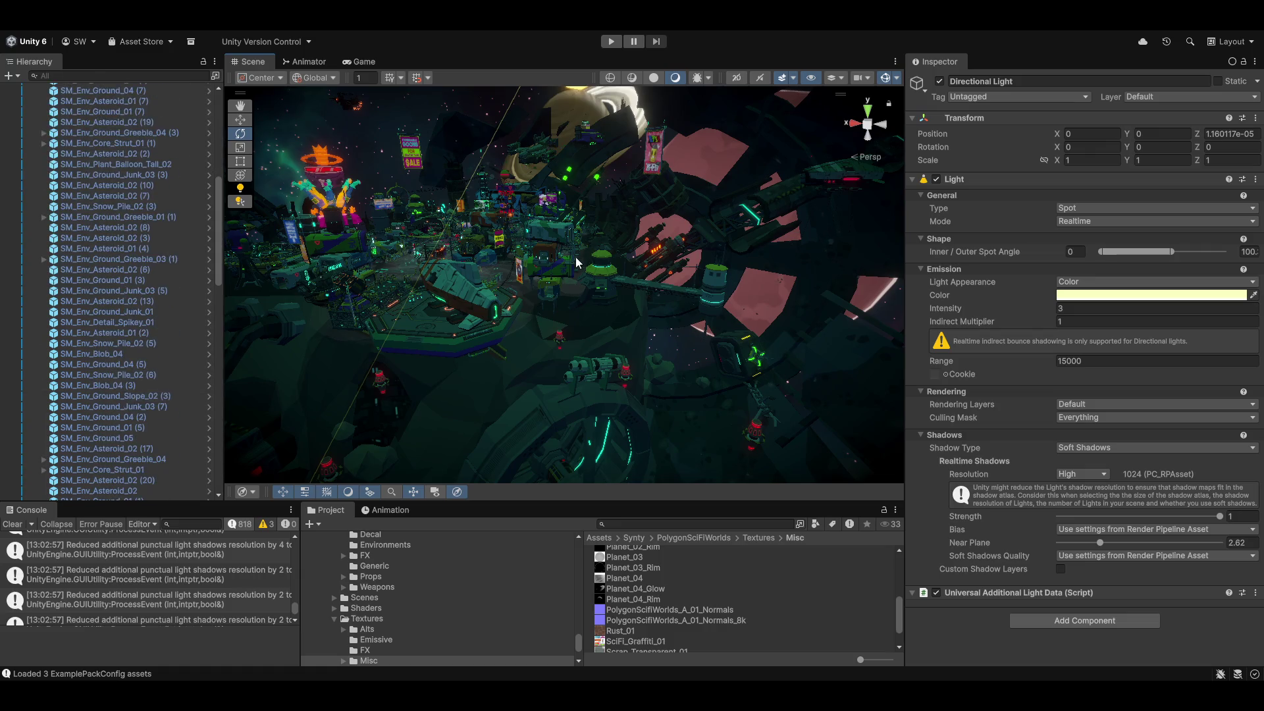
Drag Directional Light in the Hierarchy into the Vehicles group.
left_click(455, 293)
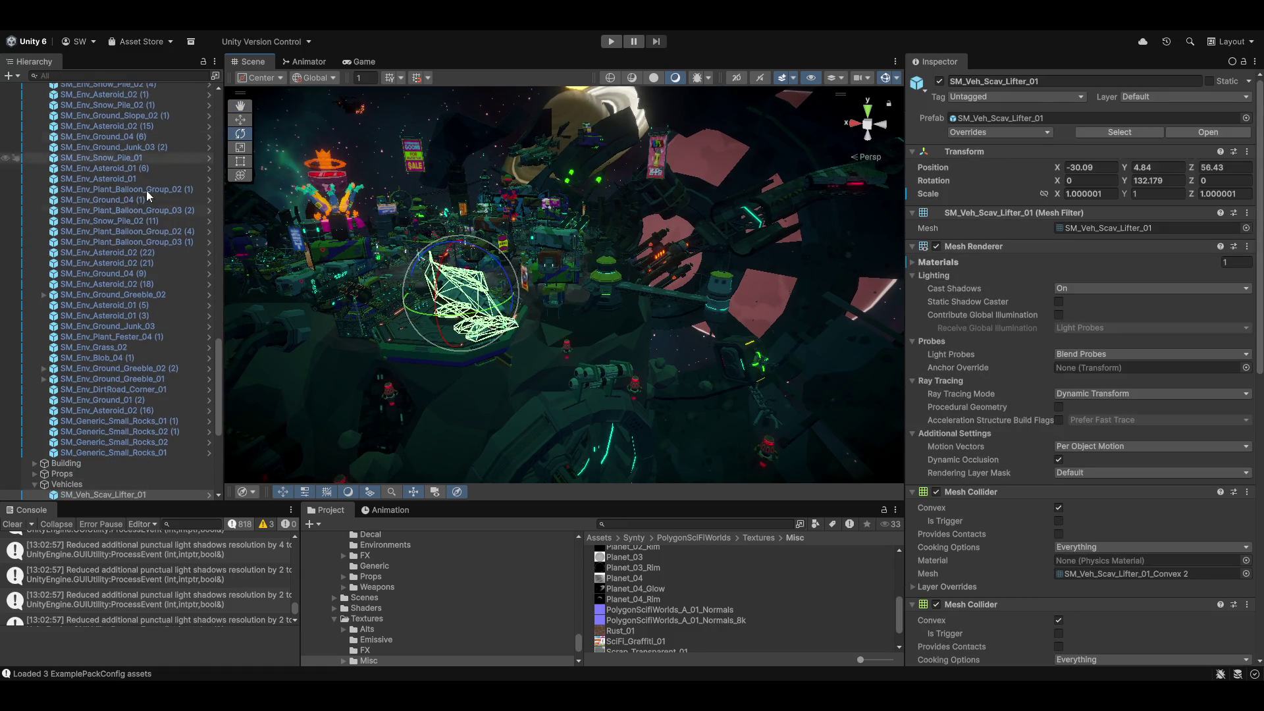
left_click_drag(222, 365, 222, 142)
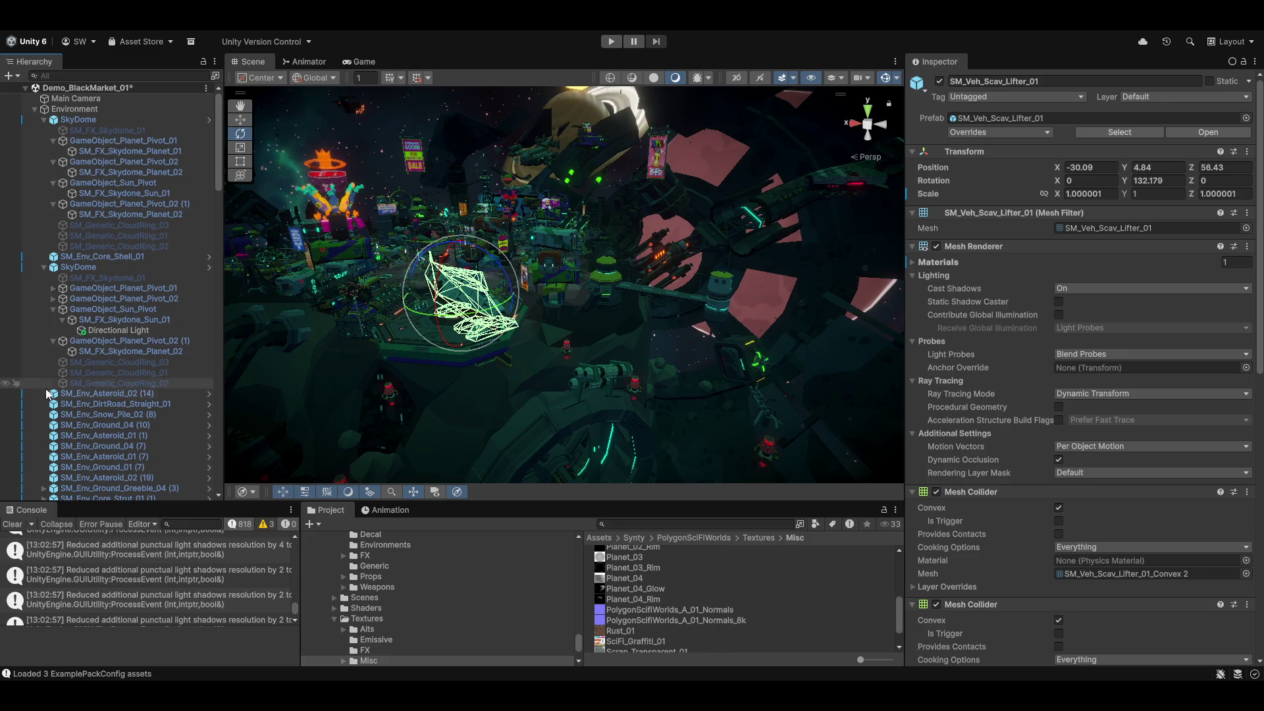
mouse_move(102, 334)
left_mouse_down()
mouse_move(101, 502)
mouse_move(132, 422)
left_mouse_up()
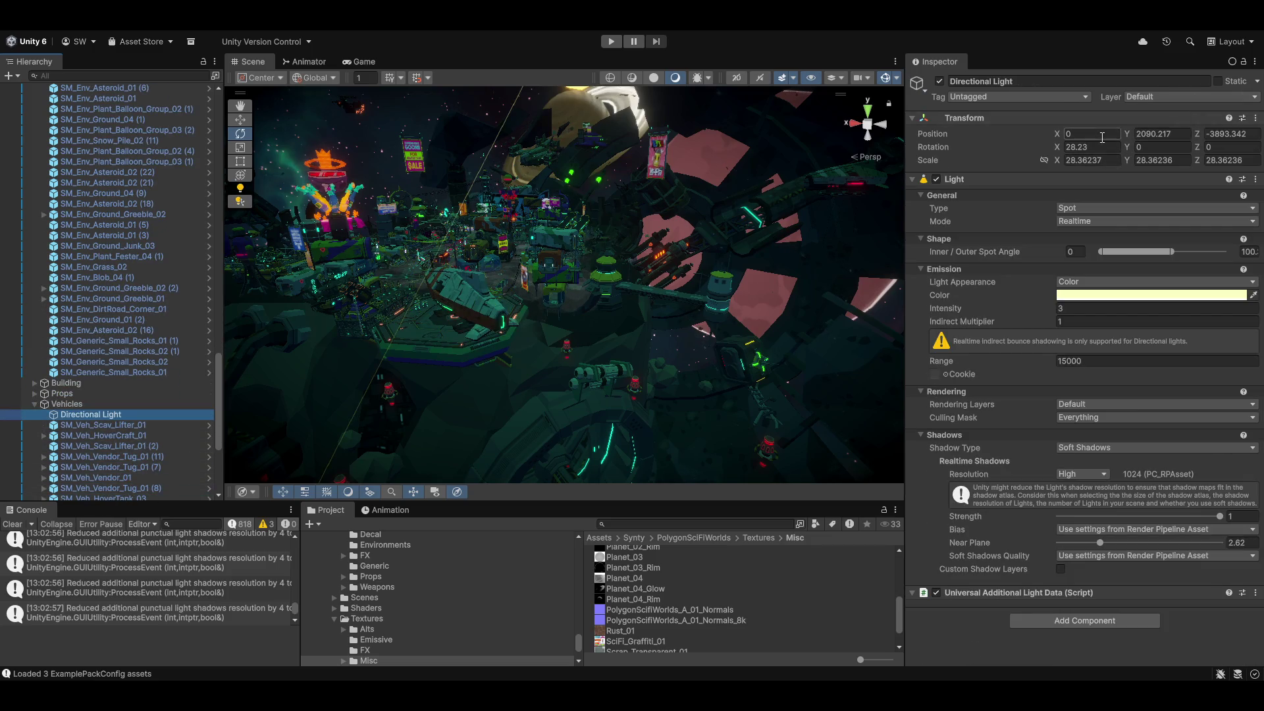
left_click(1163, 133)
Zero the light's Position and Rotation and set its Scale to 1.
type("0")
key("Tab")
type("0")
key("Tab")
key("Tab")
key("shift+Tab")
type("0")
key("Tab")
key("Tab")
key("Tab")
type("1")
key("Tab")
type("1")
key("Tab")
type("1")
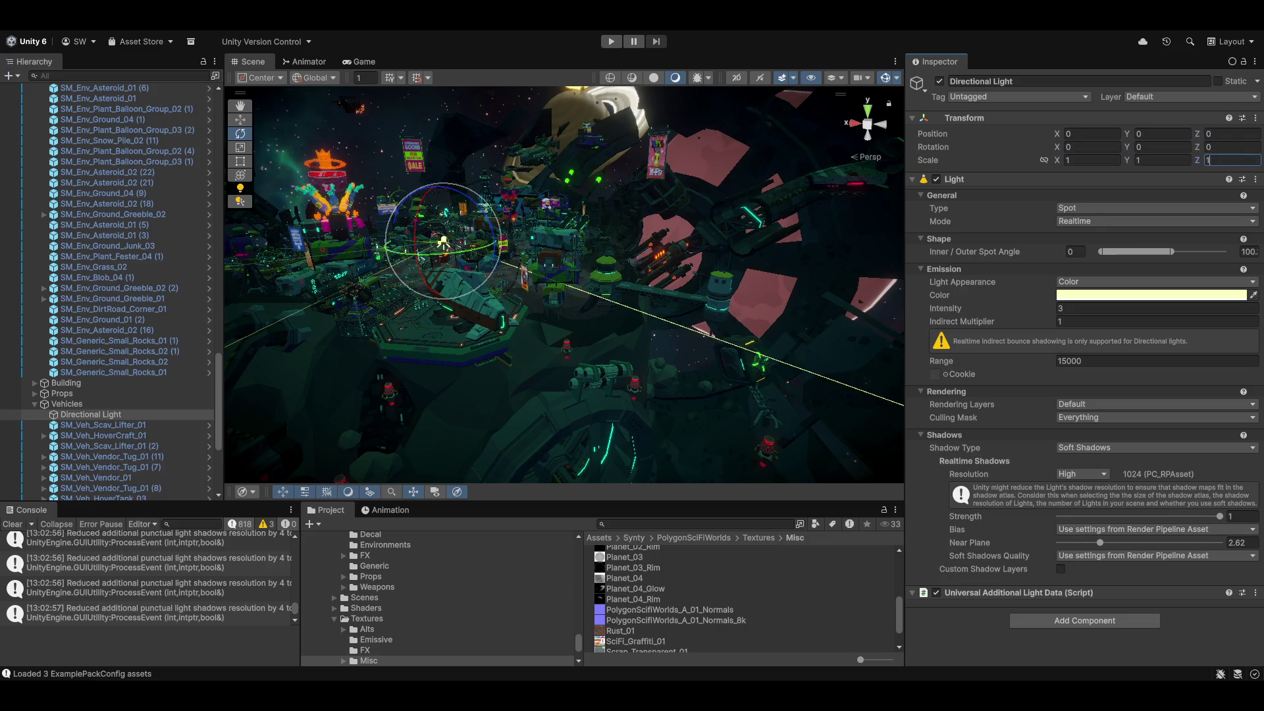
Set the light's Range to 10, frame it, and lift it above the ground.
left_click(1119, 361)
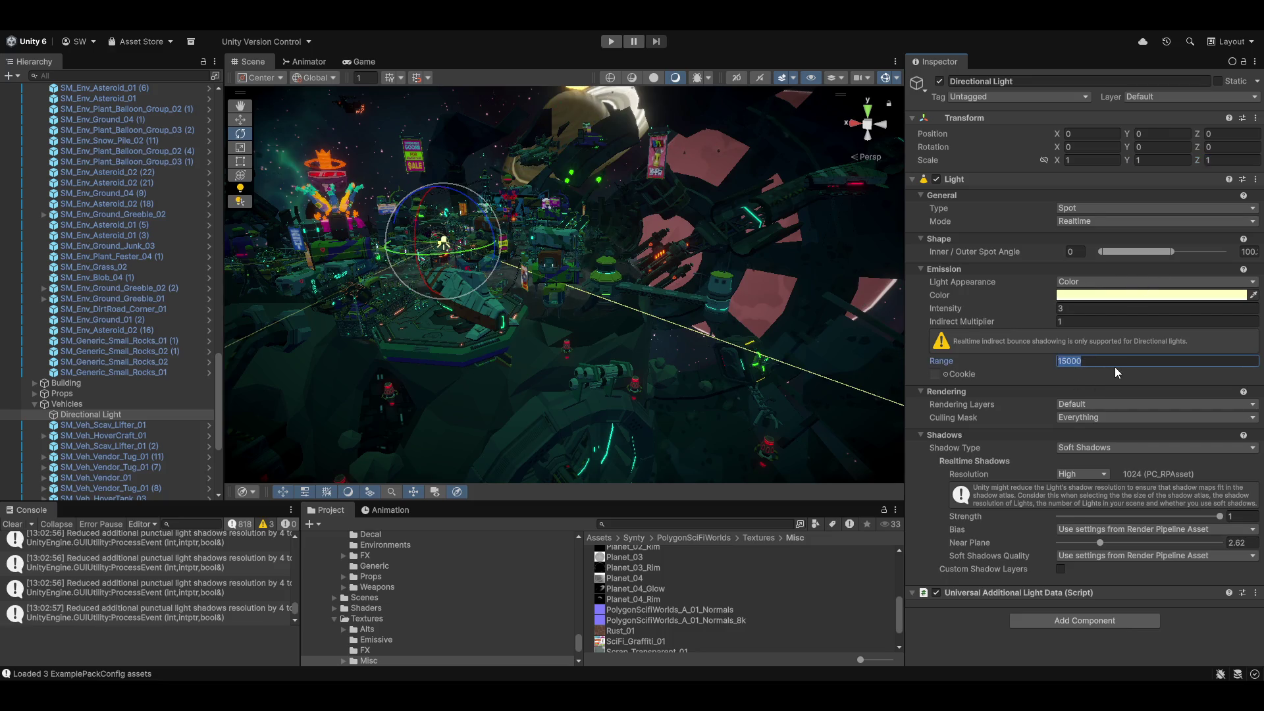
type("100")
key("Return")
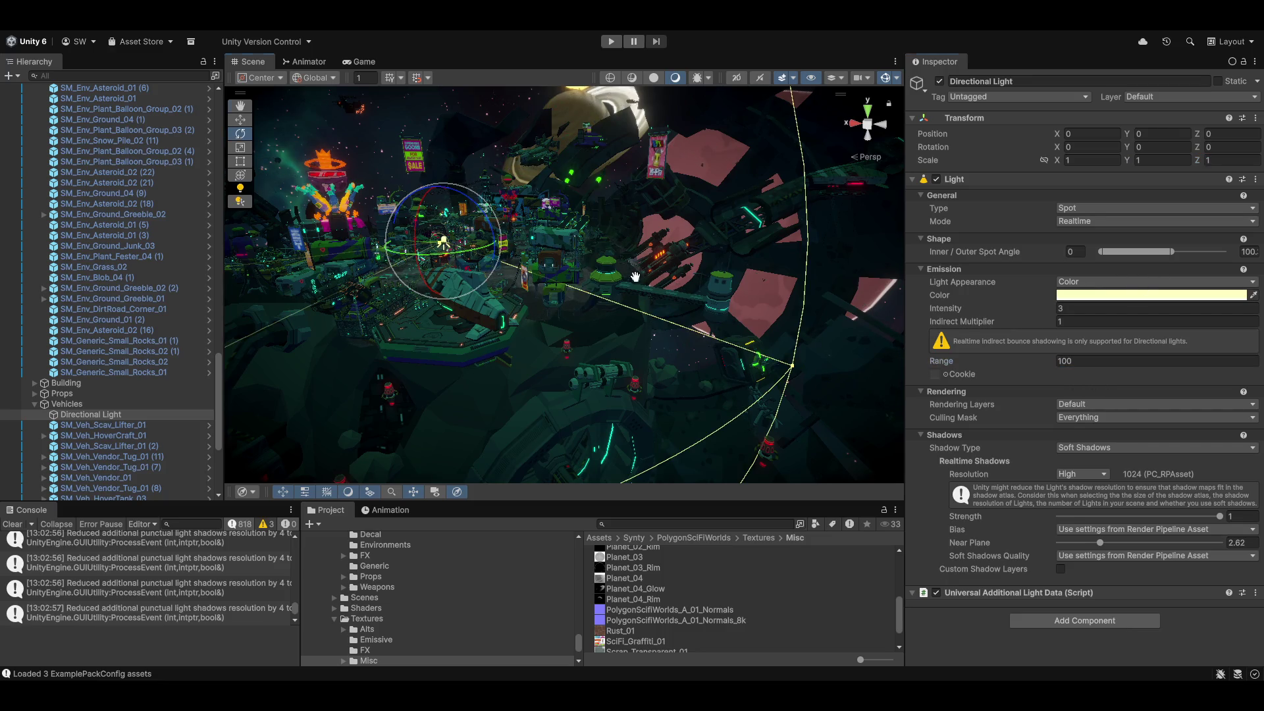
scroll(693, 369, "up", 1)
left_click(1111, 366)
type("1")
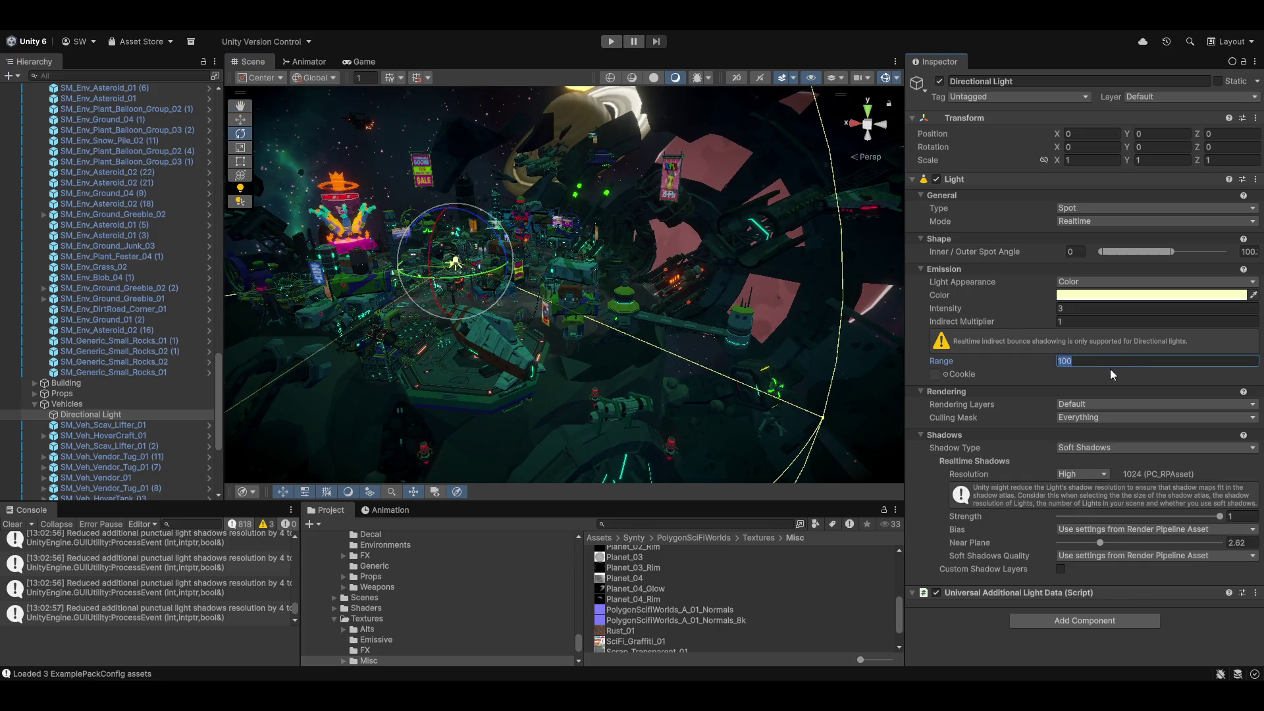
type("0")
key("Return")
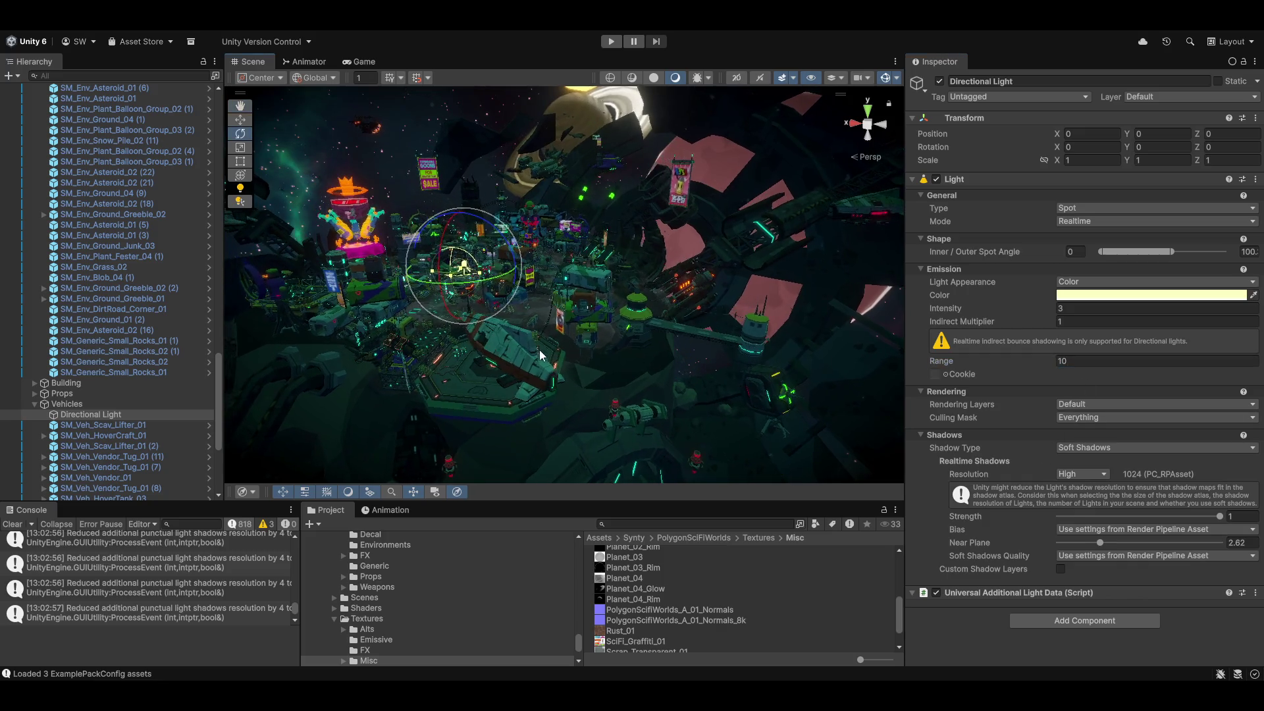
scroll(538, 350, "up", 5)
key("f")
key("w")
mouse_move(536, 270)
left_mouse_down()
mouse_move(535, 76)
mouse_move(456, 212)
mouse_move(547, 281)
mouse_move(849, 280)
mouse_move(691, 300)
left_mouse_up()
Tilt the light downward and bring it back near the ground.
key("e")
mouse_move(691, 300)
left_mouse_down()
mouse_move(617, 188)
mouse_move(763, 145)
mouse_move(762, 111)
mouse_move(702, 152)
mouse_move(681, 303)
mouse_move(535, 380)
left_mouse_up()
key("w")
key("f")
mouse_move(785, 465)
left_mouse_down()
mouse_move(838, 429)
mouse_move(751, 322)
mouse_move(807, 371)
mouse_move(850, 370)
left_mouse_up()
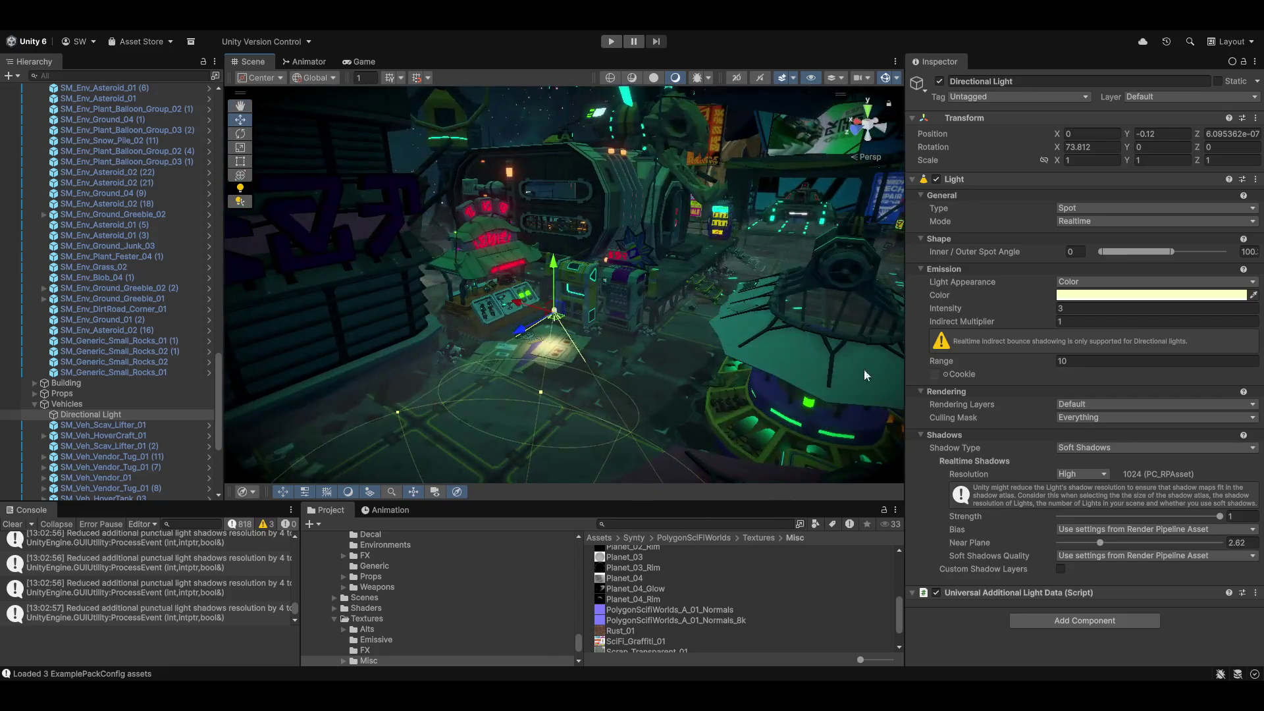
Undo the trial intensity boost and moves, restoring scale 28.36, range 15000 and intensity 3.
left_click_drag(992, 311, 1186, 311)
key("ctrl+z")
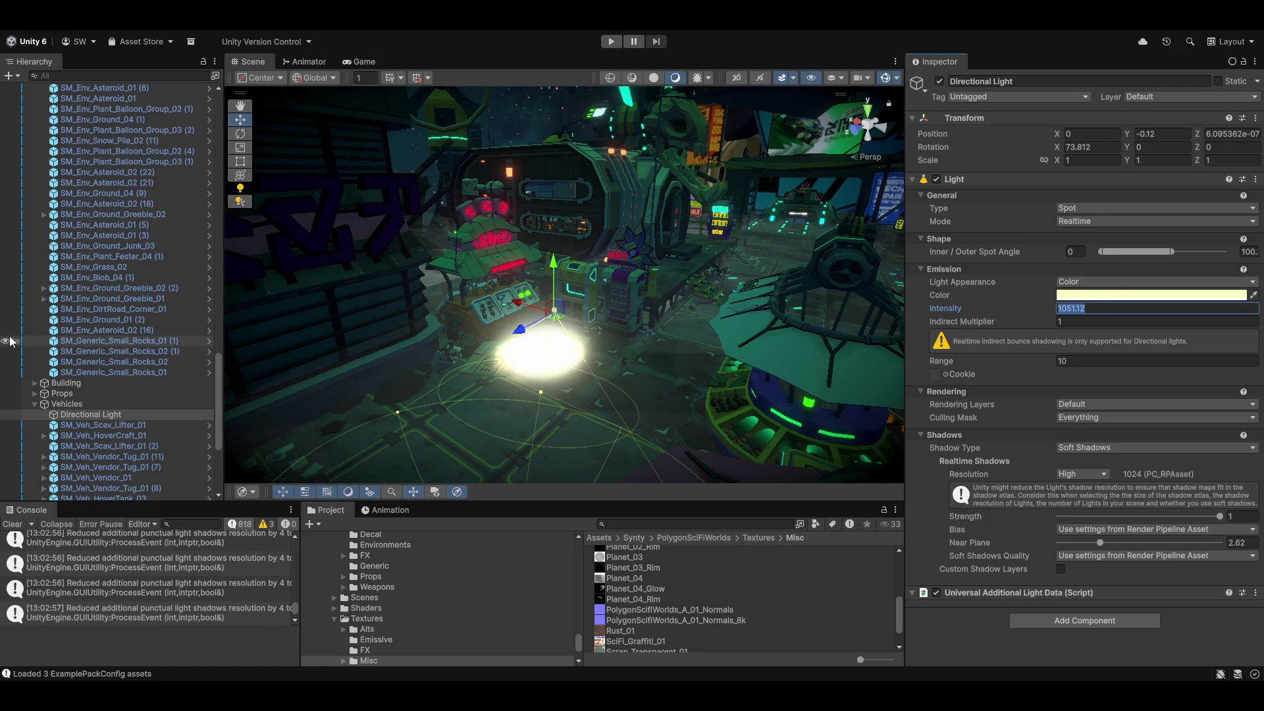
mouse_move(760, 464)
left_mouse_down()
mouse_move(631, 352)
mouse_move(626, 288)
mouse_move(653, 271)
mouse_move(631, 338)
left_mouse_up()
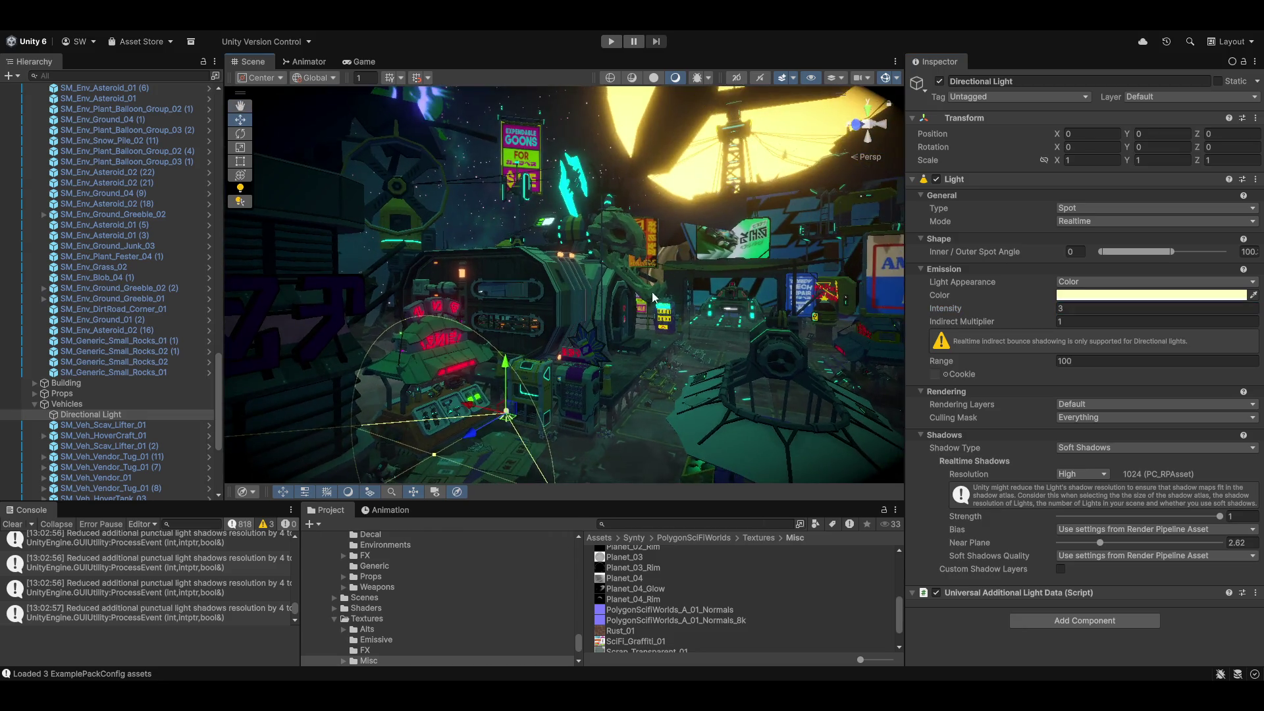
key("ctrl+shift+f")
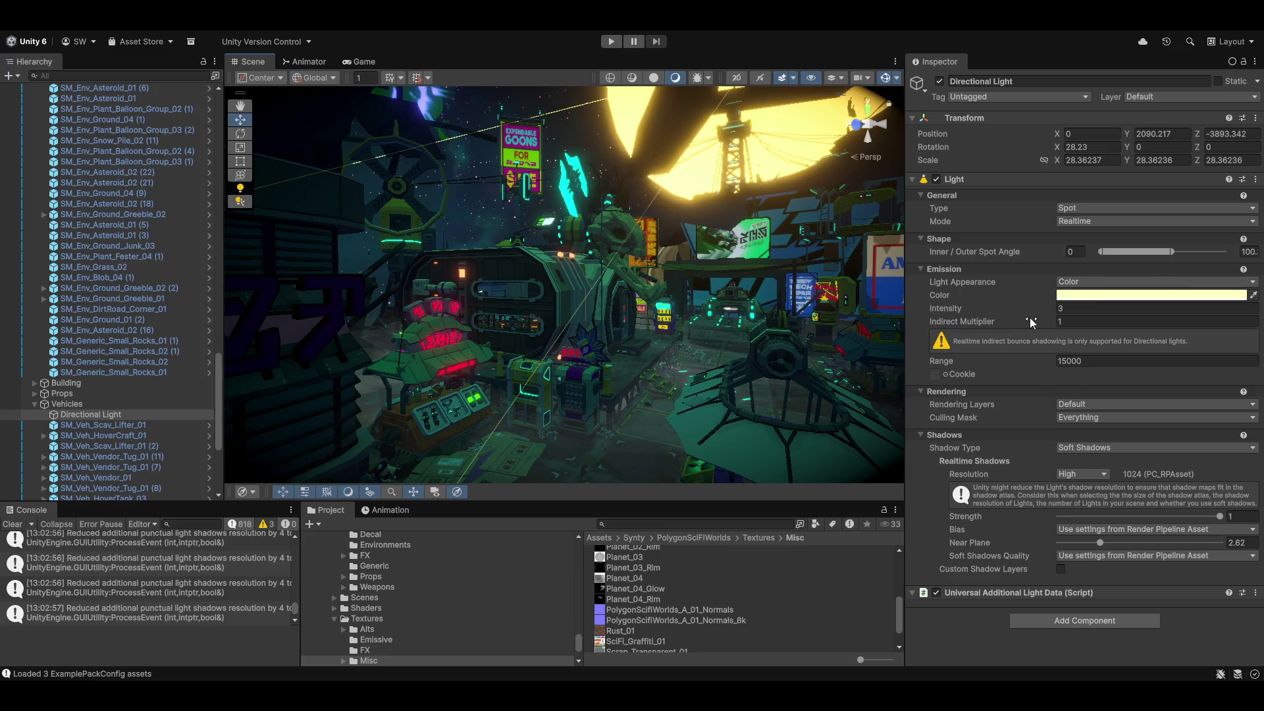
Set light Intensity 100, Indirect Multiplier 100, Spot Angle 179 and Range 150000.
left_click(1124, 314)
type("100")
key("Tab")
type("00")
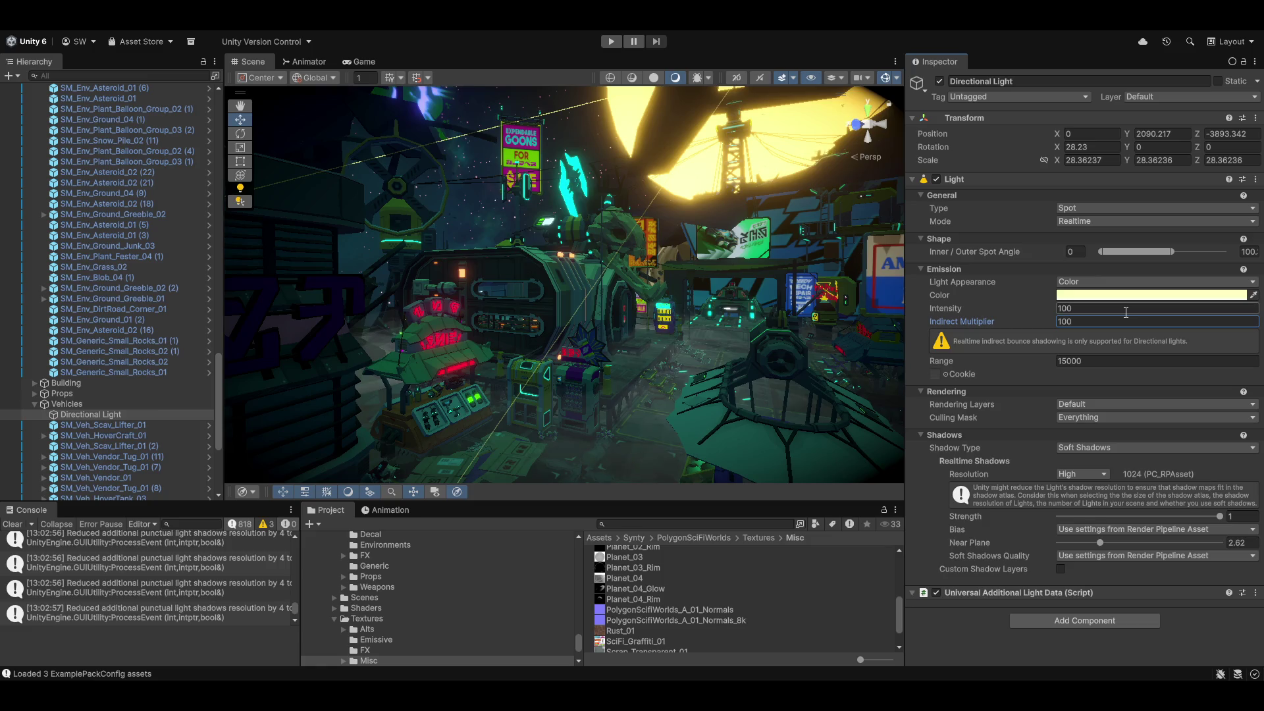
left_click_drag(1175, 248, 1226, 252)
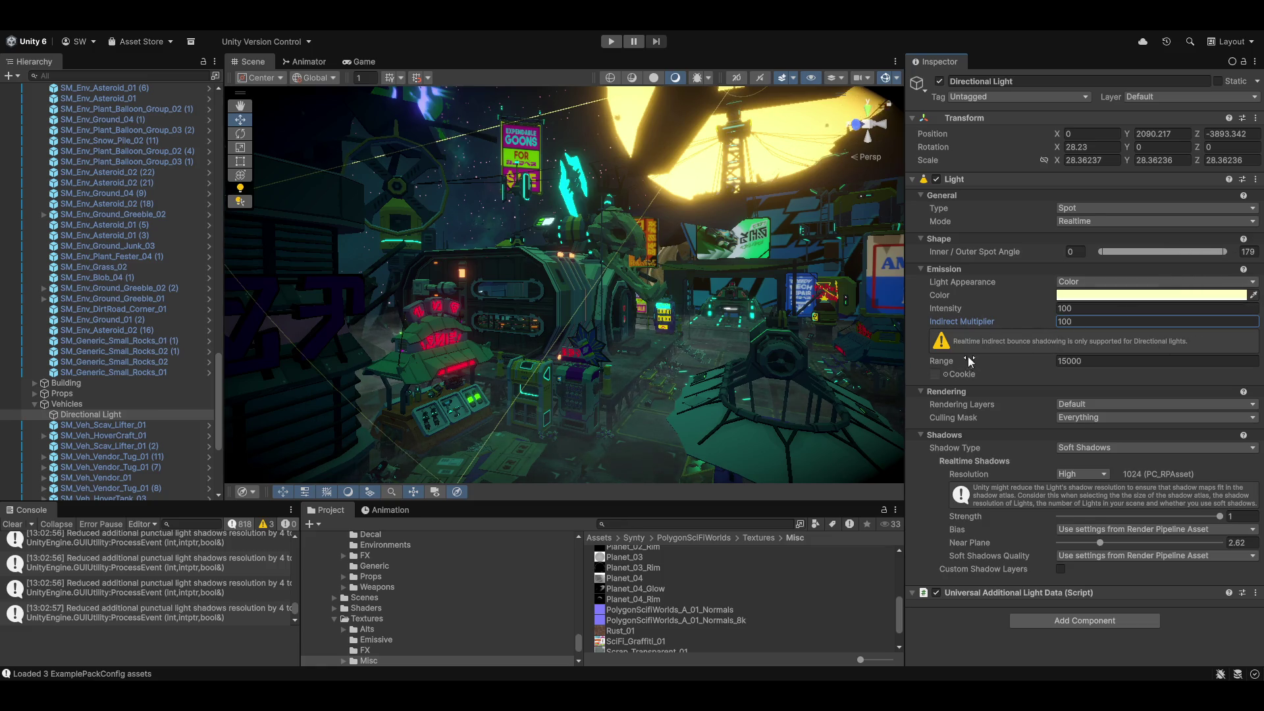
left_click(1131, 361)
type("0")
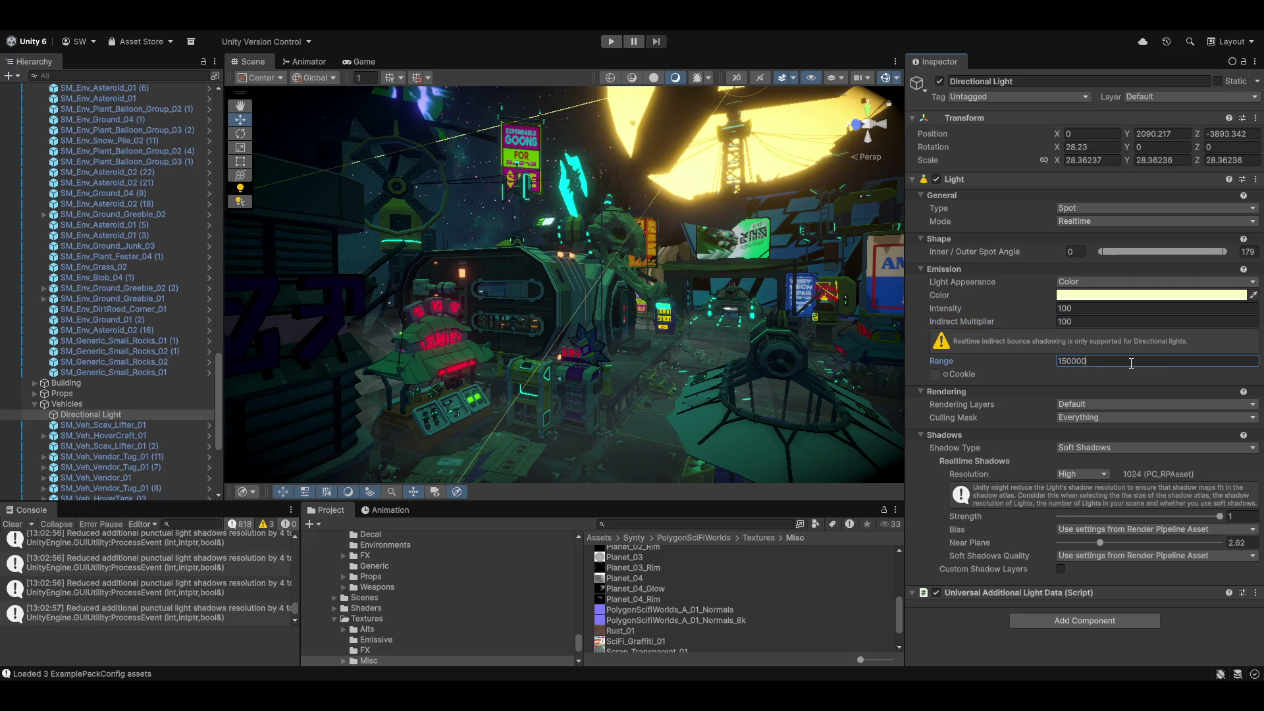
type("f")
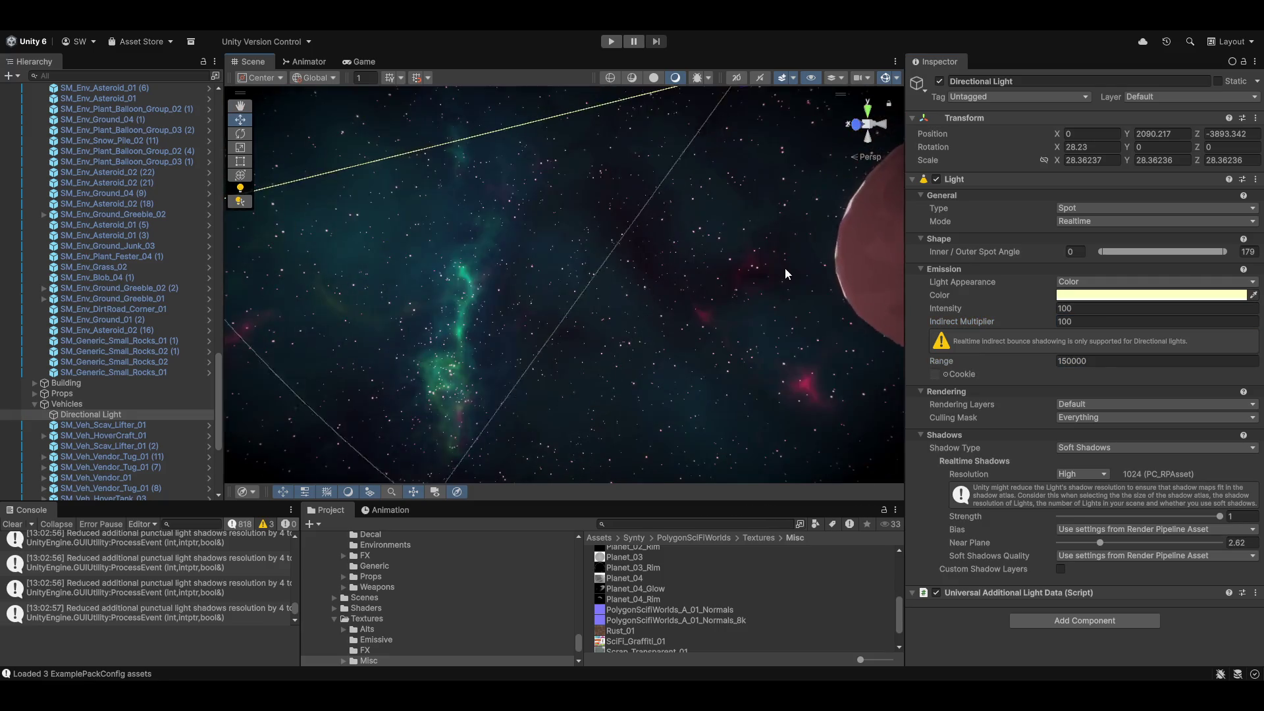
Select the SkyDome and move it to X -993, Y 415, Z 0.
mouse_move(476, 311)
left_mouse_down()
mouse_move(535, 317)
mouse_move(395, 443)
mouse_move(527, 324)
mouse_move(677, 310)
mouse_move(616, 347)
mouse_move(779, 323)
left_mouse_up()
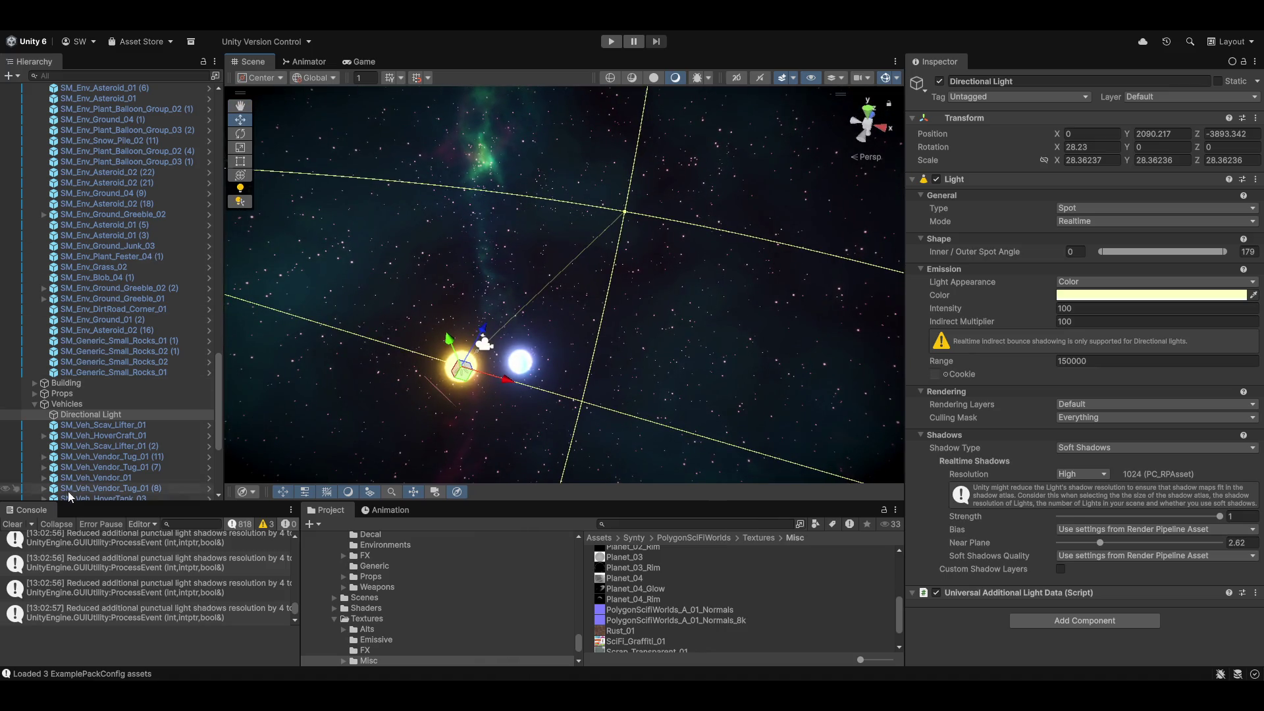
double_click(118, 435)
key("w")
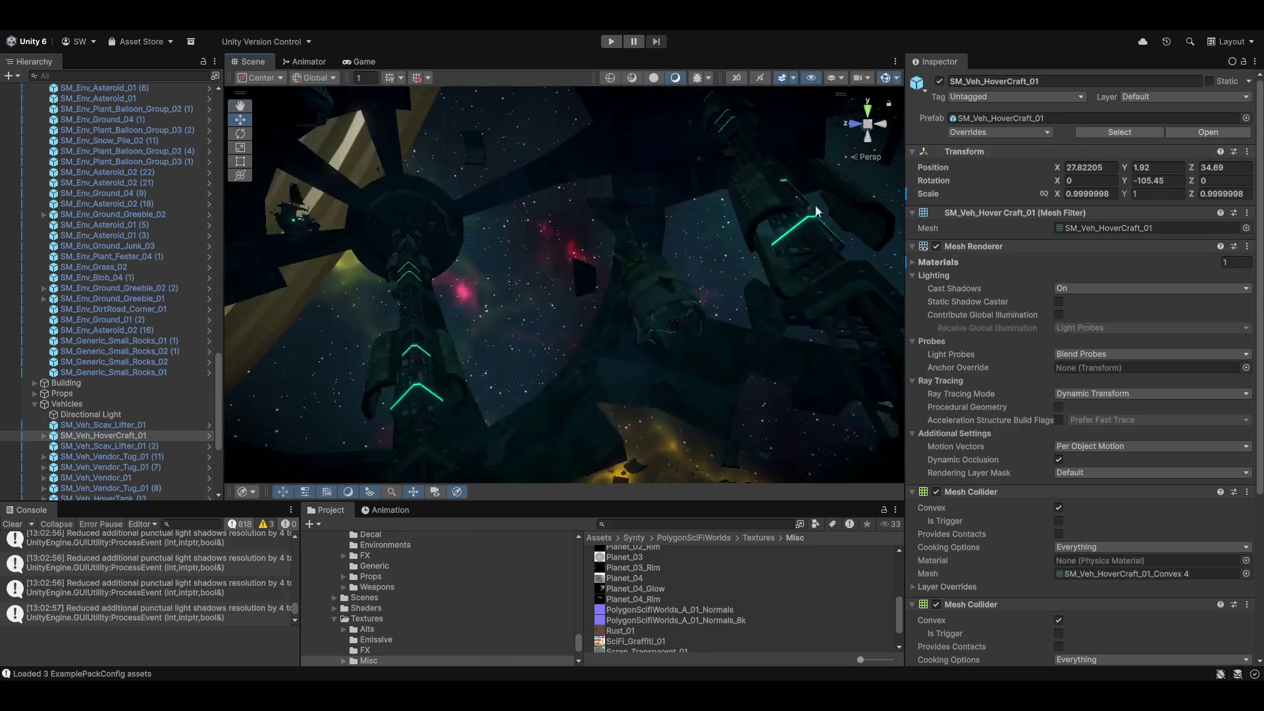
key("w")
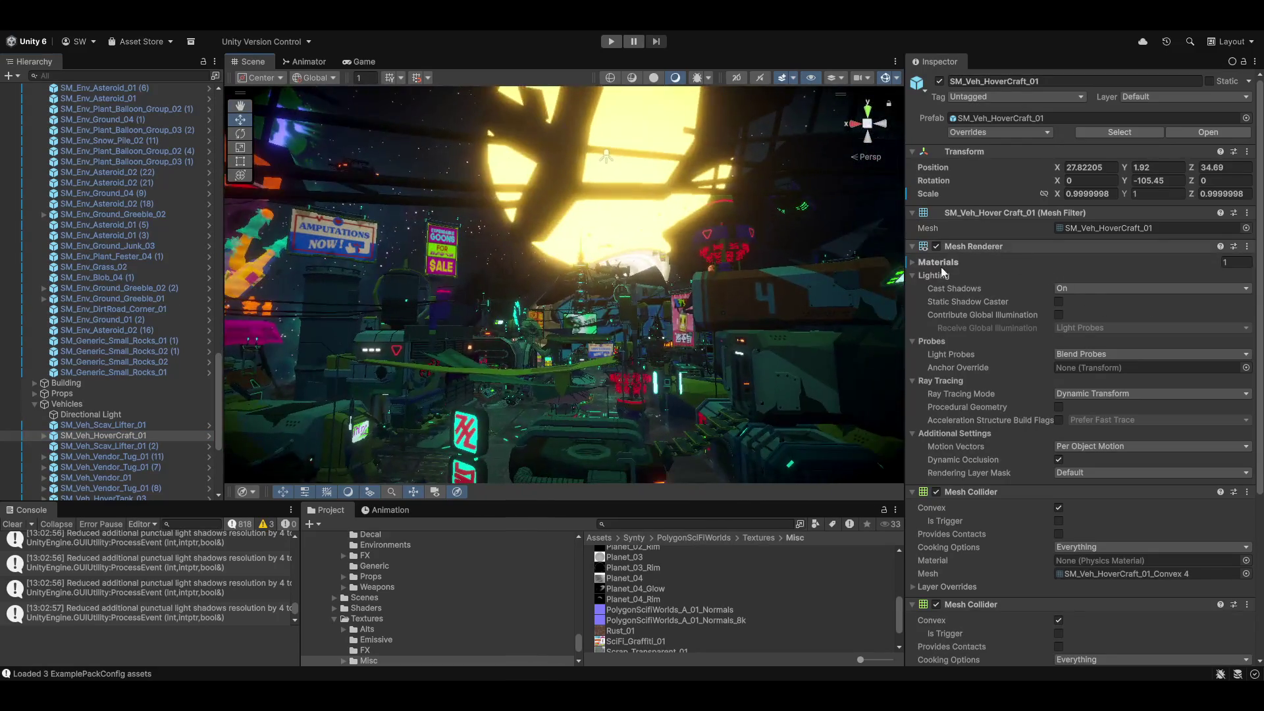
right_click(1038, 521)
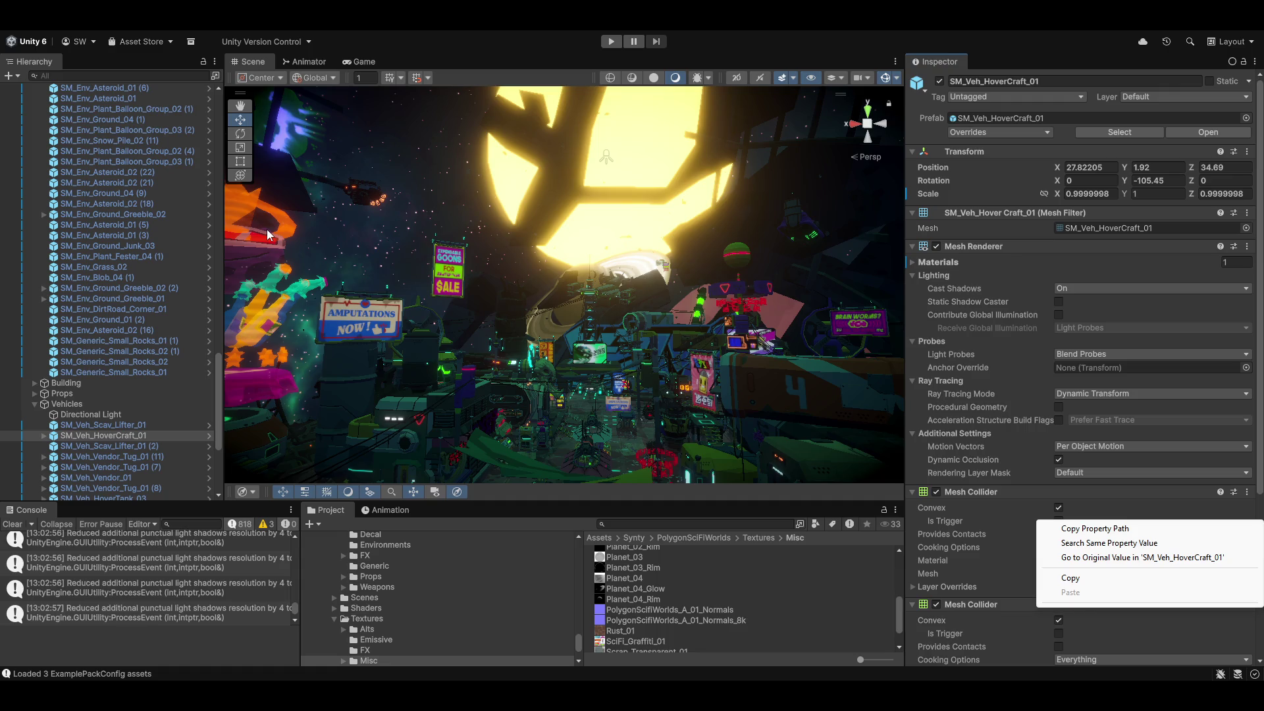
mouse_move(492, 216)
left_mouse_down()
mouse_move(371, 143)
mouse_move(551, 240)
mouse_move(544, 209)
left_mouse_up()
left_click(544, 209)
mouse_move(556, 321)
left_mouse_down()
mouse_move(627, 293)
mouse_move(896, 277)
mouse_move(643, 274)
mouse_move(642, 285)
left_mouse_up()
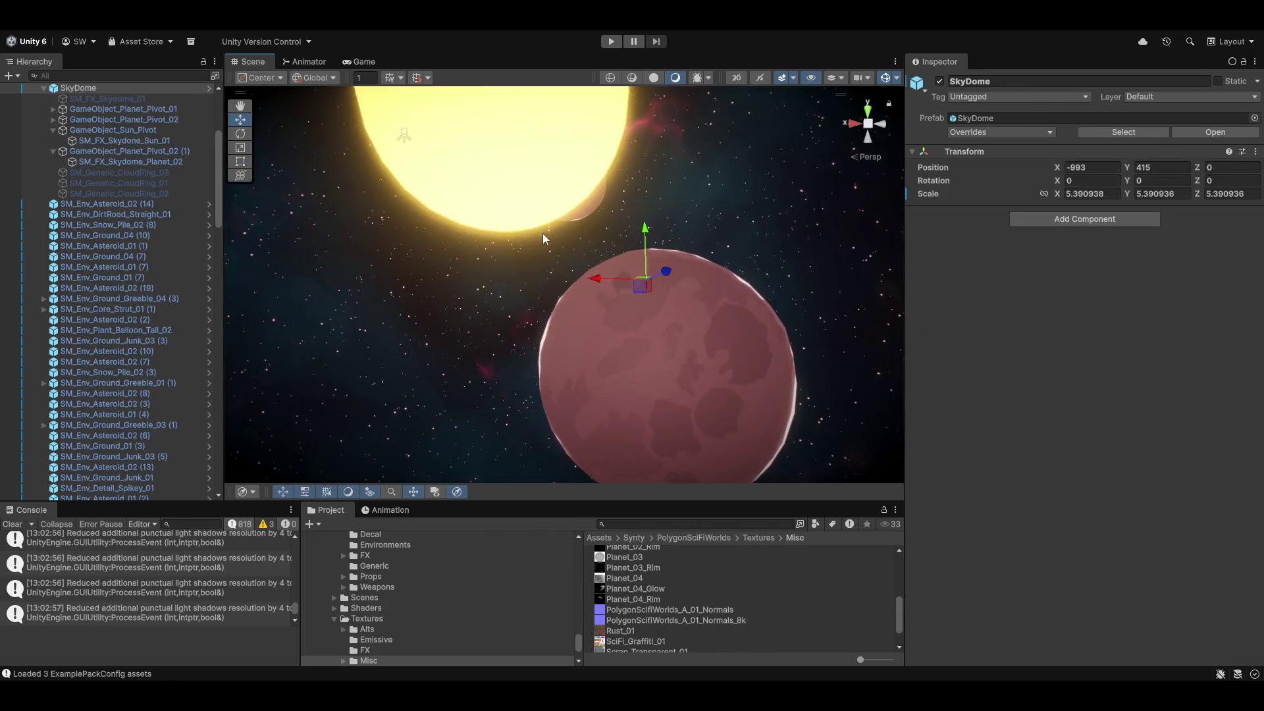
Undo the SkyDome move and place SM_FX_Skydome_Planet_01 at -817, -151, -1324.
key("ctrl+z")
left_click(540, 212)
mouse_move(517, 220)
left_mouse_down()
mouse_move(754, 262)
mouse_move(367, 301)
mouse_move(684, 314)
mouse_move(784, 279)
mouse_move(717, 277)
mouse_move(733, 274)
mouse_move(717, 314)
mouse_move(735, 322)
mouse_move(614, 349)
mouse_move(686, 230)
mouse_move(556, 277)
mouse_move(612, 272)
left_mouse_up()
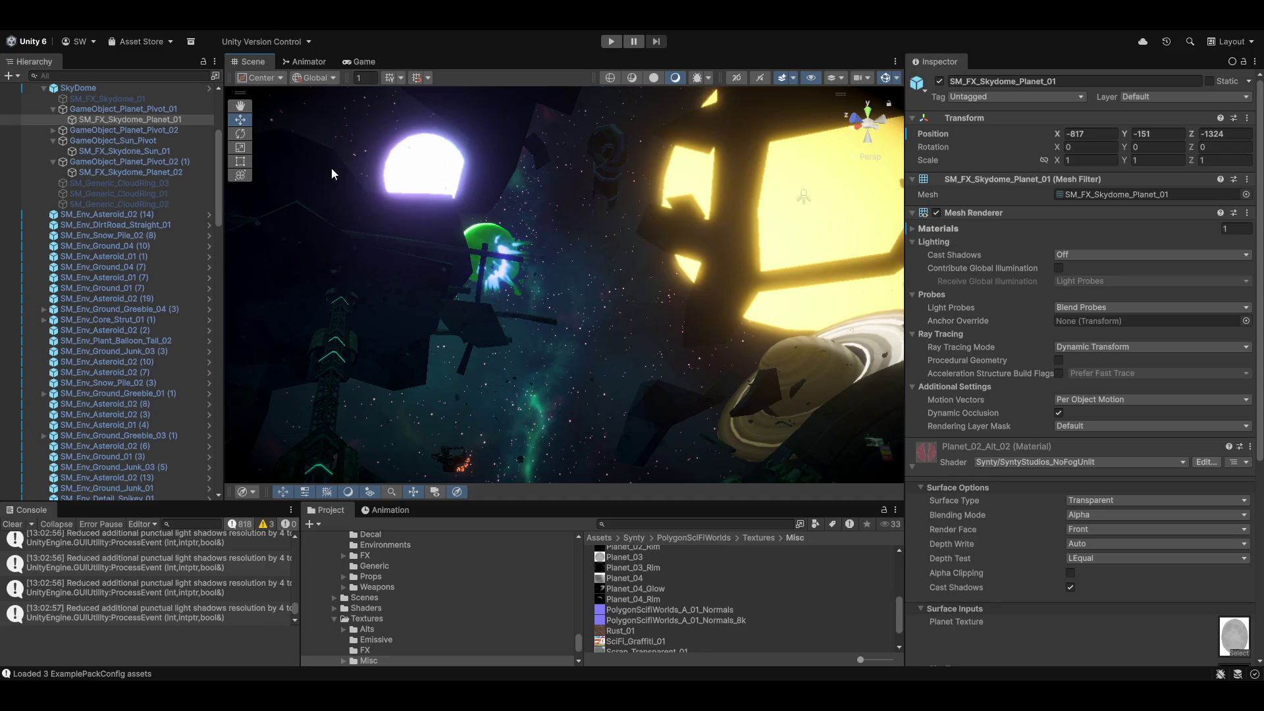
left_click(16, 31)
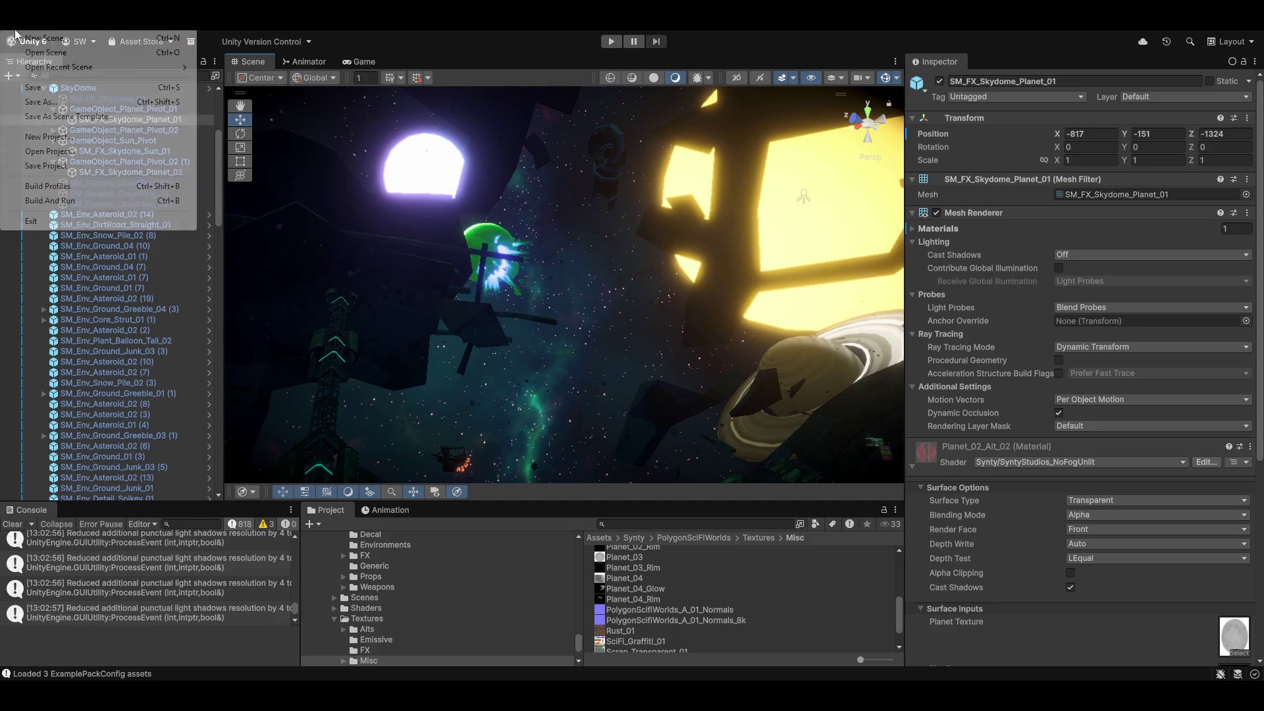
Open the Load Scene dialog and browse the Assets folders for the PolygonParticleFX pack.
left_click(34, 54)
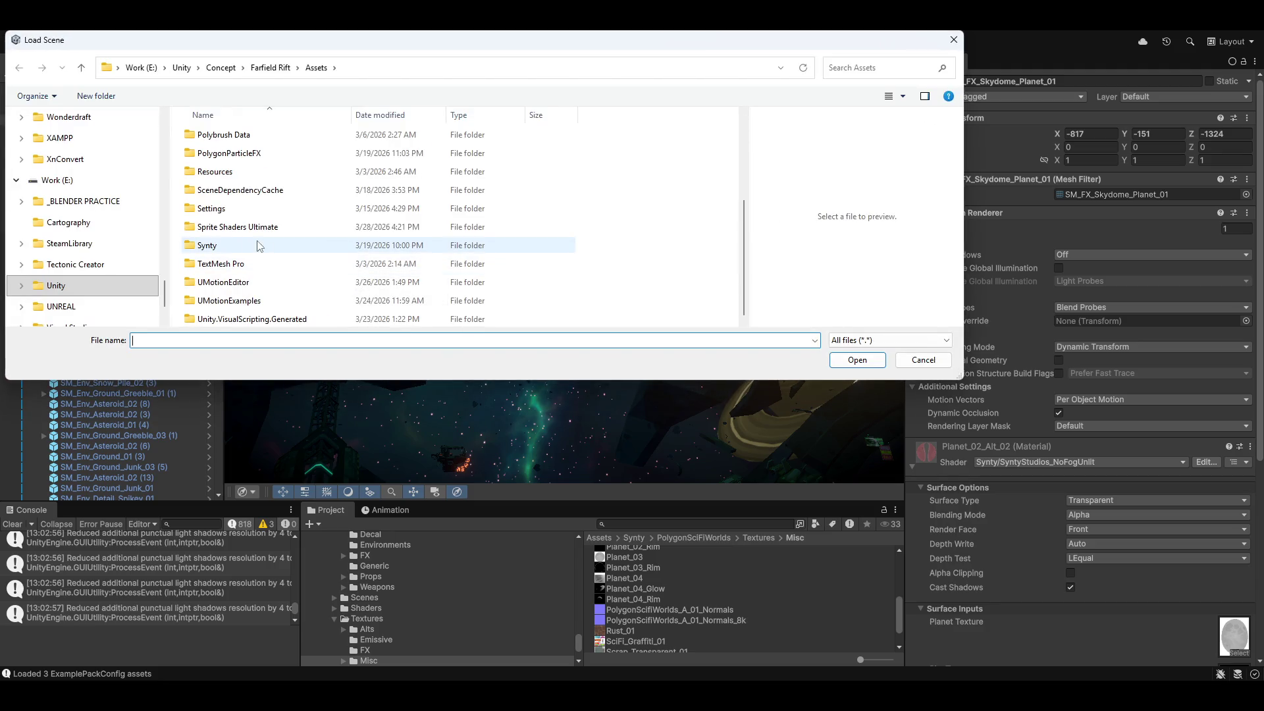
double_click(227, 248)
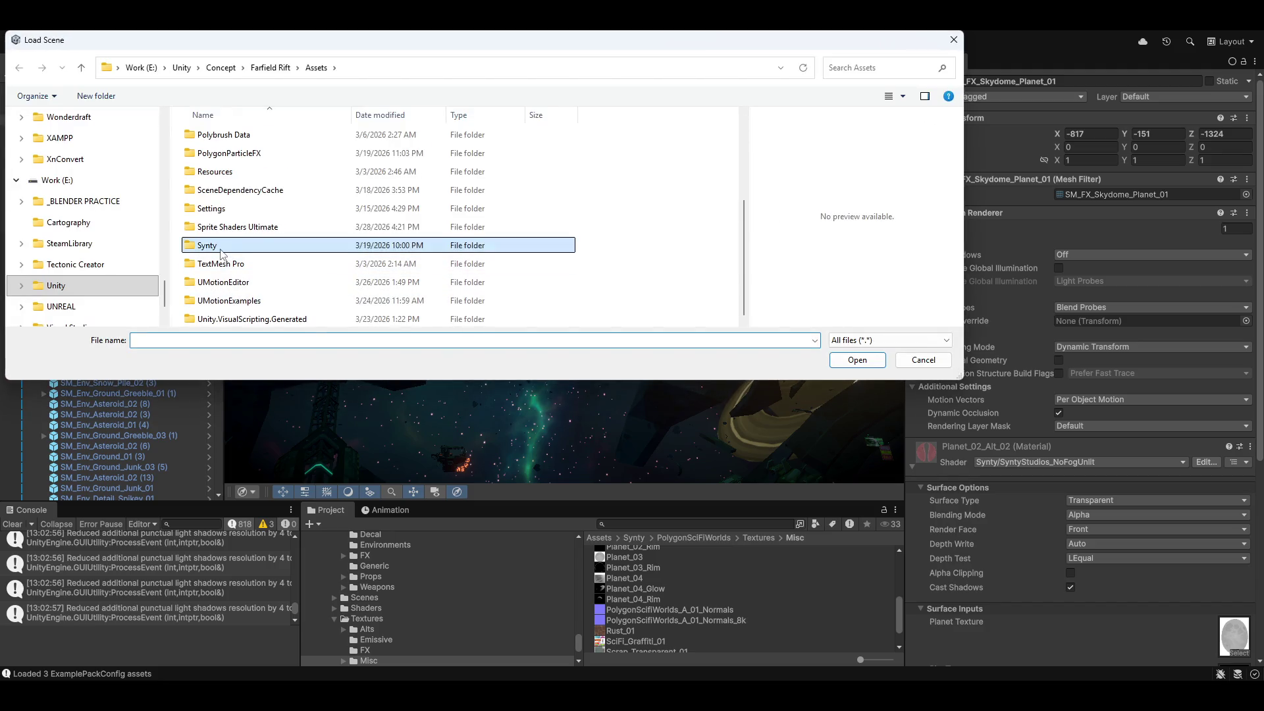
scroll(280, 296, "down", 1)
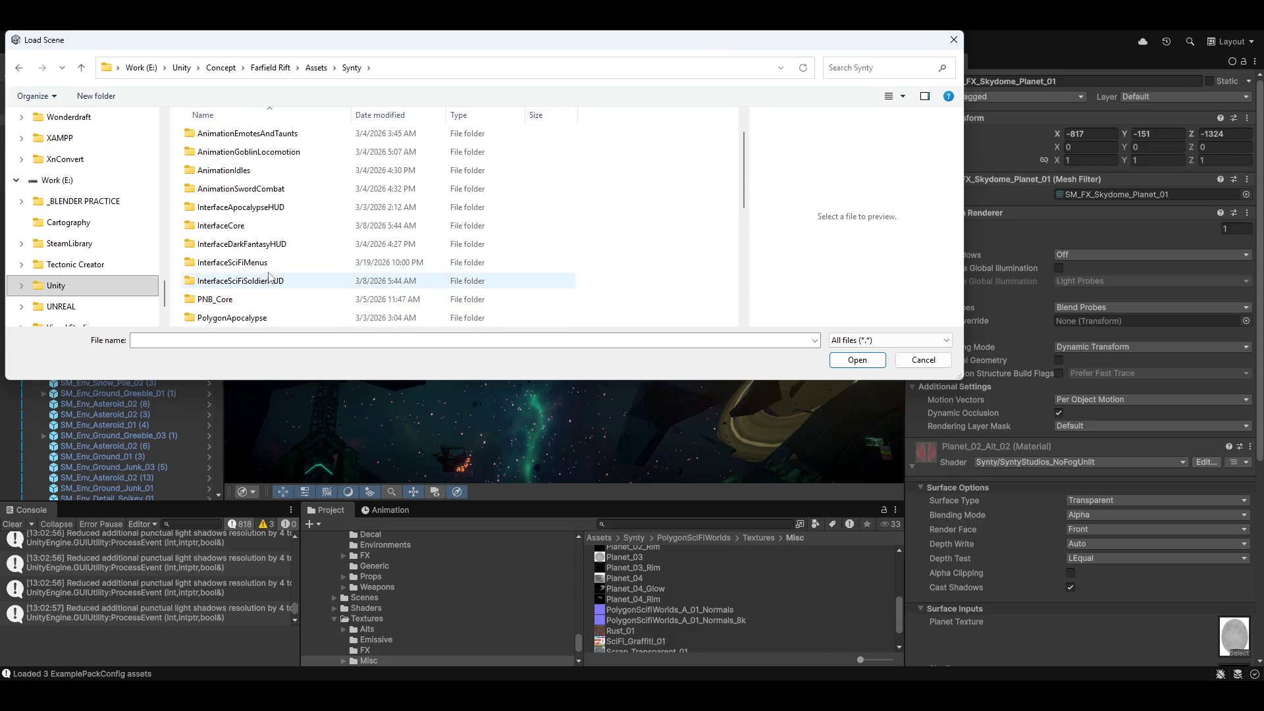
scroll(276, 271, "down", 2)
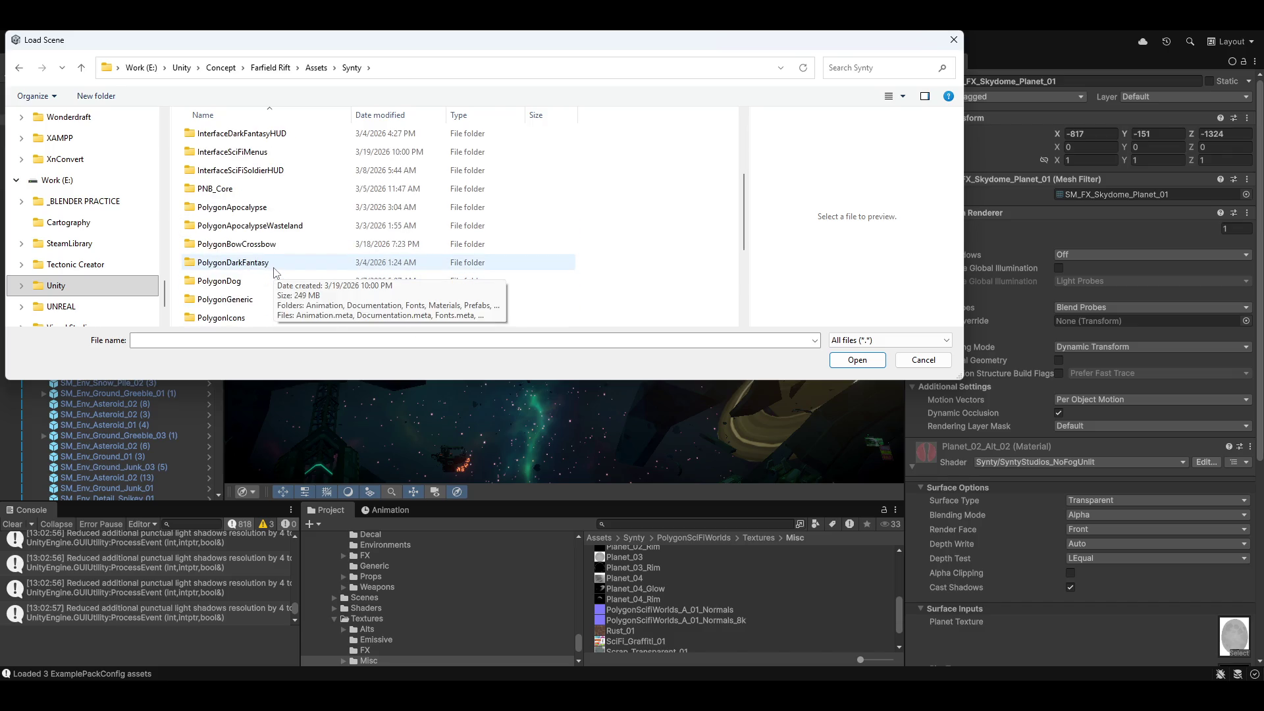
scroll(275, 271, "down", 3)
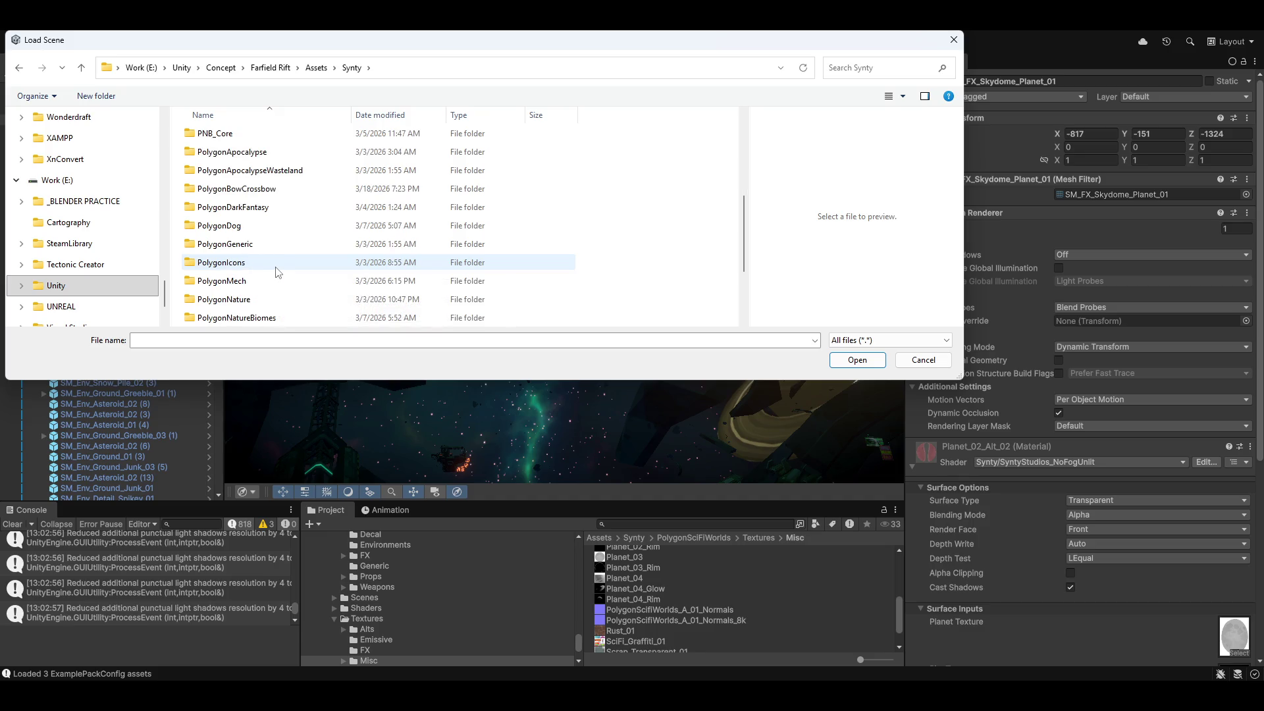
scroll(277, 241, "down", 1)
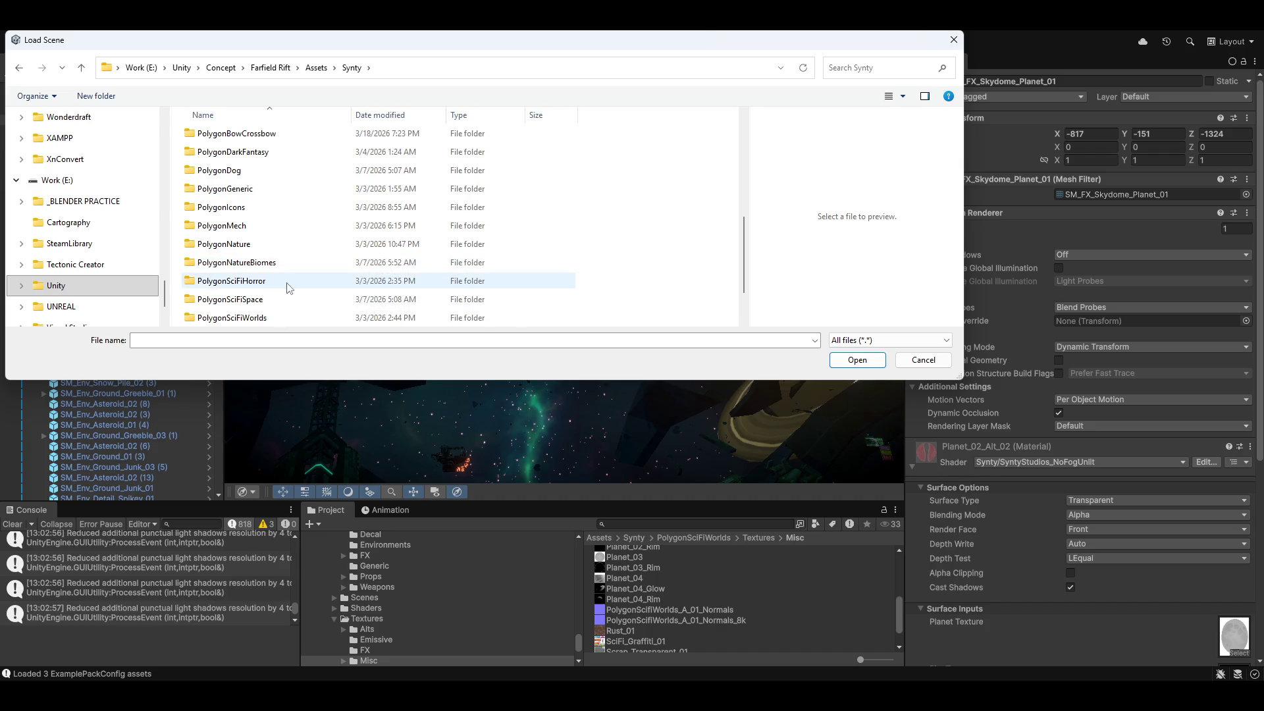
scroll(287, 287, "down", 1)
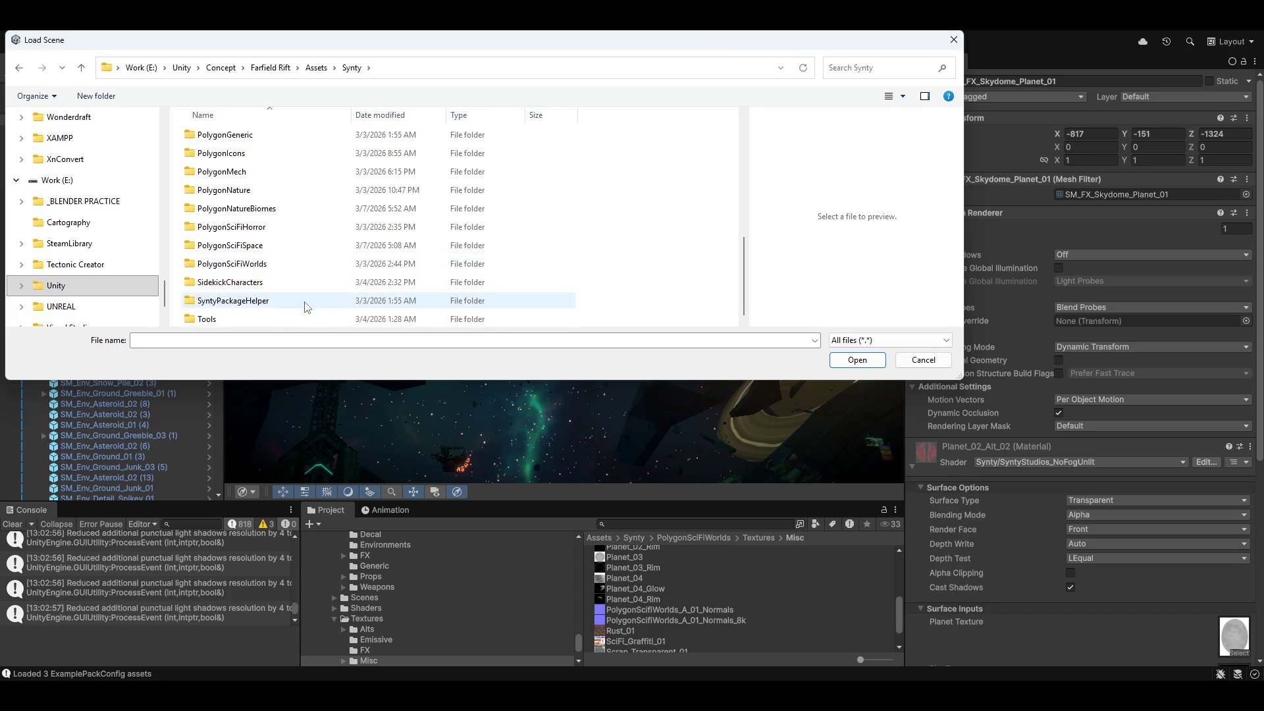
scroll(305, 296, "up", 1)
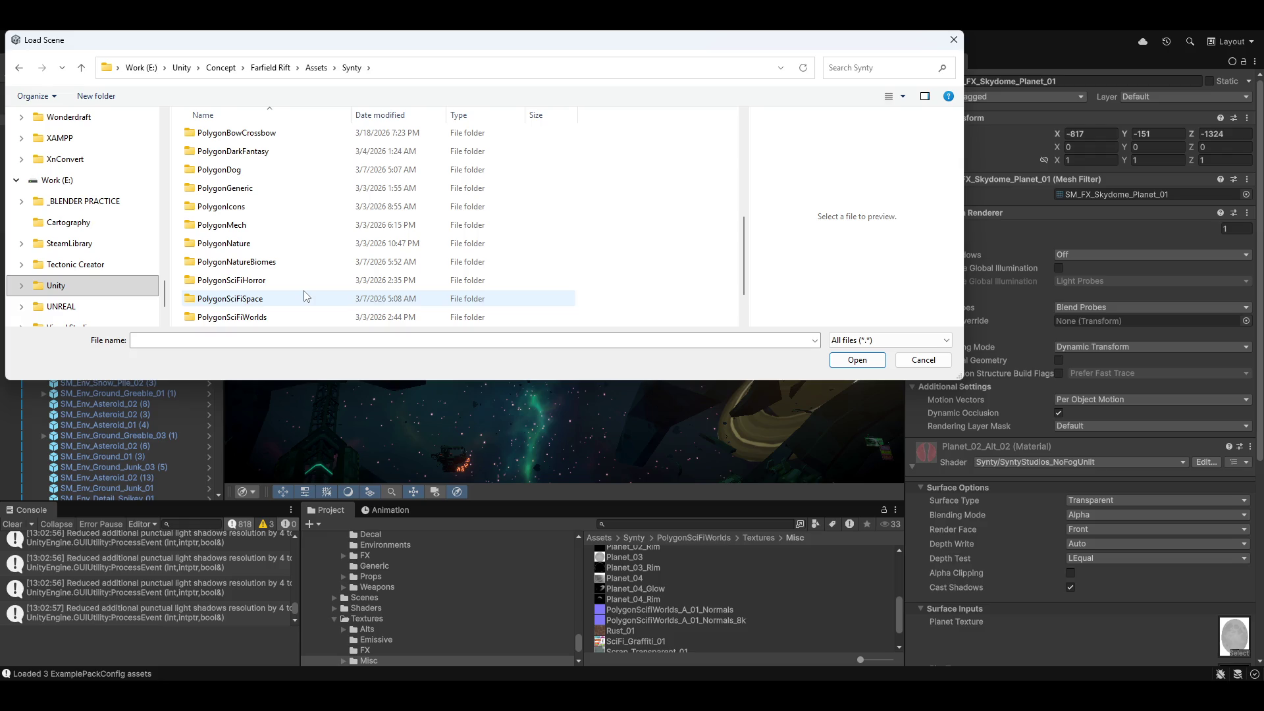
scroll(290, 283, "up", 4)
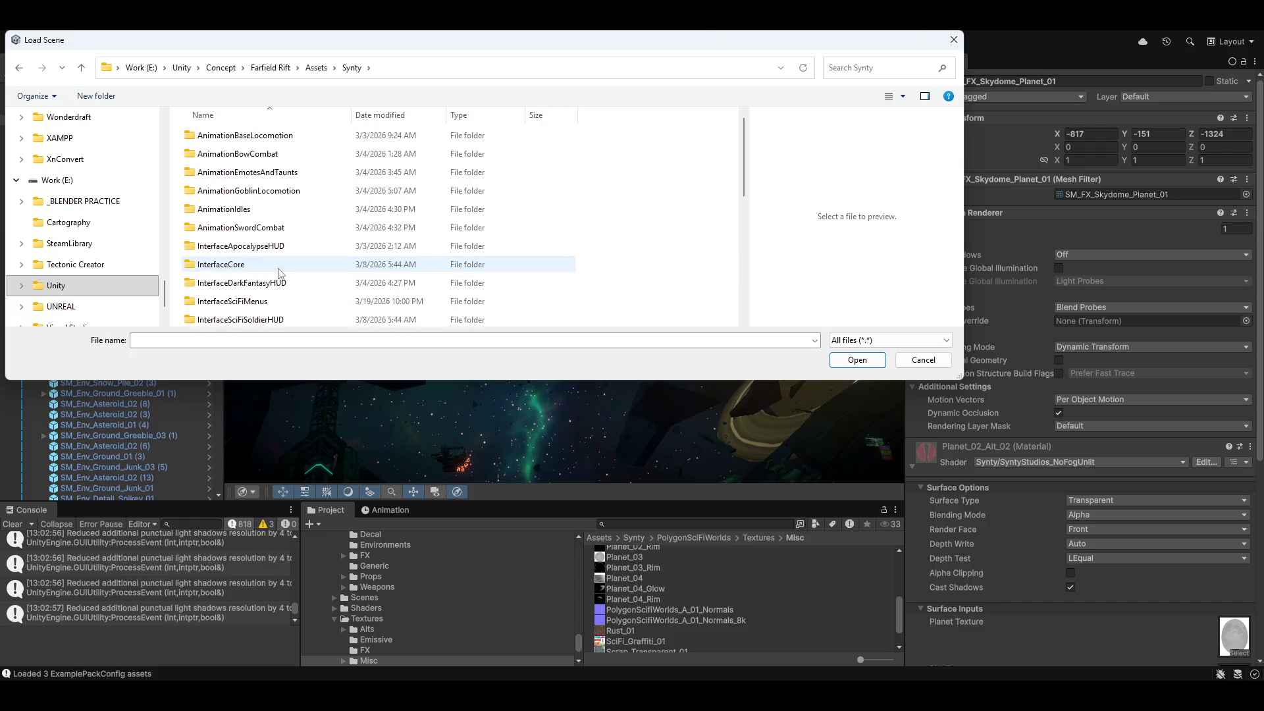
left_click(317, 68)
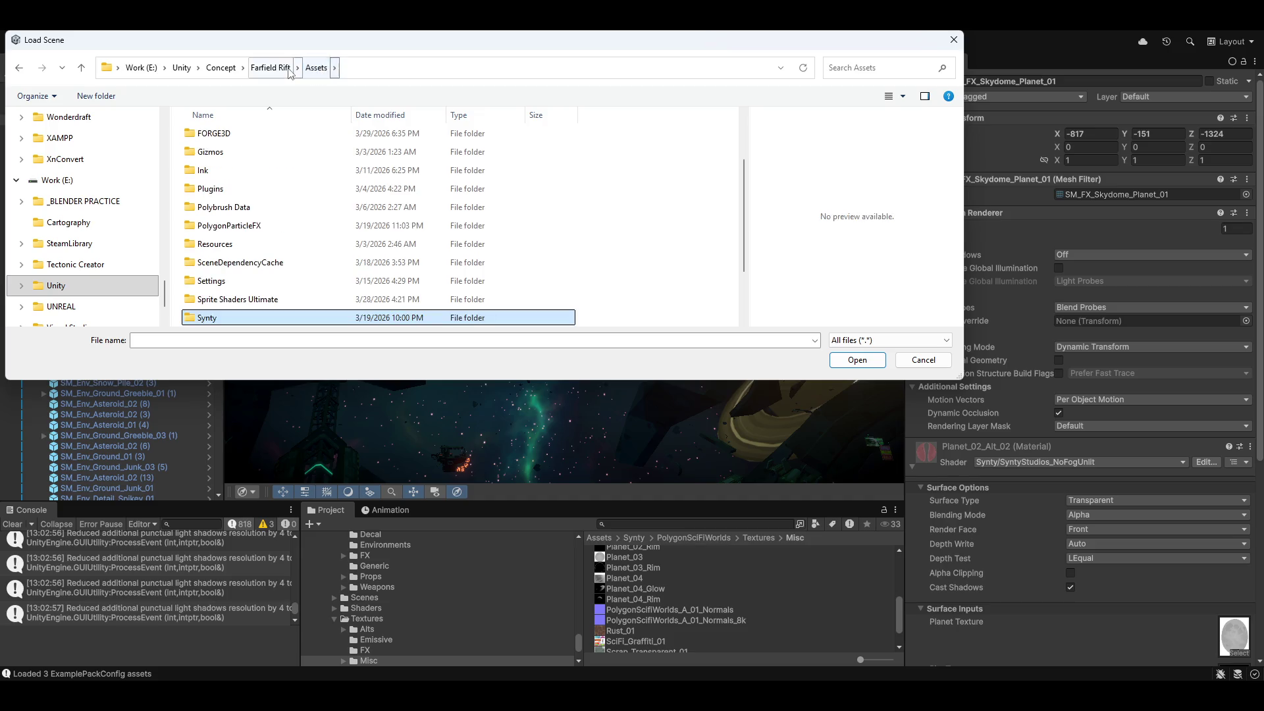
scroll(290, 204, "down", 1)
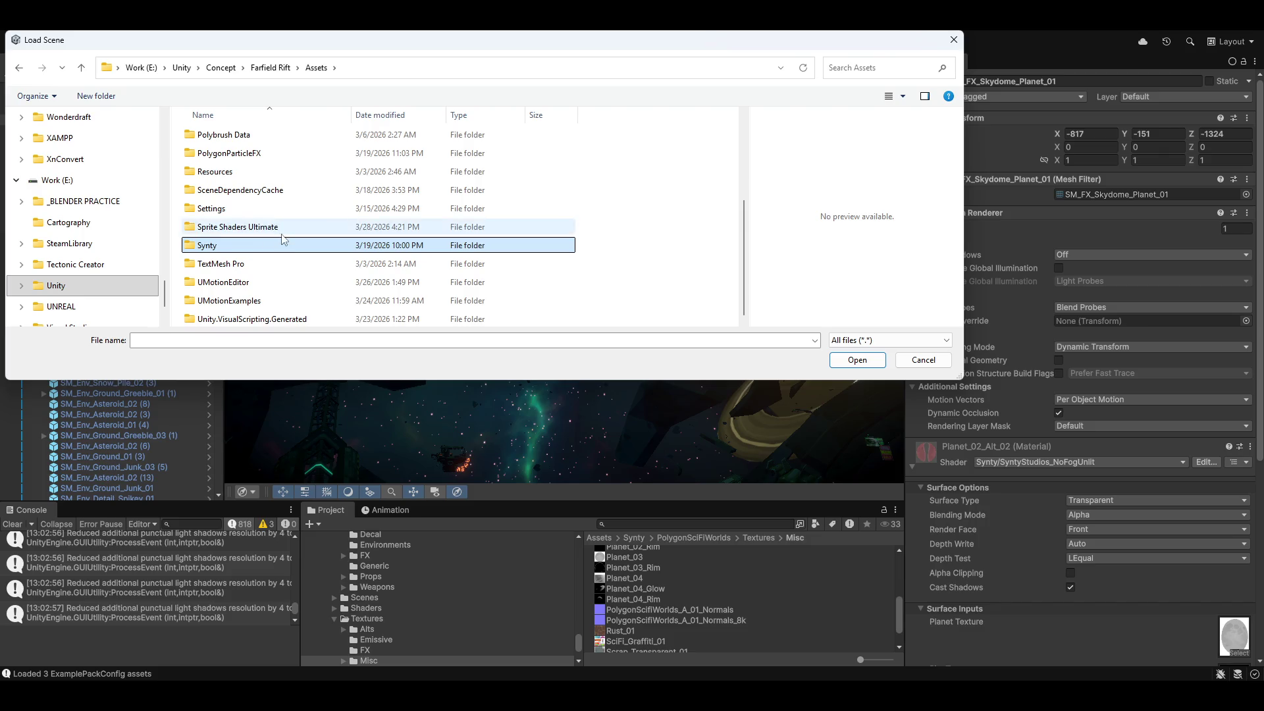
scroll(288, 243, "up", 2)
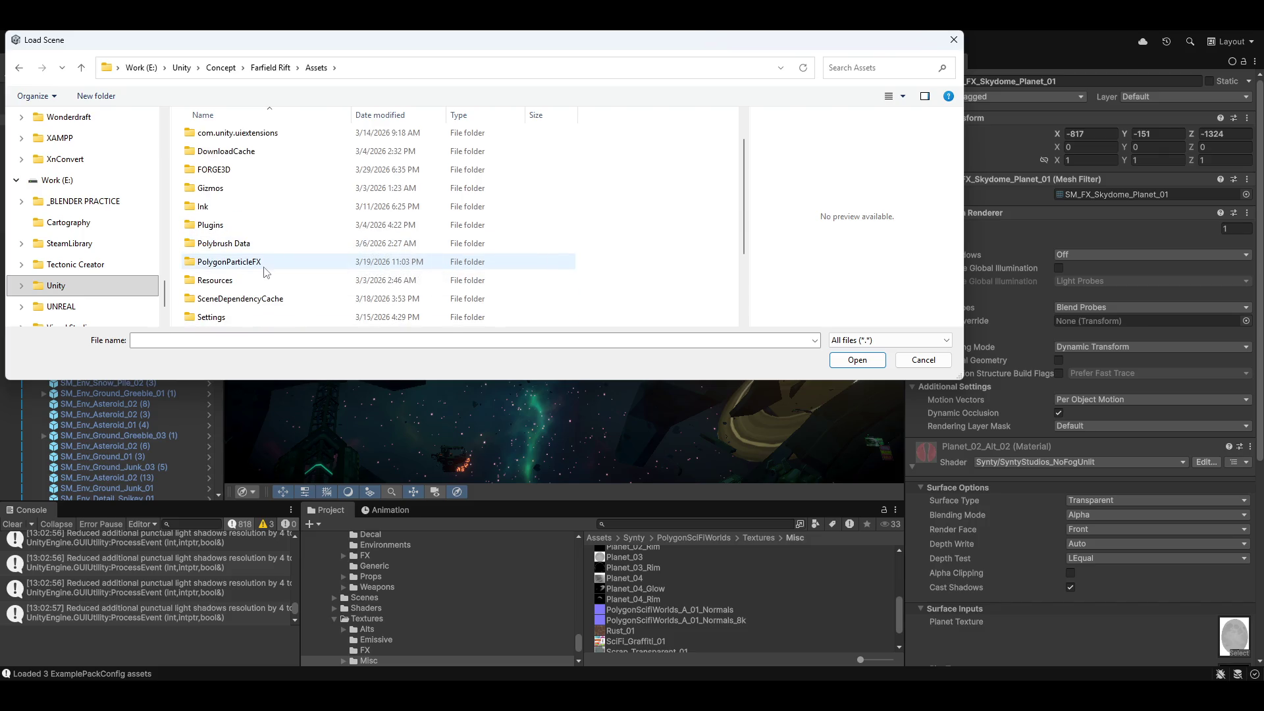
scroll(296, 278, "down", 1)
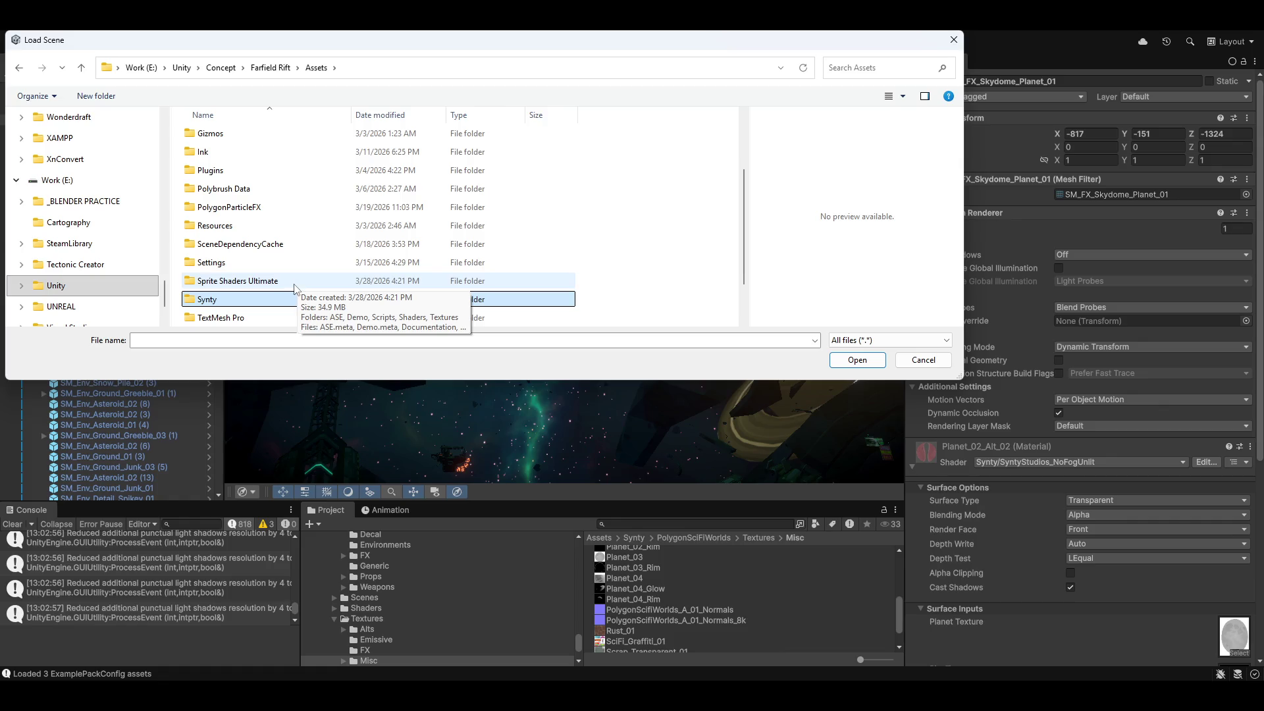
scroll(273, 293, "down", 1)
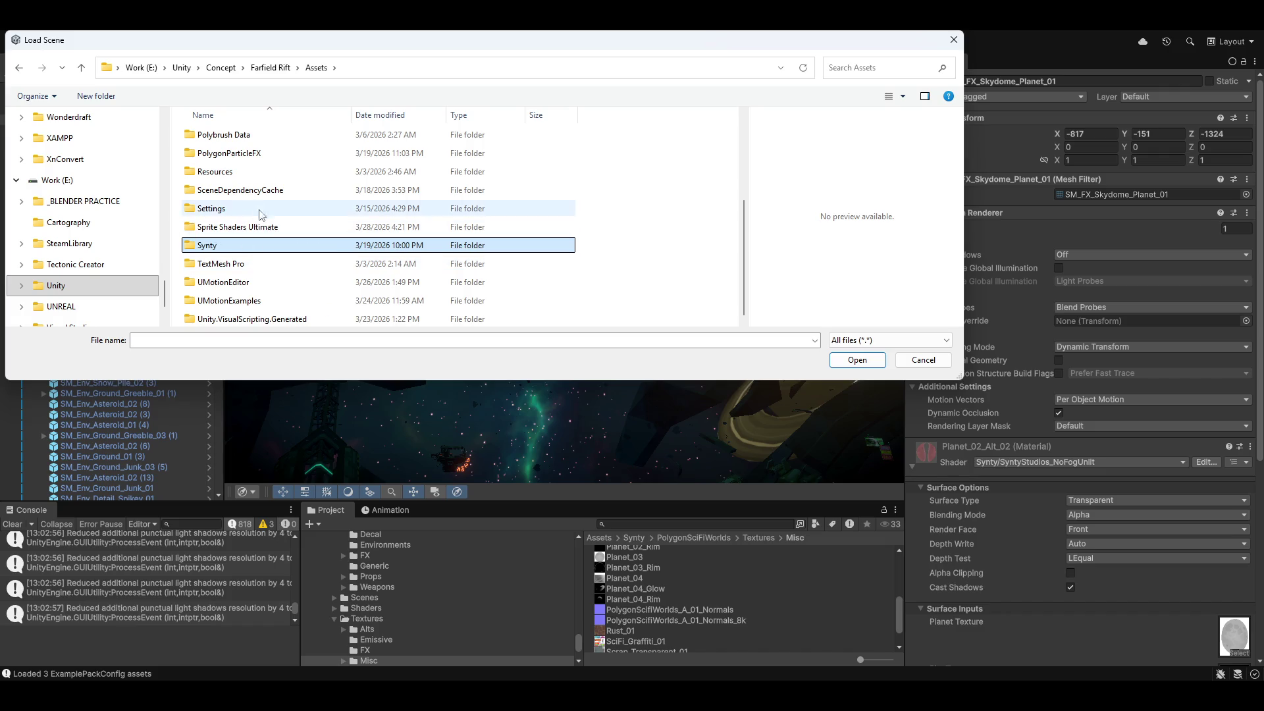
scroll(272, 218, "up", 1)
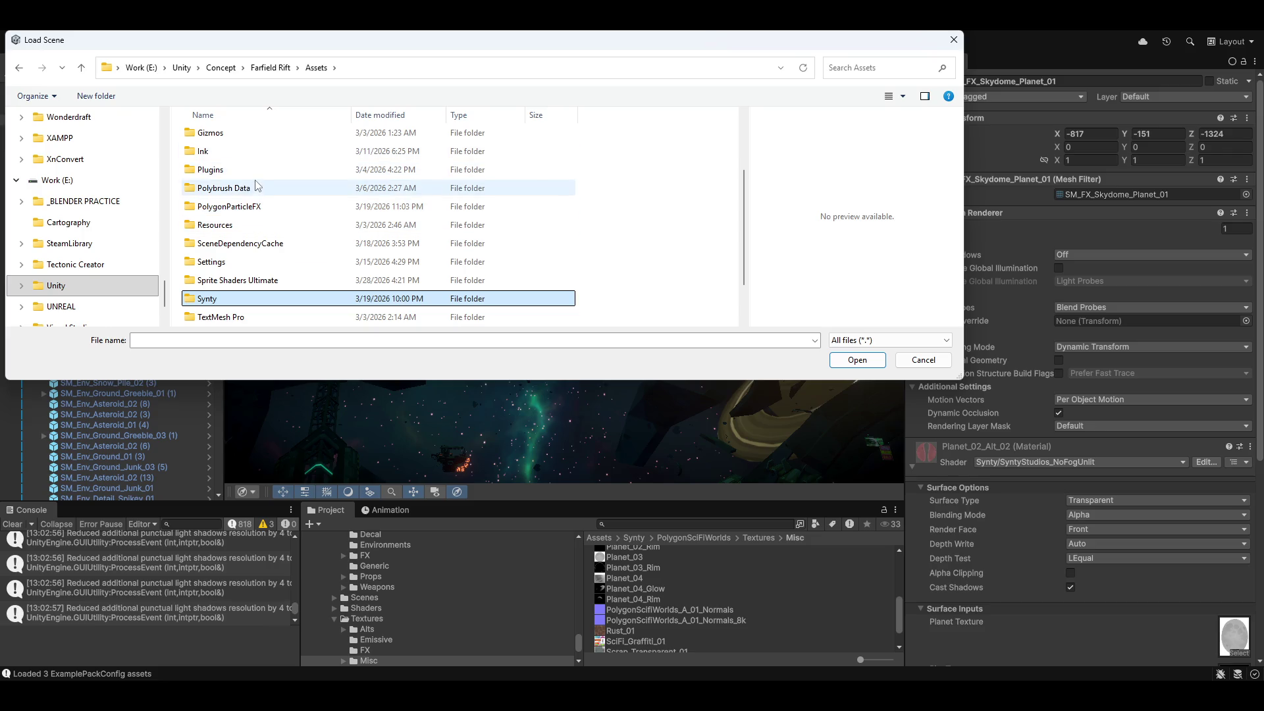
scroll(274, 205, "up", 2)
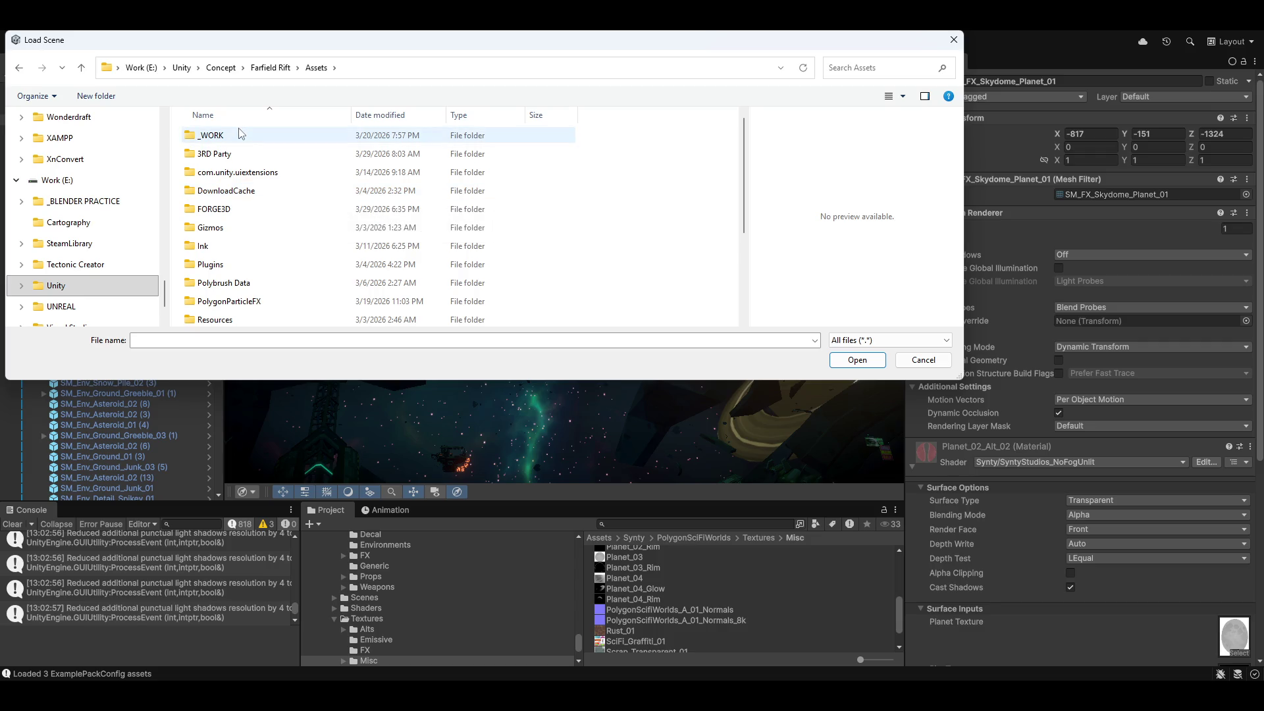
scroll(234, 261, "down", 1)
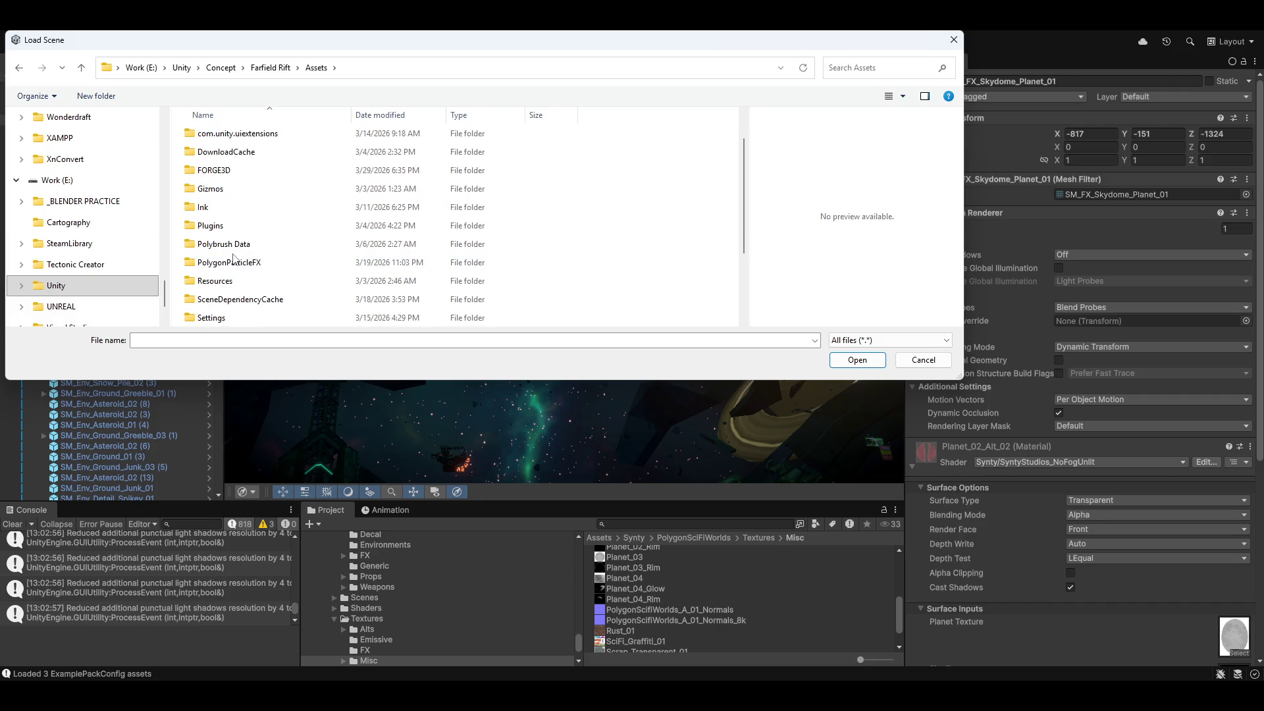
Load PolygonParticleFX/Scenes/Demo.unity, discarding unsaved changes to Demo_BlackMarket_01.
double_click(250, 265)
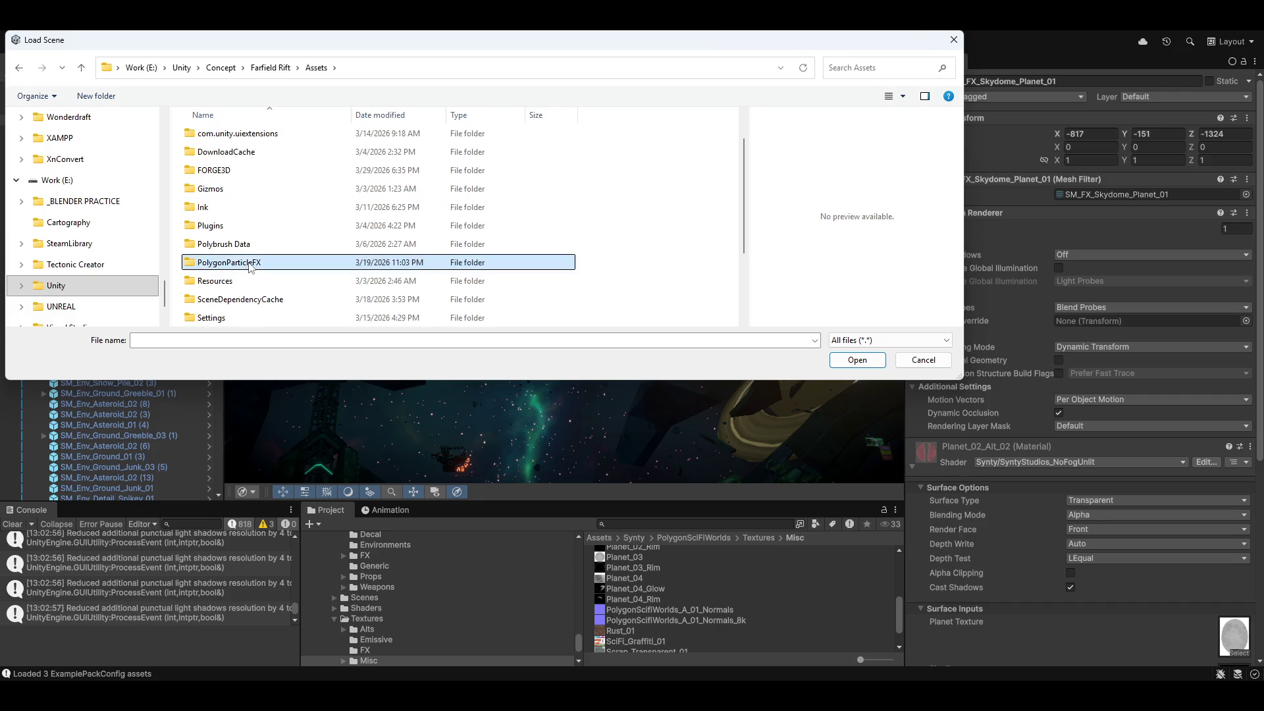
double_click(231, 191)
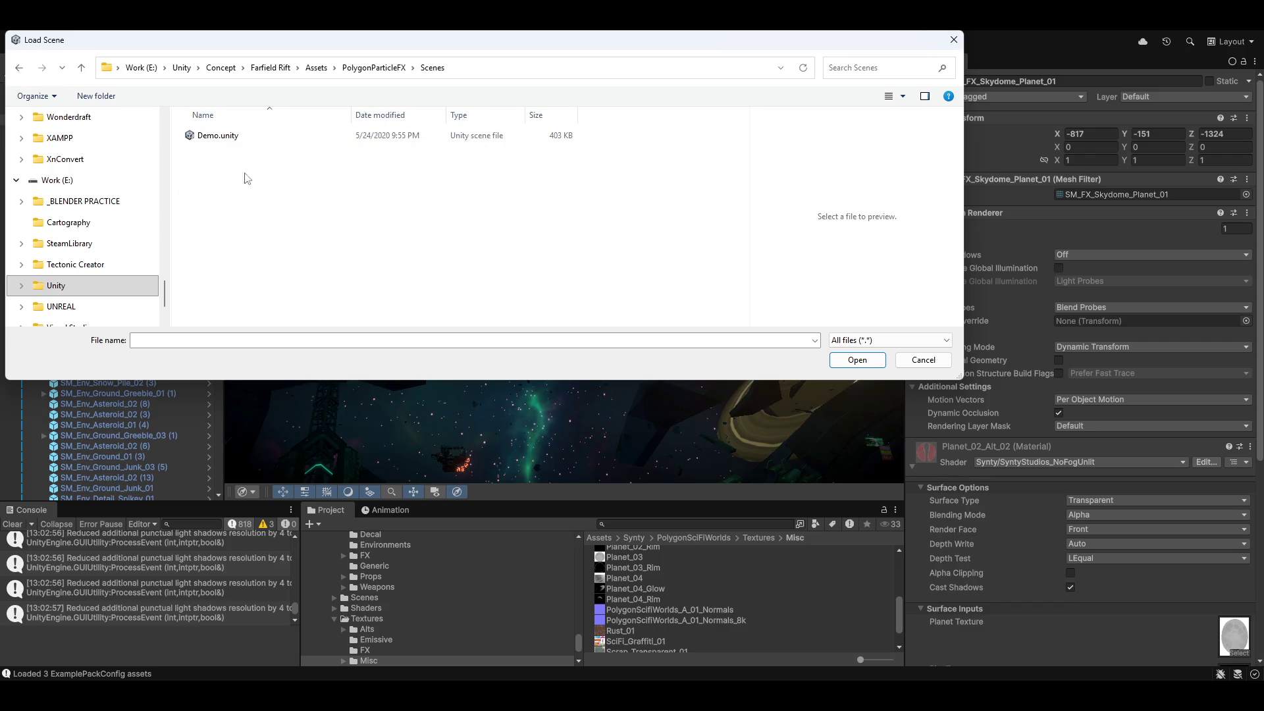
double_click(219, 136)
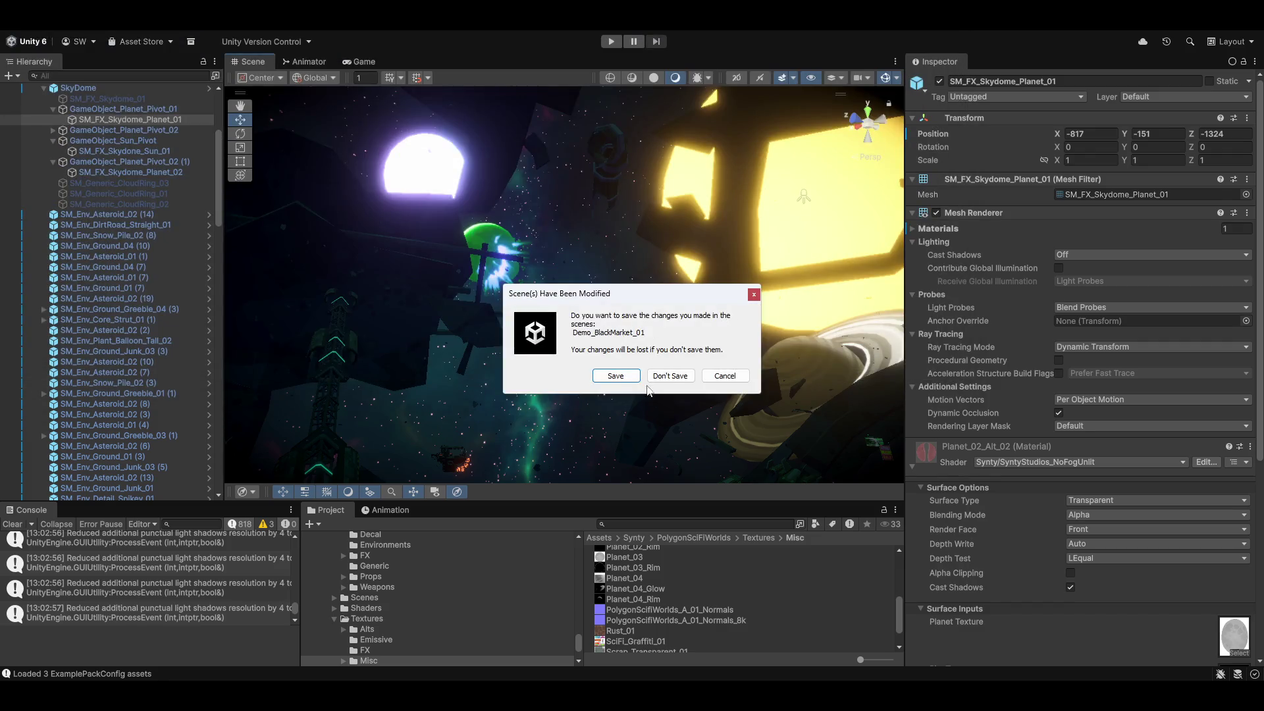
left_click(670, 374)
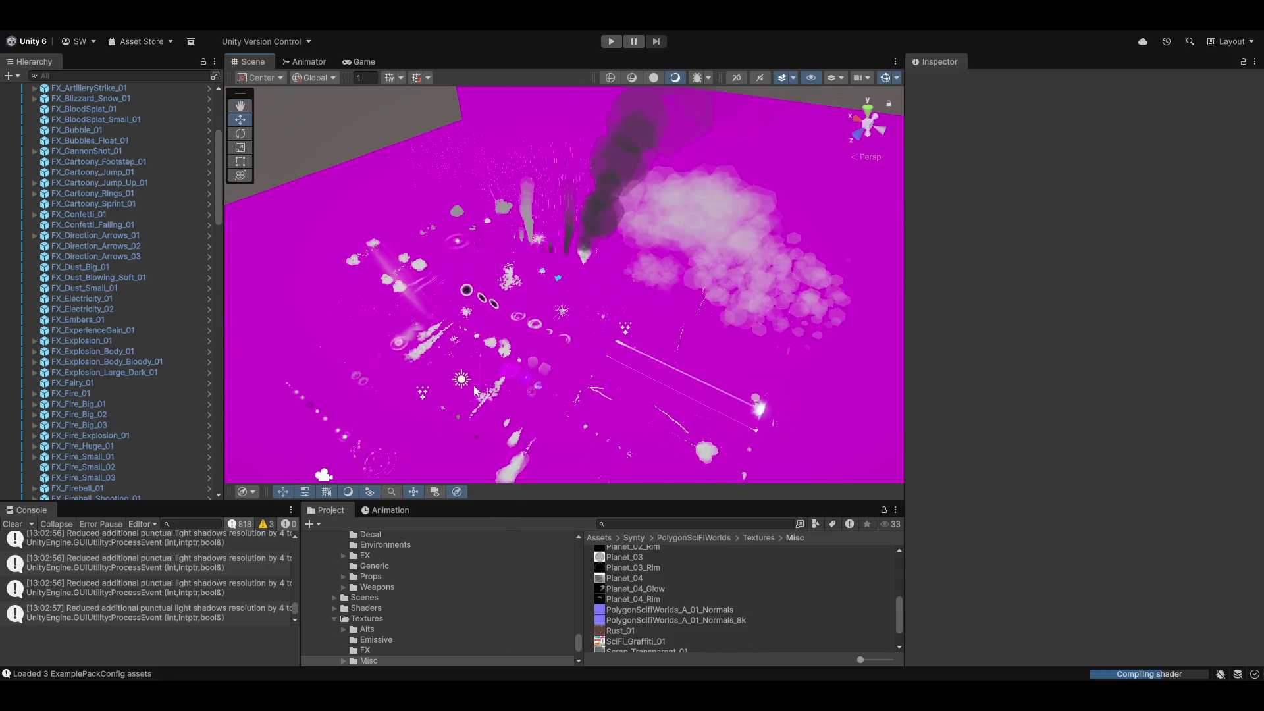
Browse the Shaders, Prefabs and PolygonSciFiWorlds folders, then collapse Prefabs and PolygonSciFiWorlds.
mouse_move(737, 262)
left_mouse_down()
mouse_move(818, 369)
mouse_move(788, 325)
mouse_move(492, 209)
mouse_move(634, 282)
left_mouse_up()
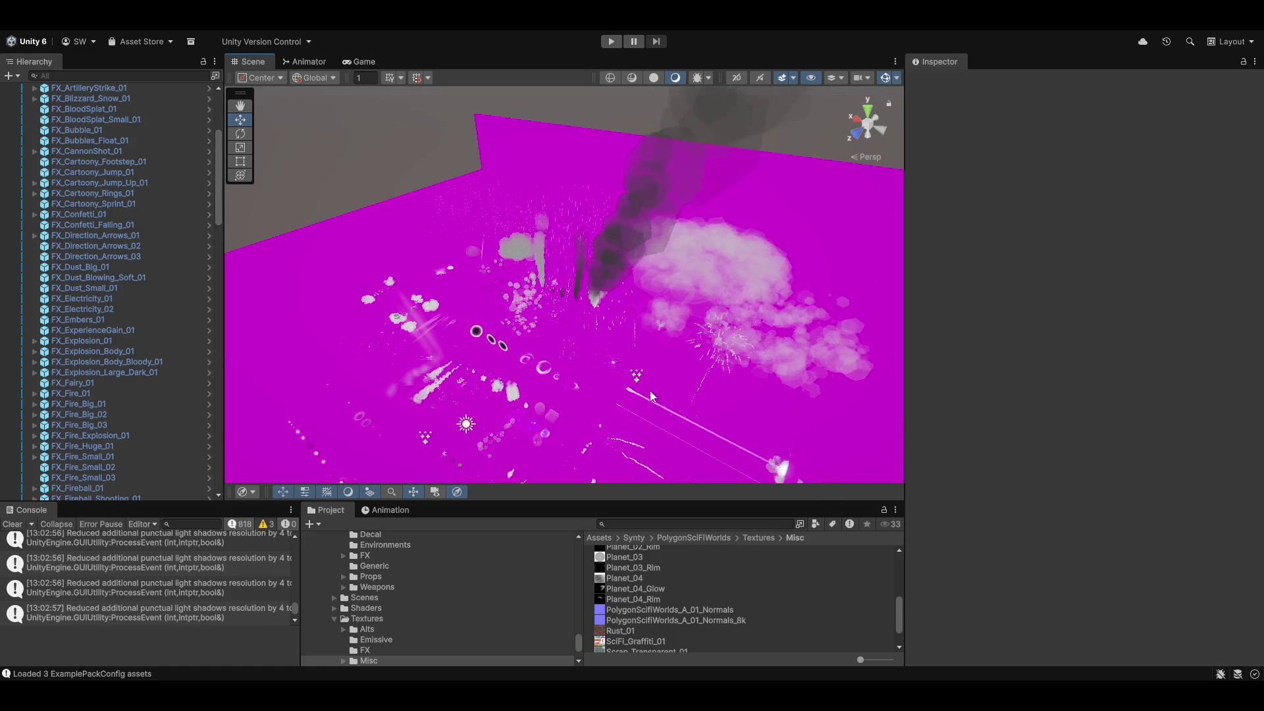
scroll(439, 586, "down", 5)
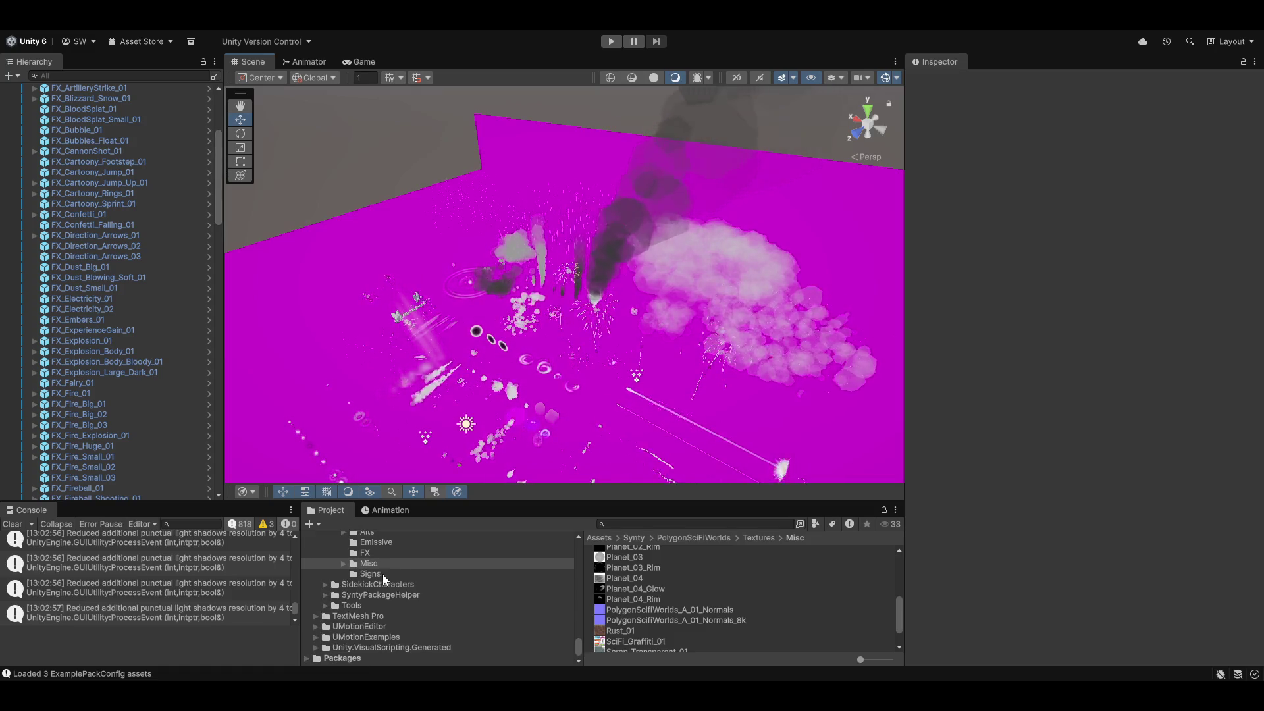
scroll(386, 574, "up", 3)
left_click(360, 590)
scroll(369, 586, "up", 2)
scroll(371, 583, "up", 3)
left_click(366, 552)
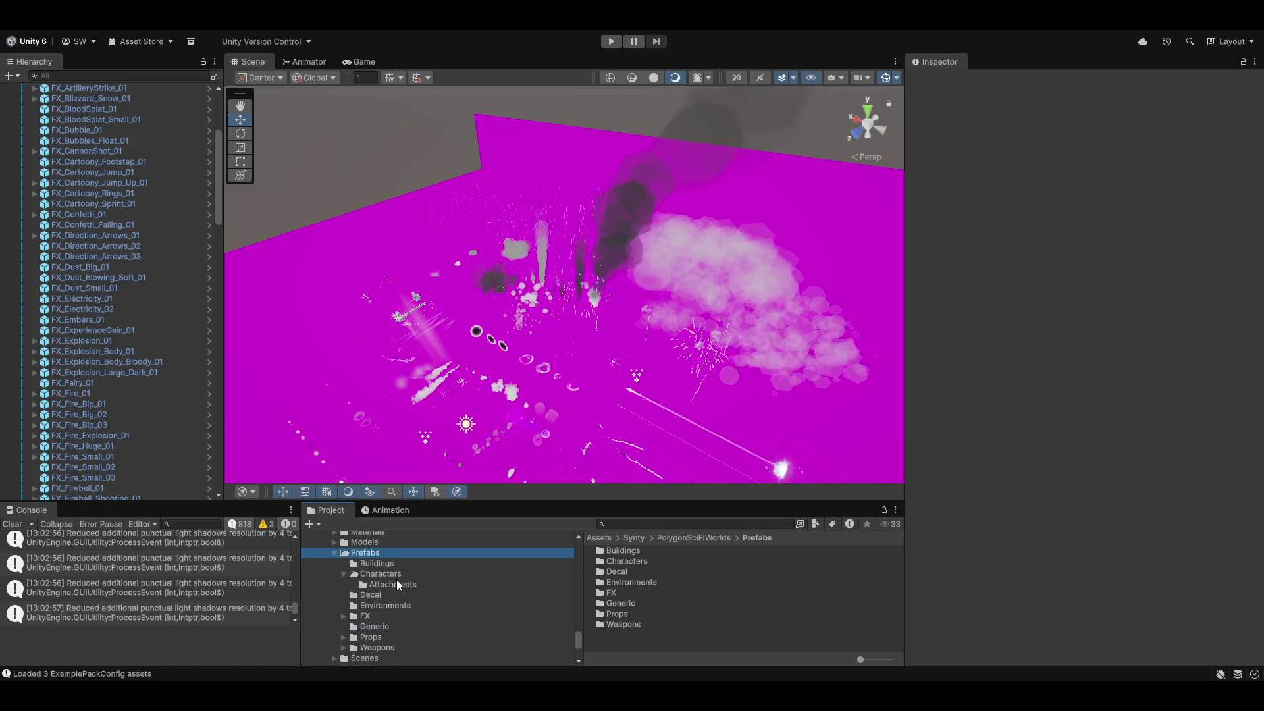
scroll(398, 584, "up", 3)
left_click(372, 561)
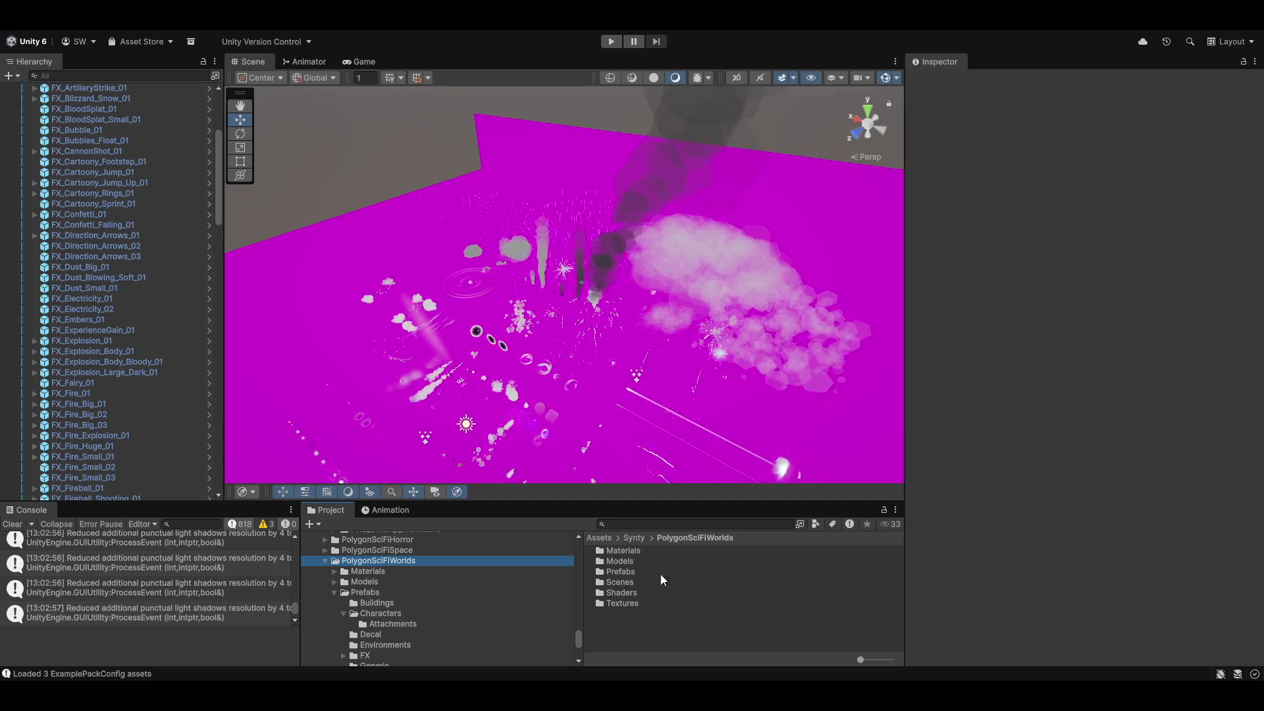
left_click(334, 593)
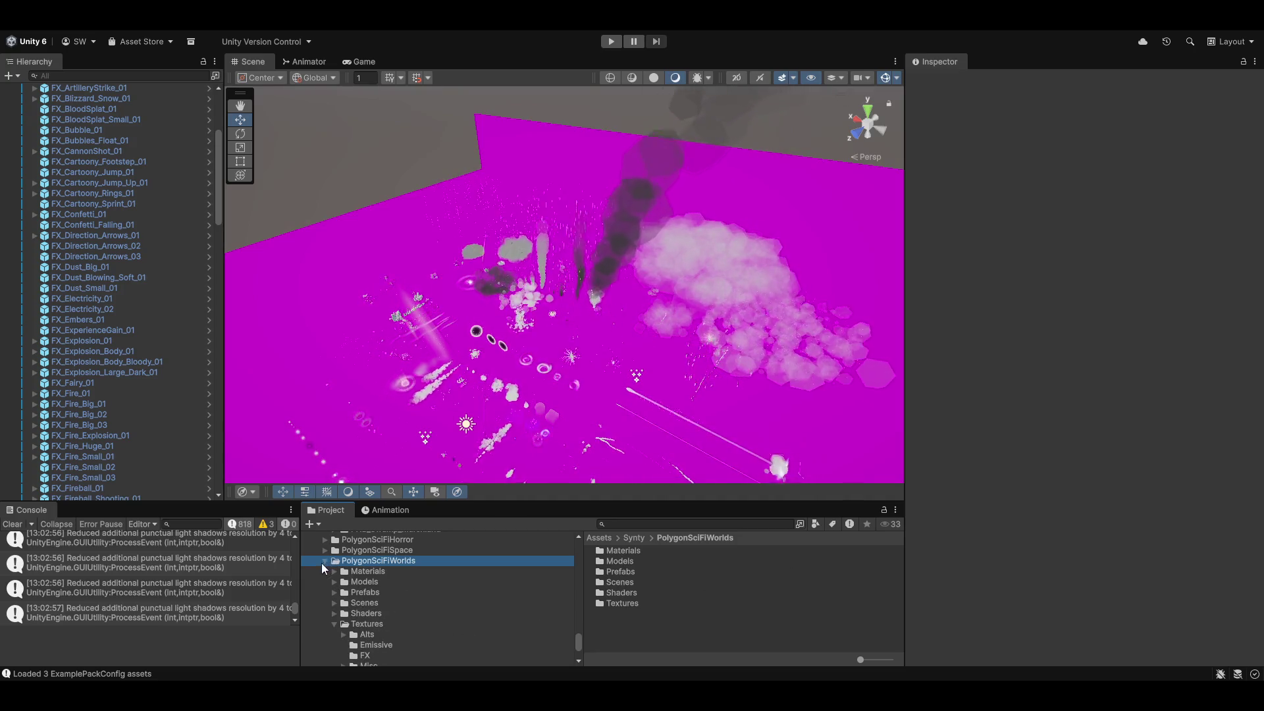
left_click(324, 562)
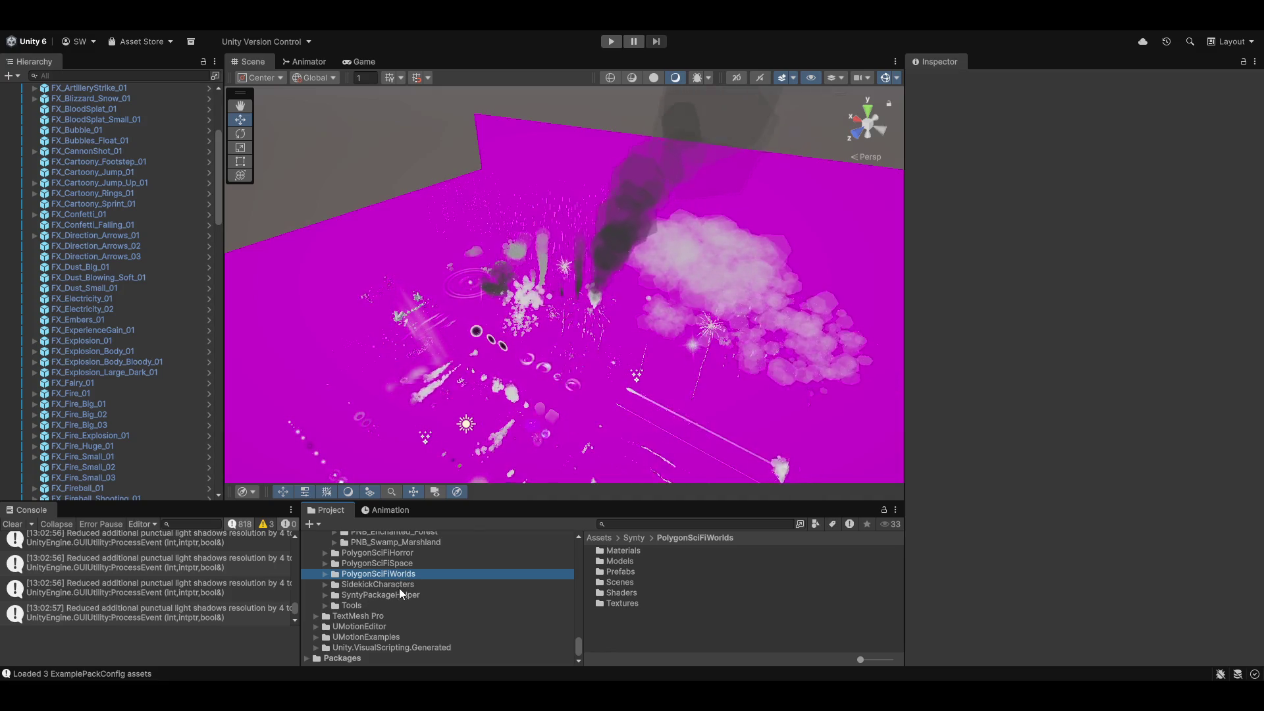
Collapse the PolygonNatureBiomes and PolygonMech Prefabs folders in the Project tree.
scroll(413, 590, "up", 3)
scroll(407, 586, "up", 3)
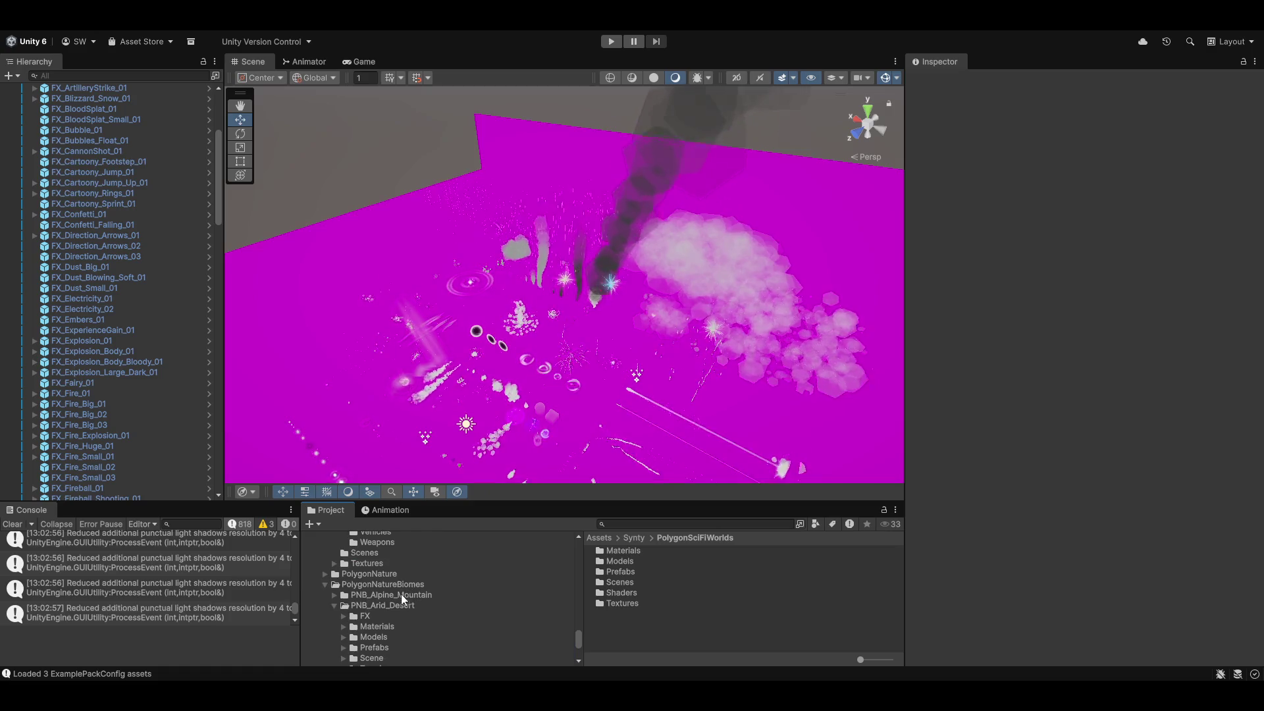
left_click(325, 584)
scroll(389, 586, "up", 2)
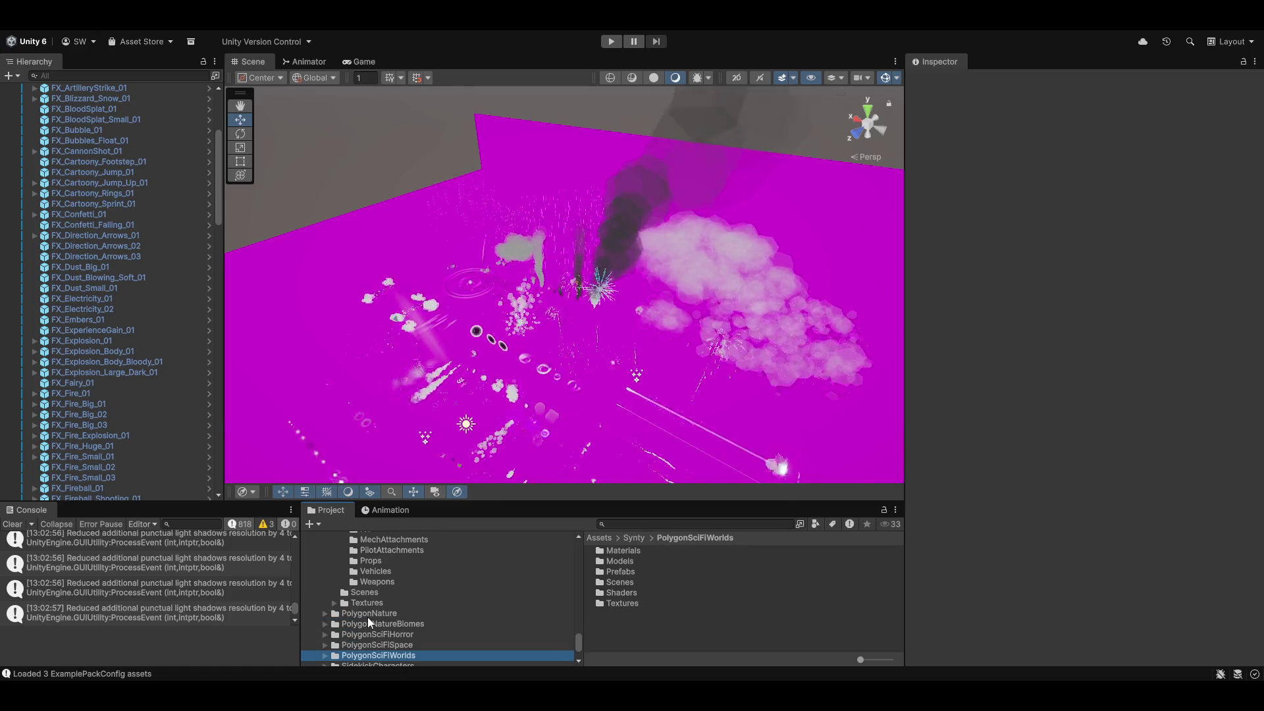
scroll(379, 614, "up", 3)
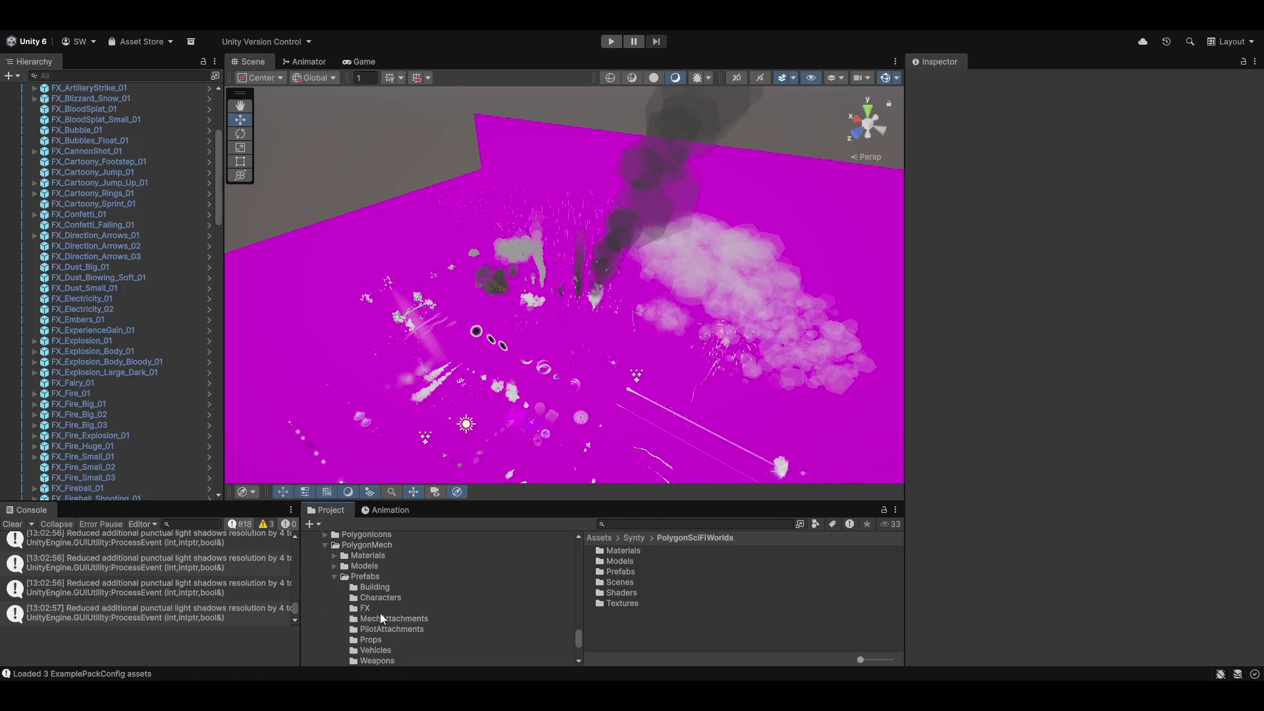
left_click(334, 576)
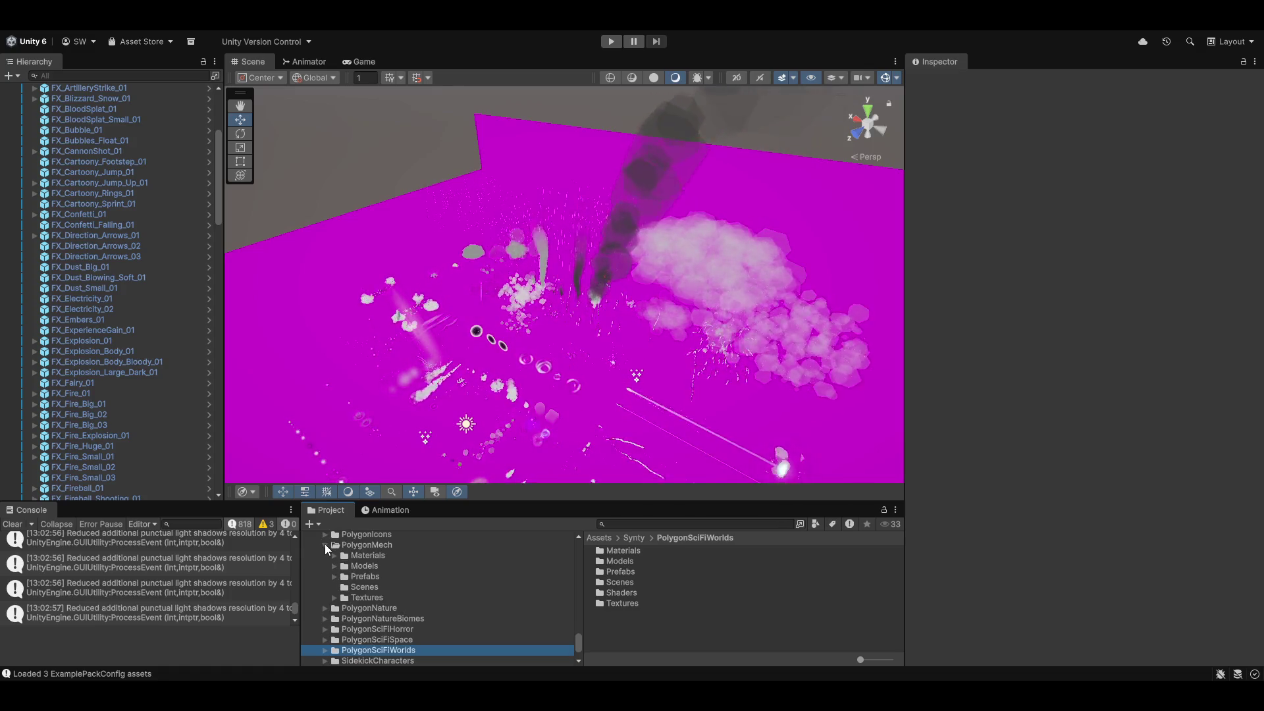
Open the PolygonMech Scenes Demo scene, choosing Don't Save for the FX scene.
left_click(359, 587)
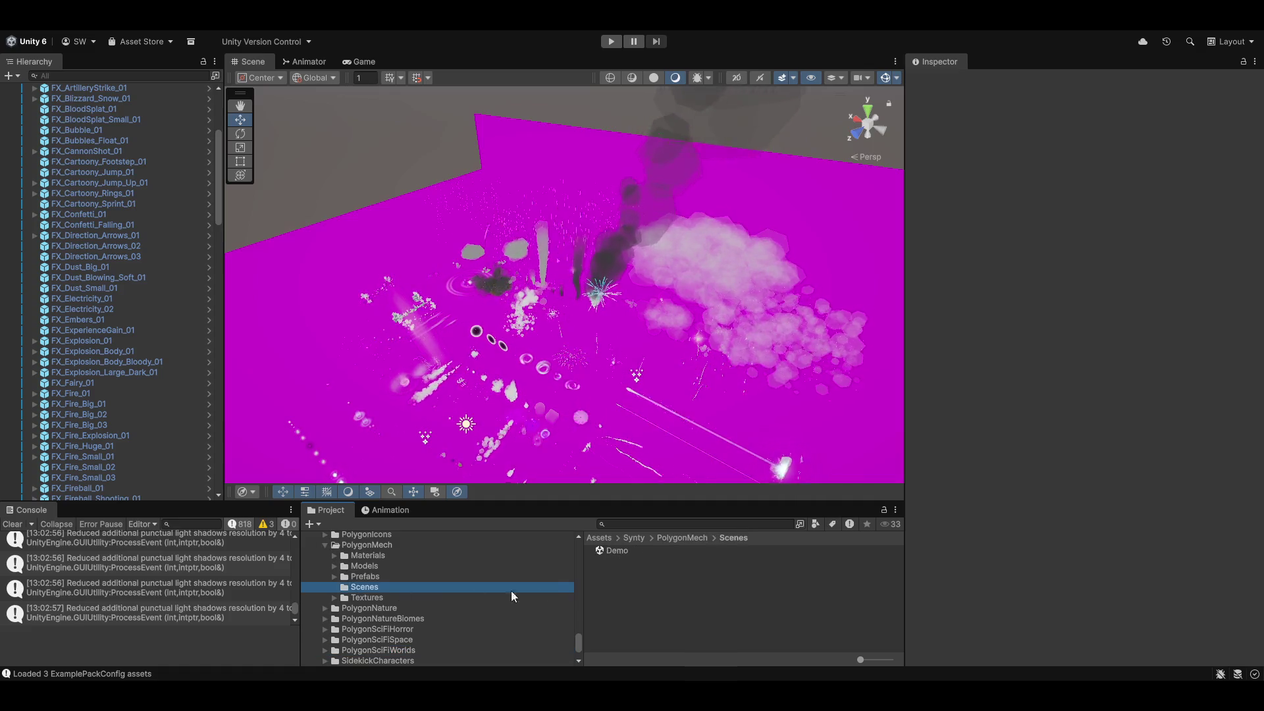
double_click(618, 550)
left_click(661, 375)
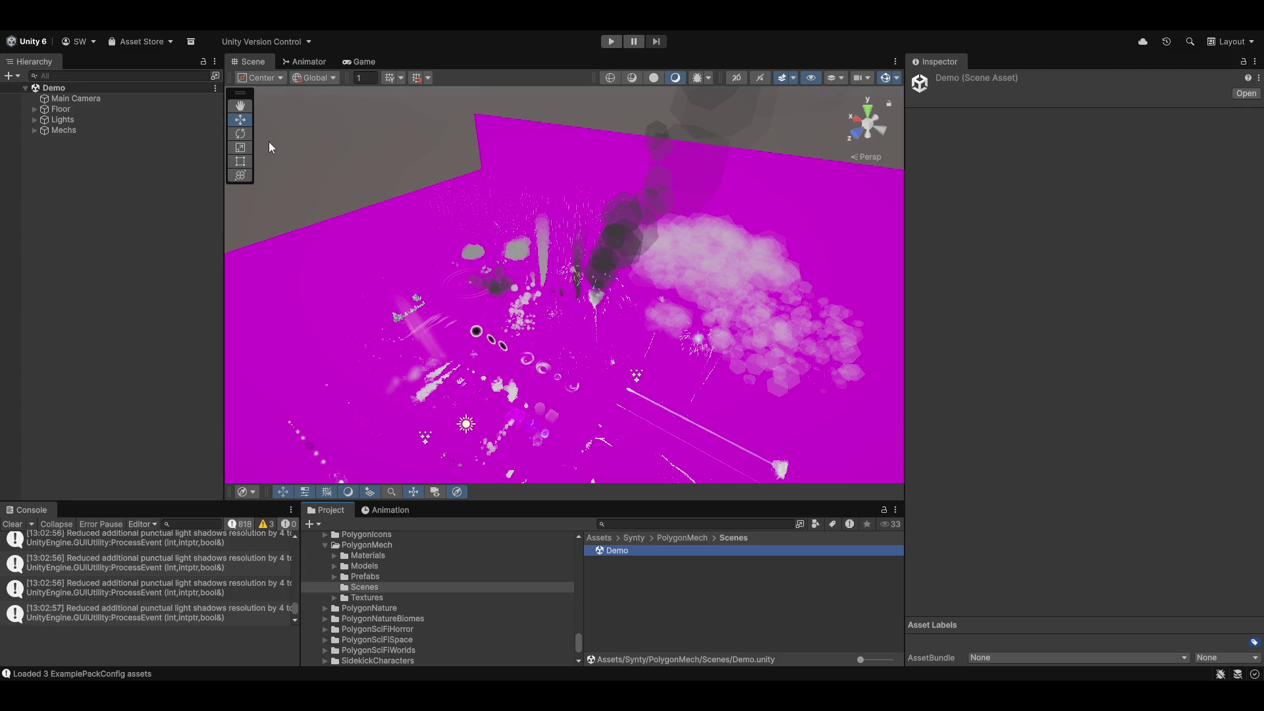
Fly the Scene view down beside the floor toward the blue mech.
mouse_move(516, 318)
left_mouse_down()
mouse_move(551, 334)
mouse_move(522, 262)
mouse_move(505, 128)
mouse_move(584, 345)
mouse_move(539, 316)
mouse_move(575, 298)
left_mouse_up()
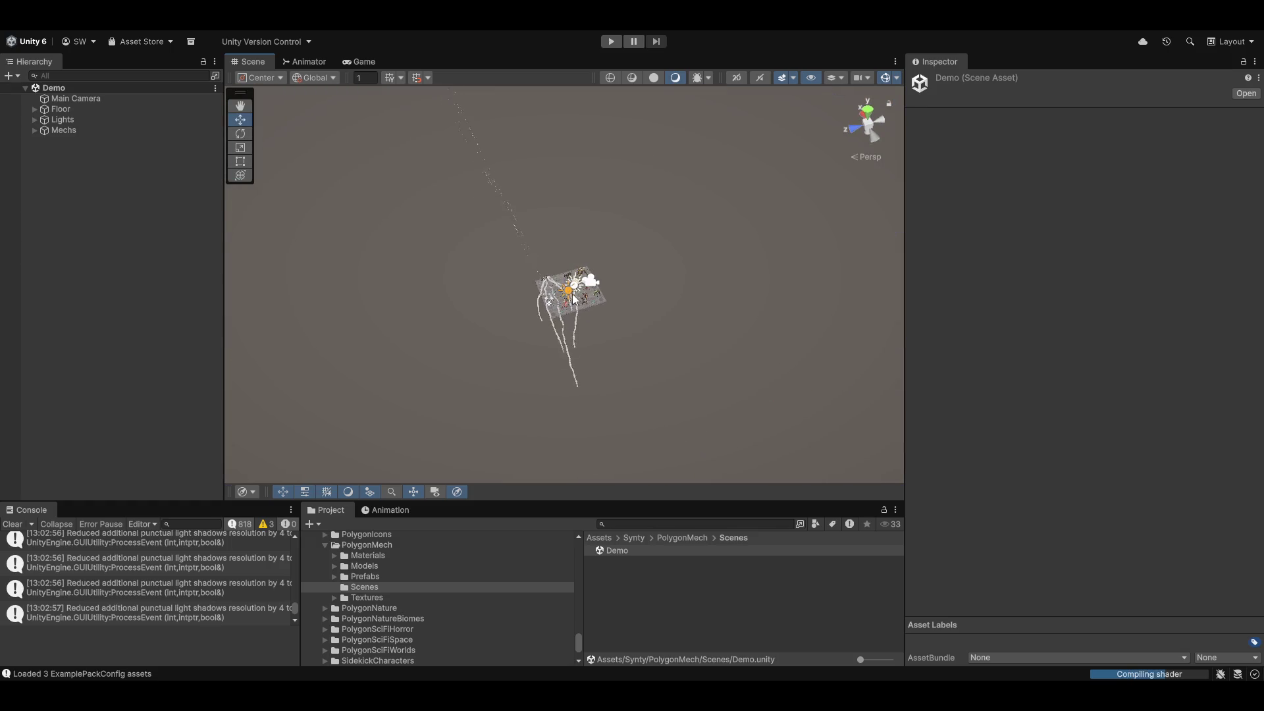
left_click(575, 297)
scroll(586, 307, "up", 10)
mouse_move(593, 311)
left_mouse_down()
mouse_move(755, 268)
mouse_move(635, 240)
mouse_move(597, 366)
mouse_move(667, 353)
left_mouse_up()
scroll(639, 359, "up", 3)
scroll(666, 354, "down", 3)
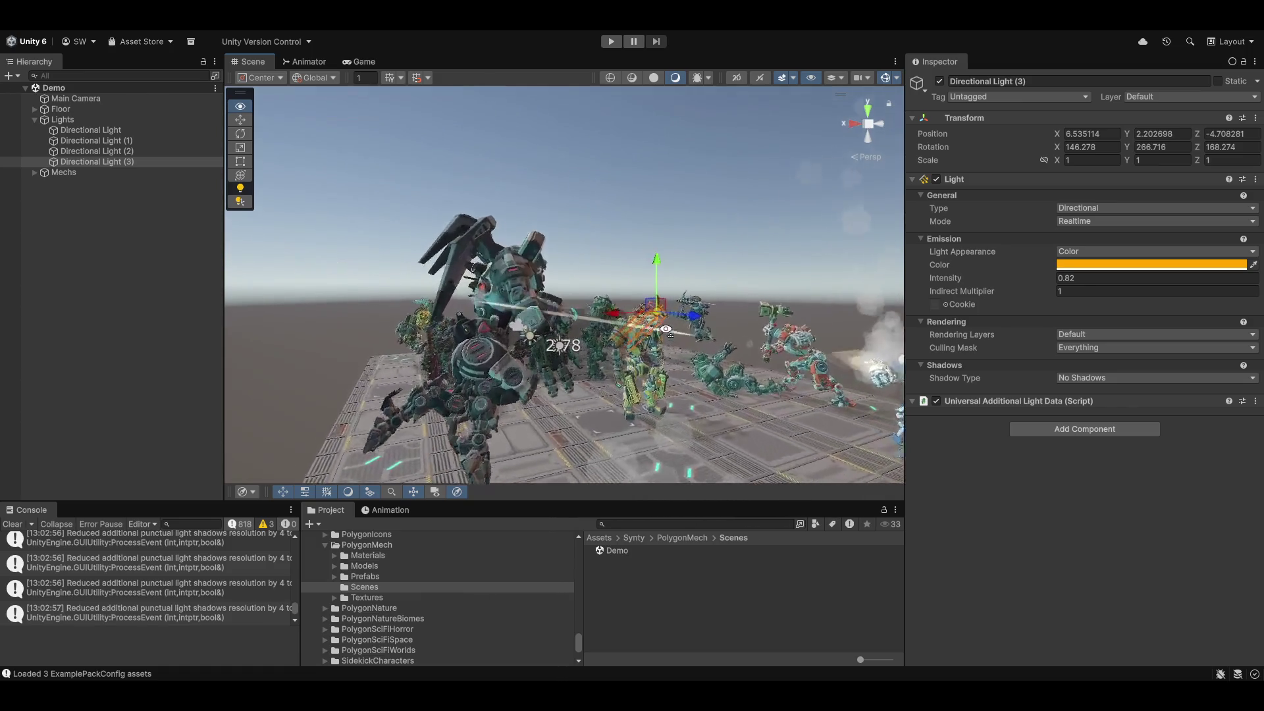
key("w")
mouse_move(666, 330)
left_mouse_down()
mouse_move(717, 388)
mouse_move(267, 316)
mouse_move(699, 359)
left_mouse_up()
Tour past the teal, orange and red samurai mechs to the tan mech's red-eyed head.
left_click_drag(802, 374, 606, 339)
mouse_move(705, 363)
left_mouse_down()
mouse_move(717, 364)
mouse_move(501, 364)
mouse_move(692, 364)
left_mouse_up()
left_click_drag(880, 358, 861, 459)
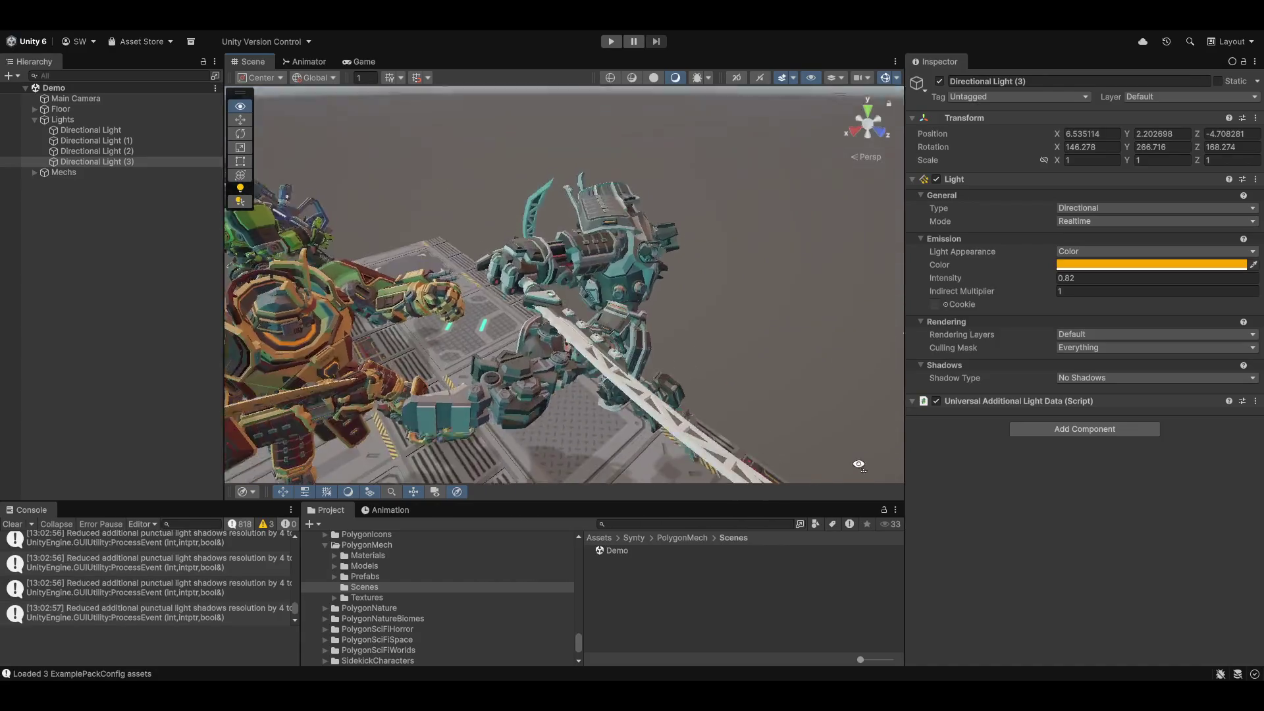
mouse_move(570, 472)
left_mouse_down()
mouse_move(409, 412)
mouse_move(144, 375)
mouse_move(289, 362)
mouse_move(96, 355)
mouse_move(73, 342)
mouse_move(1117, 333)
mouse_move(1112, 318)
mouse_move(828, 405)
mouse_move(1164, 350)
mouse_move(923, 356)
left_mouse_up()
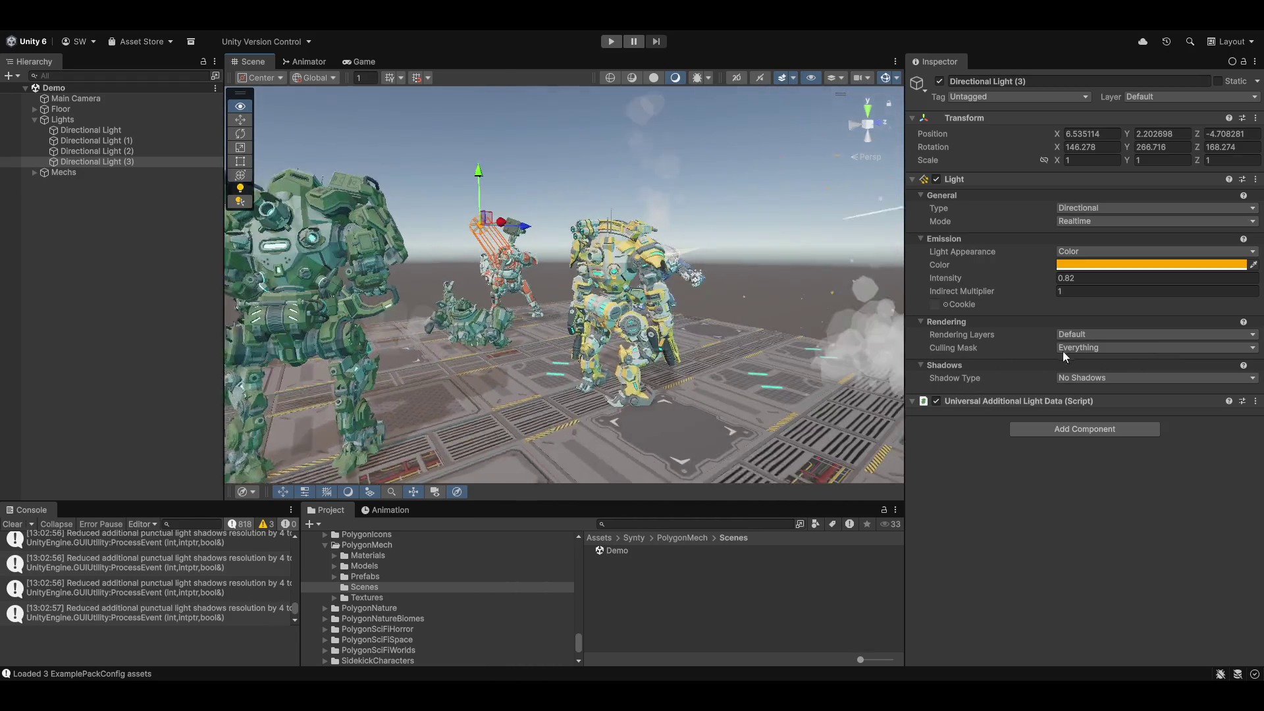
mouse_move(1255, 312)
left_mouse_down()
mouse_move(1198, 287)
mouse_move(58, 247)
mouse_move(238, 226)
mouse_move(34, 305)
mouse_move(1164, 271)
mouse_move(1063, 494)
mouse_move(856, 421)
mouse_move(347, 342)
left_mouse_up()
left_click_drag(615, 292, 528, 131)
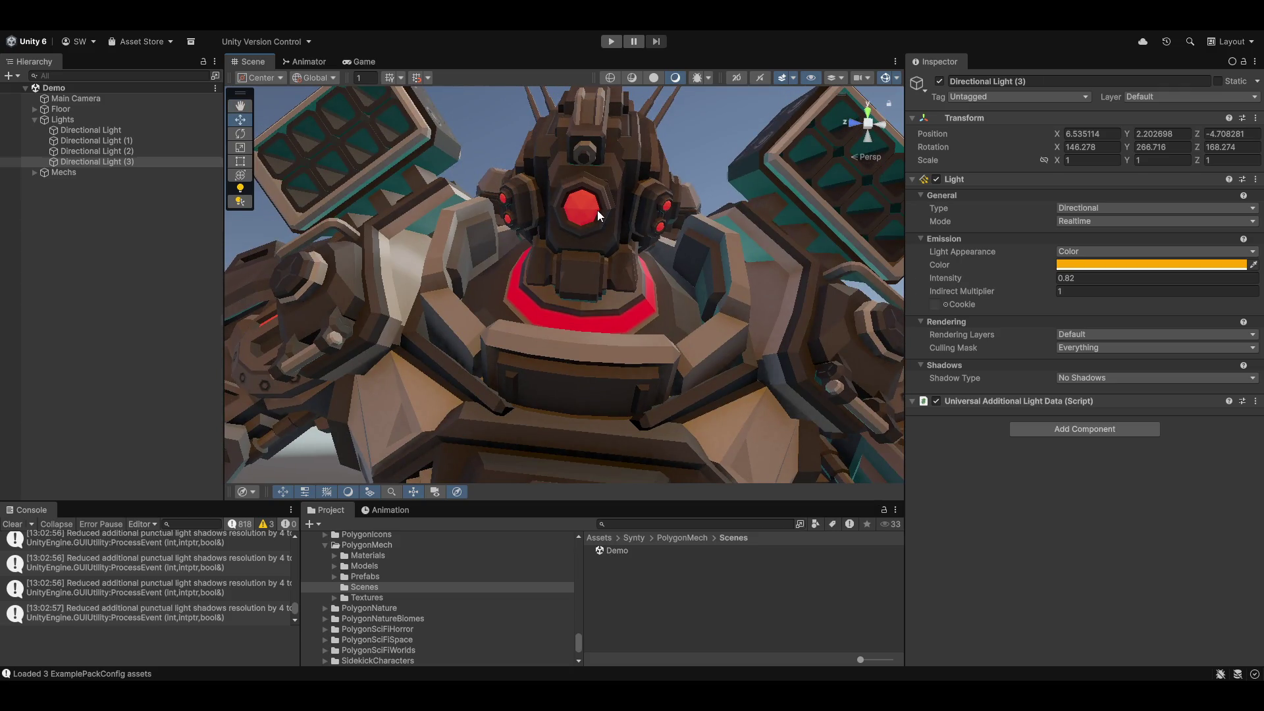
Select the tan mech's CockpitDoor bone in the Hierarchy, starting from its head and door meshes.
left_click(597, 210)
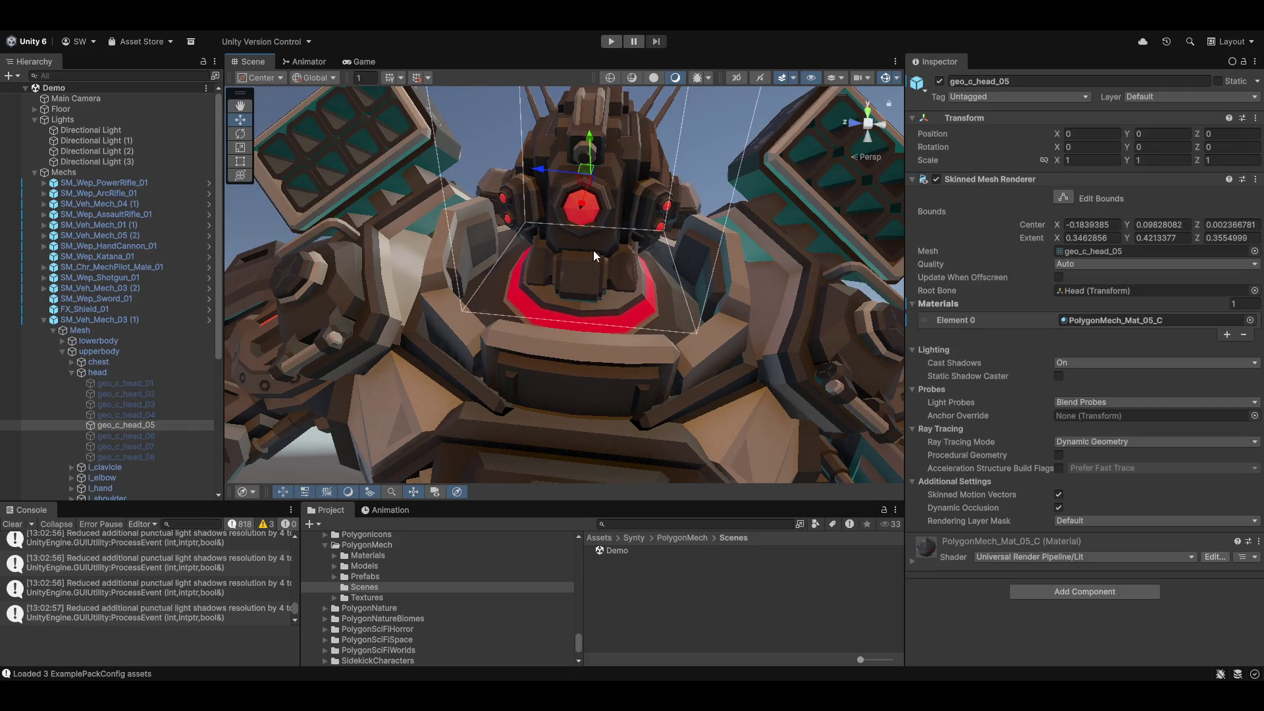
left_click(98, 364)
scroll(499, 363, "up", 3)
left_click(552, 373)
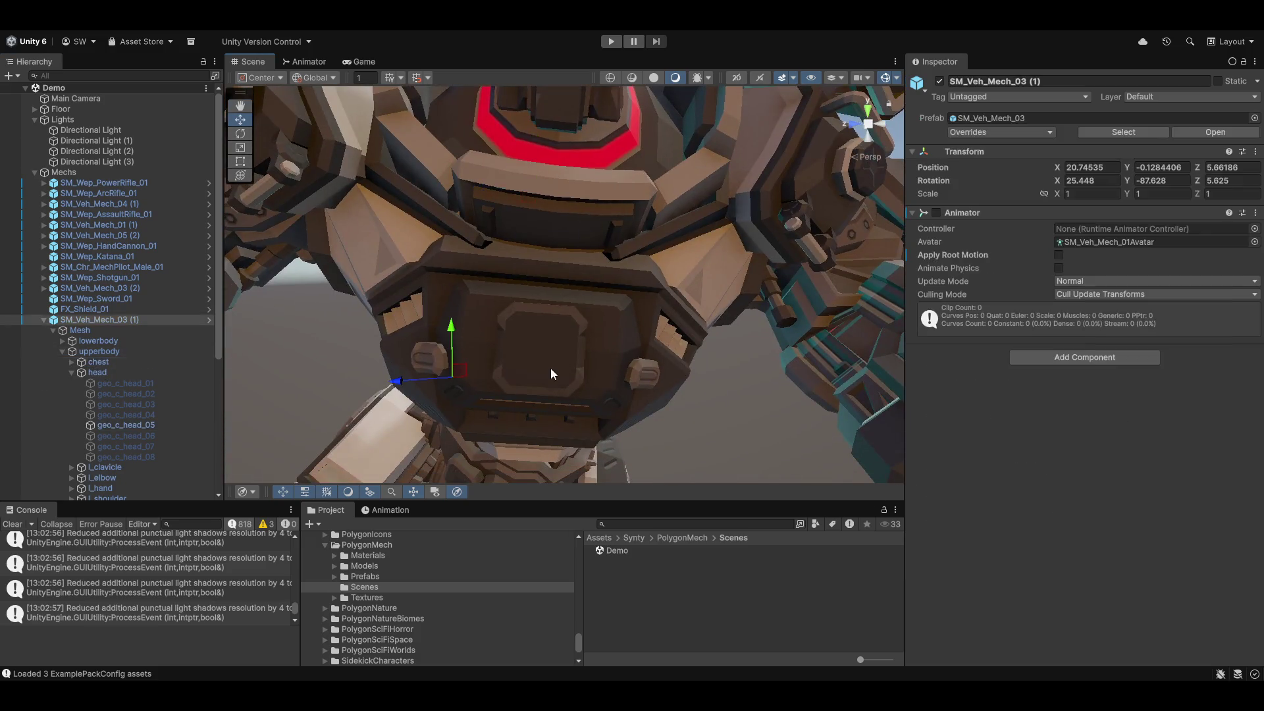
left_click(527, 362)
left_click_drag(527, 362, 482, 322)
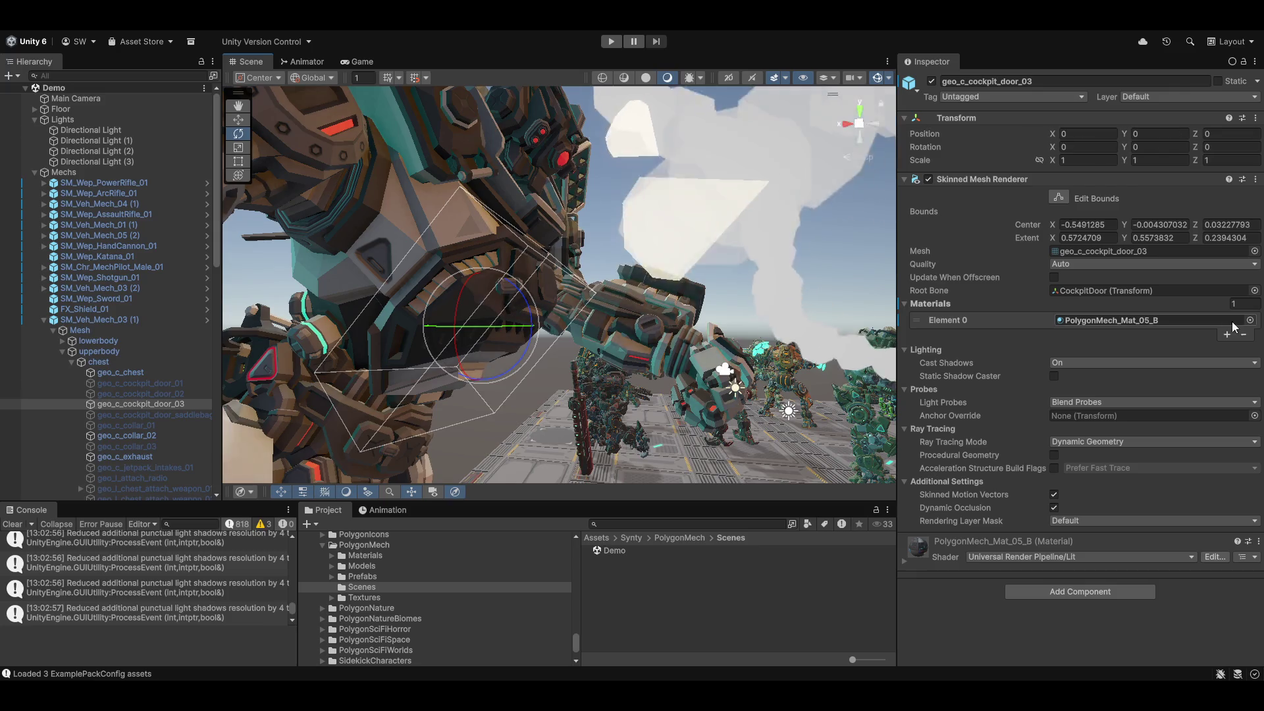
left_click(1114, 291)
left_click(107, 415)
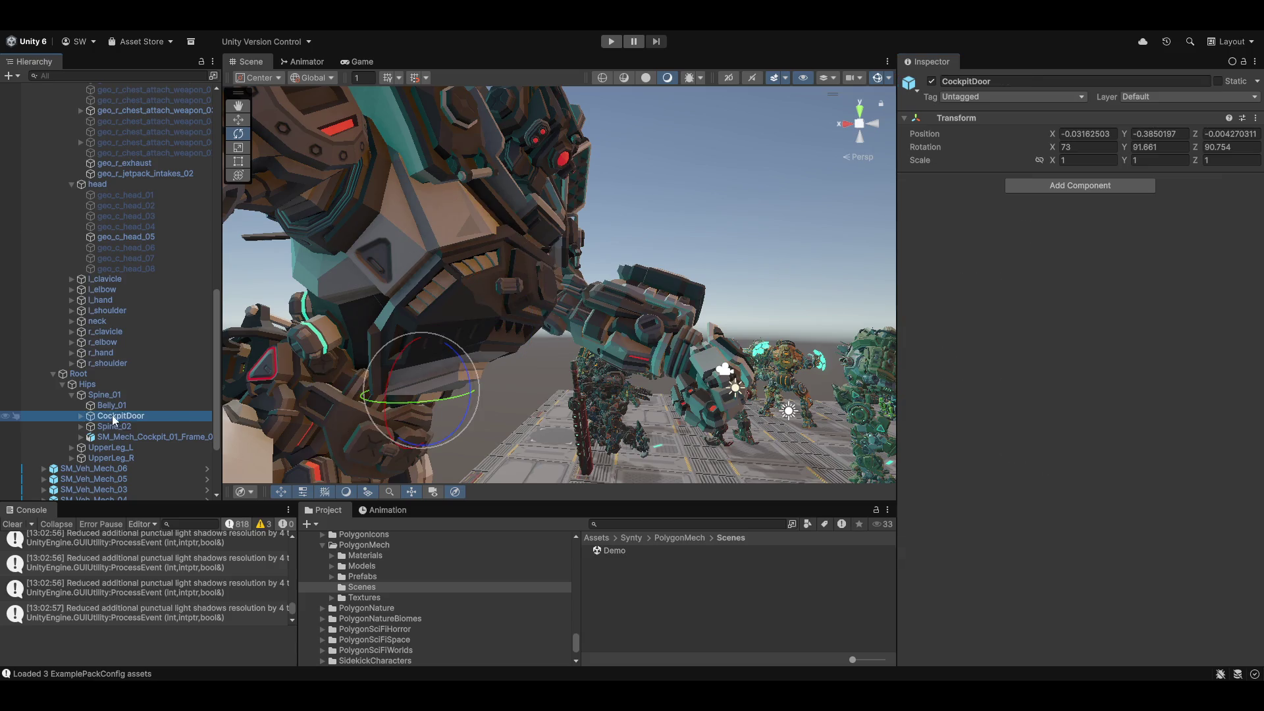
Rotate the CockpitDoor open and fly inside to face the dashboard screen.
mouse_move(464, 364)
left_mouse_down()
mouse_move(488, 437)
mouse_move(554, 420)
mouse_move(430, 377)
mouse_move(423, 361)
mouse_move(361, 359)
mouse_move(424, 339)
mouse_move(421, 263)
left_mouse_up()
scroll(424, 361, "down", 5)
key("w")
mouse_move(1064, 486)
left_mouse_down()
mouse_move(1034, 454)
mouse_move(1023, 496)
mouse_move(1013, 473)
mouse_move(1008, 516)
mouse_move(985, 544)
mouse_move(993, 652)
mouse_move(1024, 631)
mouse_move(1007, 496)
mouse_move(816, 450)
left_mouse_up()
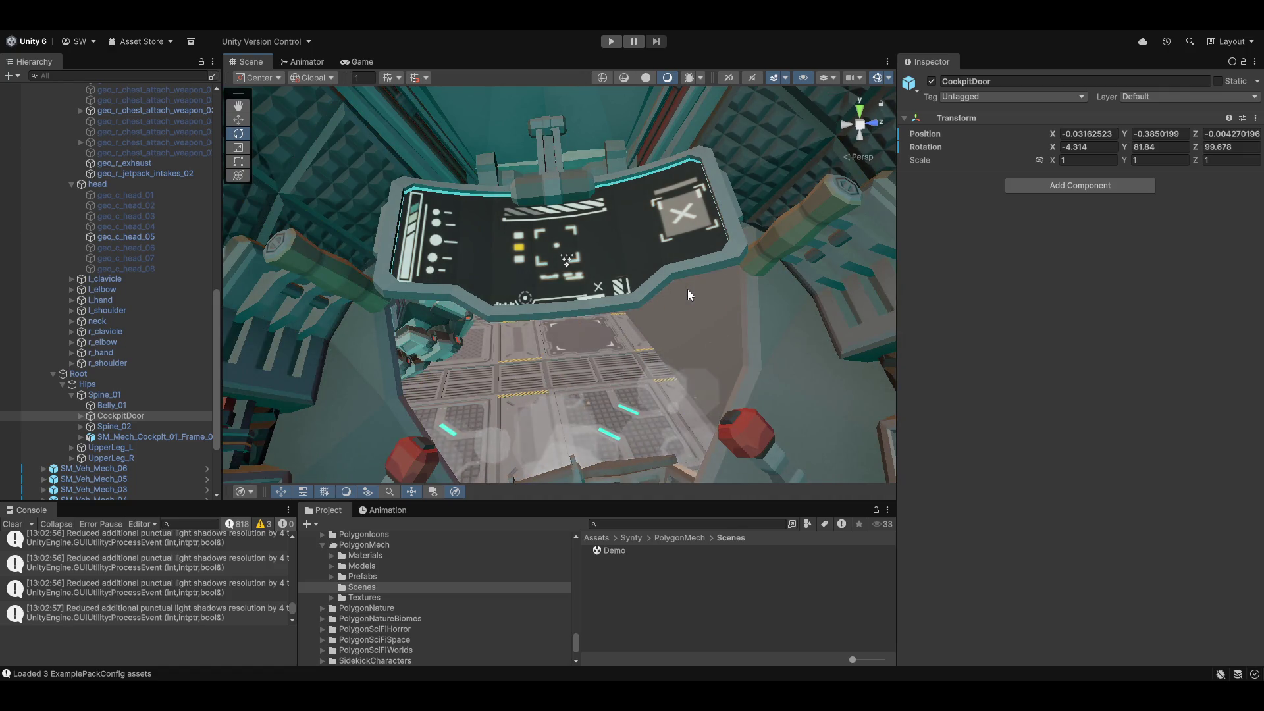
Select dashboard monitor SM_Mech_Cockpit_01_Monitor_04 with the Move tool and gizmo at Pivot.
left_click_drag(500, 251, 573, 303)
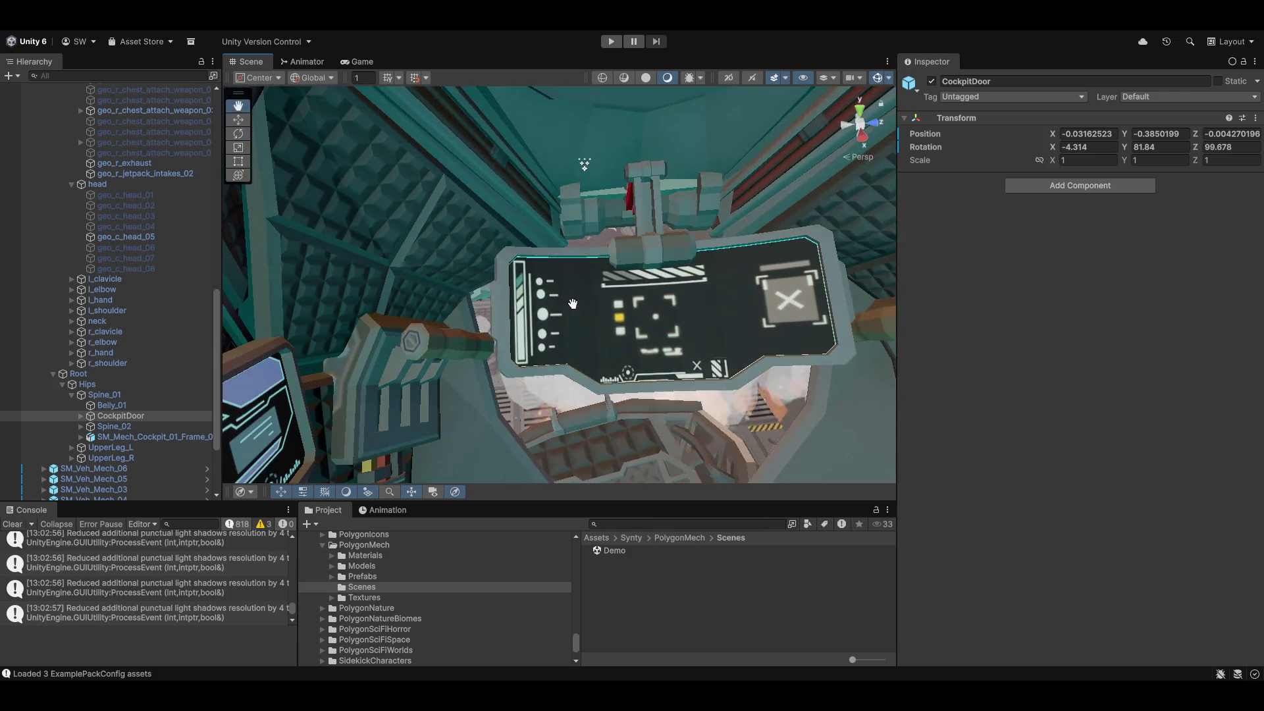
left_click(685, 309)
left_click(705, 314)
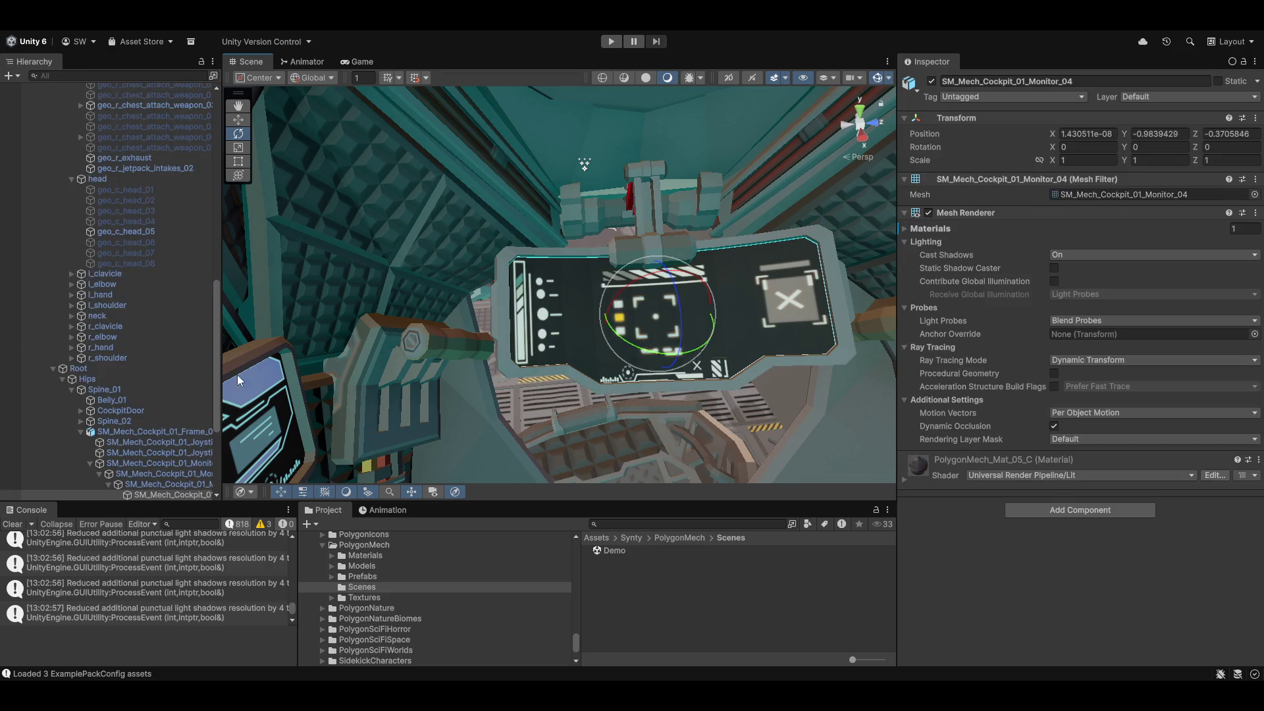
key("w")
key("z")
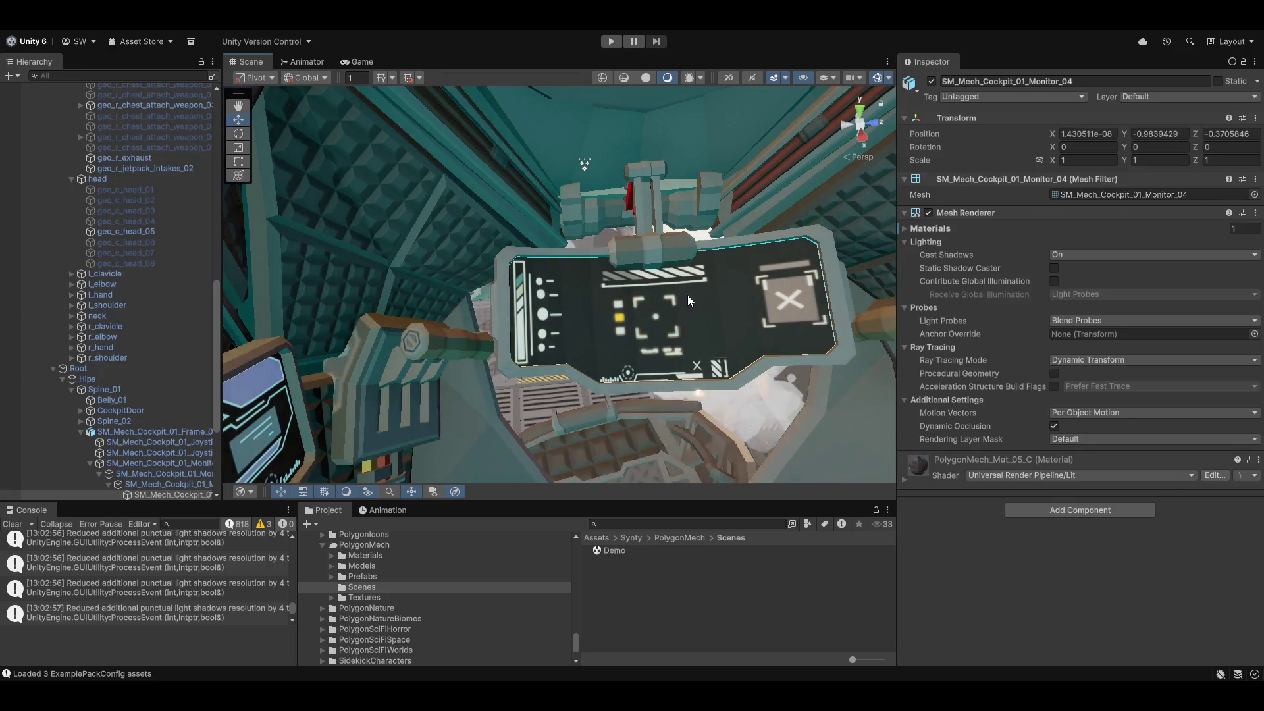
left_click(678, 326)
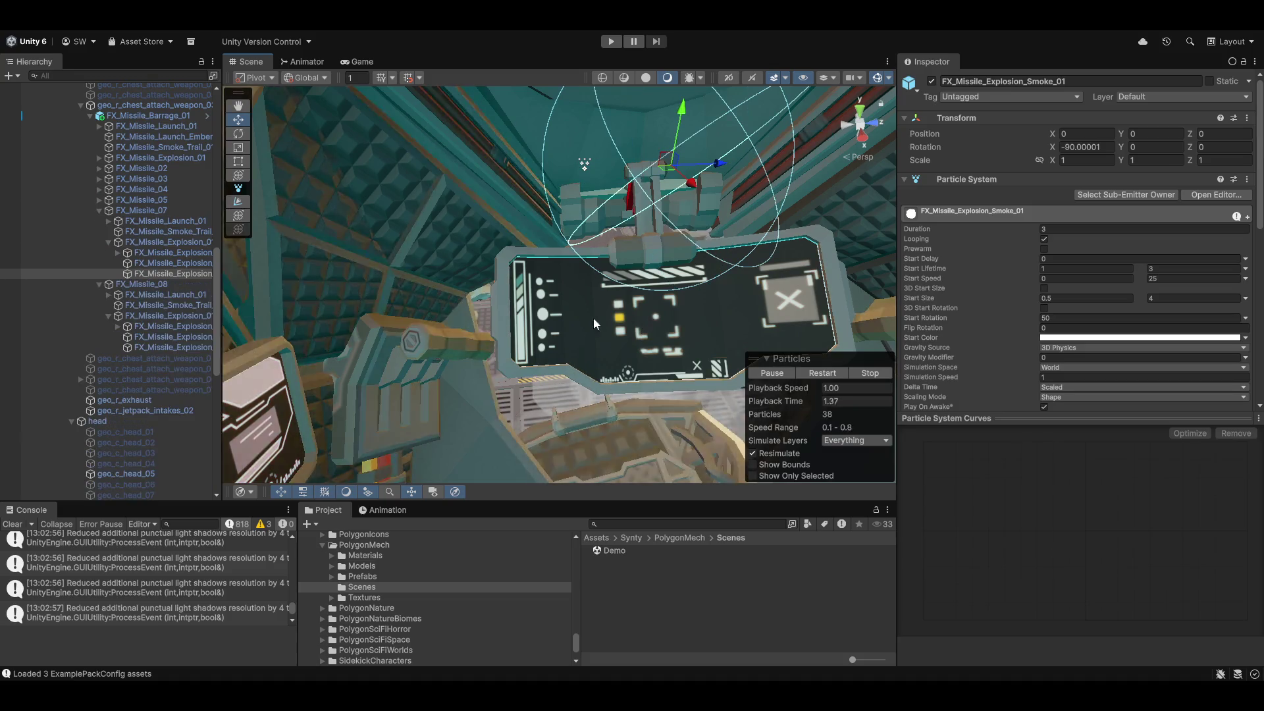
left_click(606, 326)
left_click(643, 333)
left_click(677, 349)
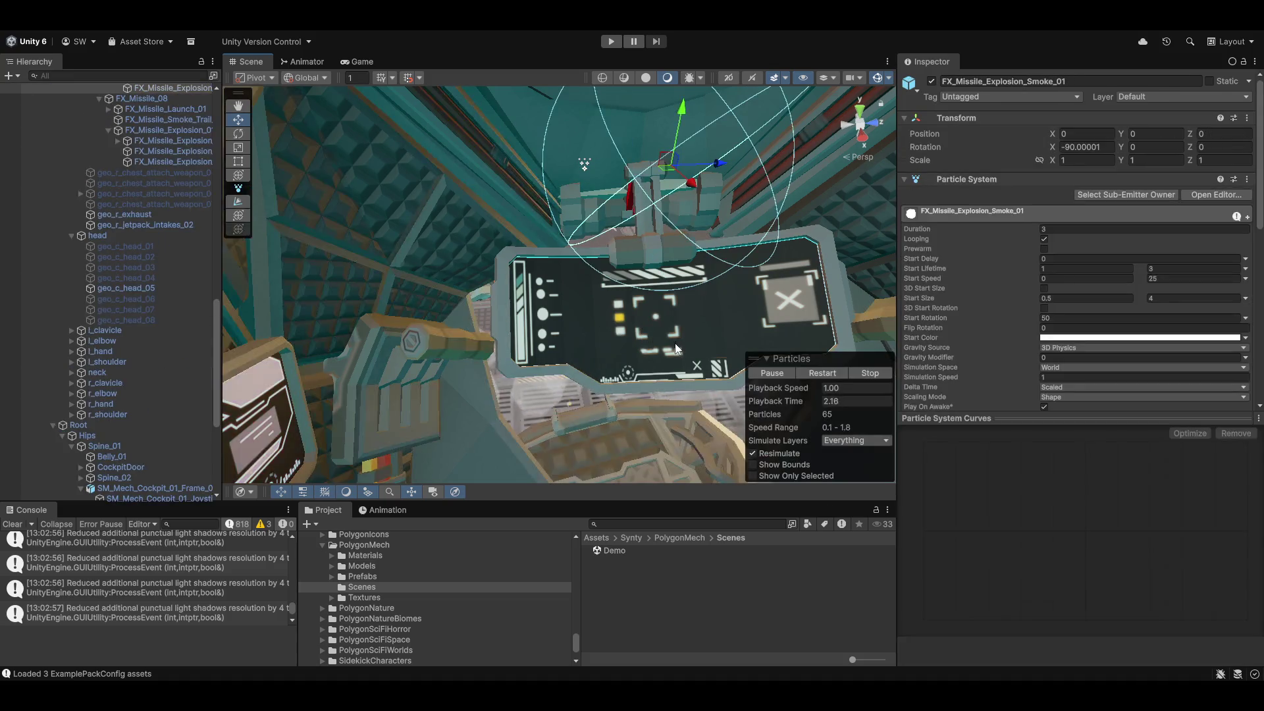
left_click(669, 333)
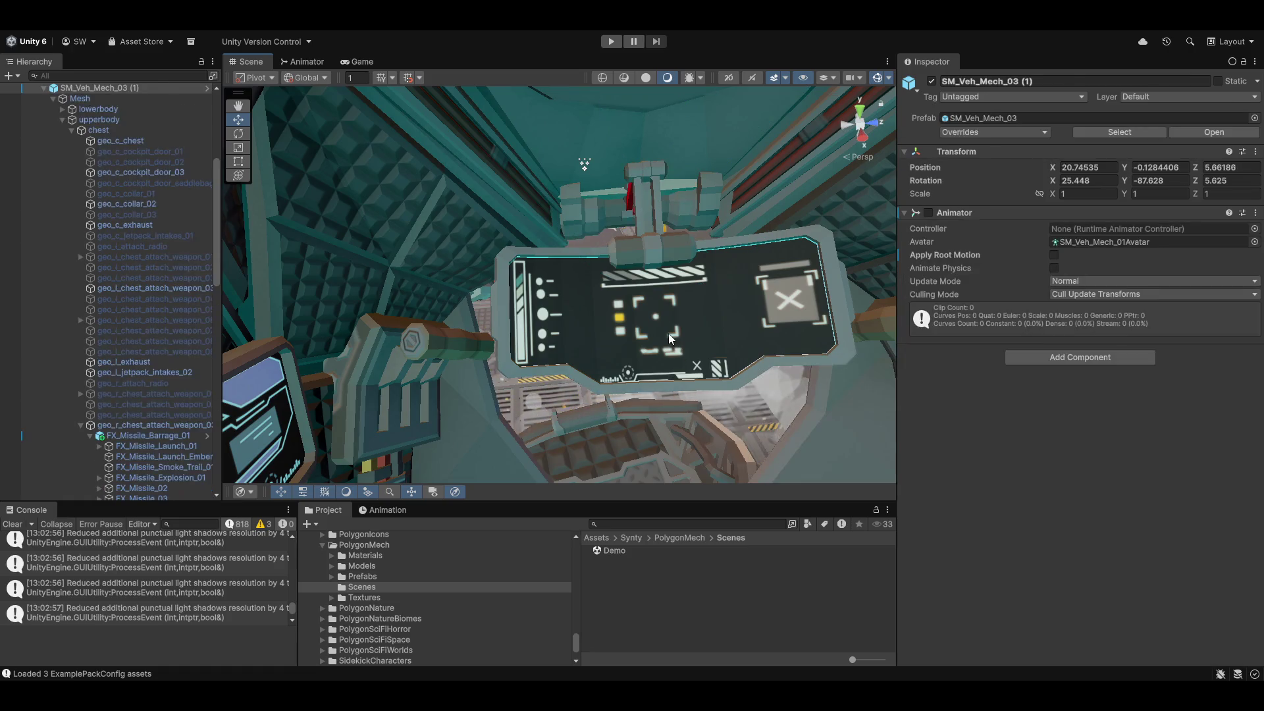
left_click(668, 335)
Frame the mech and Monitor_03, then move Monitor_03 and undo the move.
left_click_drag(668, 335, 656, 352)
left_click(714, 353)
scroll(658, 316, "up", 5)
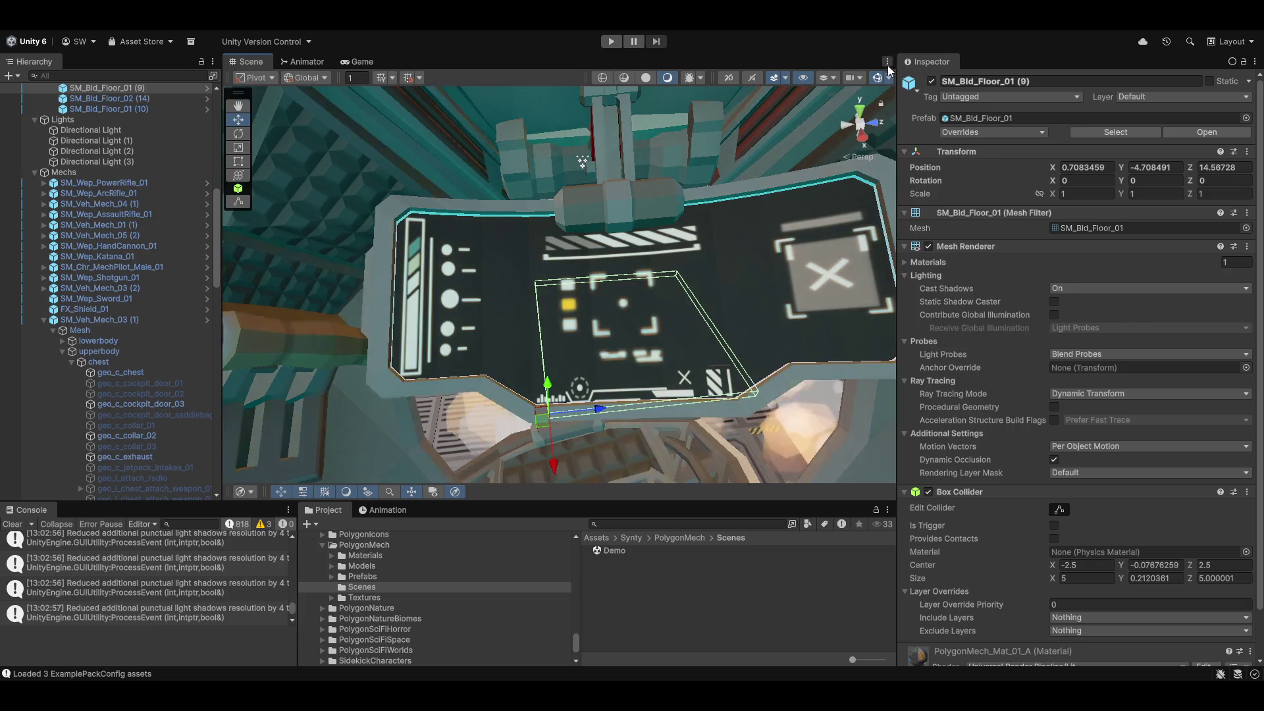
left_click(524, 264)
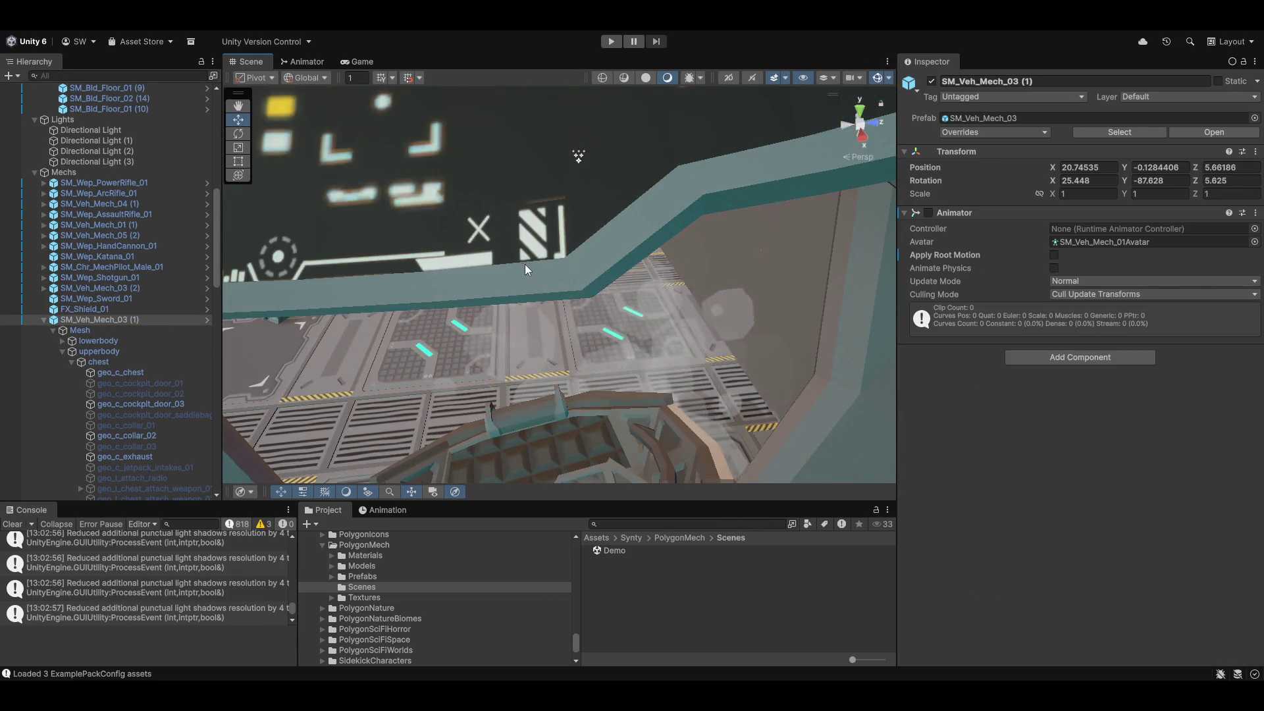
key("f")
left_click(613, 450)
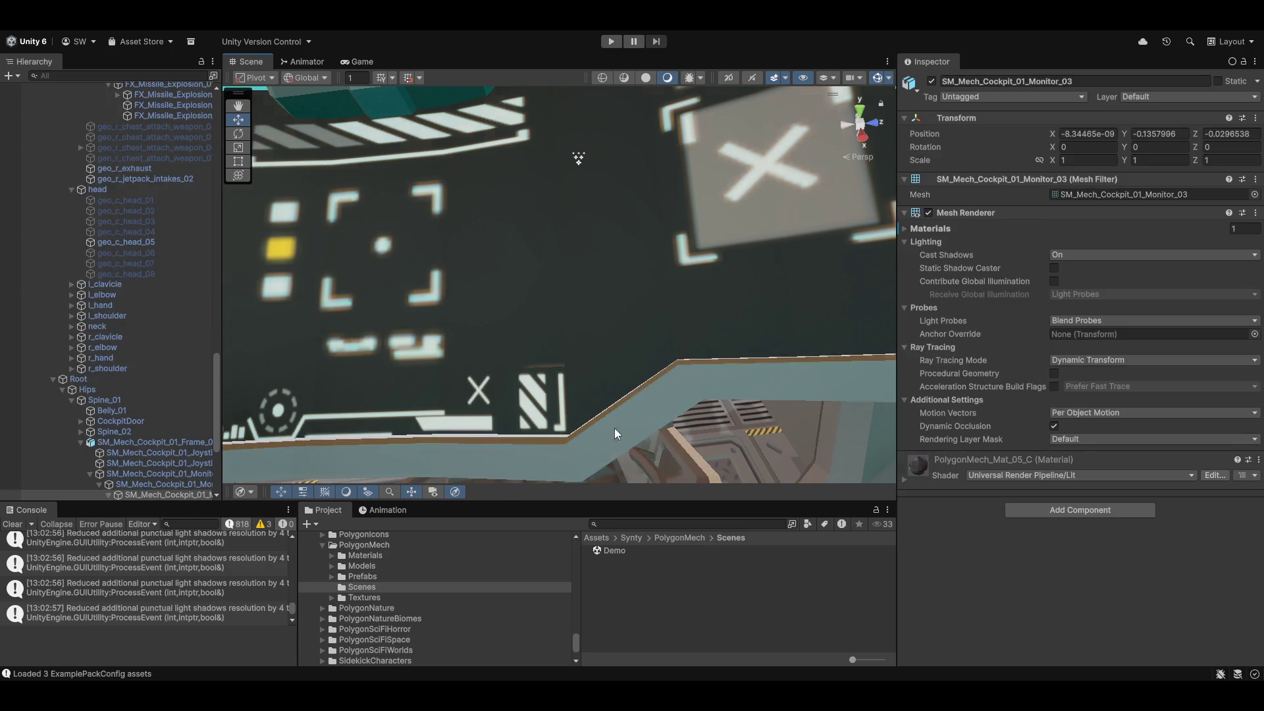
key("f")
left_click_drag(512, 231, 565, 276)
key("ctrl+z")
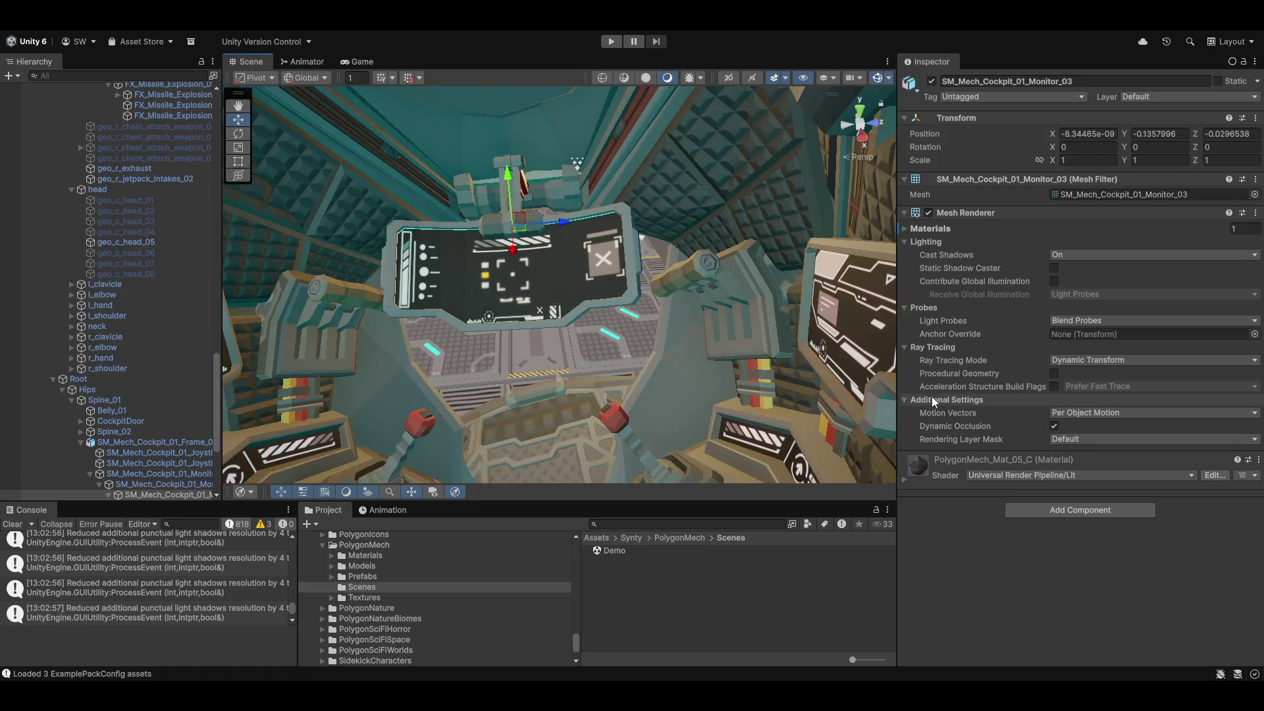
Expand the monitor's material settings and view the monitor frame from above.
left_click(904, 480)
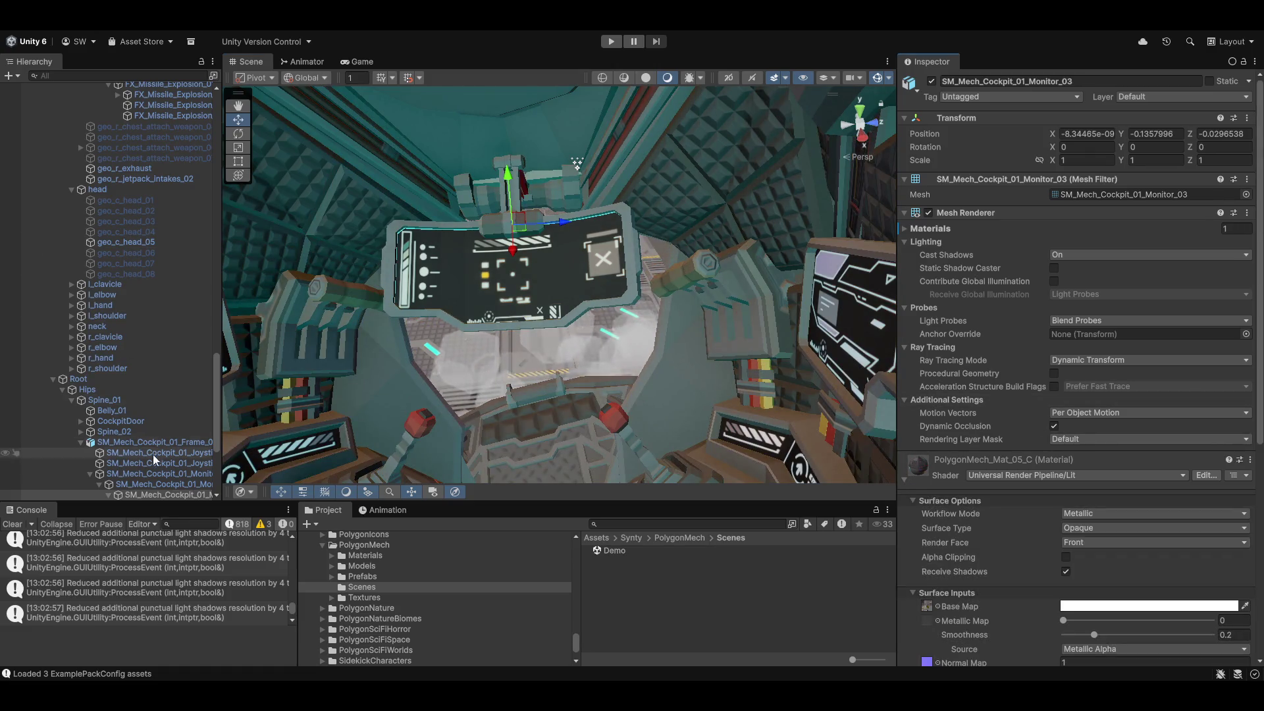
scroll(150, 469, "down", 3)
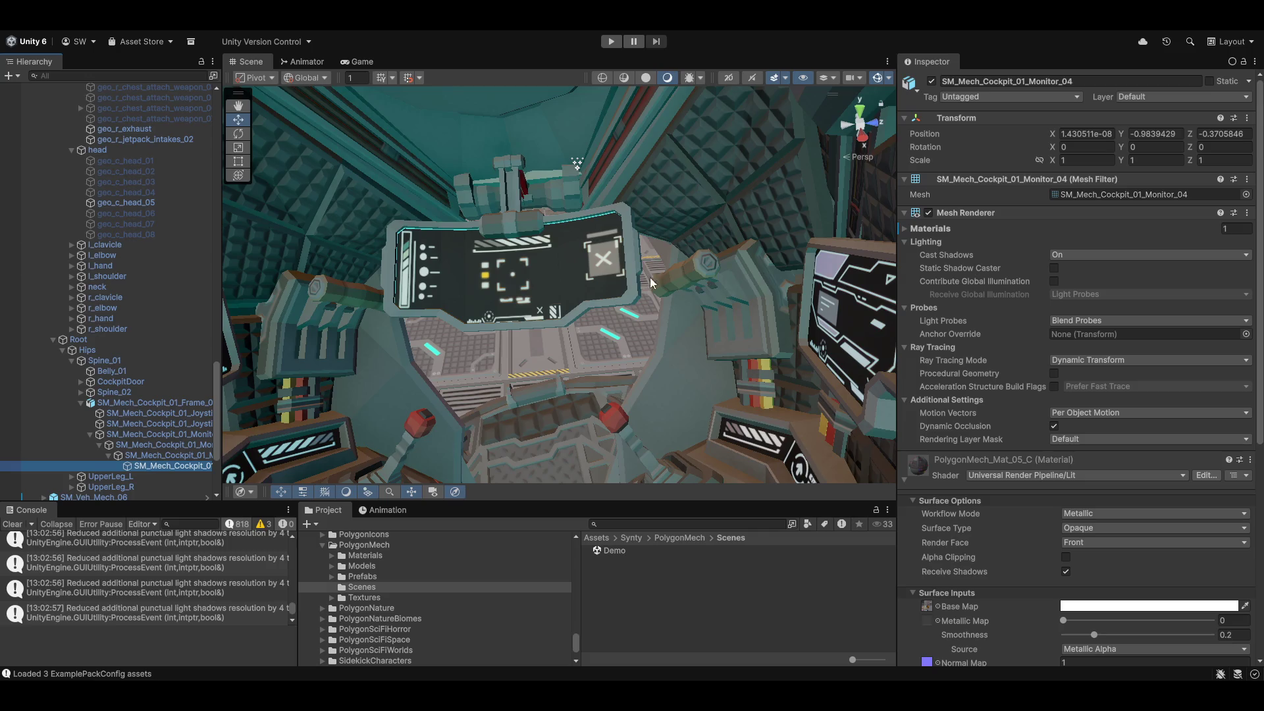
mouse_move(598, 324)
left_mouse_down()
mouse_move(607, 470)
mouse_move(582, 375)
left_mouse_up()
mouse_move(578, 317)
left_mouse_down()
mouse_move(714, 290)
mouse_move(669, 361)
mouse_move(645, 345)
mouse_move(611, 410)
mouse_move(638, 391)
mouse_move(639, 422)
mouse_move(616, 321)
mouse_move(506, 255)
mouse_move(856, 369)
left_mouse_up()
scroll(1127, 455, "down", 5)
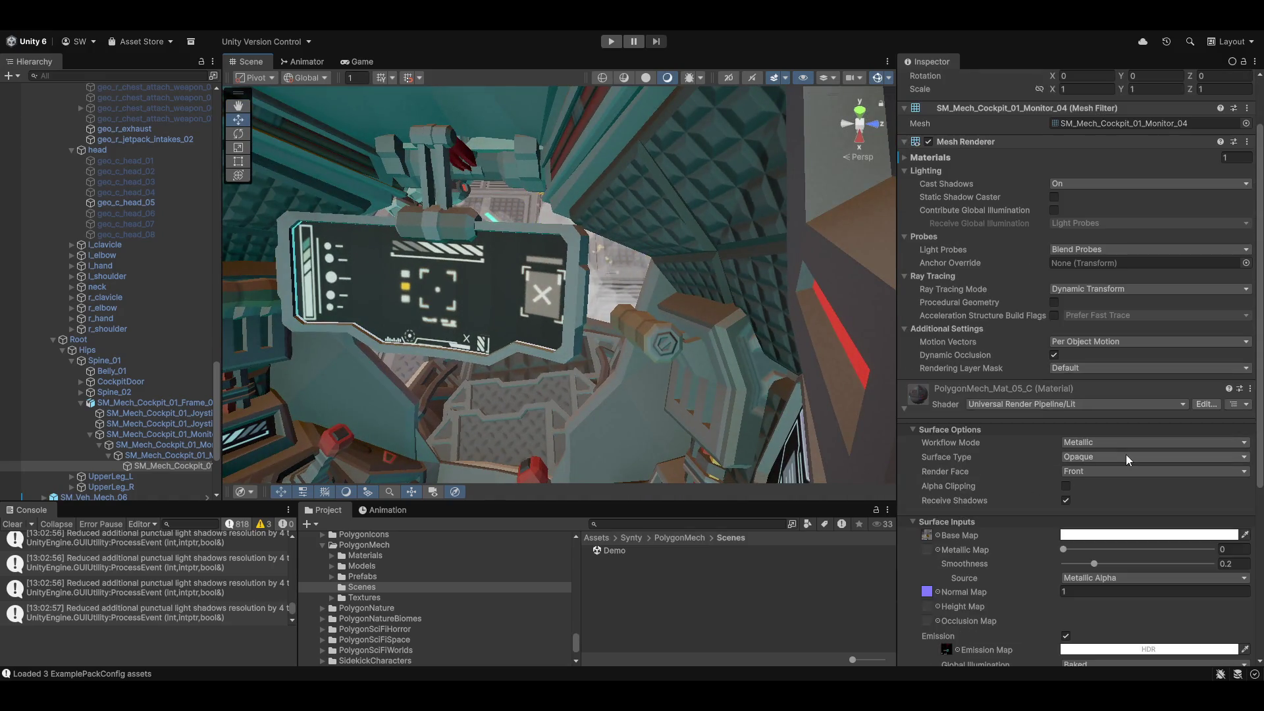
scroll(1049, 444, "down", 3)
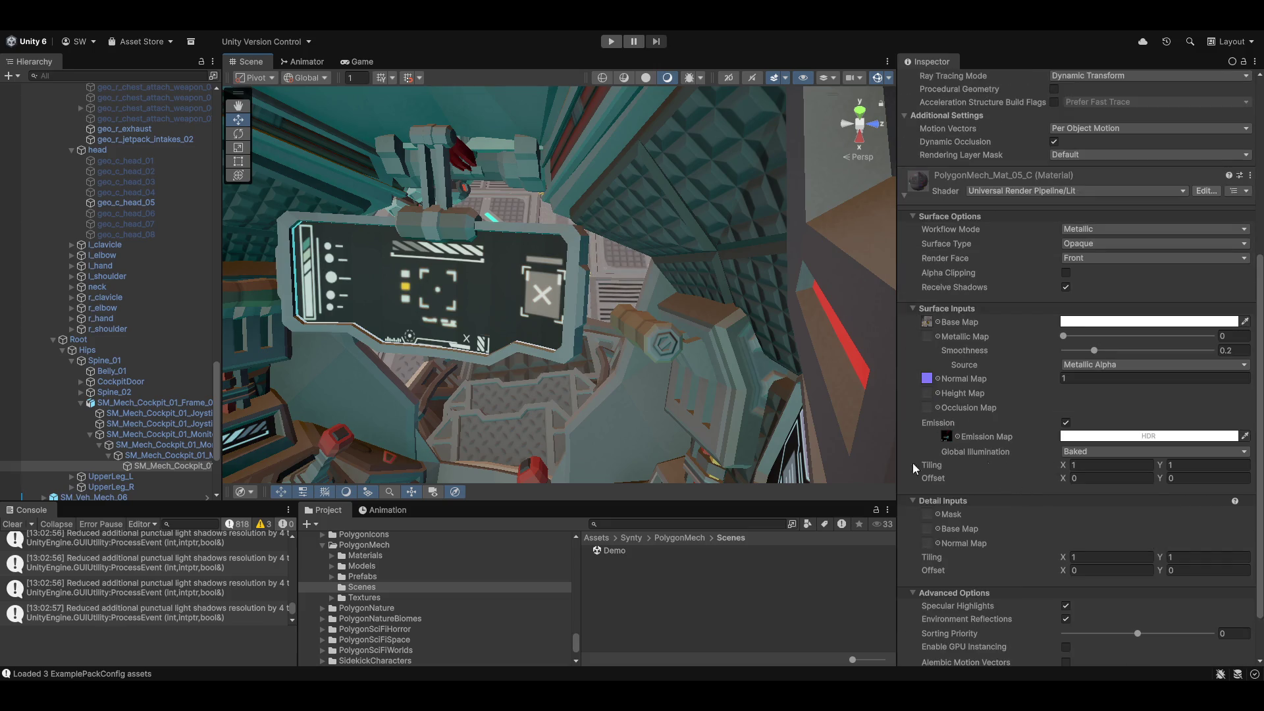
left_click_drag(500, 330, 546, 358)
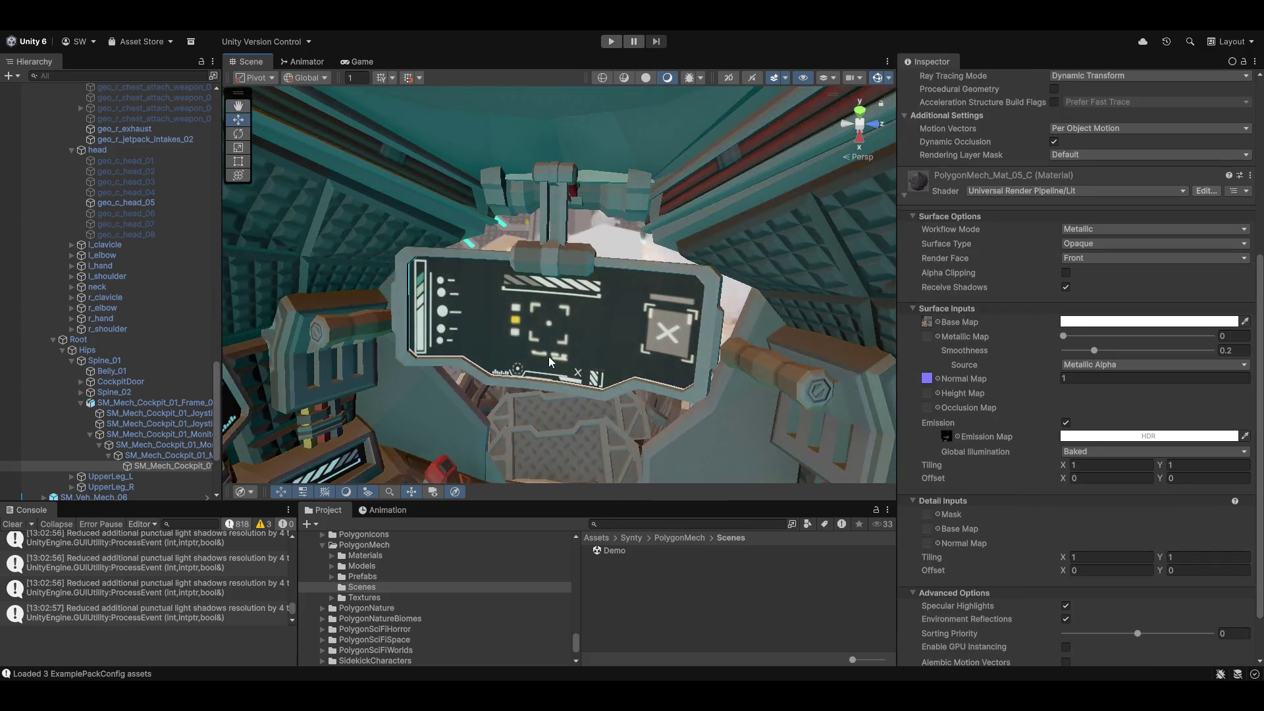
left_click(1131, 437)
left_click_drag(1187, 484, 1200, 484)
mouse_move(514, 283)
left_mouse_down()
mouse_move(454, 294)
mouse_move(1192, 49)
left_mouse_up()
mouse_move(758, 184)
left_mouse_down()
mouse_move(613, 245)
mouse_move(641, 286)
mouse_move(744, 329)
left_mouse_up()
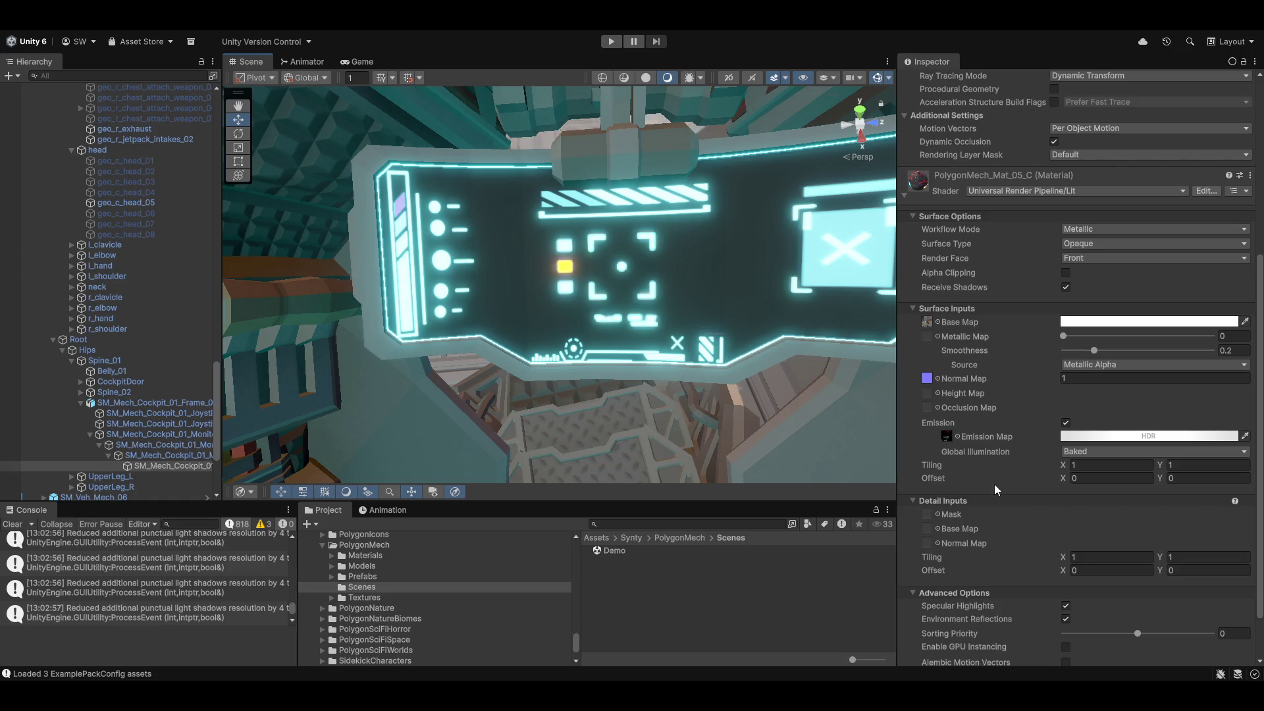
mouse_move(547, 347)
left_mouse_down()
mouse_move(634, 348)
mouse_move(494, 264)
mouse_move(318, 204)
left_mouse_up()
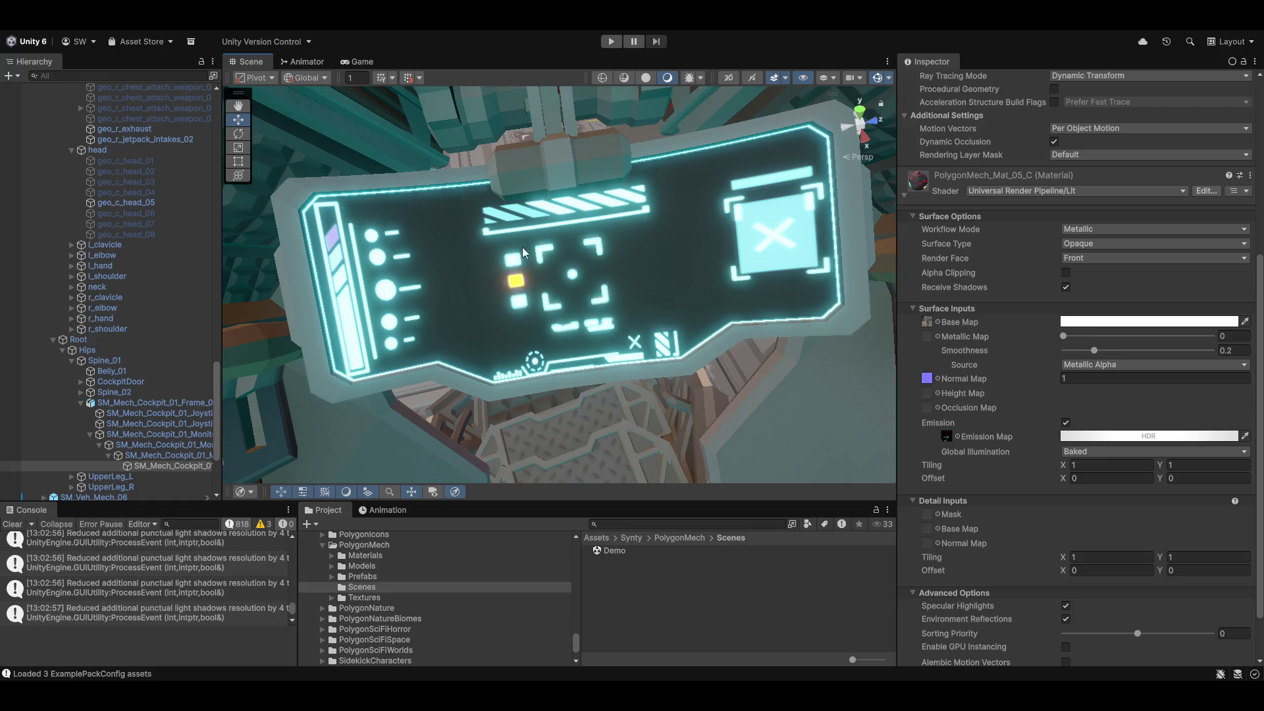
mouse_move(615, 290)
left_mouse_down()
mouse_move(639, 377)
mouse_move(540, 247)
left_mouse_up()
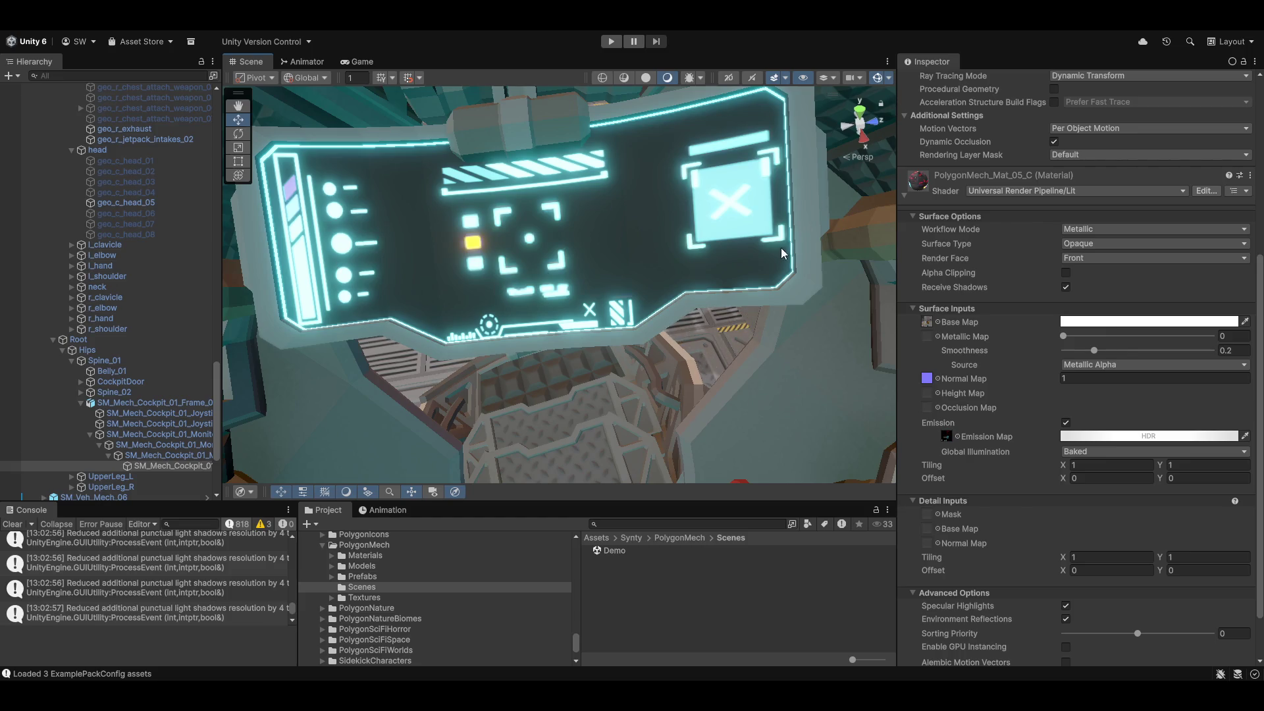
mouse_move(662, 408)
left_mouse_down()
mouse_move(721, 347)
mouse_move(659, 251)
mouse_move(570, 277)
mouse_move(845, 308)
mouse_move(790, 289)
left_mouse_up()
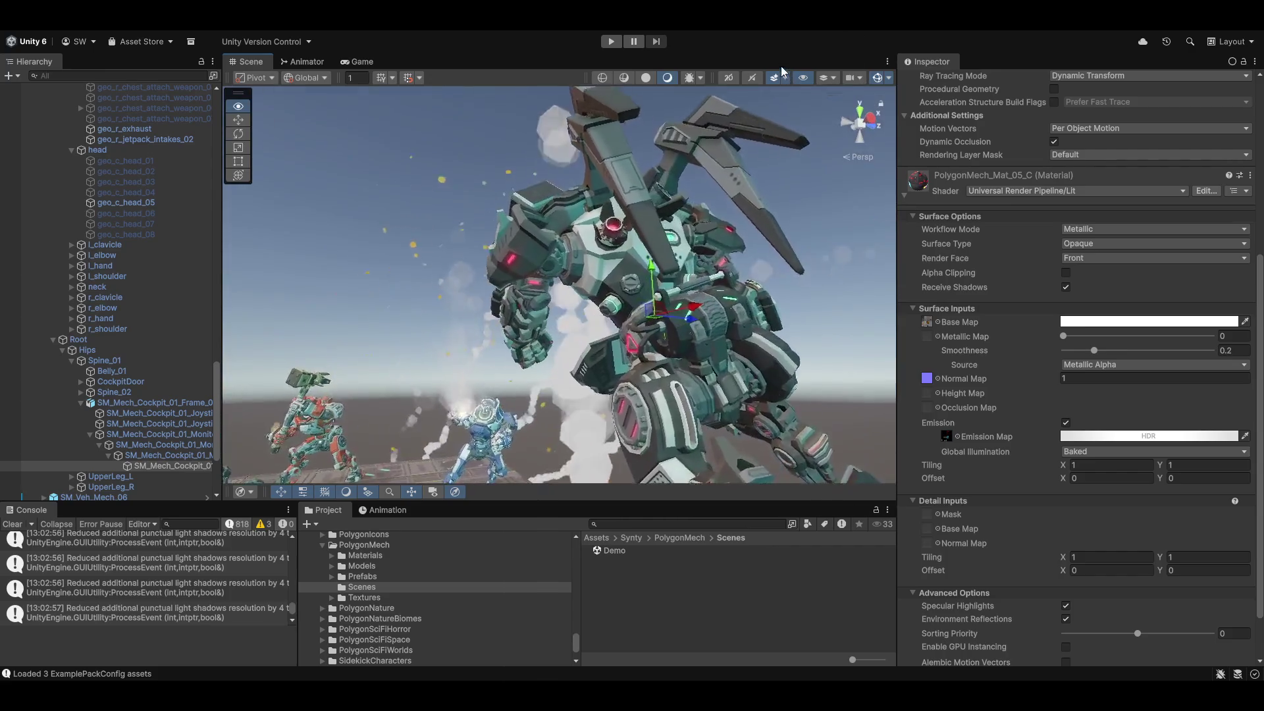
mouse_move(698, 105)
left_mouse_down()
mouse_move(665, 221)
mouse_move(444, 264)
left_mouse_up()
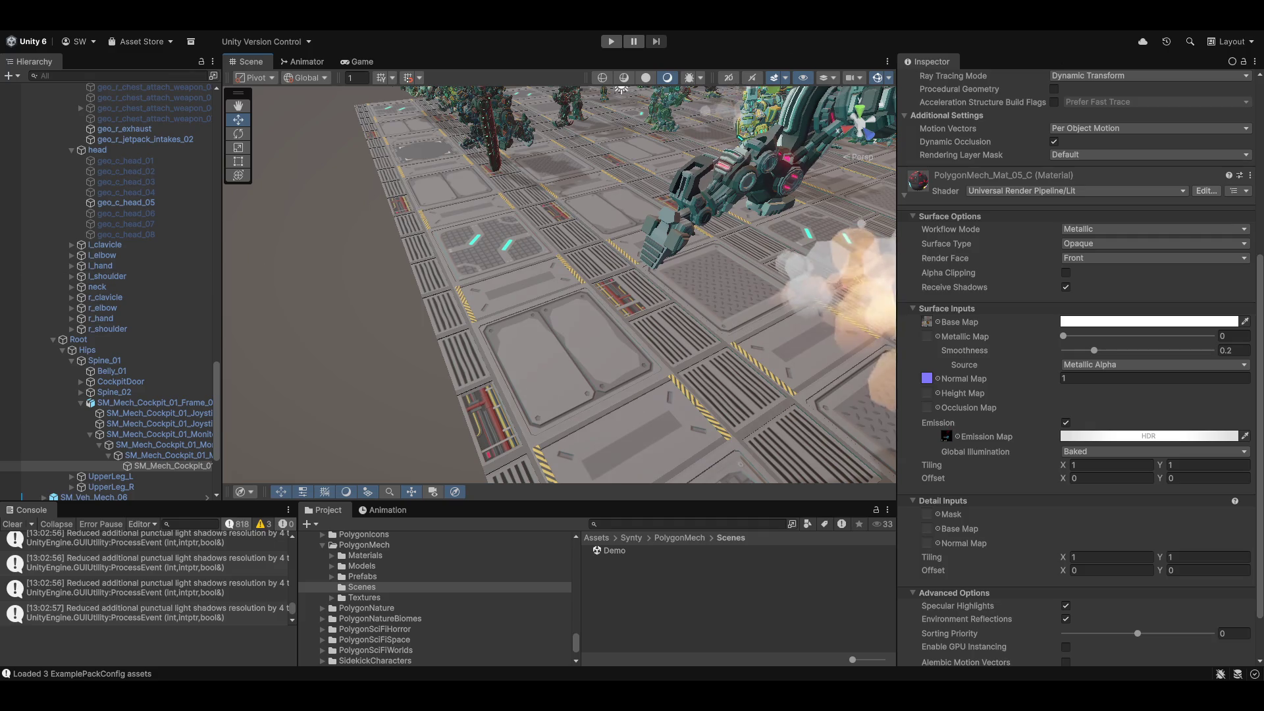
Open _SYNTY_Wasteland Farfield Demo Scene from Assets/_WORK/Game Demo/Resources/Scenes without saving the mech scene.
left_click(17, 19)
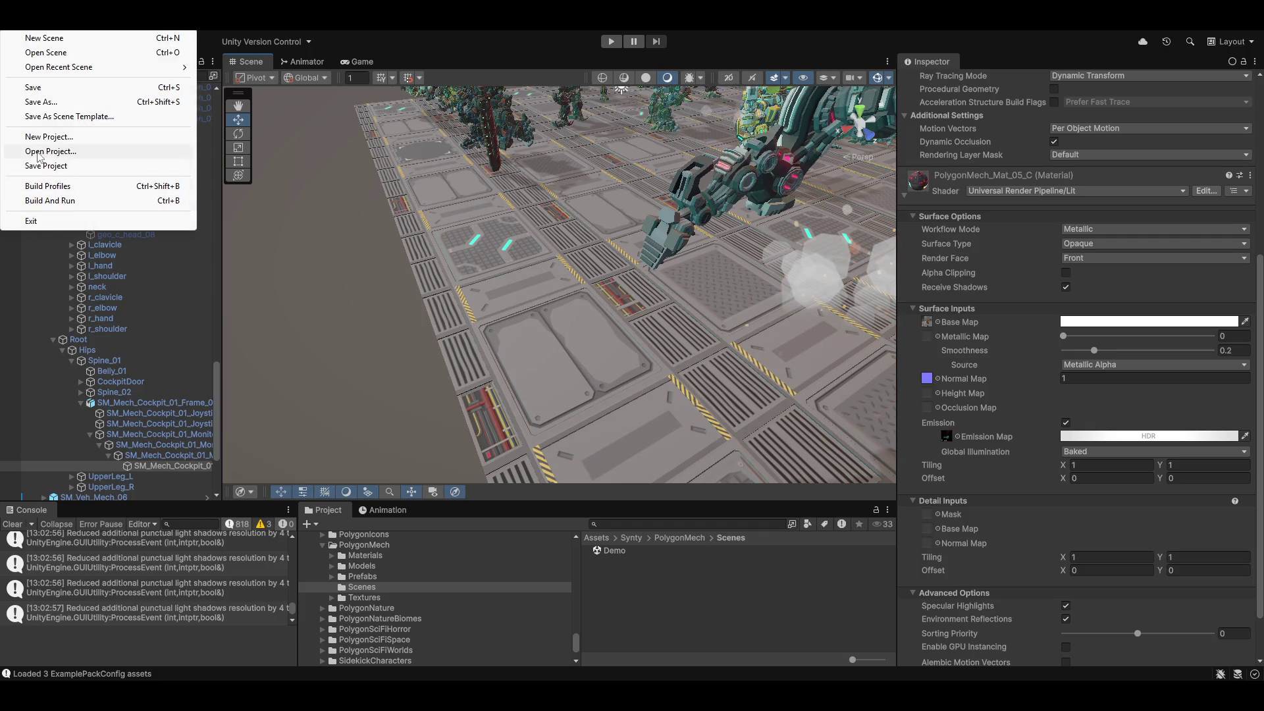
left_click(48, 54)
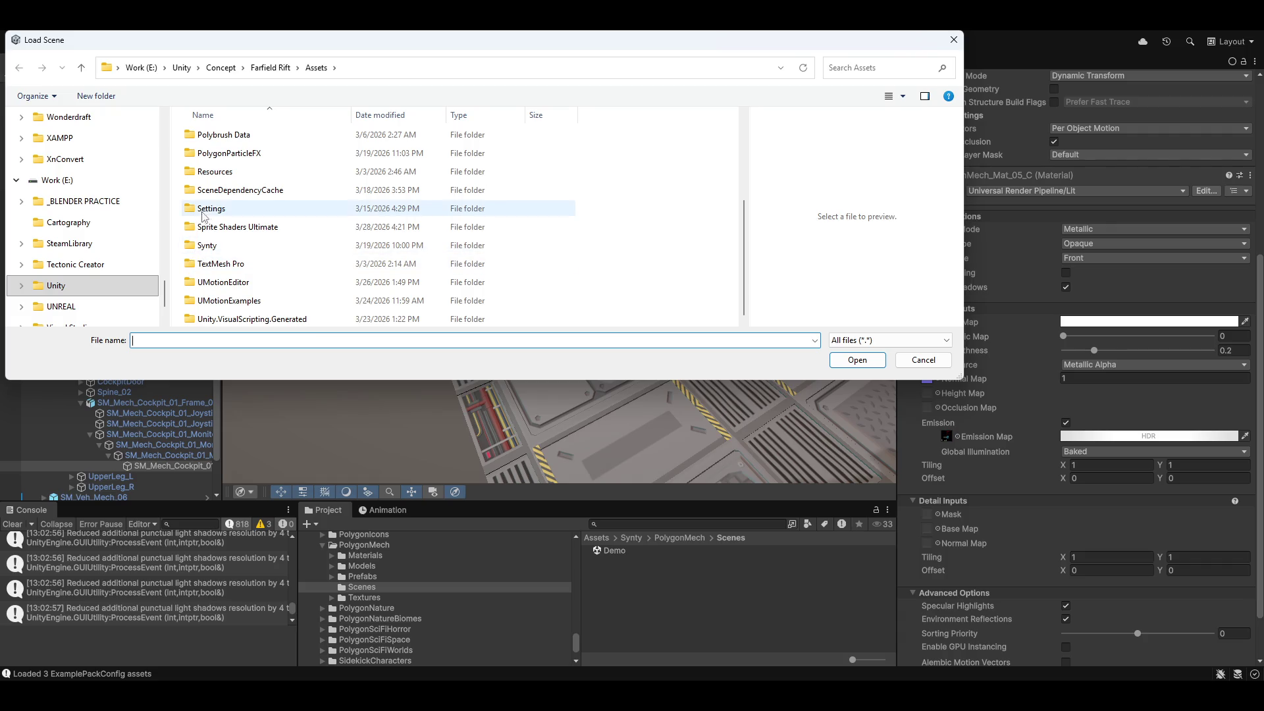
scroll(235, 301, "up", 5)
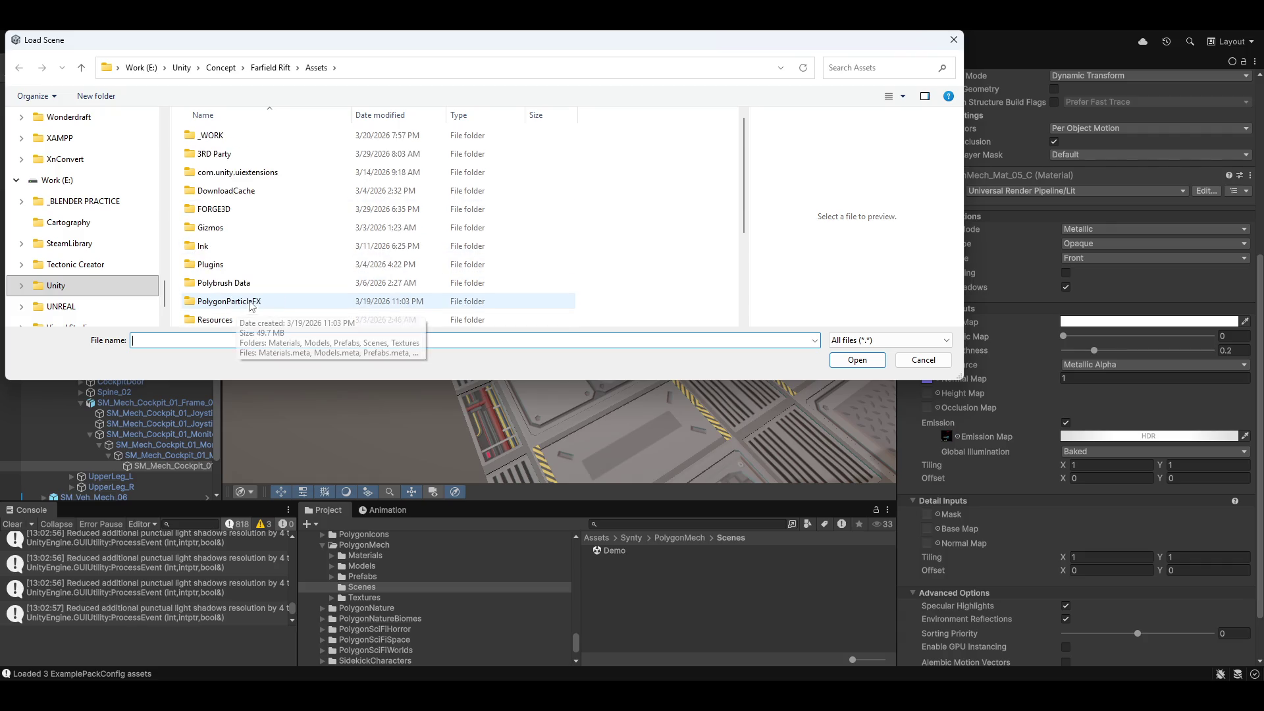
double_click(213, 135)
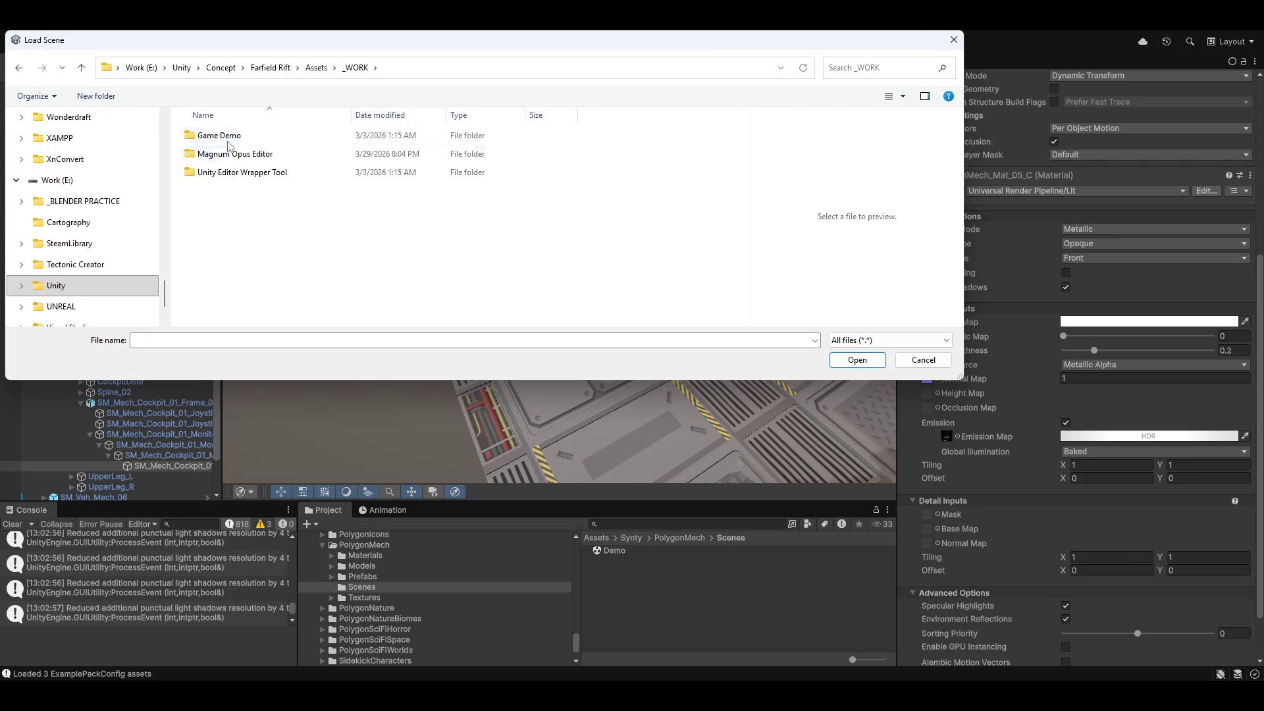
double_click(195, 137)
double_click(213, 140)
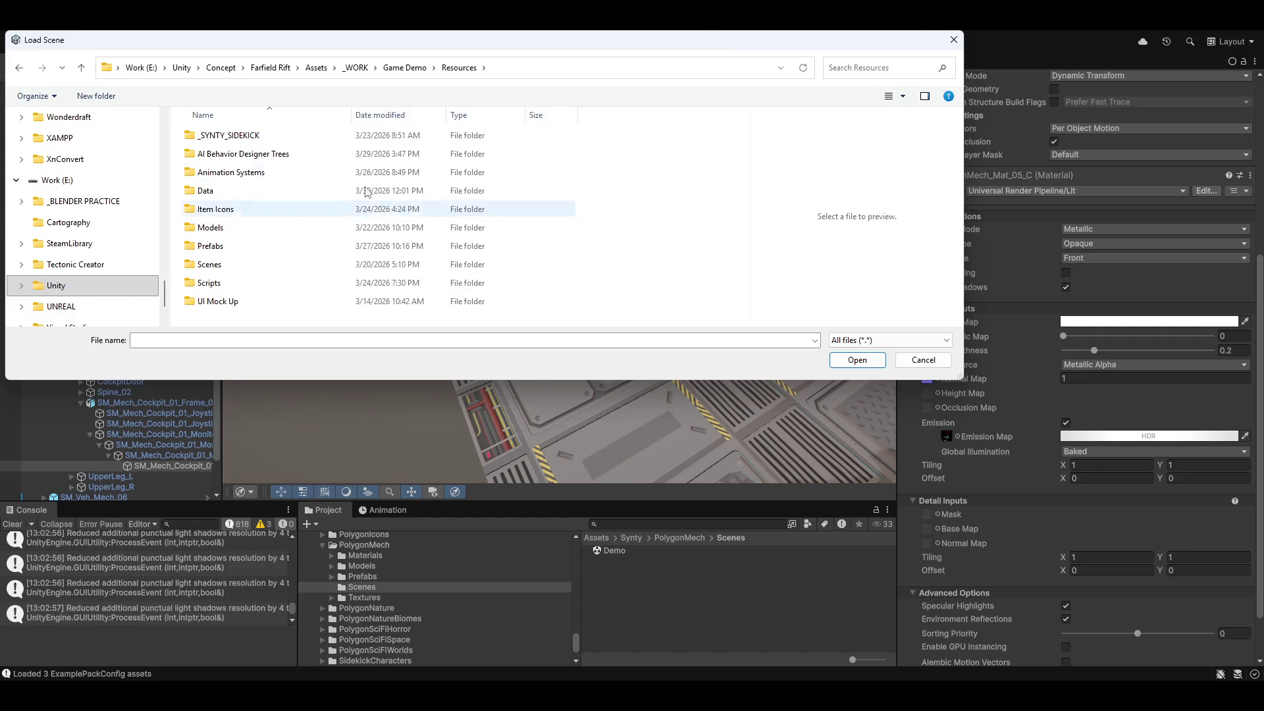
double_click(220, 267)
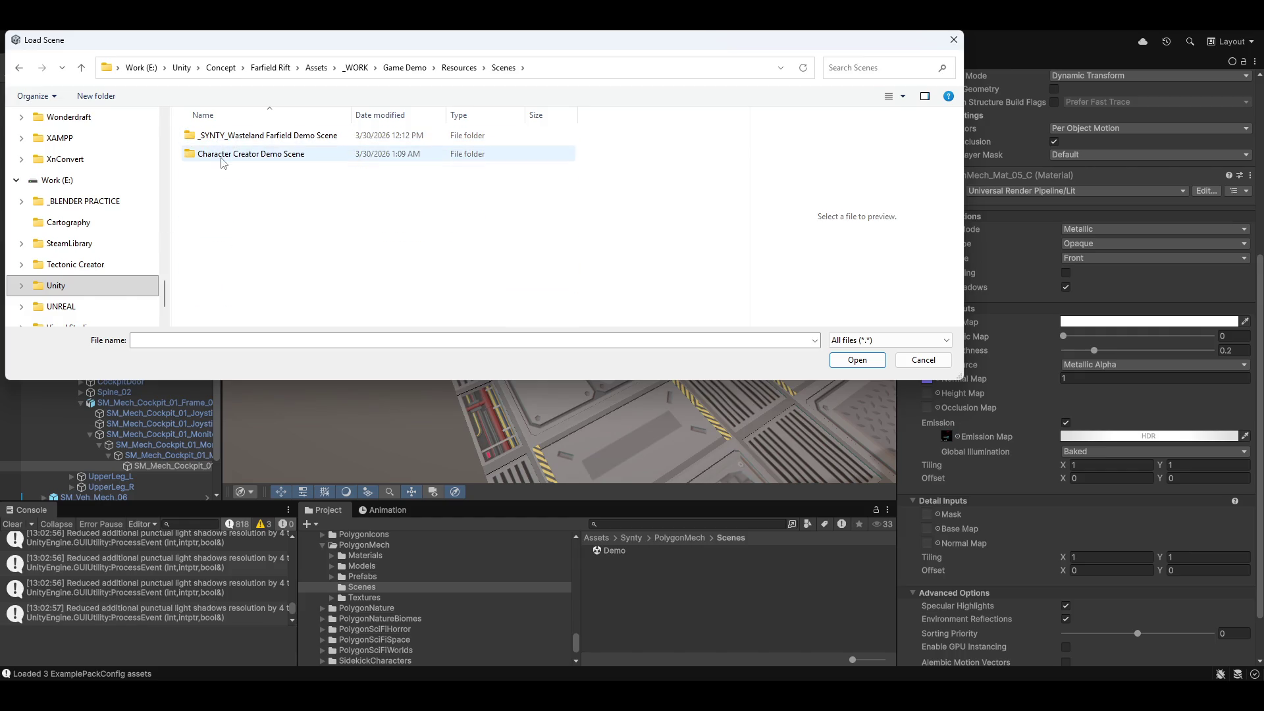
left_click(261, 135)
double_click(262, 135)
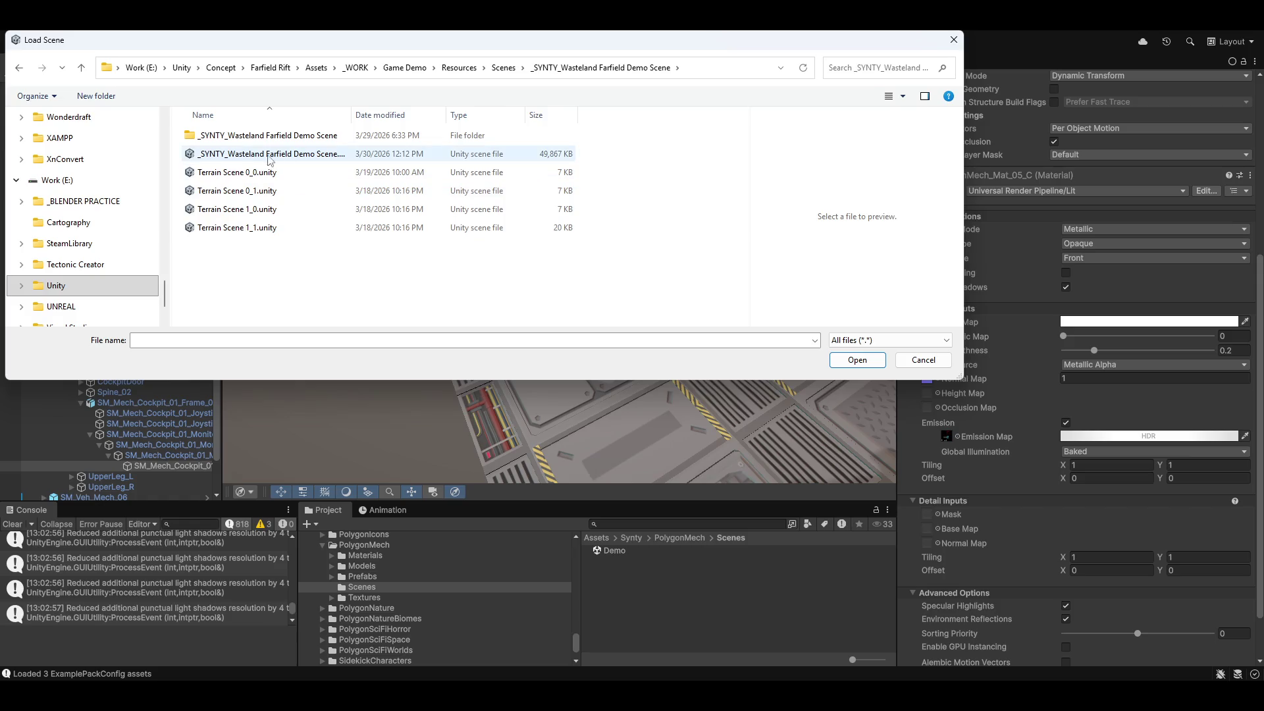
double_click(305, 157)
left_click(666, 375)
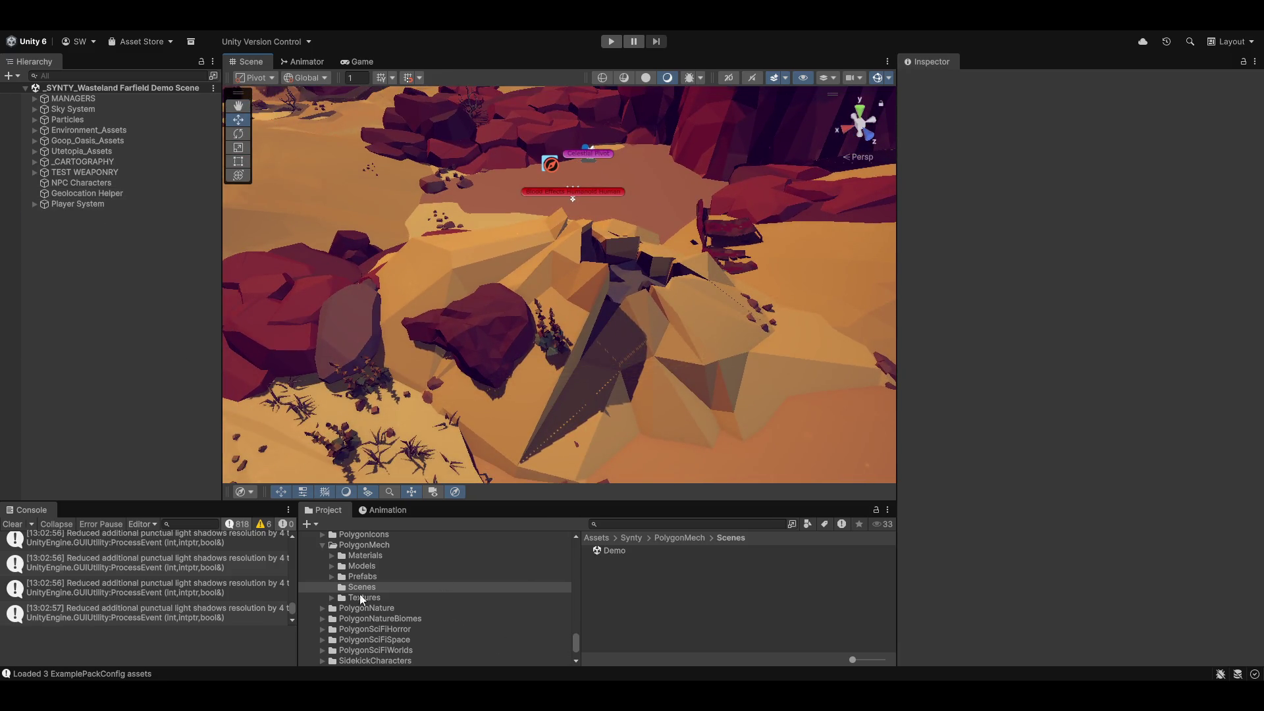
Search the Project for 'creator' and drag Character Creator Scene into the Hierarchy.
left_click(323, 545)
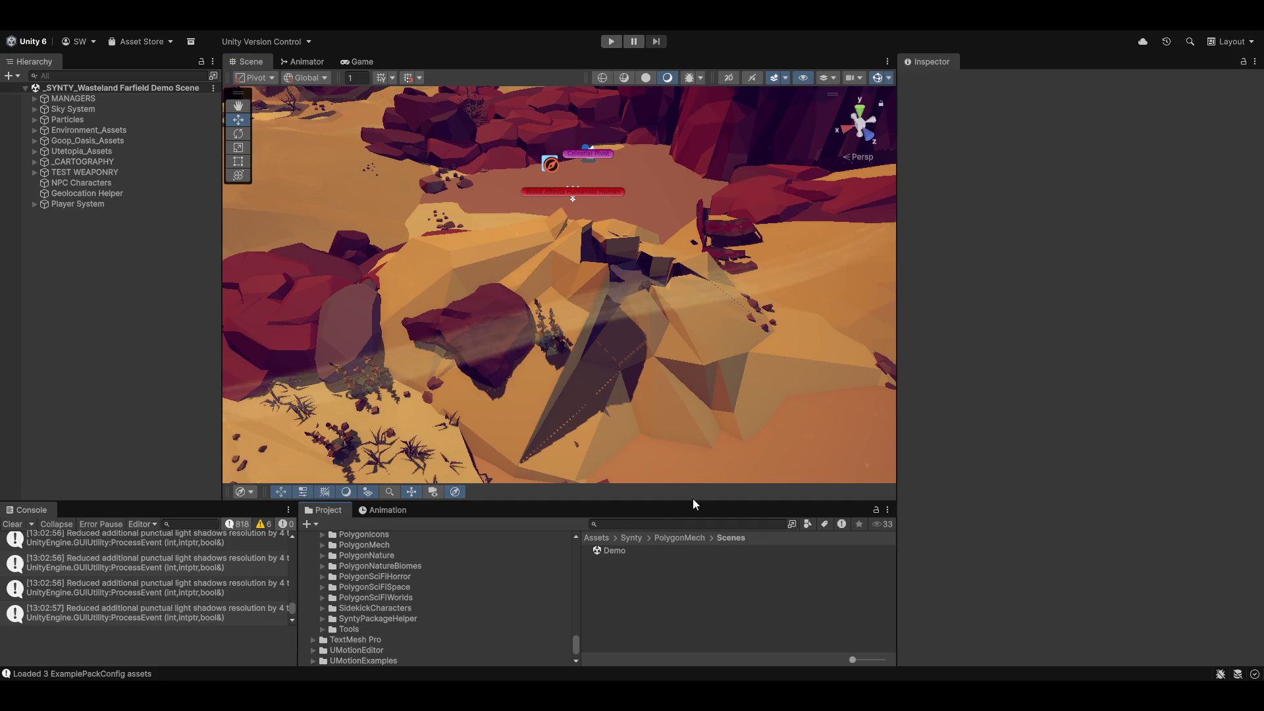
left_click(653, 524)
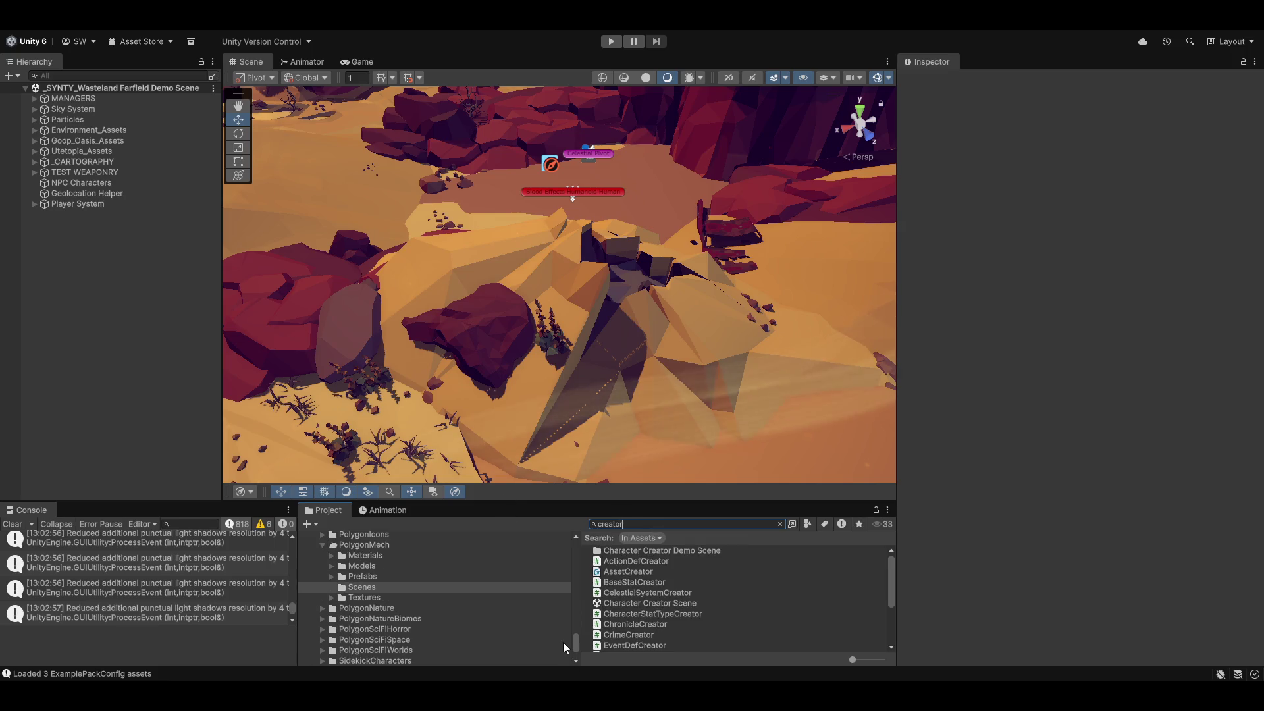
left_click(650, 603)
mouse_move(342, 600)
left_mouse_down()
mouse_move(100, 307)
mouse_move(121, 294)
left_mouse_up()
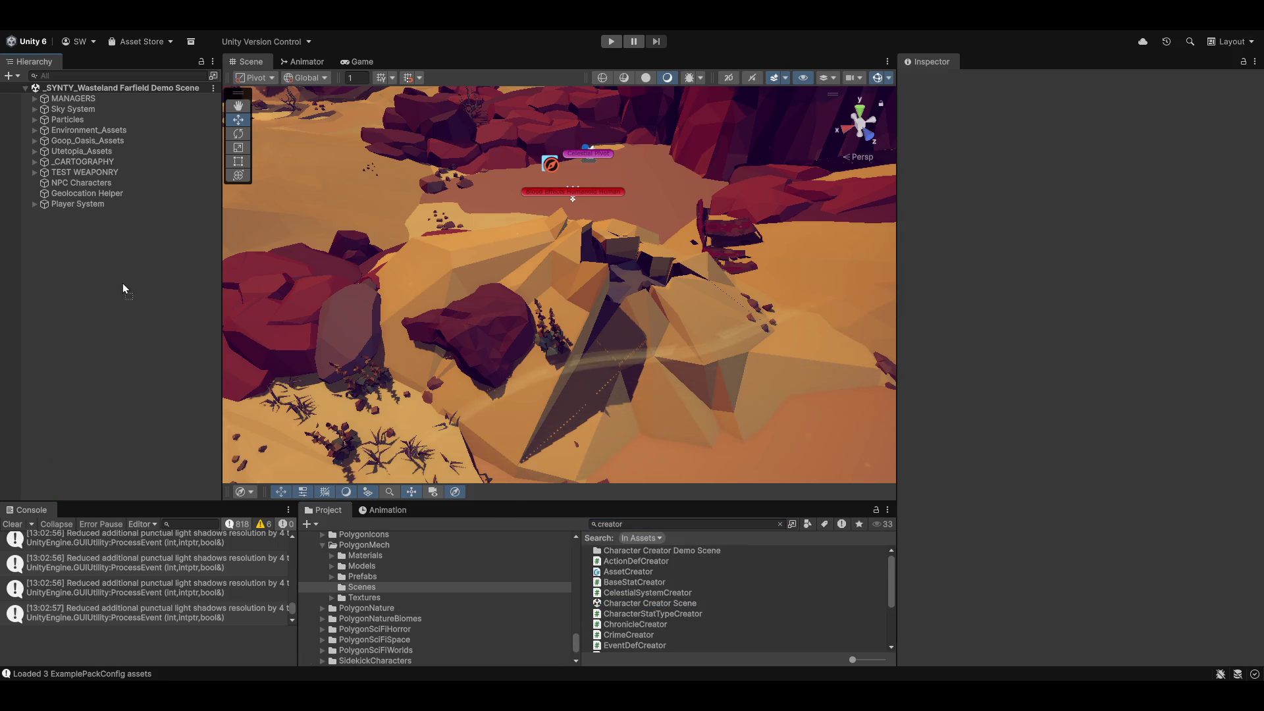
left_click_drag(226, 190, 112, 236)
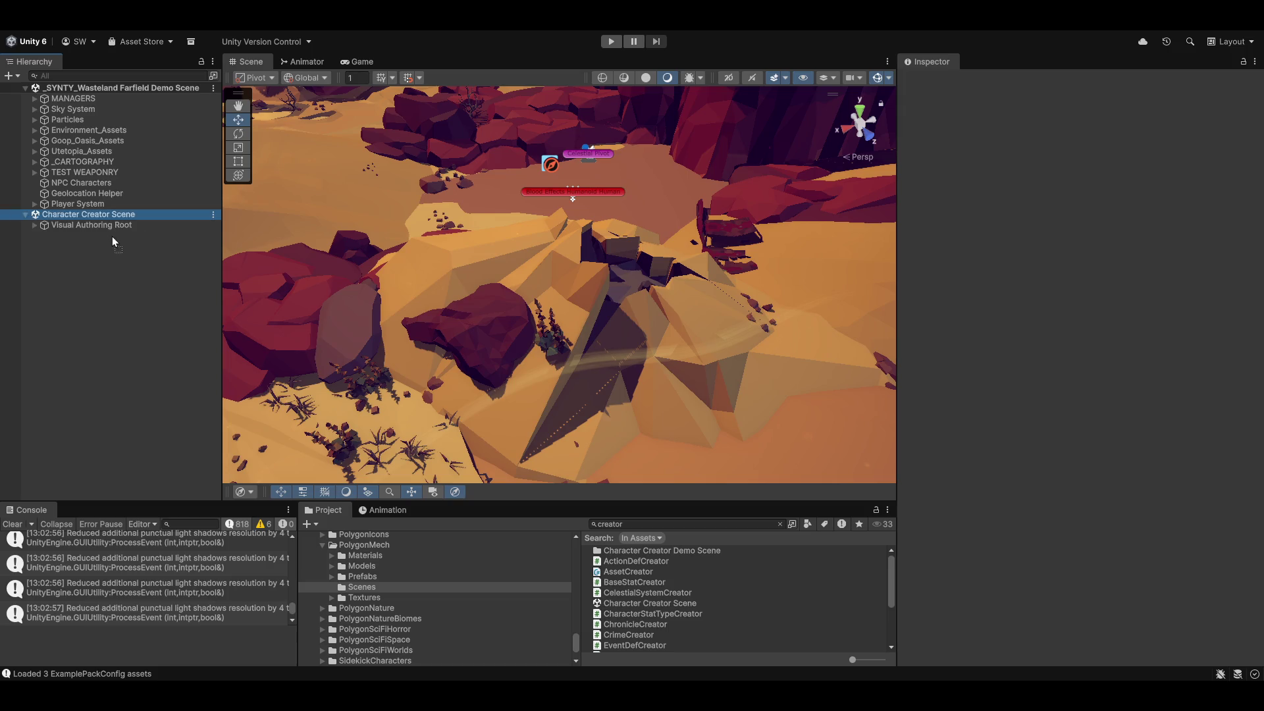
Expand Visual Authoring Root to check Preview Subject Root's SM_Wep_Axe_02 and Room, then frame it.
left_click(39, 225)
left_click_drag(269, 280, 650, 209)
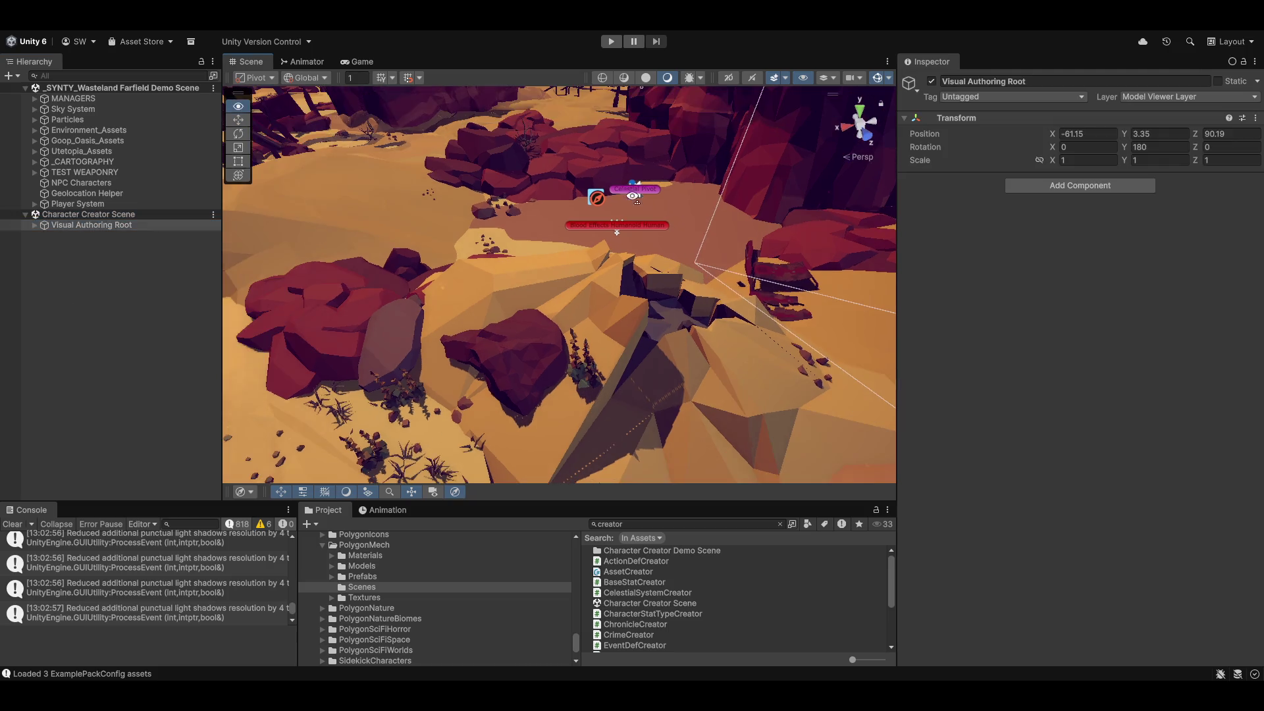
left_click_drag(670, 166, 387, 256)
left_click_drag(515, 270, 573, 269)
right_click(572, 269)
left_click(34, 225)
left_click(35, 225)
left_click(77, 247)
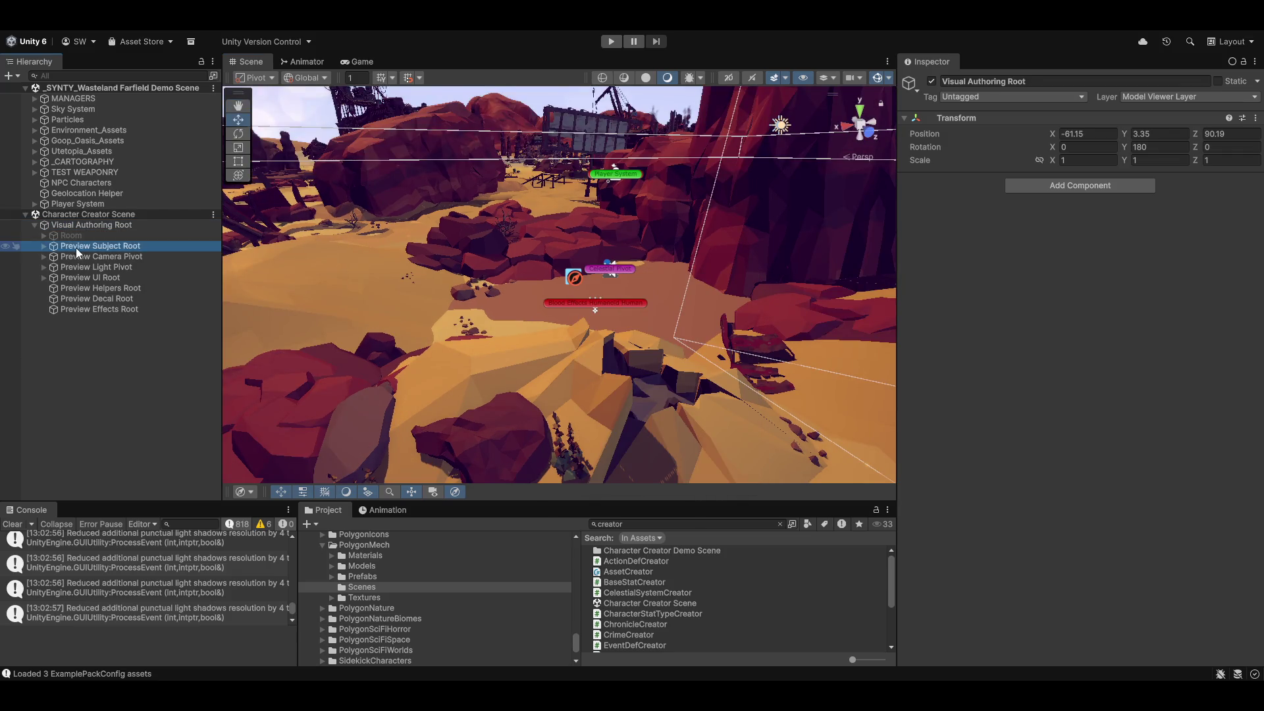
left_click(43, 247)
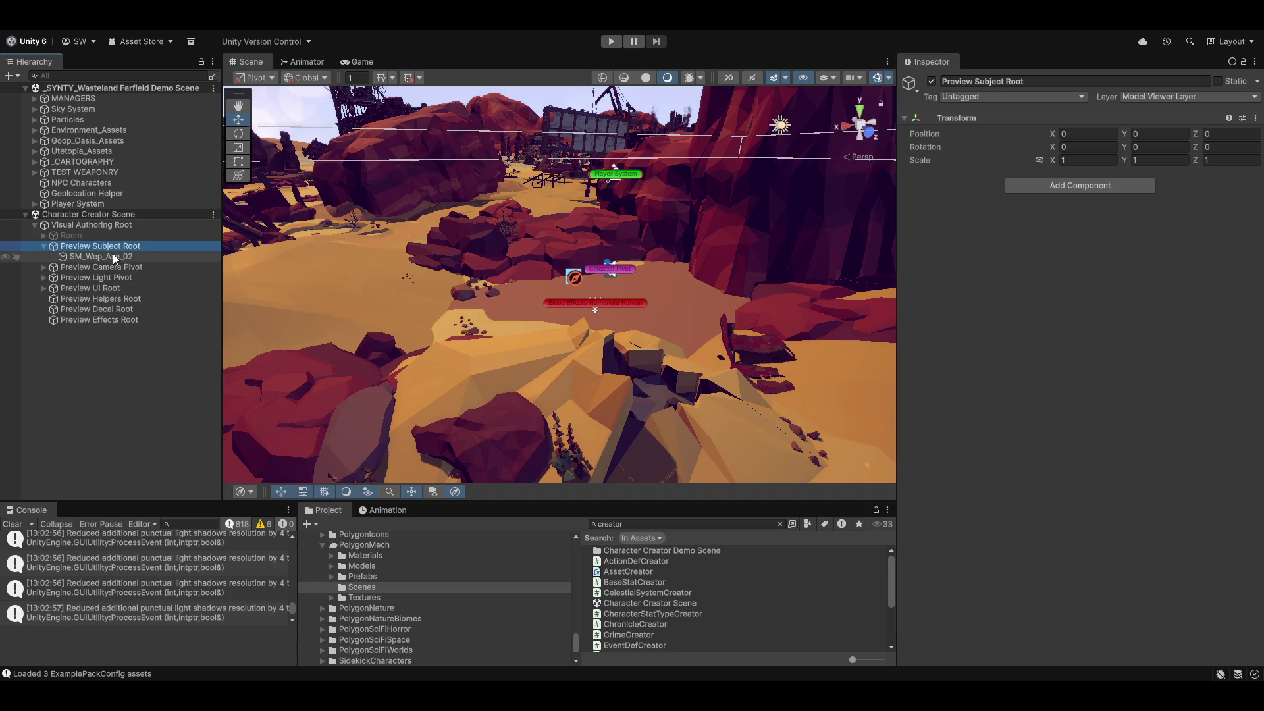
left_click(105, 236)
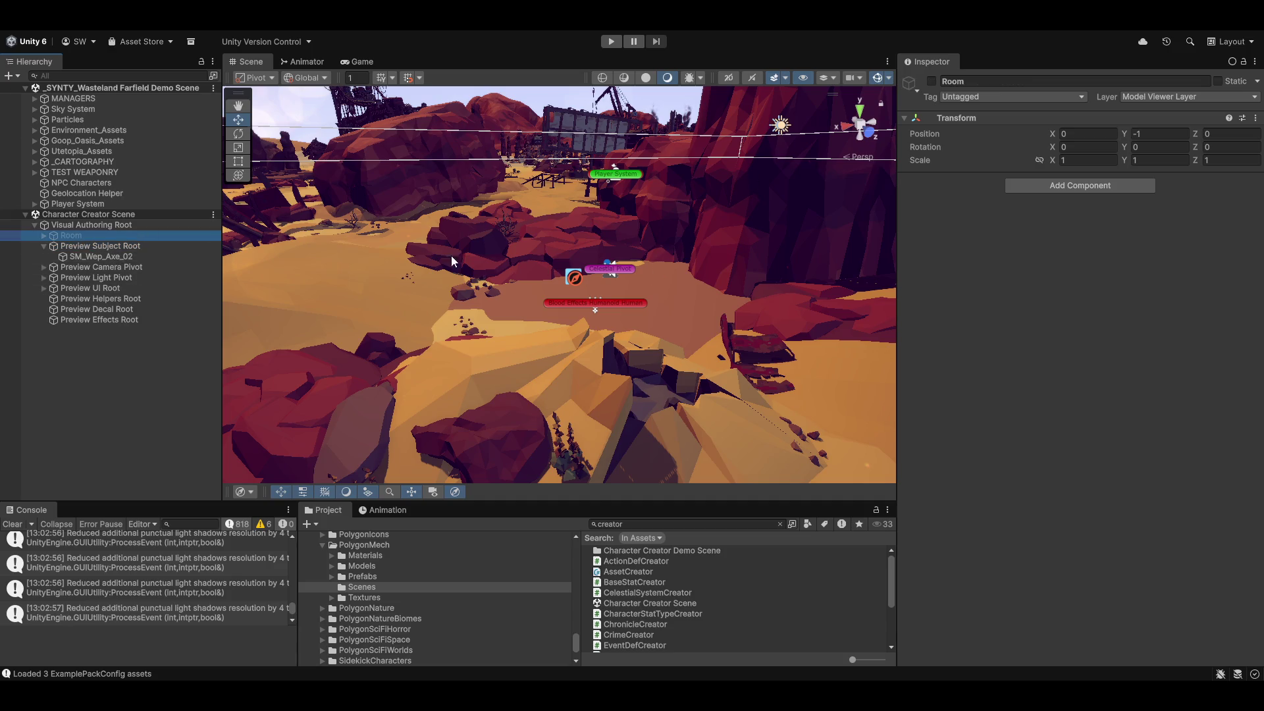
left_click(97, 225)
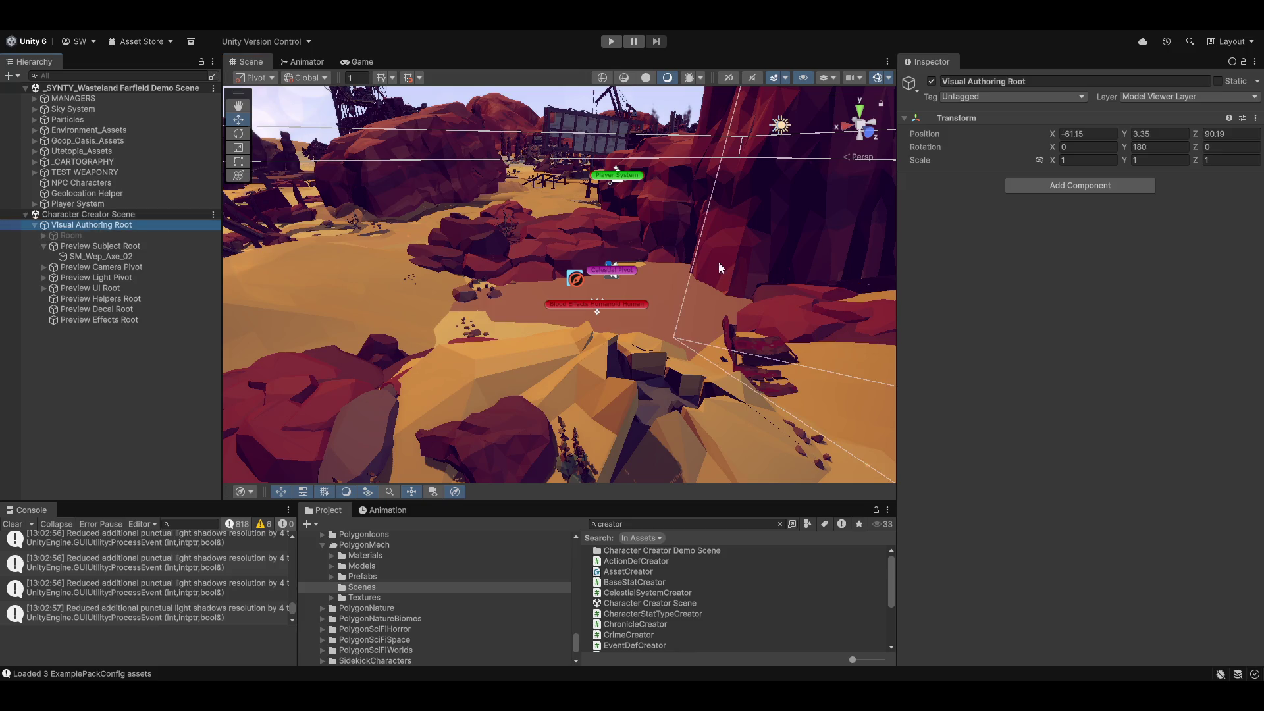
key("f")
Open a new blank window from the Scene view's right-click menu.
left_click_drag(540, 267, 393, 31)
right_click(393, 37)
left_click(405, 58)
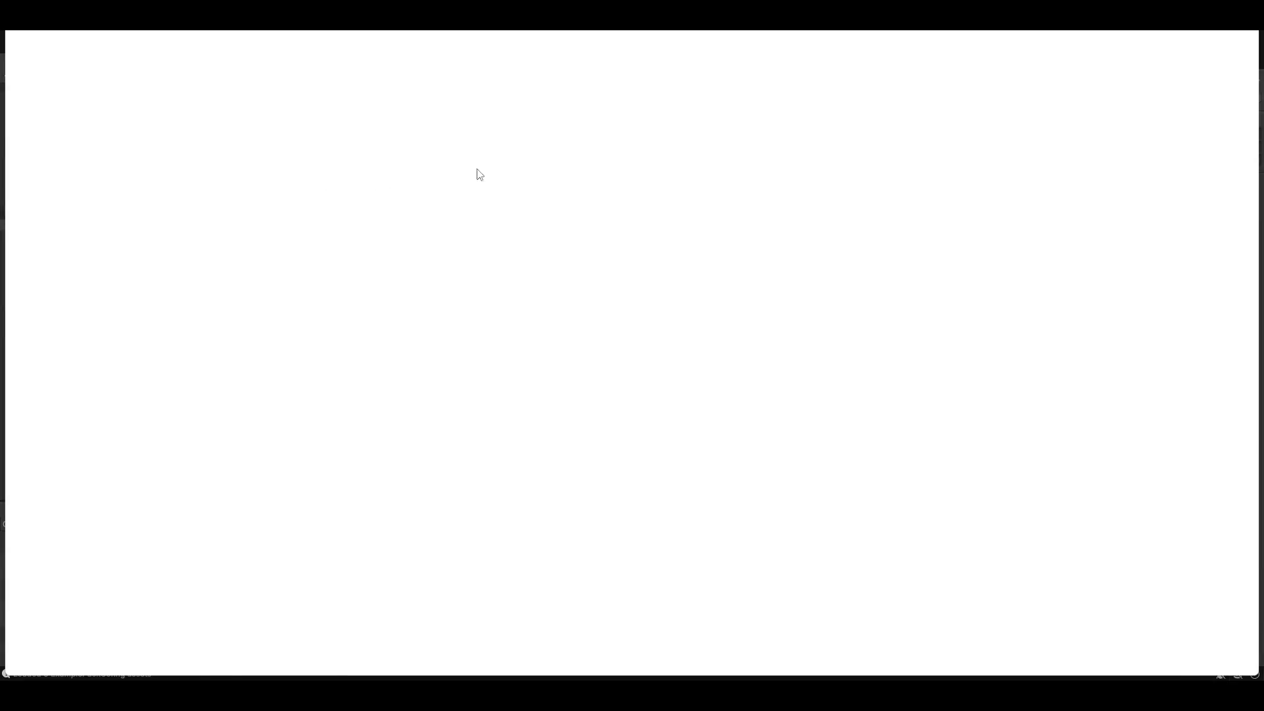
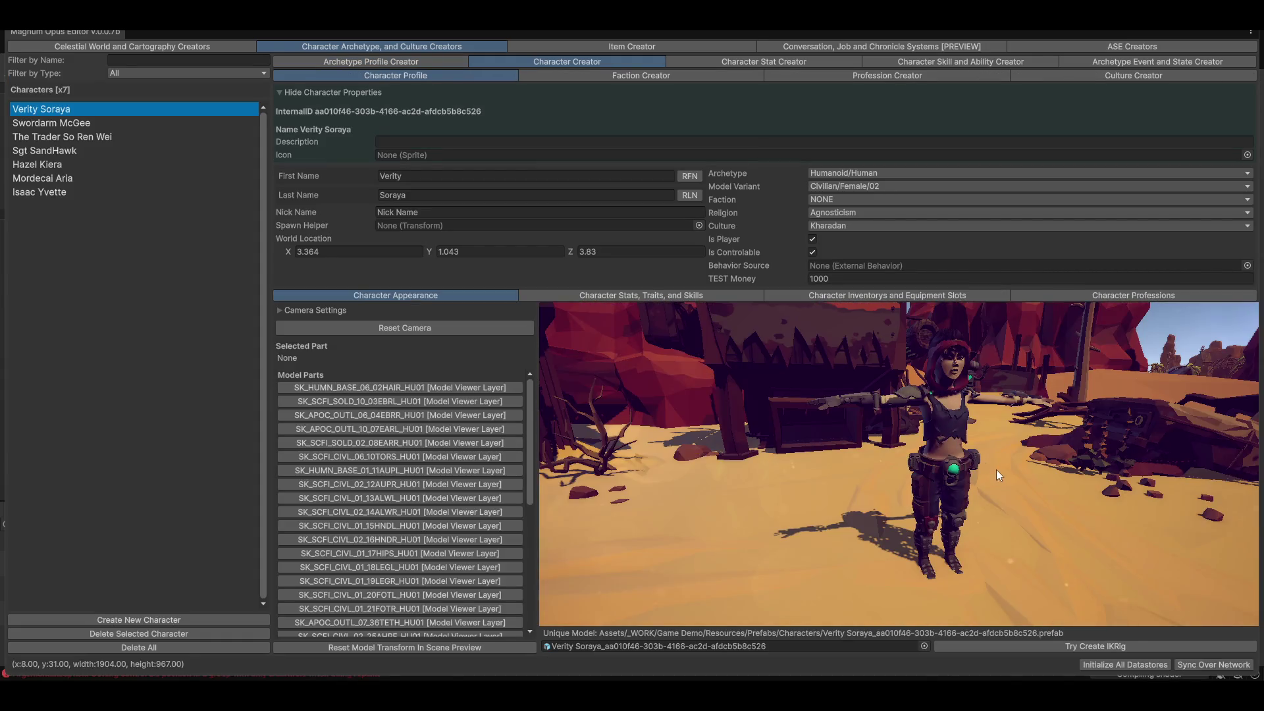
Select the torso part, orbit the preview around Verity Soraya, then clear the selection.
left_click(941, 421)
mouse_move(891, 451)
left_mouse_down()
mouse_move(812, 452)
mouse_move(999, 469)
mouse_move(1017, 542)
mouse_move(887, 501)
mouse_move(955, 507)
mouse_move(1019, 492)
mouse_move(866, 486)
mouse_move(851, 498)
mouse_move(864, 499)
mouse_move(870, 444)
mouse_move(936, 395)
left_mouse_up()
scroll(991, 493, "up", 5)
scroll(998, 498, "down", 5)
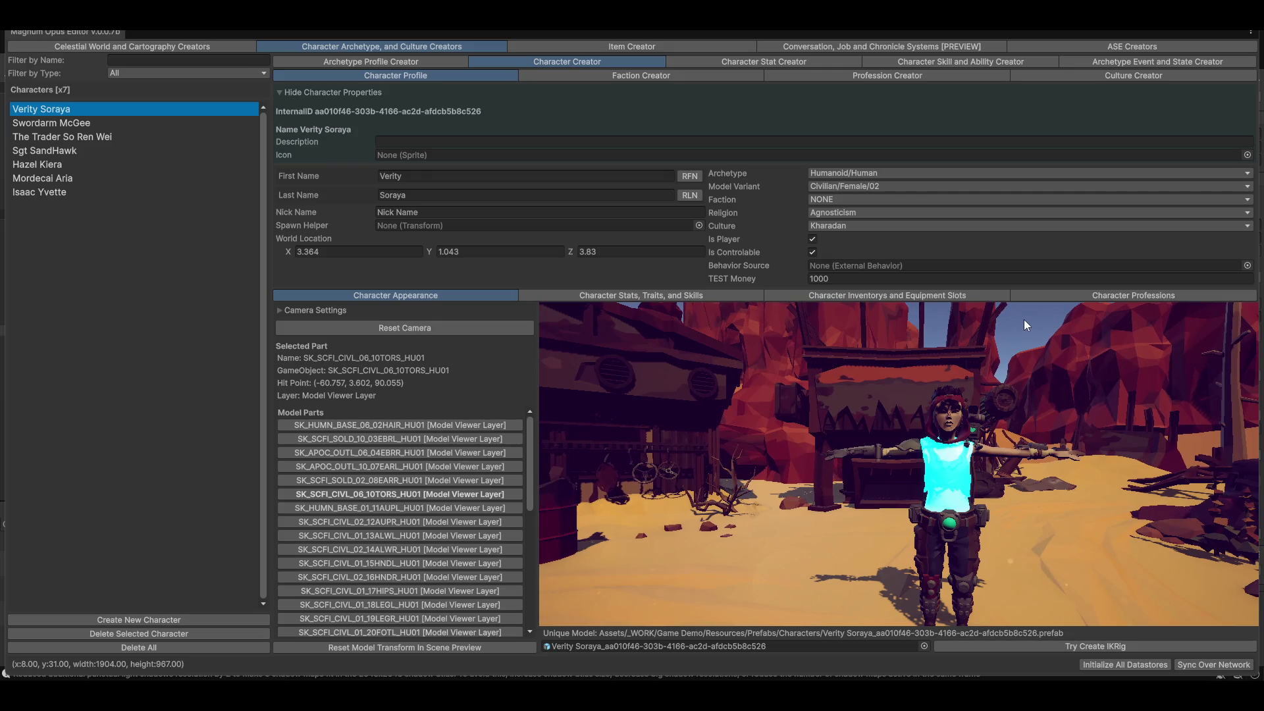
left_click(1024, 320)
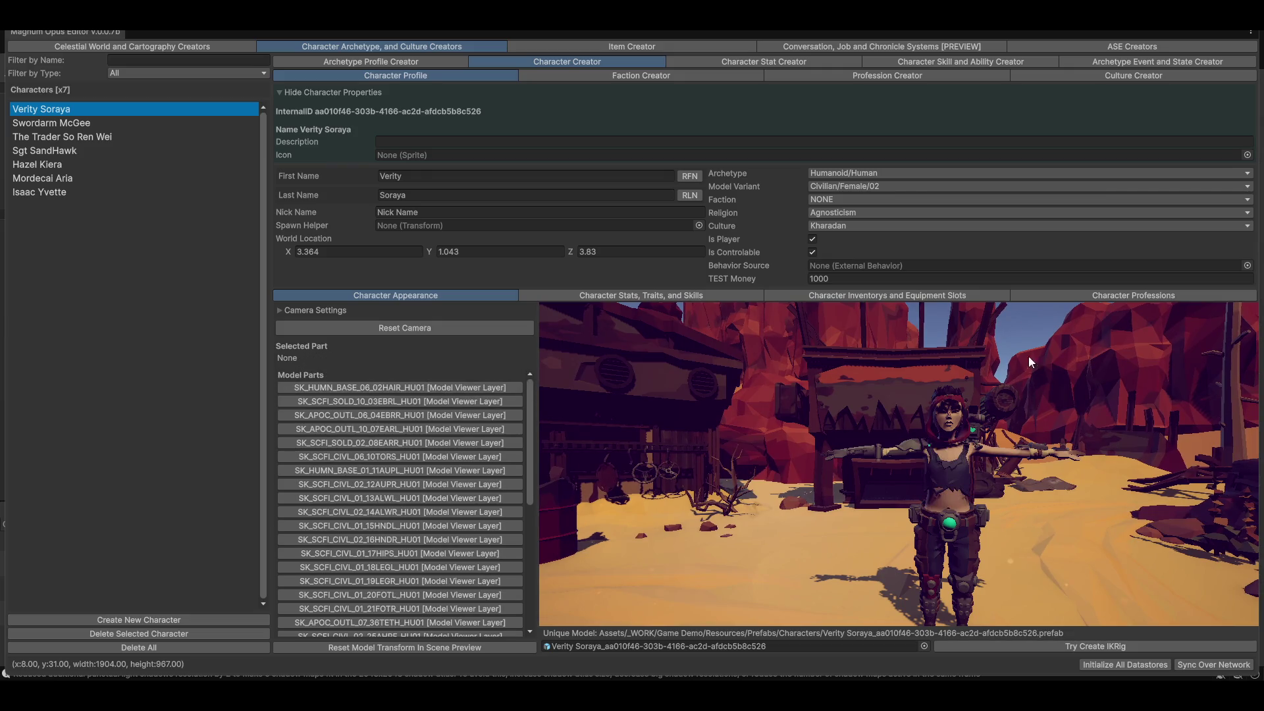
mouse_move(981, 524)
left_mouse_down()
mouse_move(966, 480)
mouse_move(949, 494)
mouse_move(986, 489)
mouse_move(981, 474)
left_mouse_up()
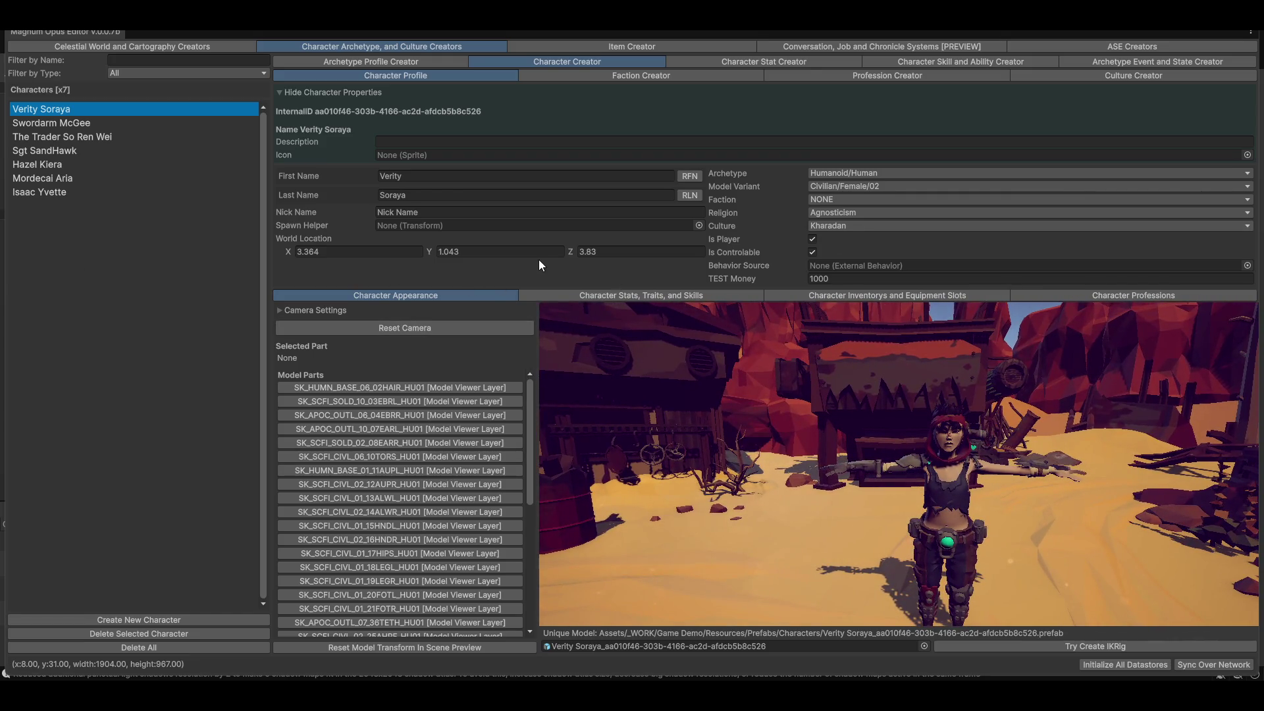
Hide the character properties and reset the preview camera to a front view.
left_click(295, 94)
left_click_drag(977, 479, 940, 458)
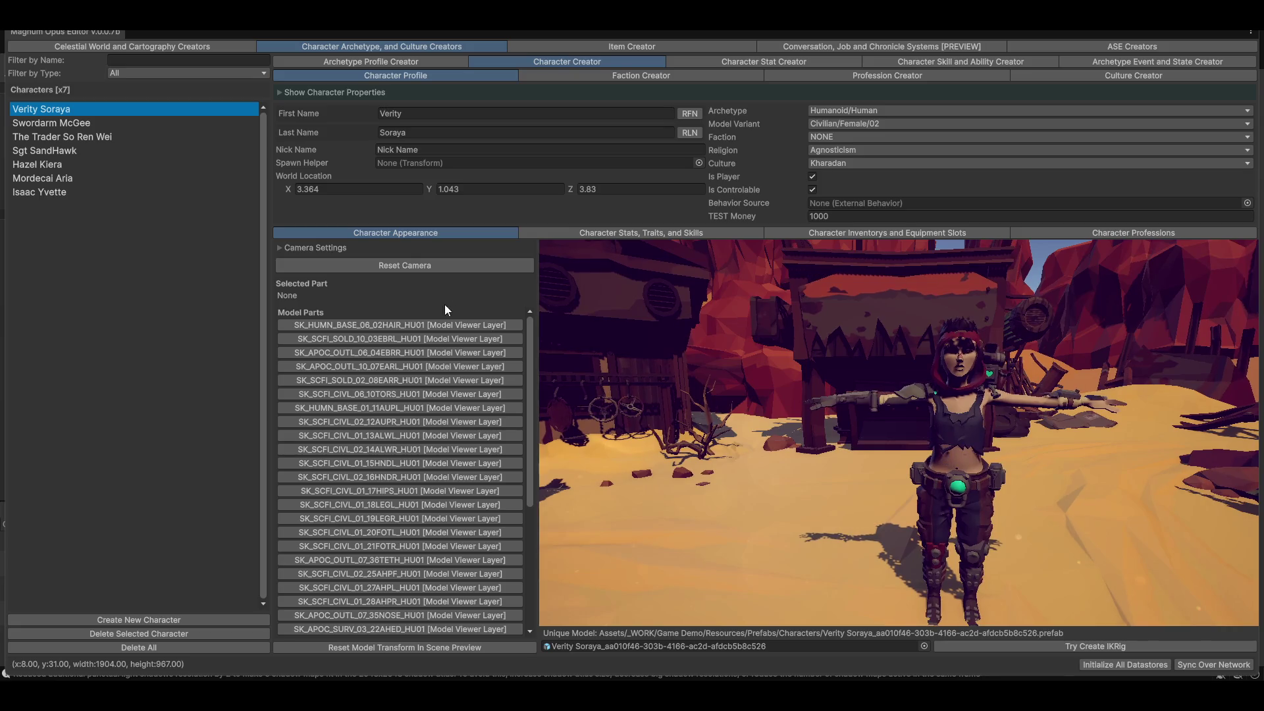
left_click(395, 264)
mouse_move(804, 461)
left_mouse_down()
mouse_move(868, 444)
mouse_move(860, 454)
mouse_move(836, 352)
mouse_move(941, 420)
left_mouse_up()
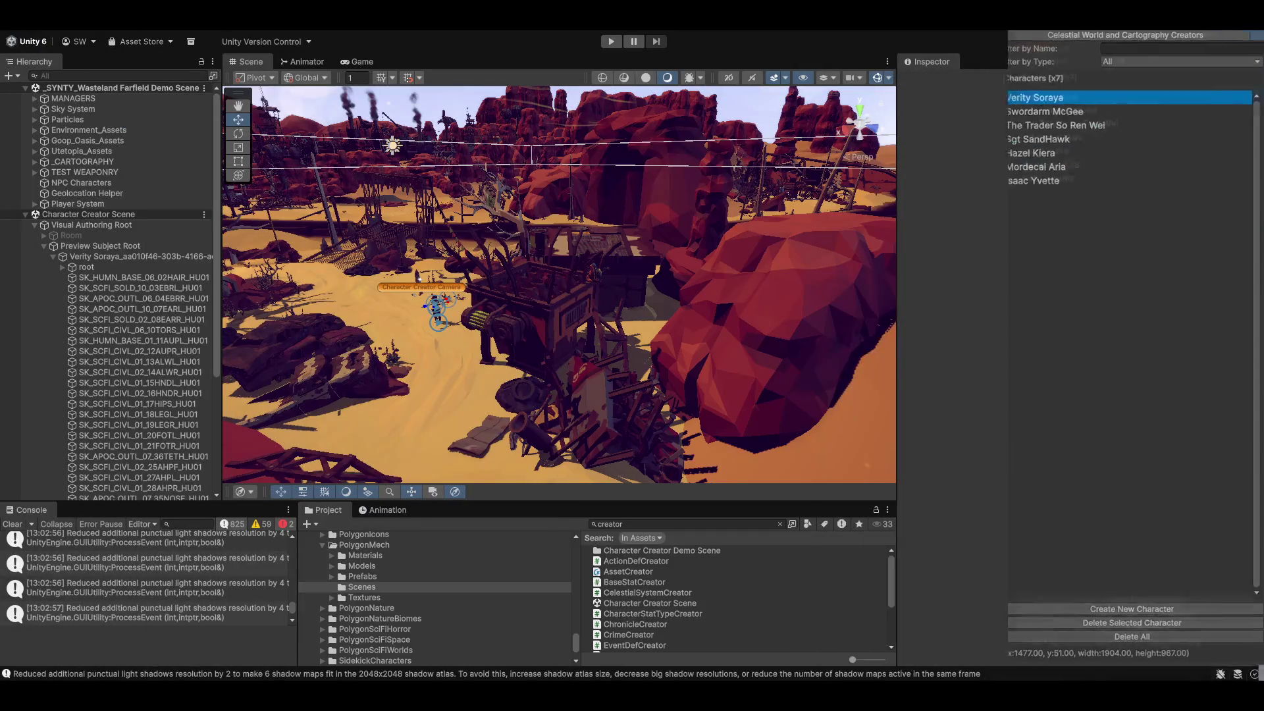
Select the Left Hand IK target and frame the Scene view around the hand.
mouse_move(487, 323)
left_mouse_down()
mouse_move(514, 327)
mouse_move(501, 311)
mouse_move(1065, 432)
mouse_move(1164, 387)
left_mouse_up()
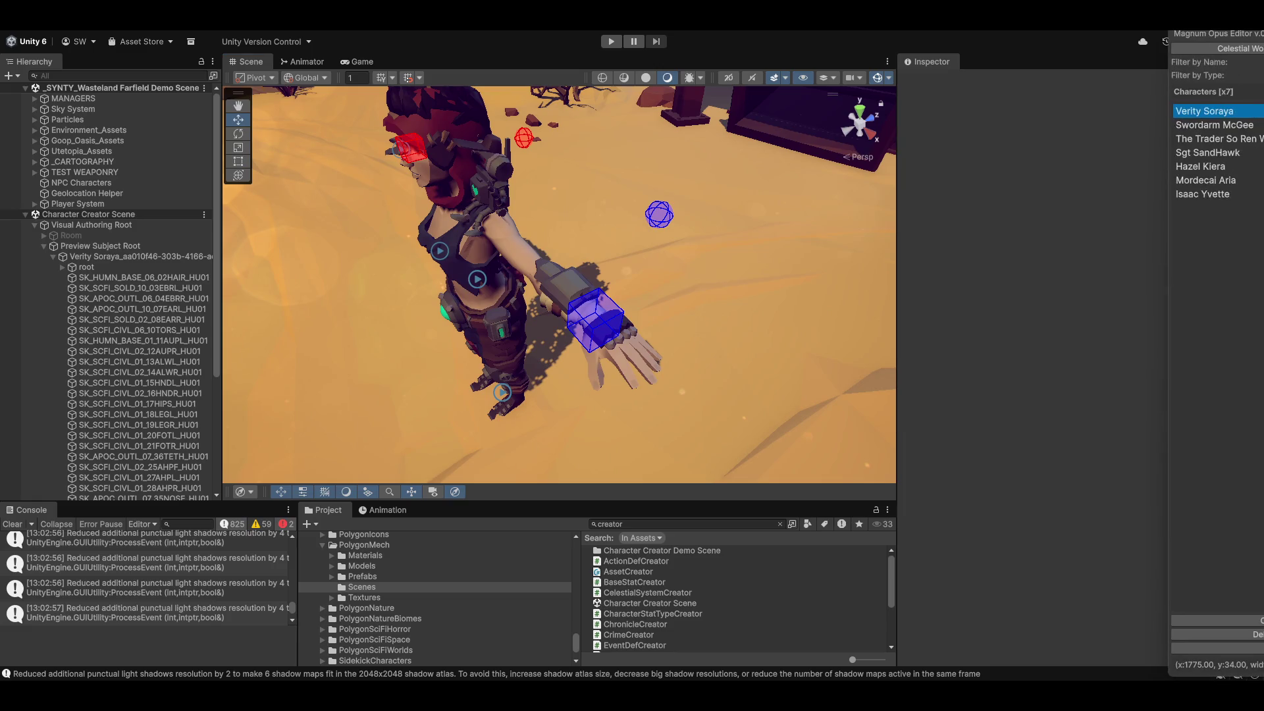
left_click(596, 321)
mouse_move(558, 362)
left_mouse_down()
mouse_move(585, 350)
mouse_move(569, 333)
mouse_move(458, 347)
left_mouse_up()
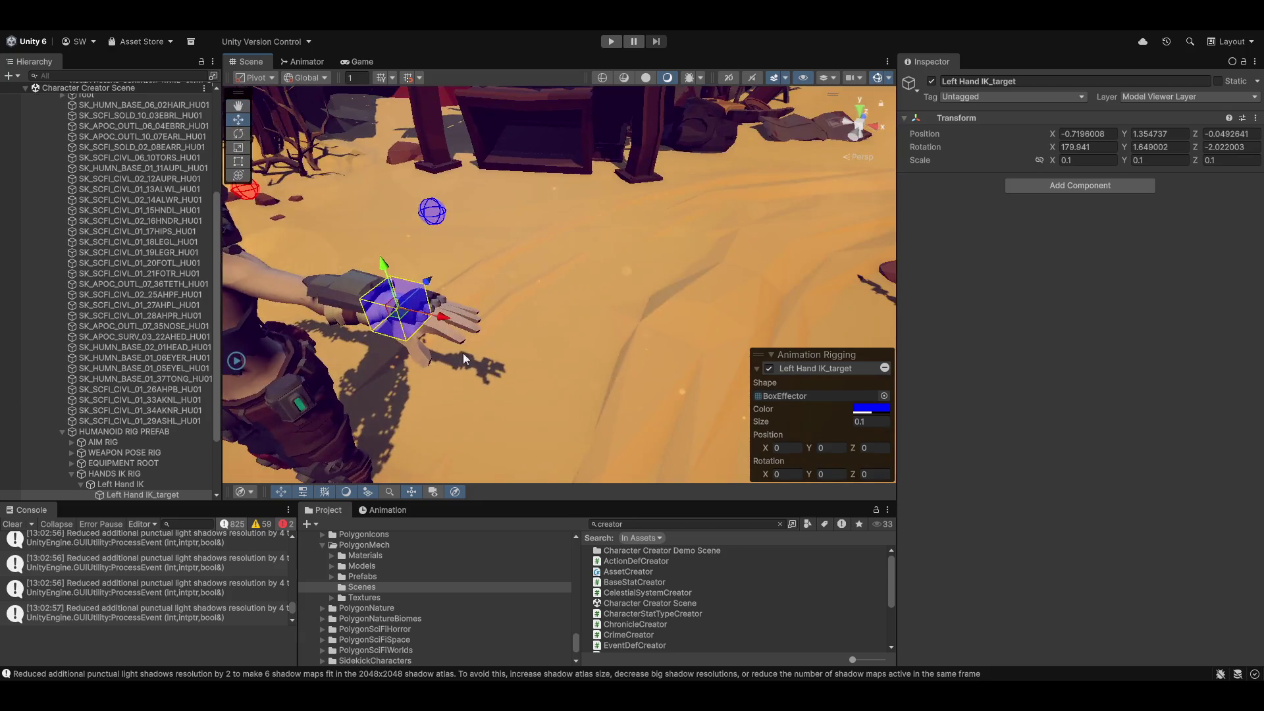
scroll(527, 395, "down", 5)
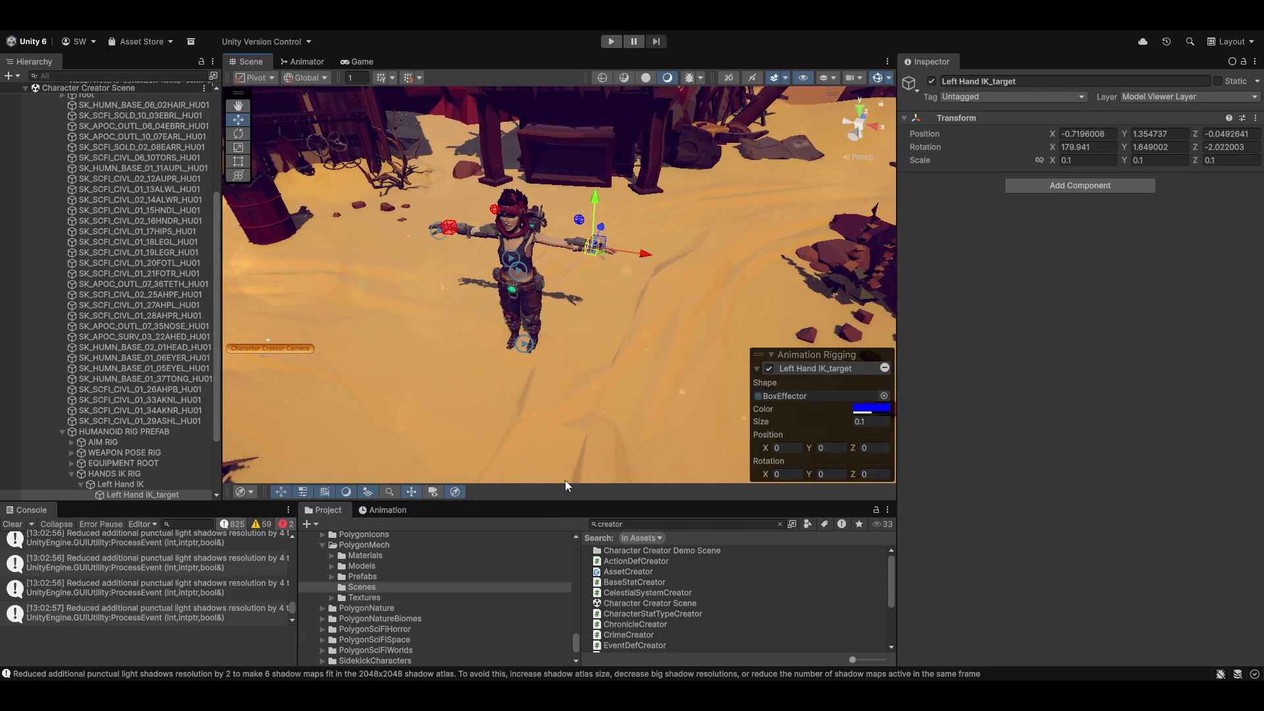
left_click_drag(565, 502, 575, 452)
mouse_move(623, 248)
left_mouse_down()
mouse_move(571, 349)
mouse_move(593, 327)
mouse_move(559, 301)
mouse_move(441, 269)
left_mouse_up()
scroll(605, 306, "up", 5)
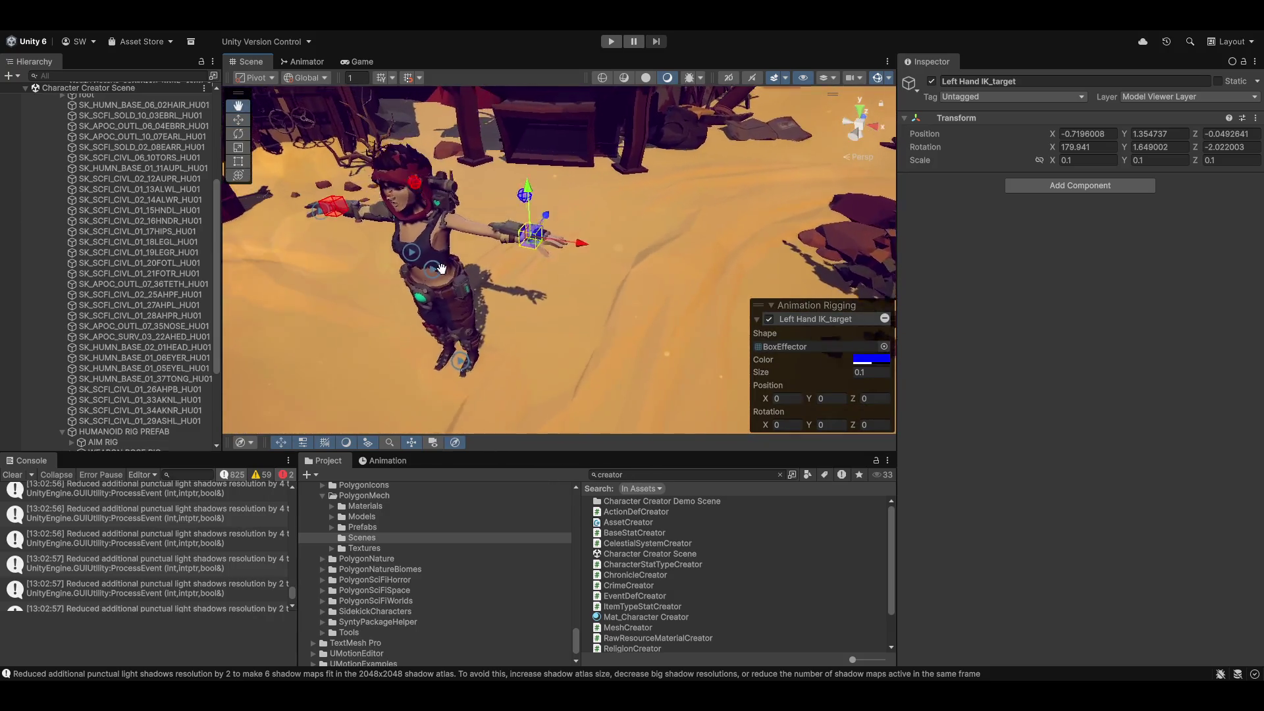
scroll(507, 320, "up", 6)
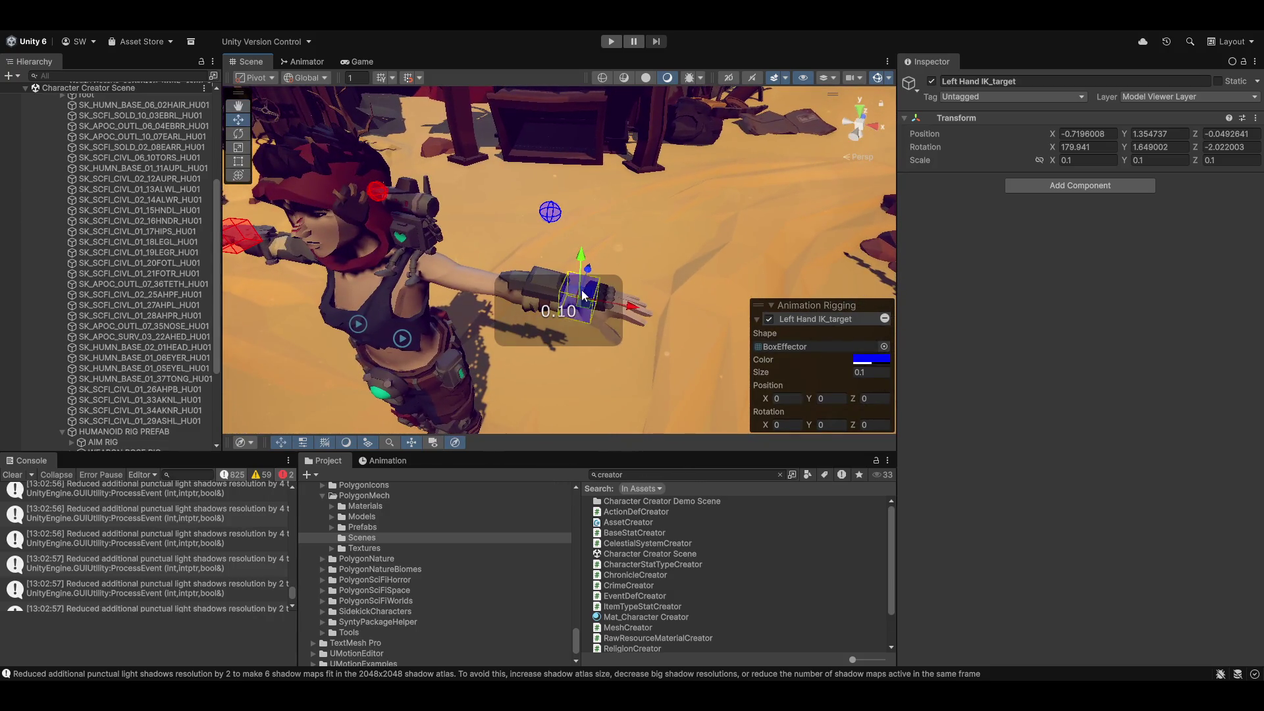
Test-move the left hand IK target along X, undo it, and open the Animation window.
left_click_drag(631, 305, 599, 291)
key("ctrl+z")
left_click(384, 462)
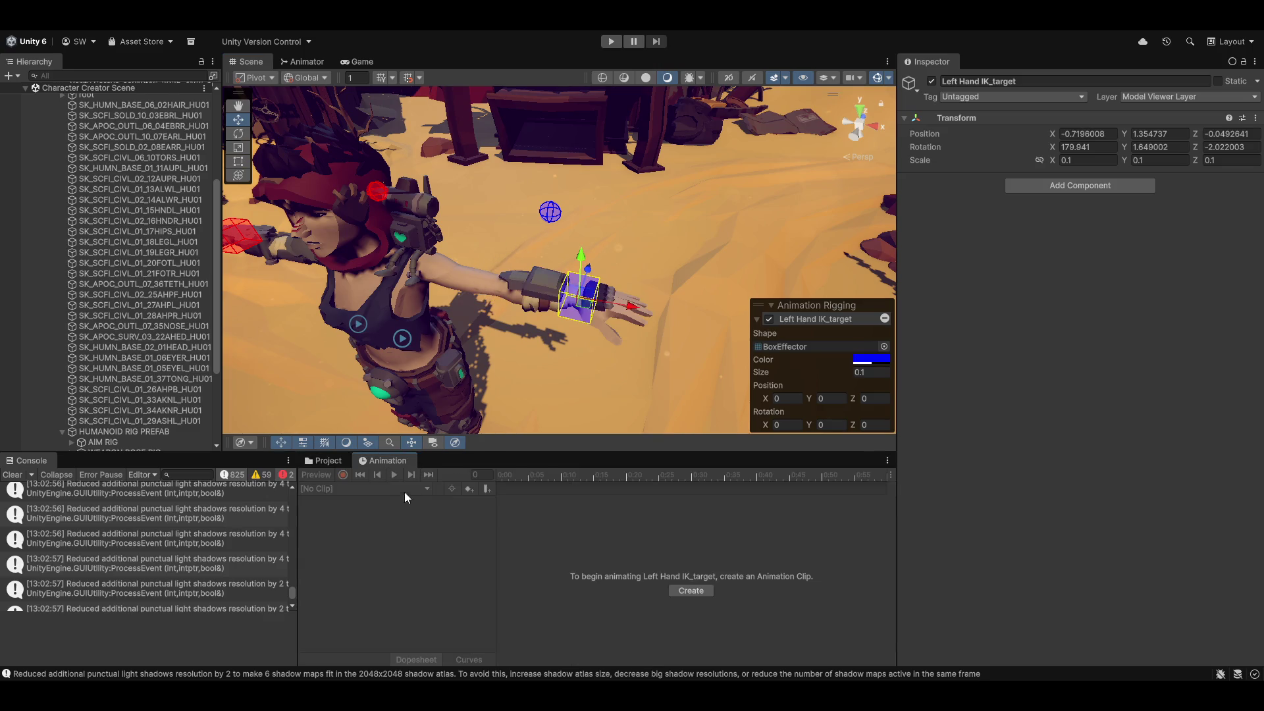
Select the Verity Soraya root to show its Animator and Rig Builder, orbit around her, and pick a small rock.
scroll(148, 232, "up", 5)
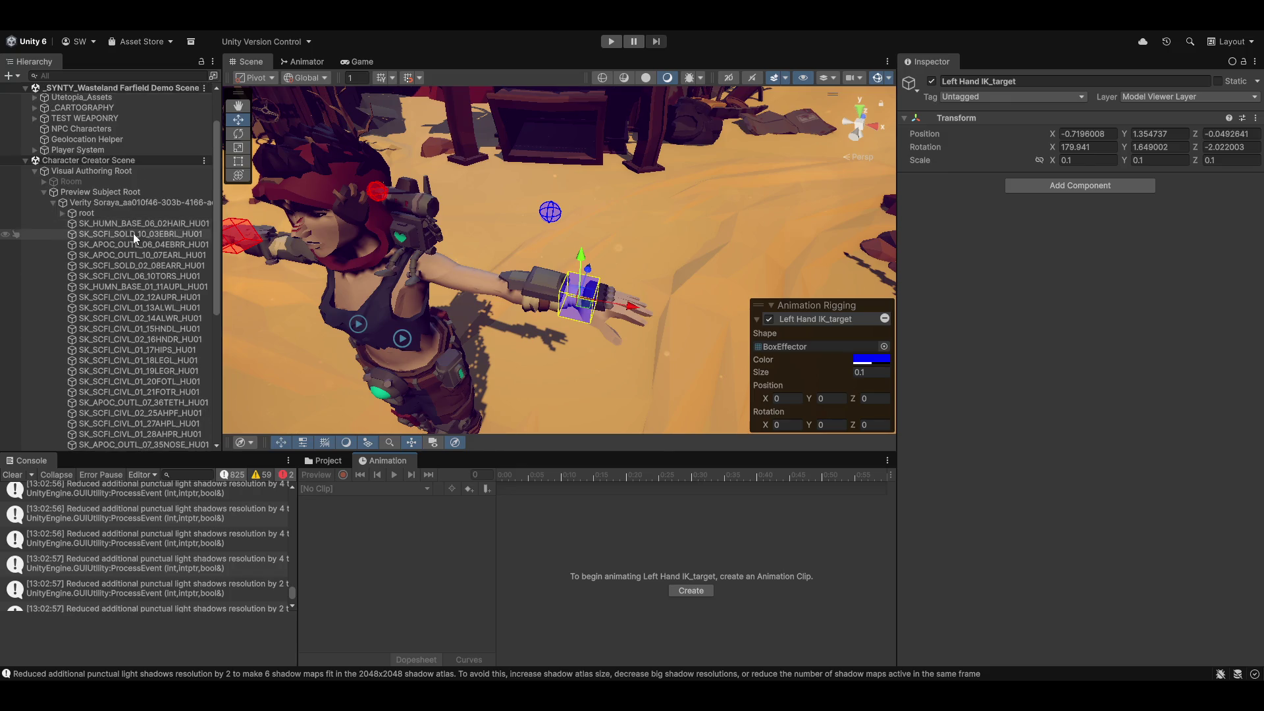
left_click(109, 204)
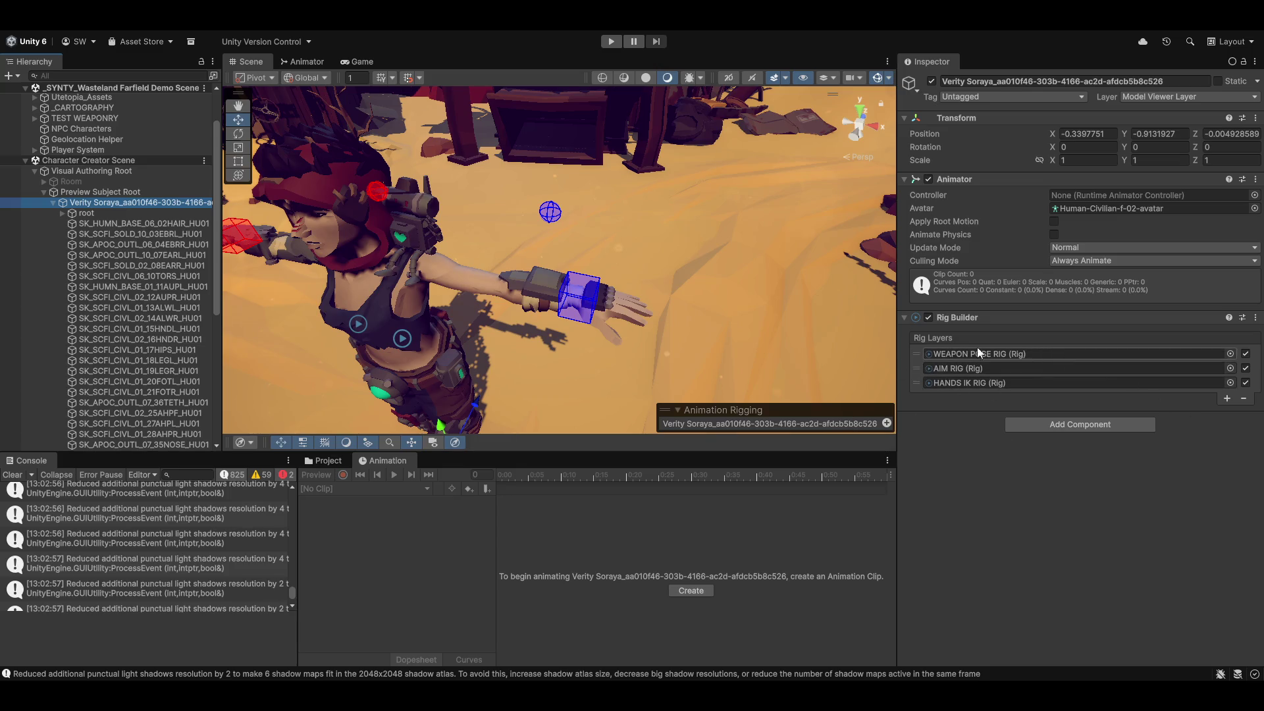
left_click_drag(398, 369, 487, 303)
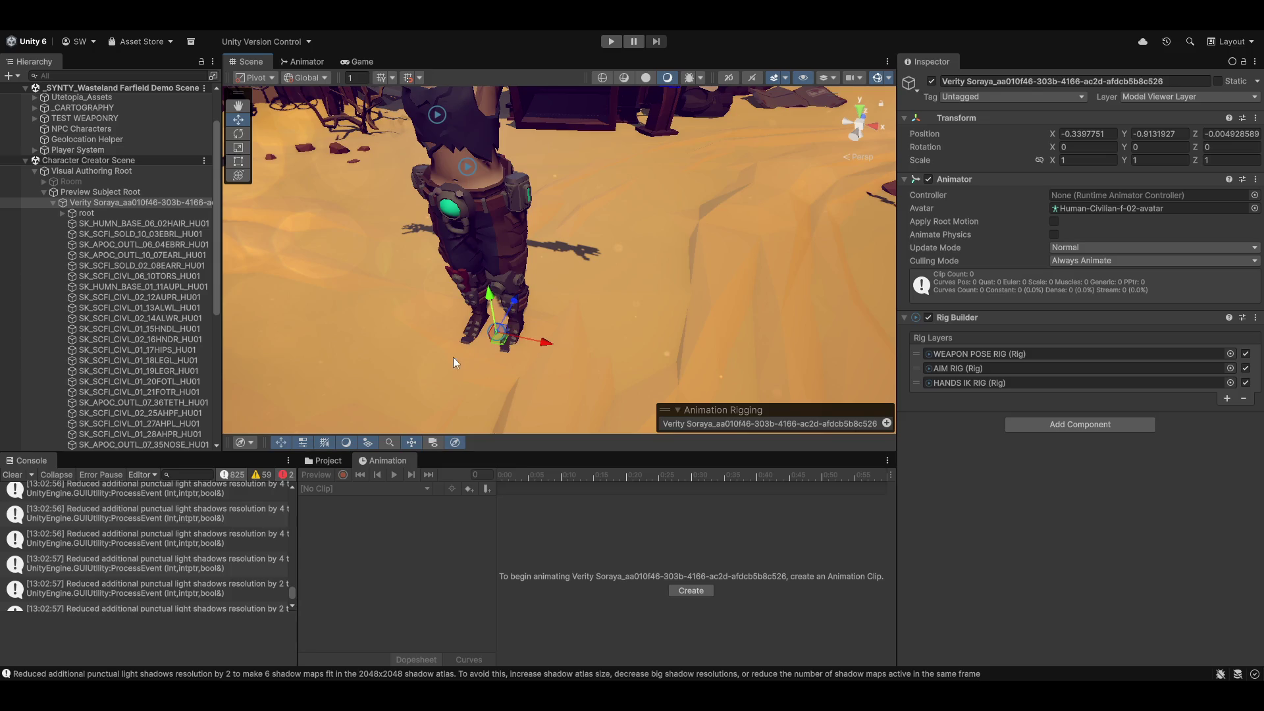
mouse_move(639, 283)
left_mouse_down()
mouse_move(659, 302)
mouse_move(737, 254)
mouse_move(718, 279)
left_mouse_up()
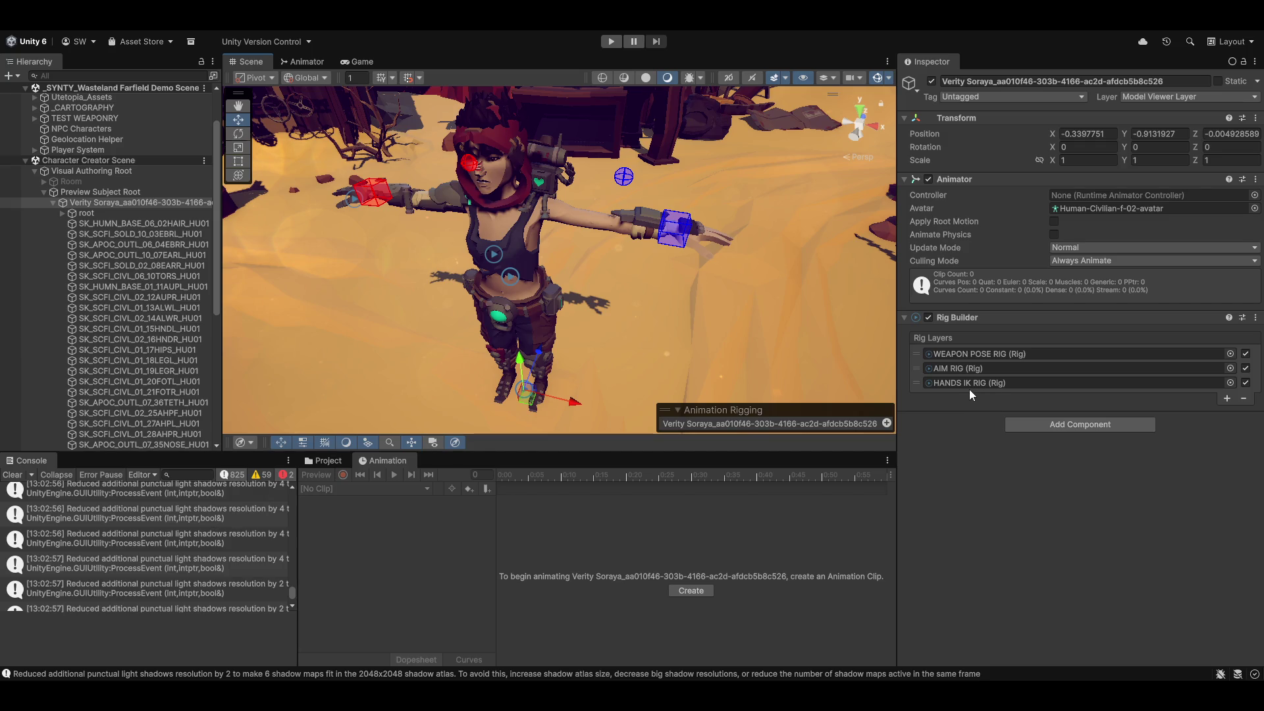
scroll(647, 343, "down", 5)
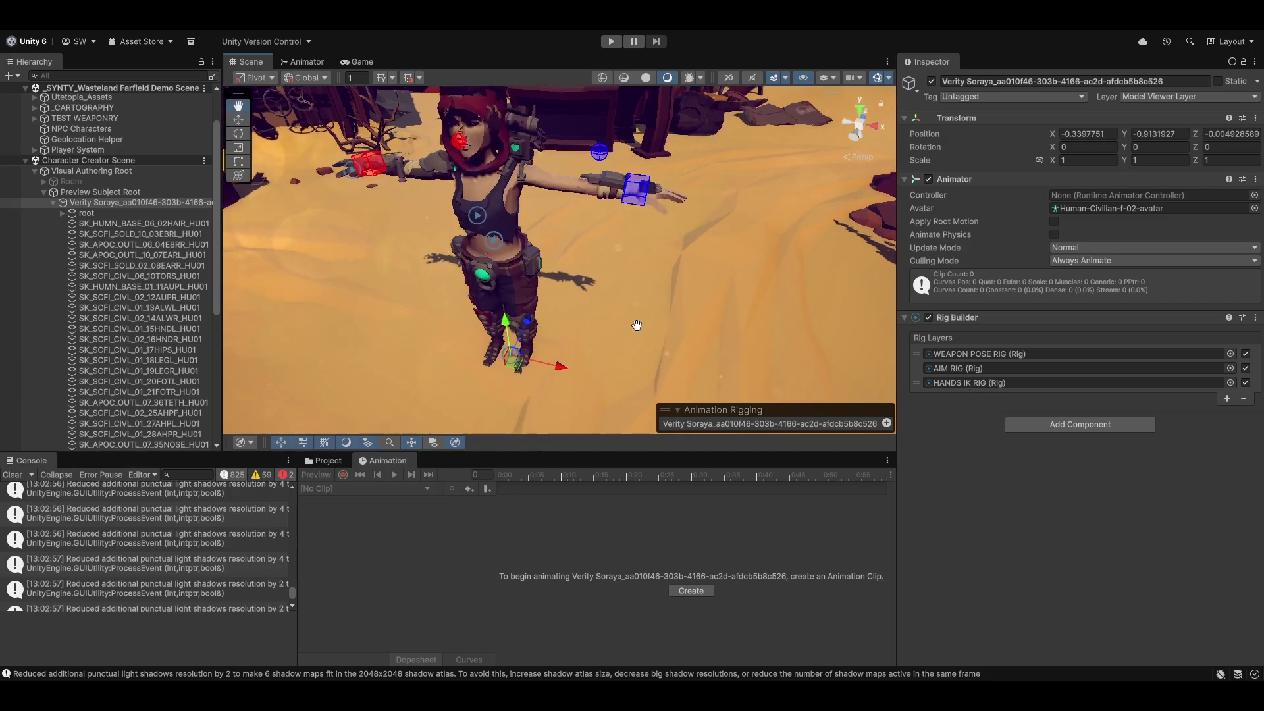
left_click_drag(739, 263, 636, 224)
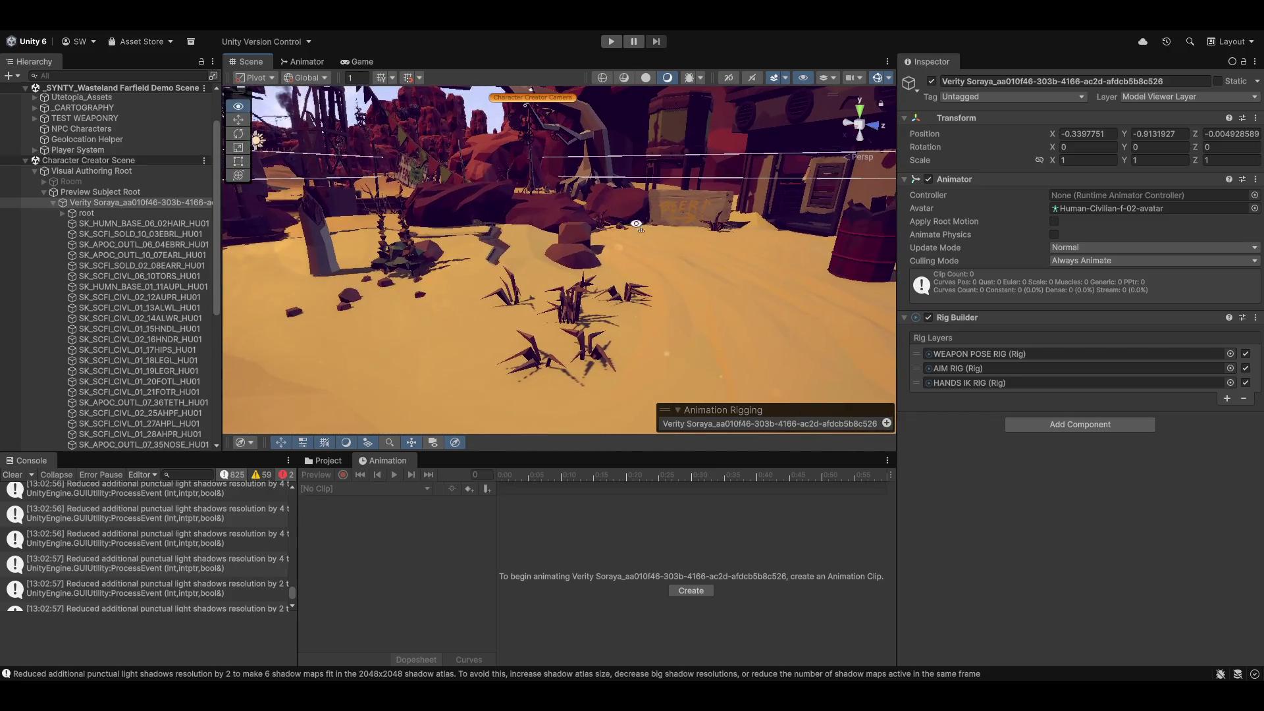
left_click(578, 258)
Move rock SM_Env_Rock_Small_03 (8) to X -66.68, Z 87.29 near the character.
left_click_drag(578, 258, 485, 310)
mouse_move(322, 303)
left_mouse_down()
mouse_move(635, 289)
mouse_move(614, 306)
mouse_move(605, 293)
mouse_move(616, 280)
left_mouse_up()
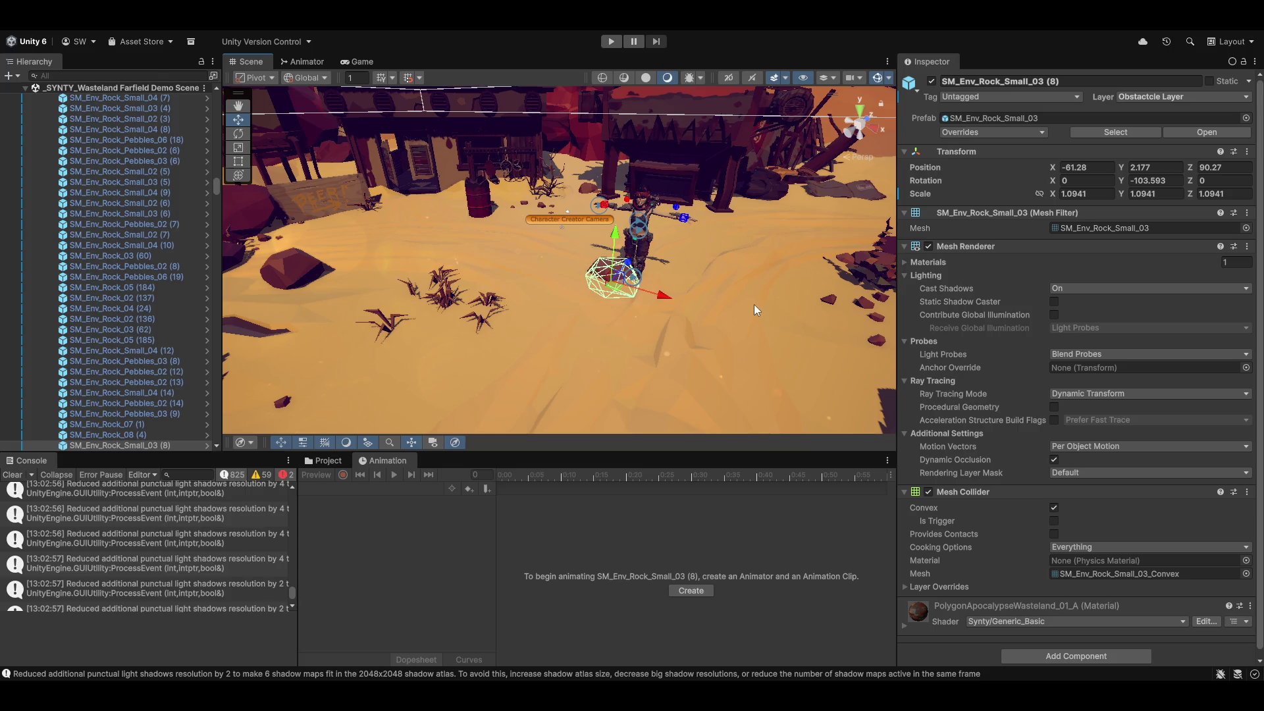
mouse_move(617, 293)
left_mouse_down()
mouse_move(366, 256)
mouse_move(343, 280)
mouse_move(328, 270)
left_mouse_up()
left_click_drag(744, 288, 848, 304)
mouse_move(823, 264)
left_mouse_down()
mouse_move(800, 297)
mouse_move(820, 189)
mouse_move(828, 225)
mouse_move(754, 268)
left_mouse_up()
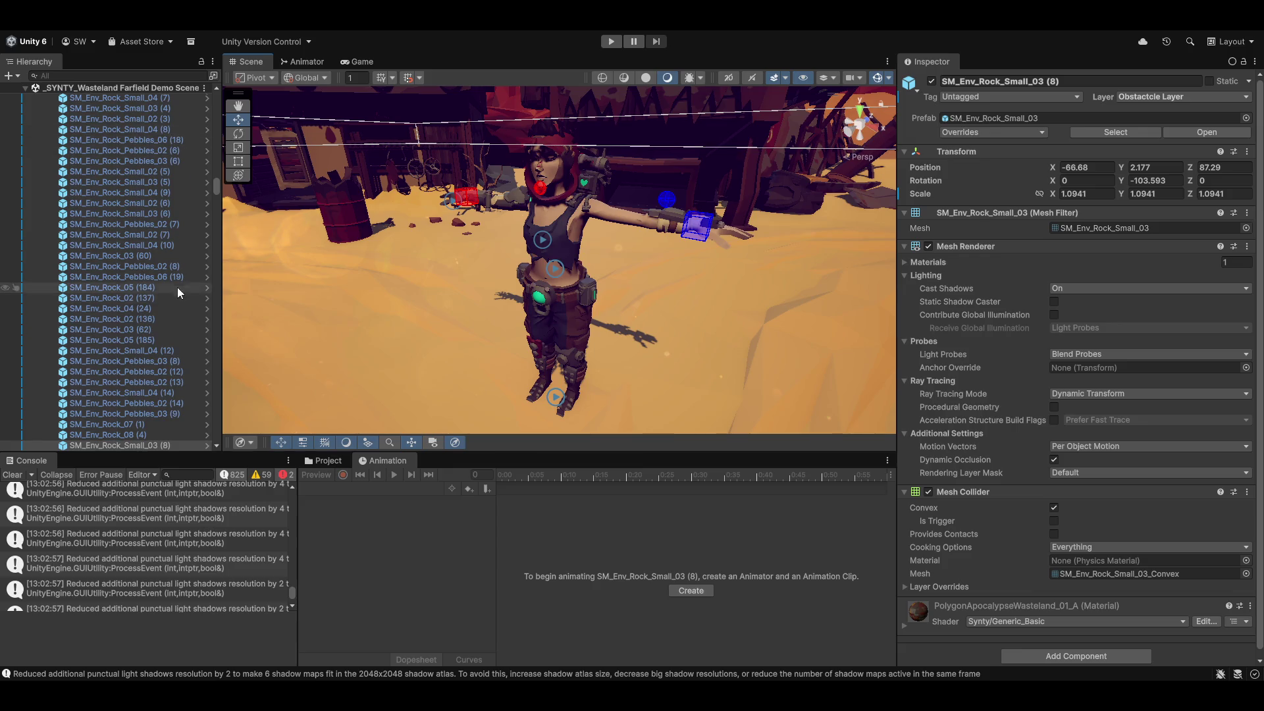
Collapse the Rocks and Environment_Assets groups and reselect Verity Soraya.
scroll(115, 166, "up", 5)
scroll(115, 166, "up", 10)
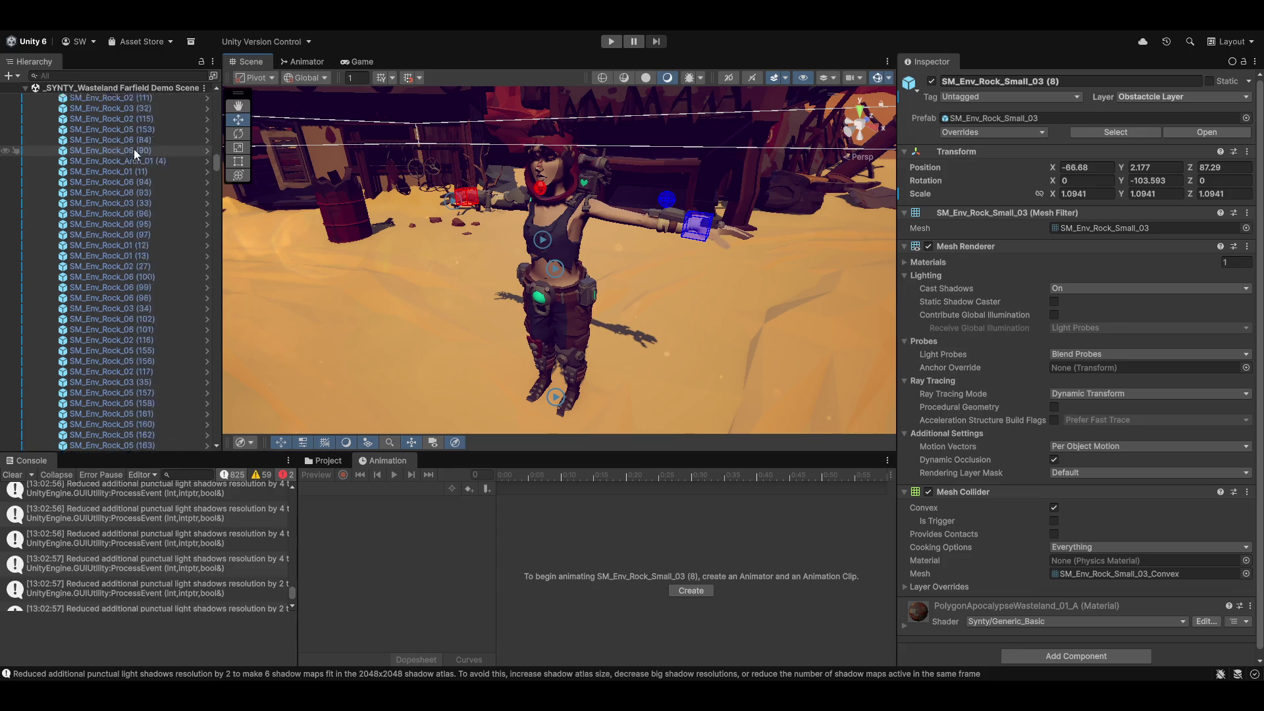
scroll(135, 151, "up", 5)
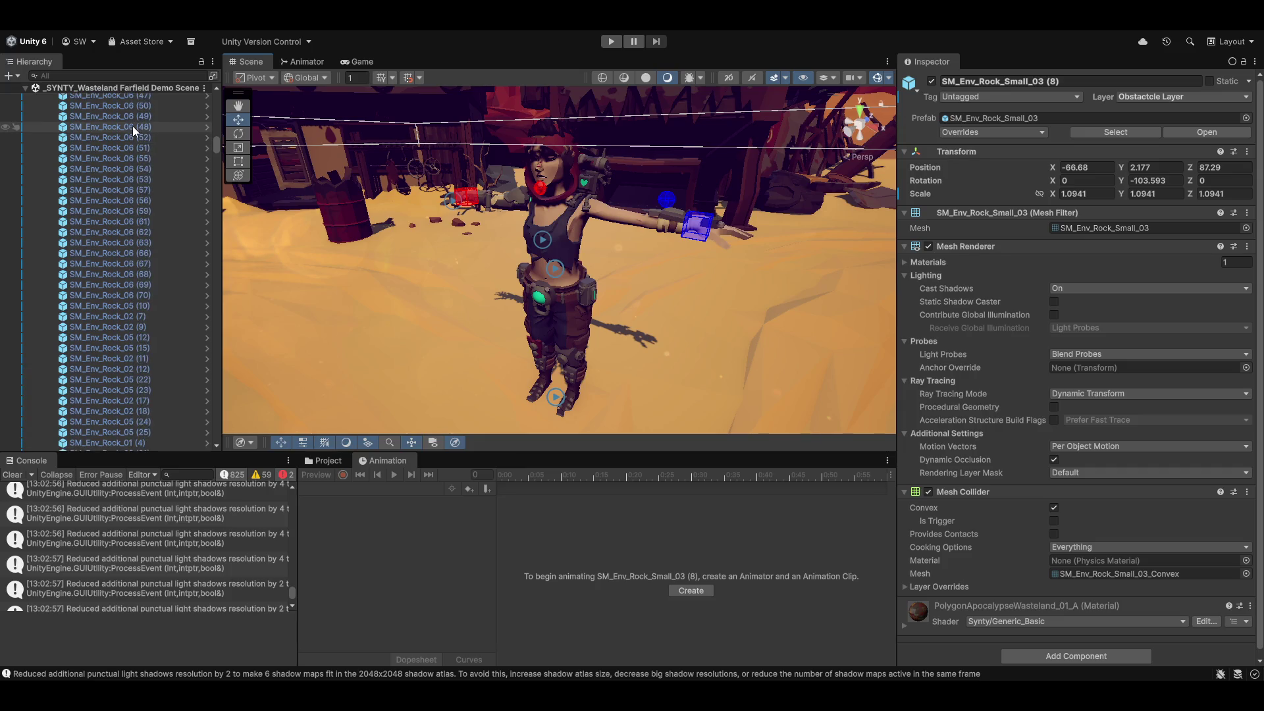
scroll(130, 131, "up", 3)
scroll(128, 135, "up", 10)
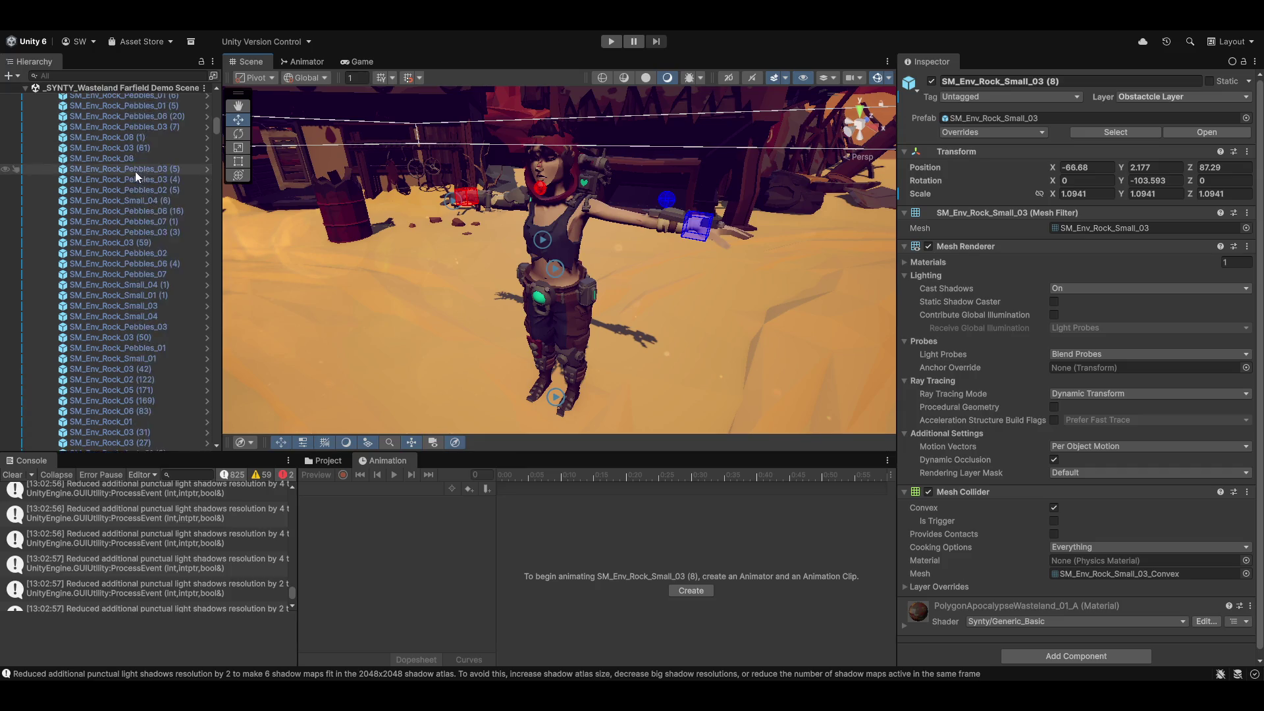
scroll(133, 165, "up", 10)
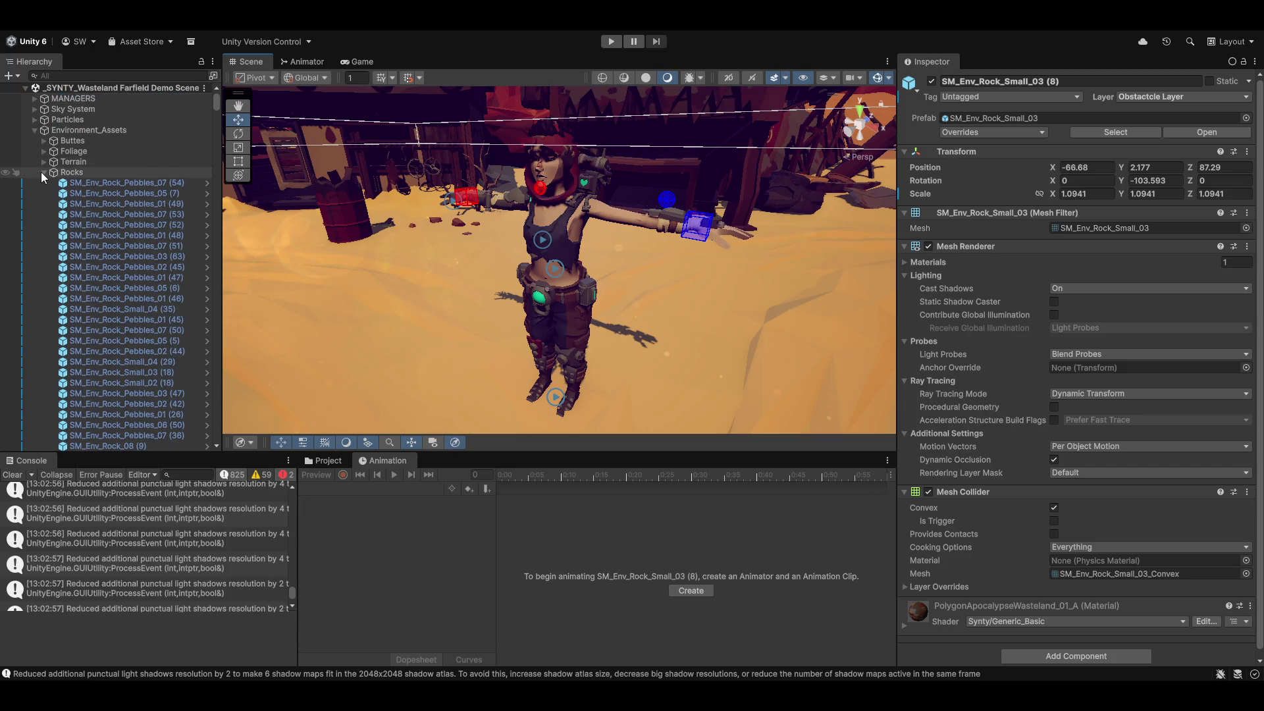
left_click(43, 172)
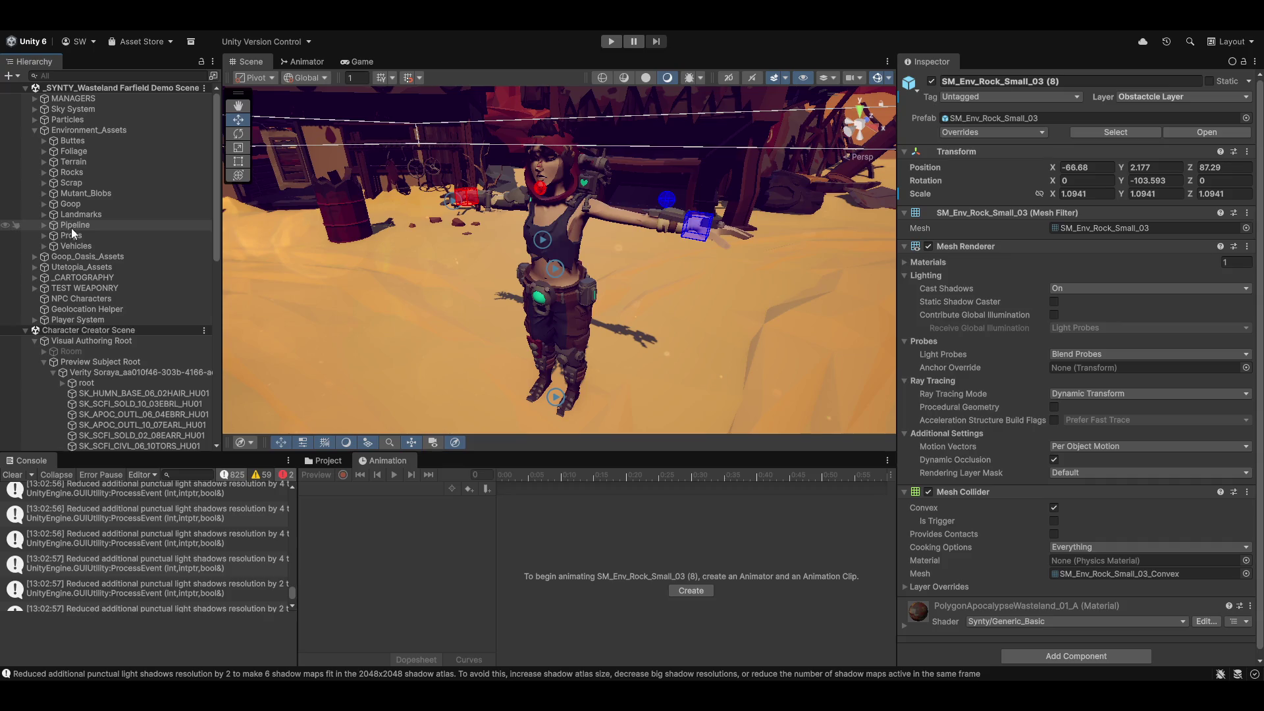
left_click(34, 130)
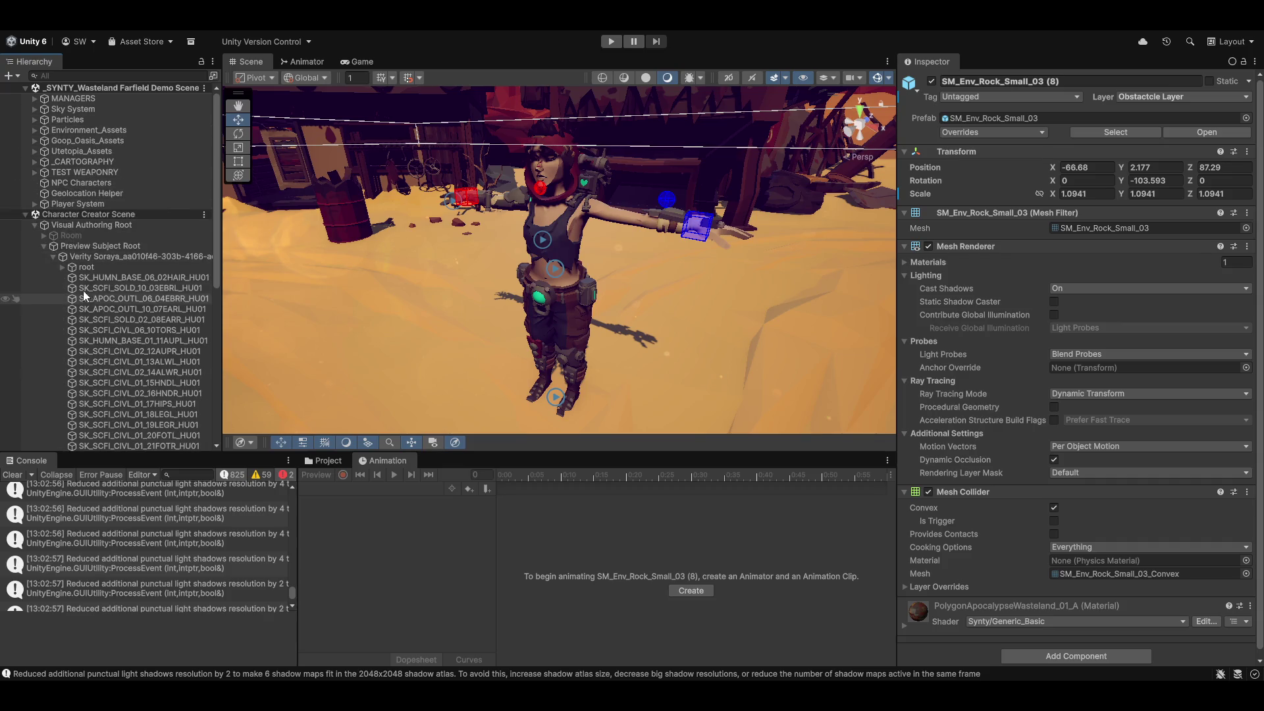
left_click(75, 257)
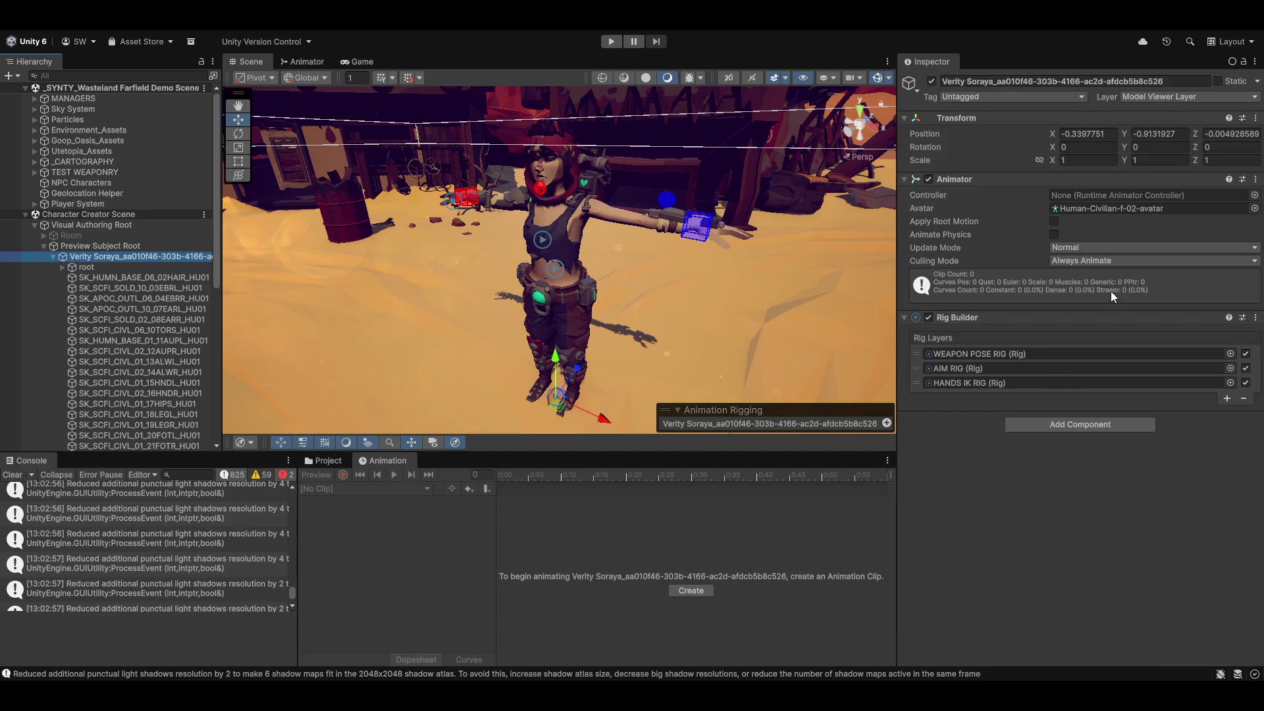
Assign Basic Player Character Animator Controller to Verity Soraya and preview the idle clip at frame 48.
left_click(1254, 195)
scroll(867, 299, "down", 15)
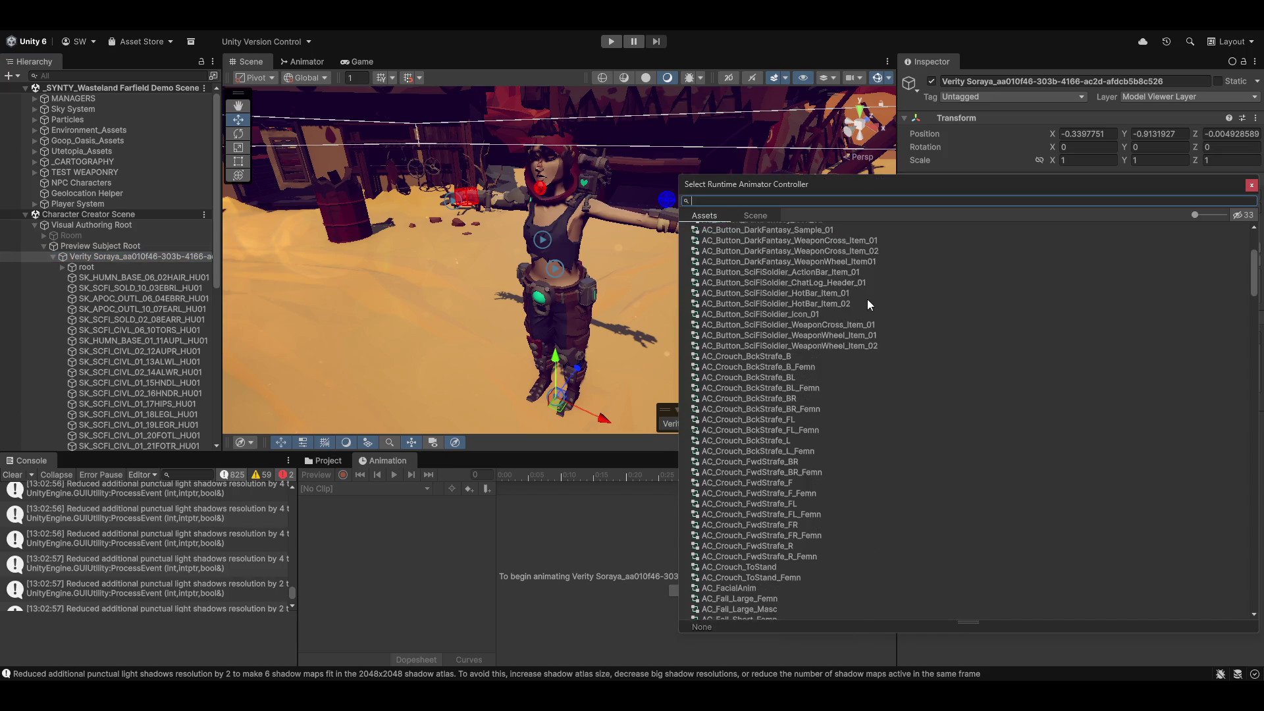
type("basic")
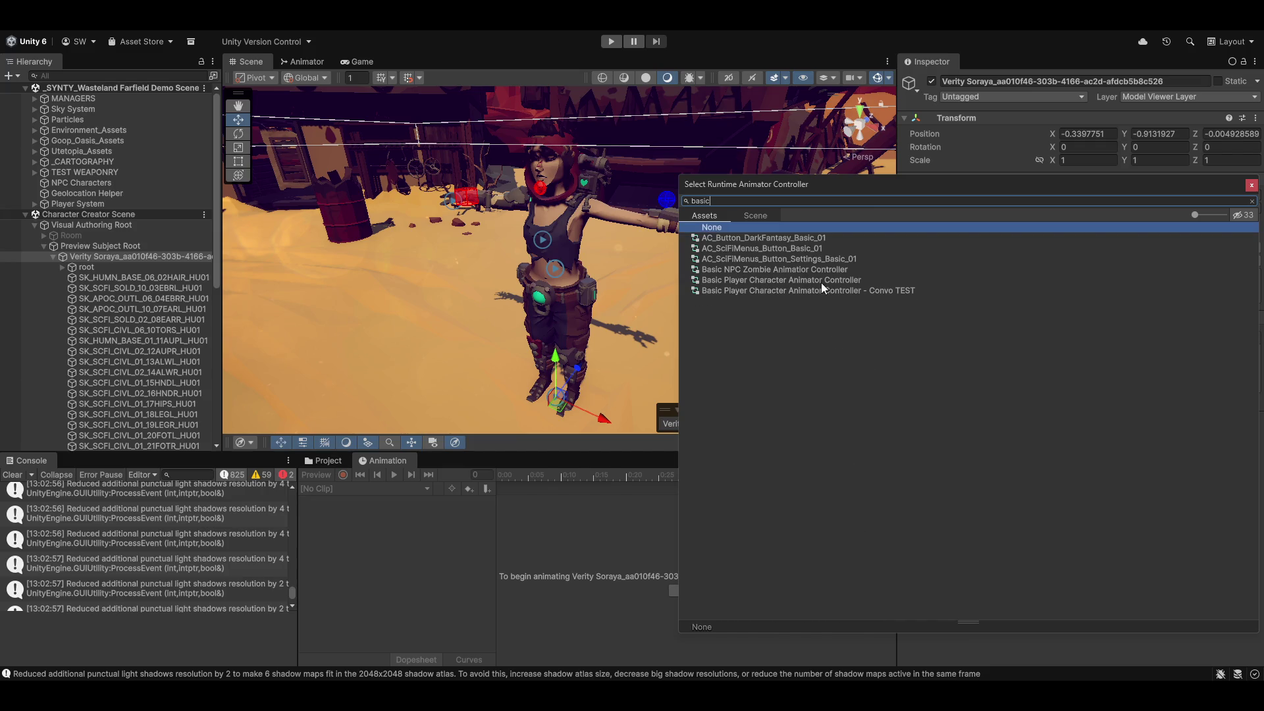
double_click(821, 281)
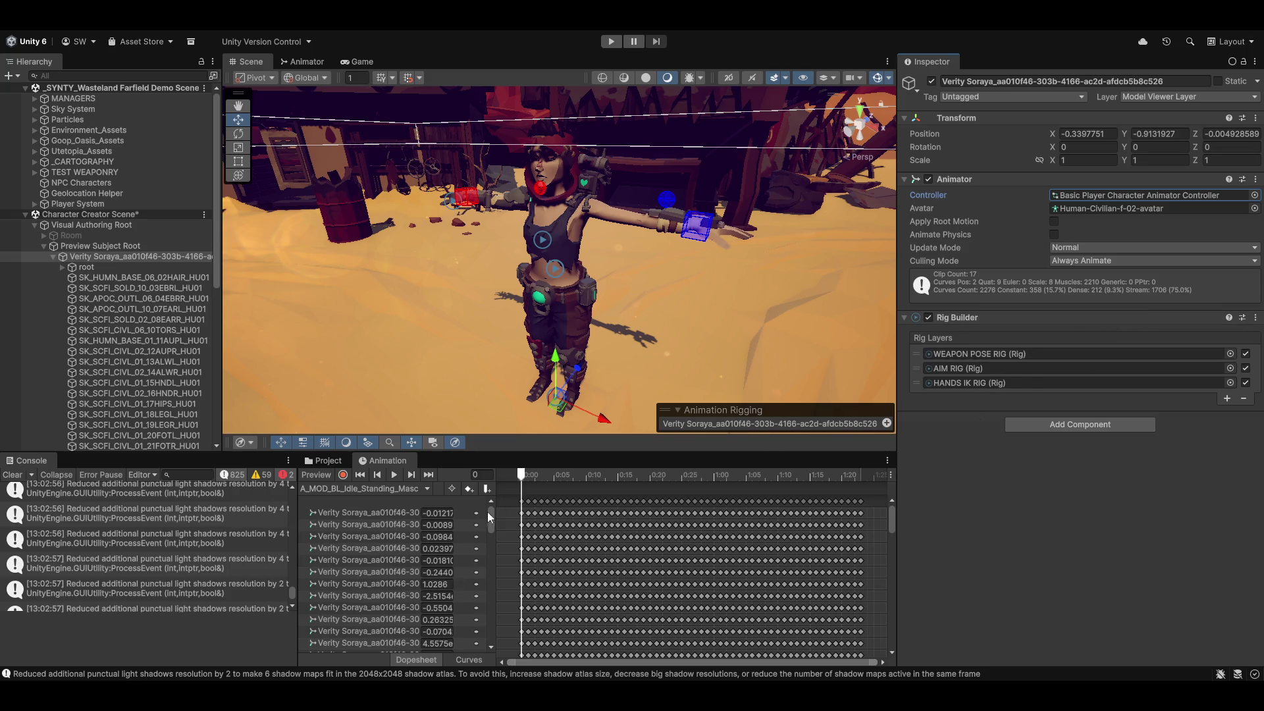
mouse_move(523, 475)
left_mouse_down()
mouse_move(722, 481)
mouse_move(428, 490)
mouse_move(829, 478)
left_mouse_up()
mouse_move(665, 283)
left_mouse_down()
mouse_move(650, 230)
mouse_move(691, 254)
mouse_move(642, 222)
left_mouse_up()
left_click(666, 208)
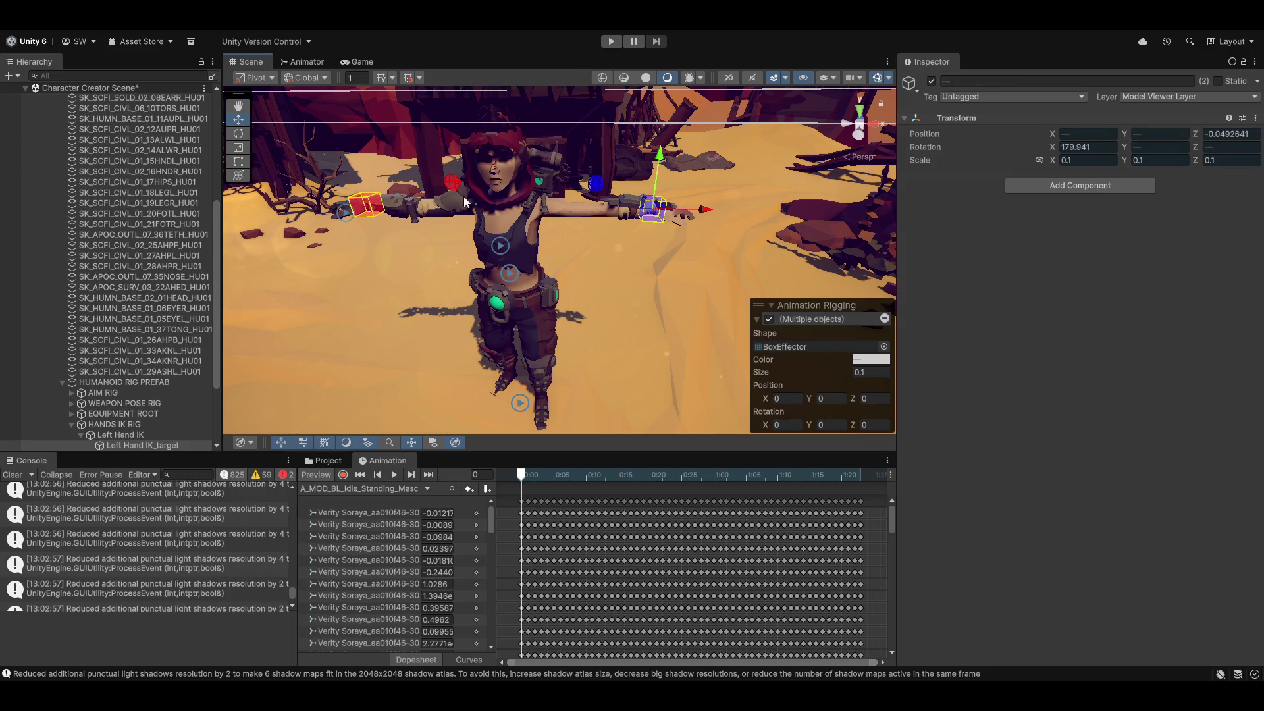
Lower both hand IK targets so the arms drop, then frame them in view.
key("x")
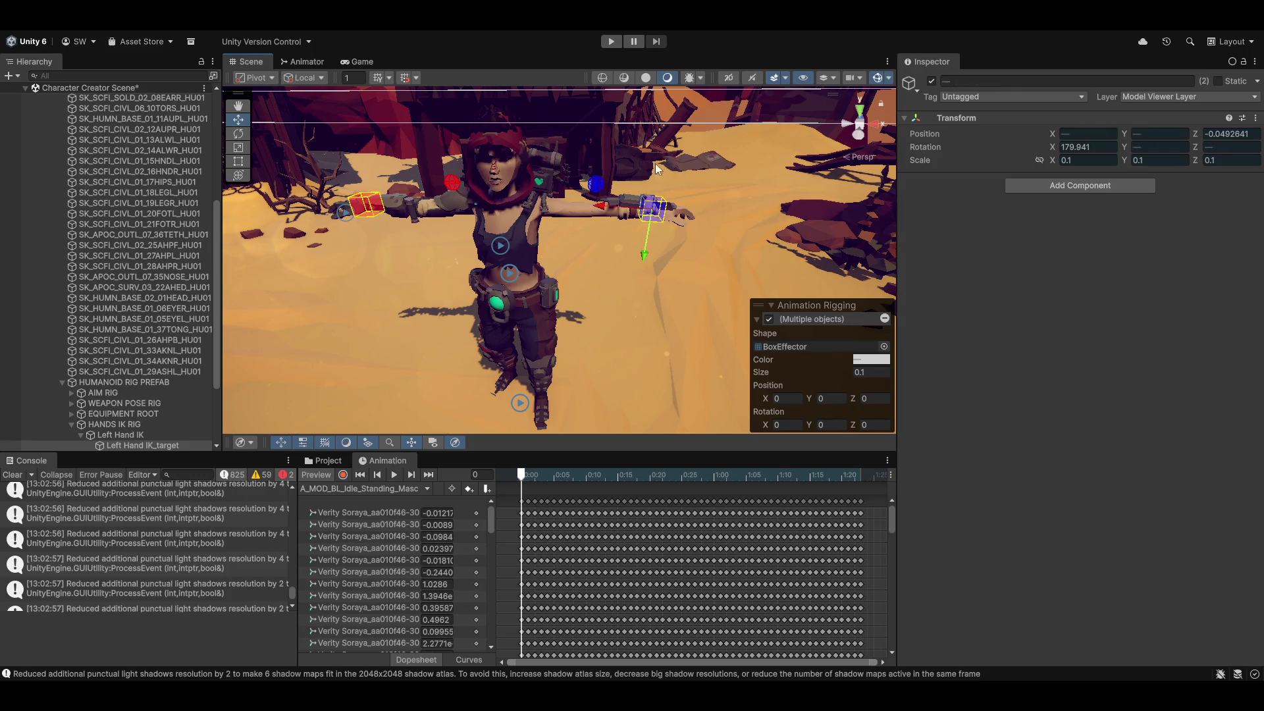
mouse_move(645, 256)
left_mouse_down()
mouse_move(591, 349)
mouse_move(605, 382)
mouse_move(591, 302)
mouse_move(642, 259)
mouse_move(585, 287)
mouse_move(751, 284)
mouse_move(645, 282)
left_mouse_up()
key("w")
key("e")
key("x")
scroll(653, 260, "up", 5)
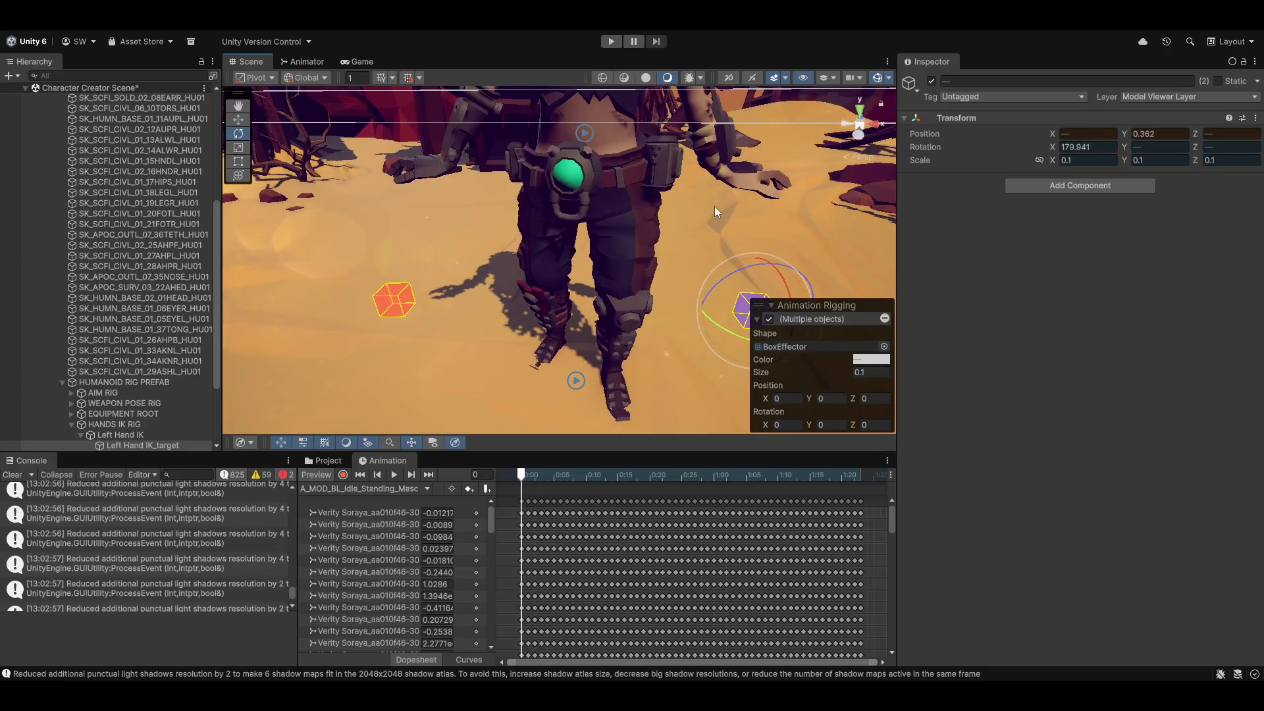
scroll(674, 229, "down", 5)
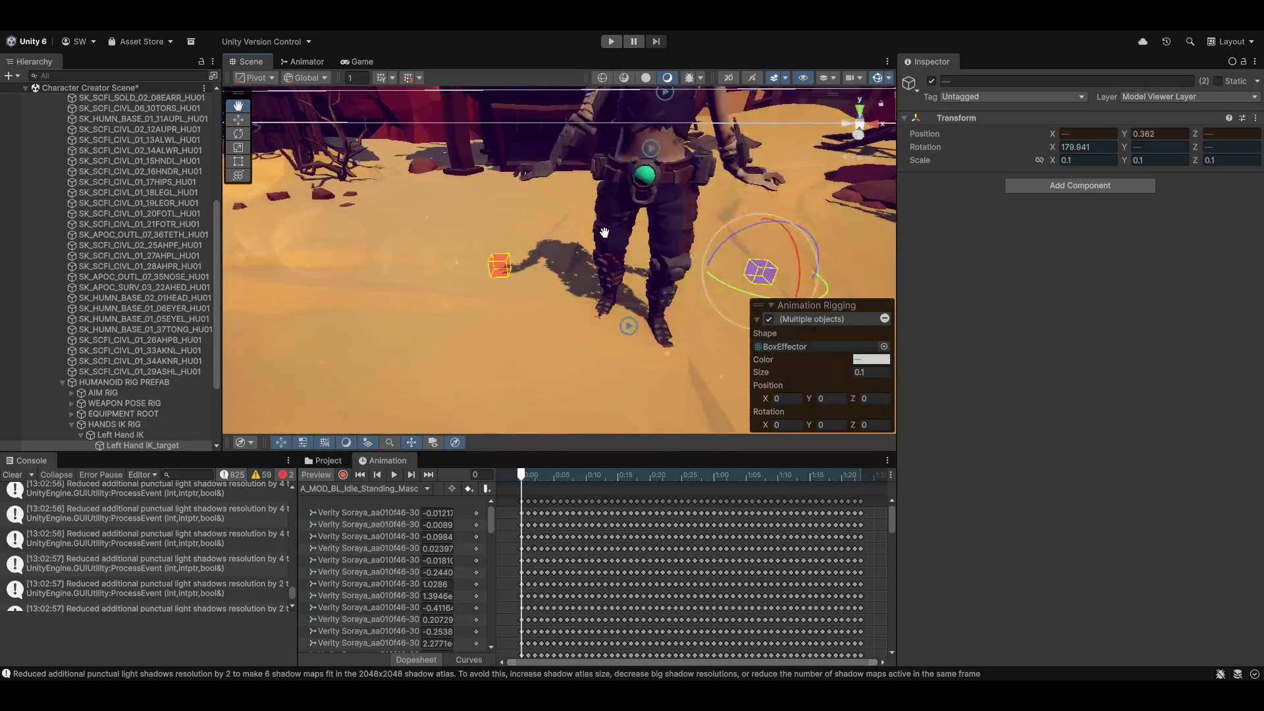
scroll(666, 251, "down", 3)
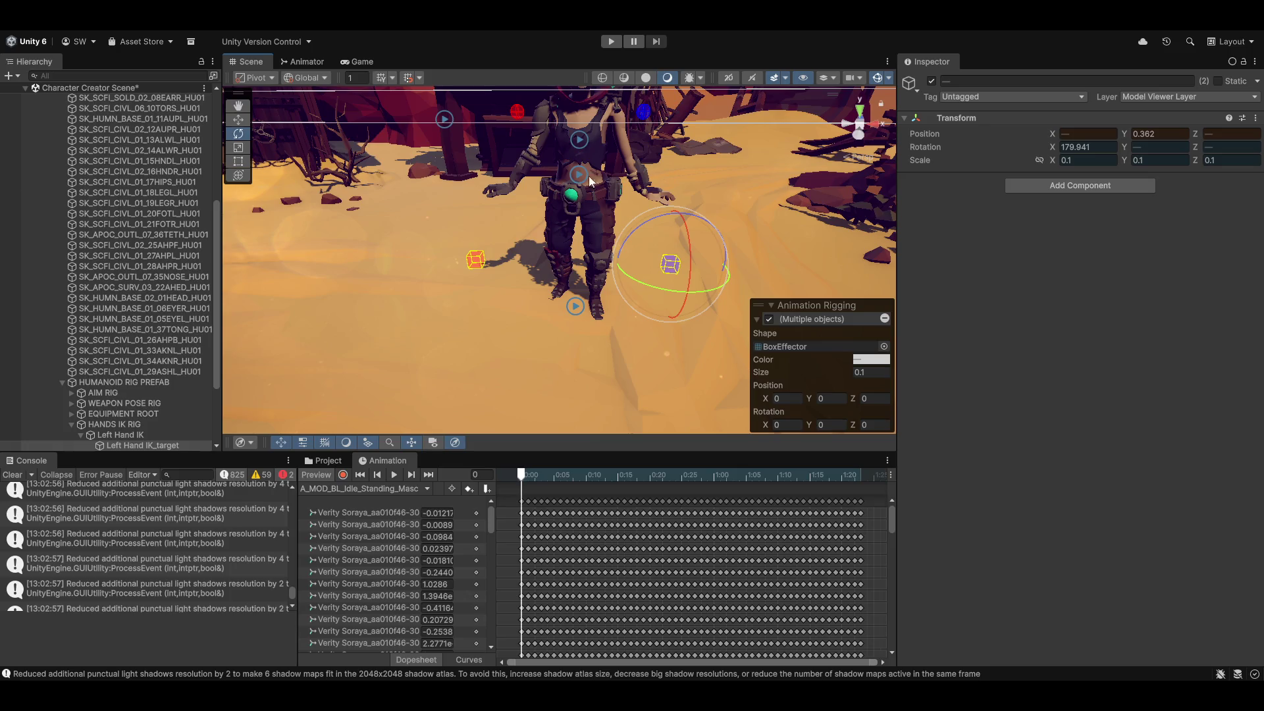
key("f")
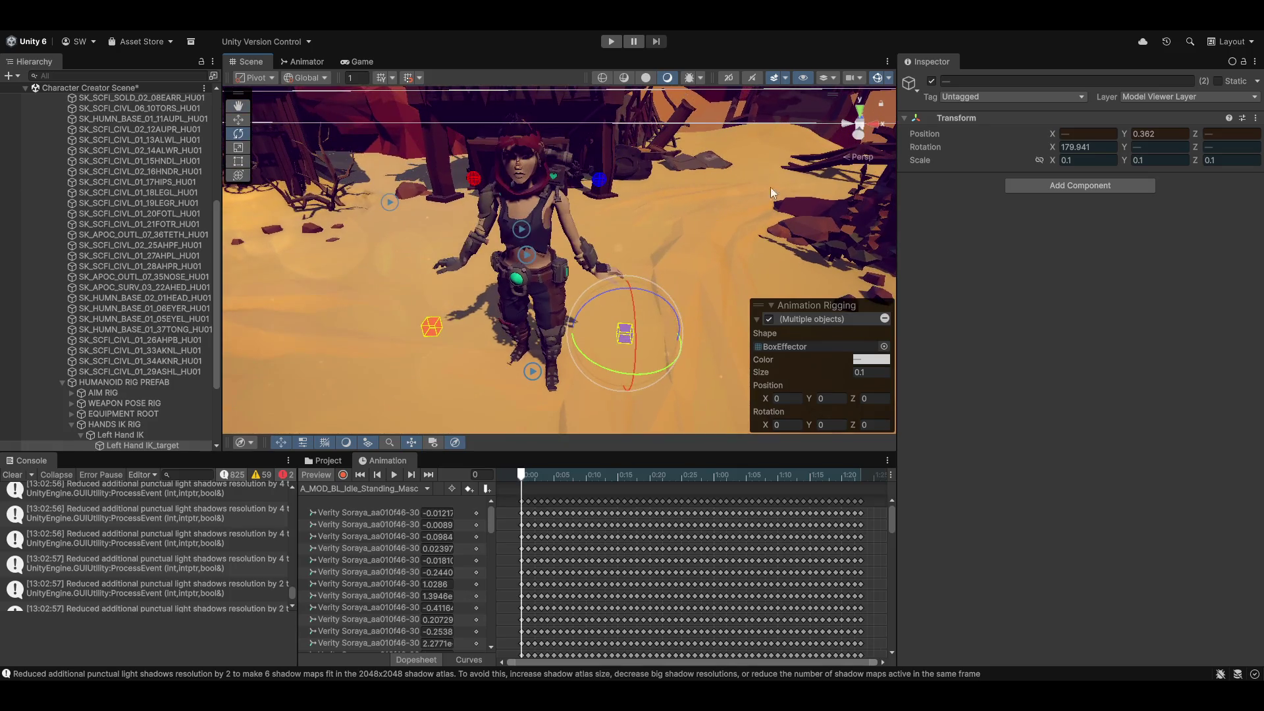
key("f")
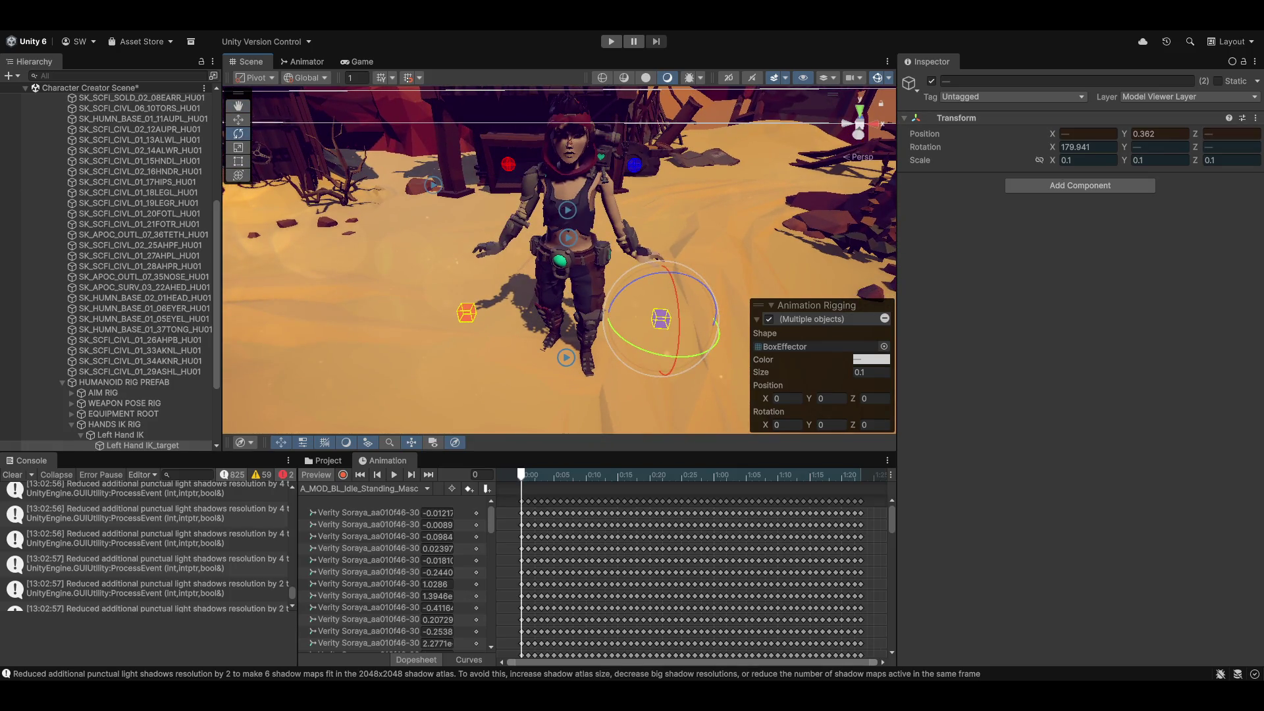
Rotate Left Hand IK_target to Z -75.
left_click(662, 320)
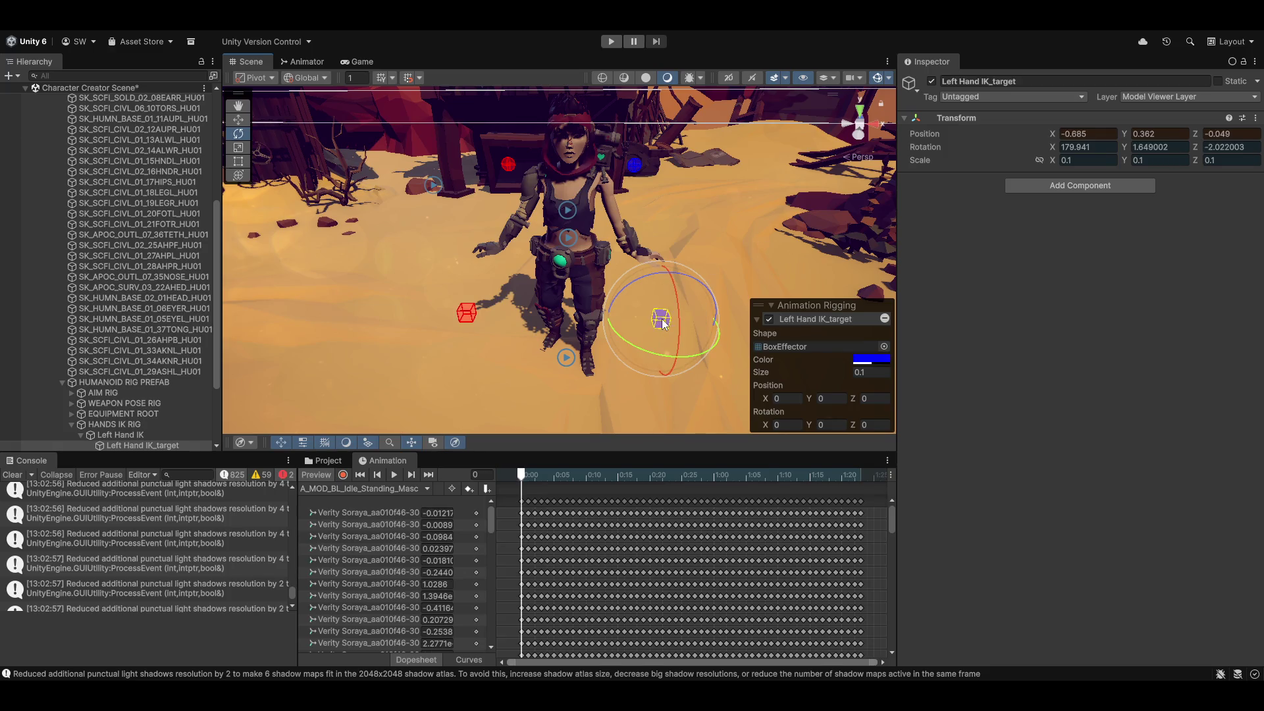
left_click_drag(653, 273, 792, 274)
left_click(1246, 147)
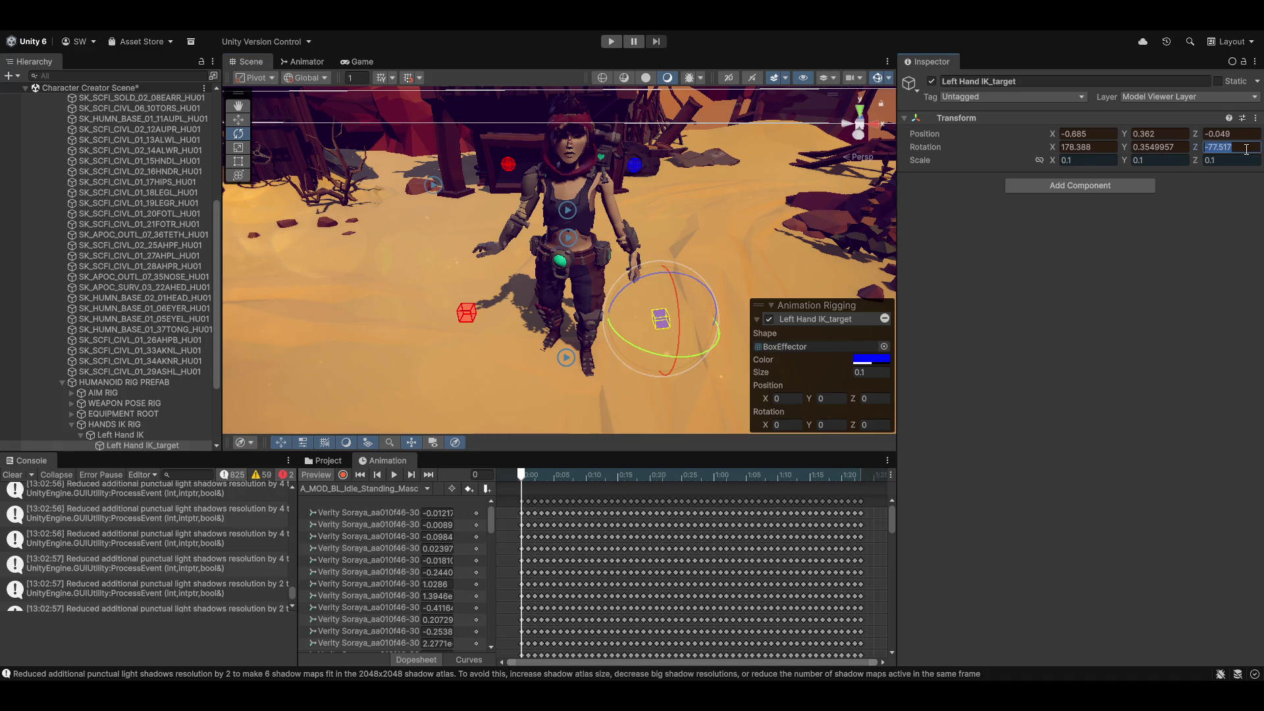
type("-75")
Set Right Hand IK_target's Rotation Z to 75.
left_click(466, 312)
left_click(1244, 148)
left_click(1250, 147)
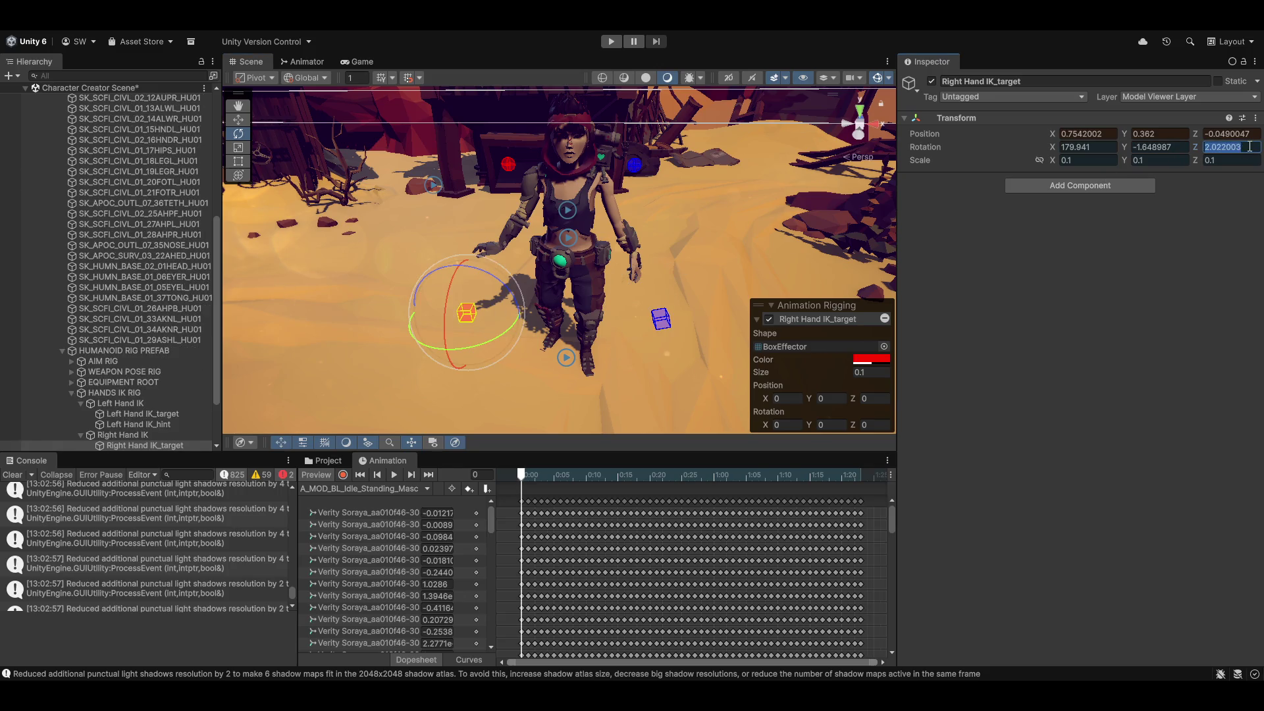
type("75")
key("Return")
Select both hand targets, undo an accidental scale, and move them down beside the hips.
mouse_move(592, 237)
left_mouse_down()
mouse_move(685, 239)
mouse_move(345, 255)
mouse_move(574, 252)
left_mouse_up()
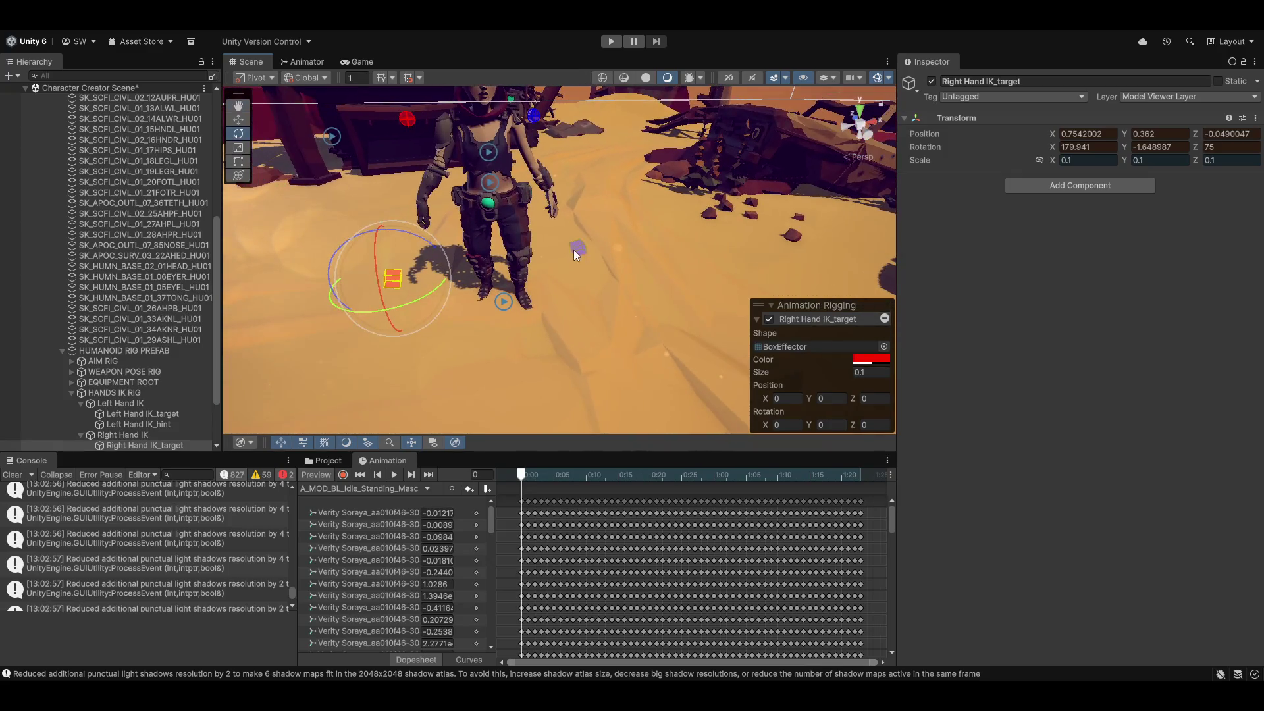
left_click(581, 255, "shift")
key("r")
mouse_move(443, 284)
left_mouse_down()
mouse_move(186, 289)
mouse_move(14, 274)
mouse_move(439, 266)
left_mouse_up()
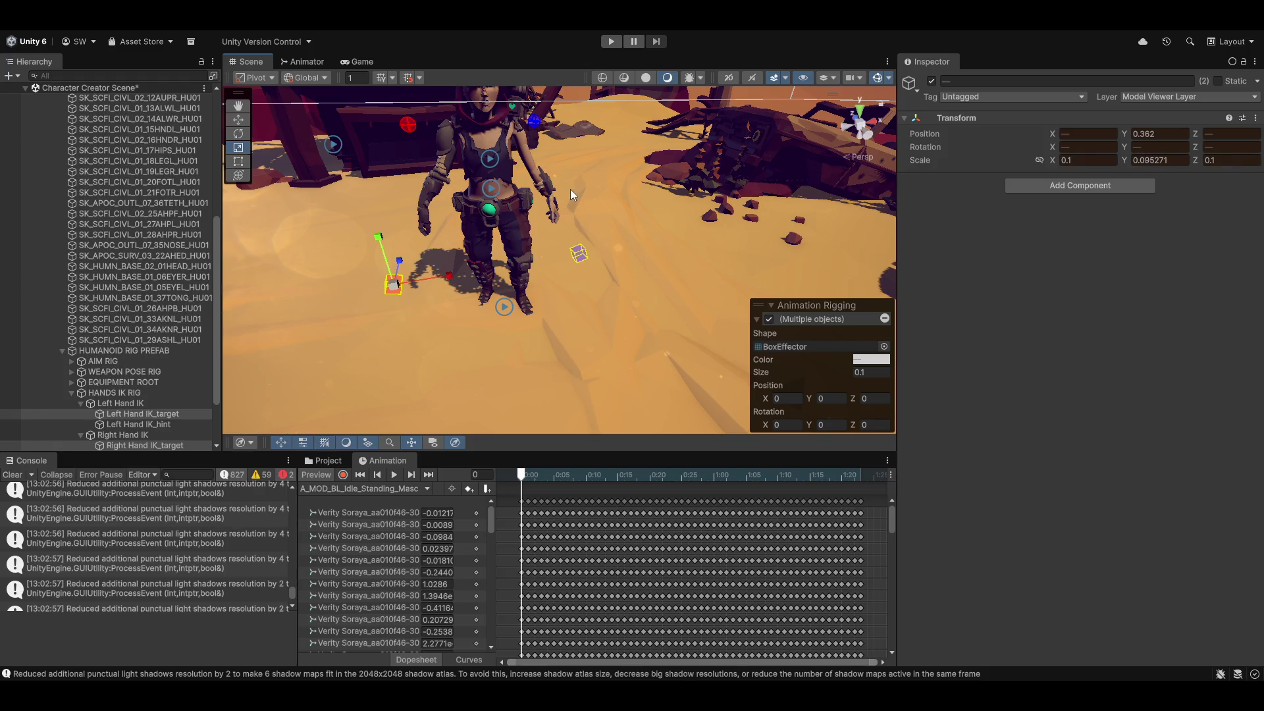
key("ctrl+z")
scroll(620, 287, "up", 2)
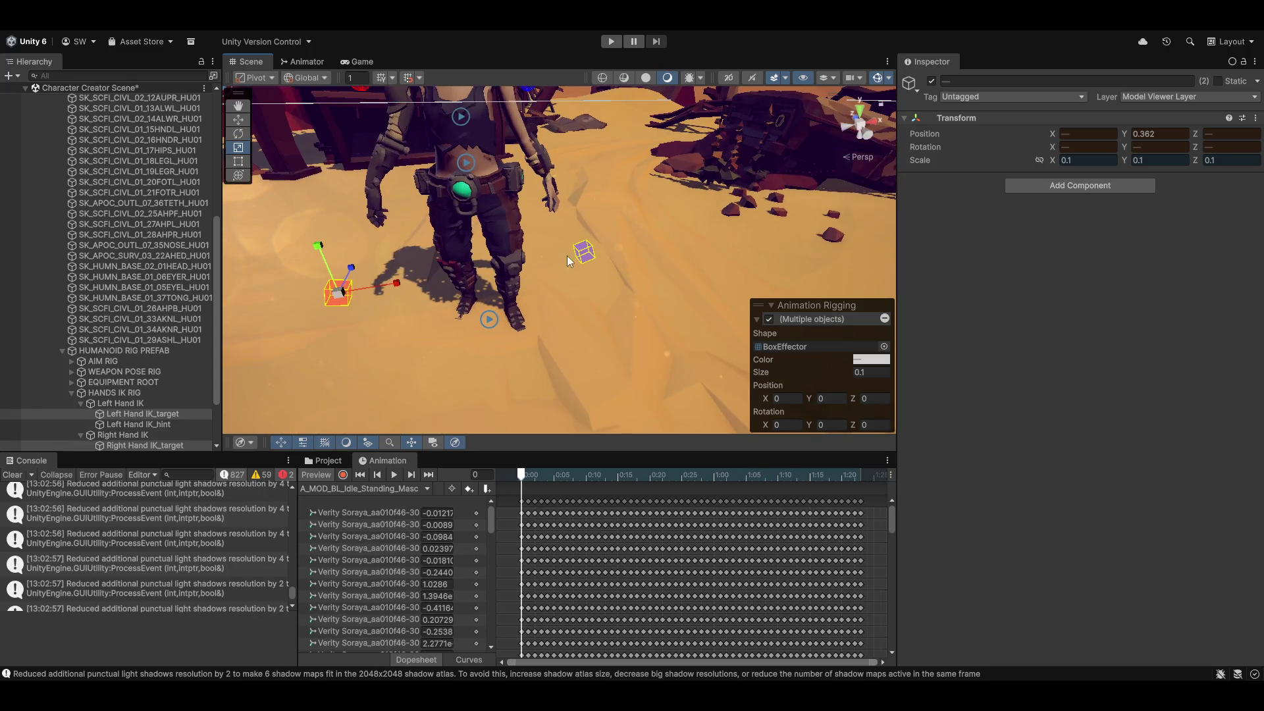
scroll(599, 272, "down", 2)
key("w")
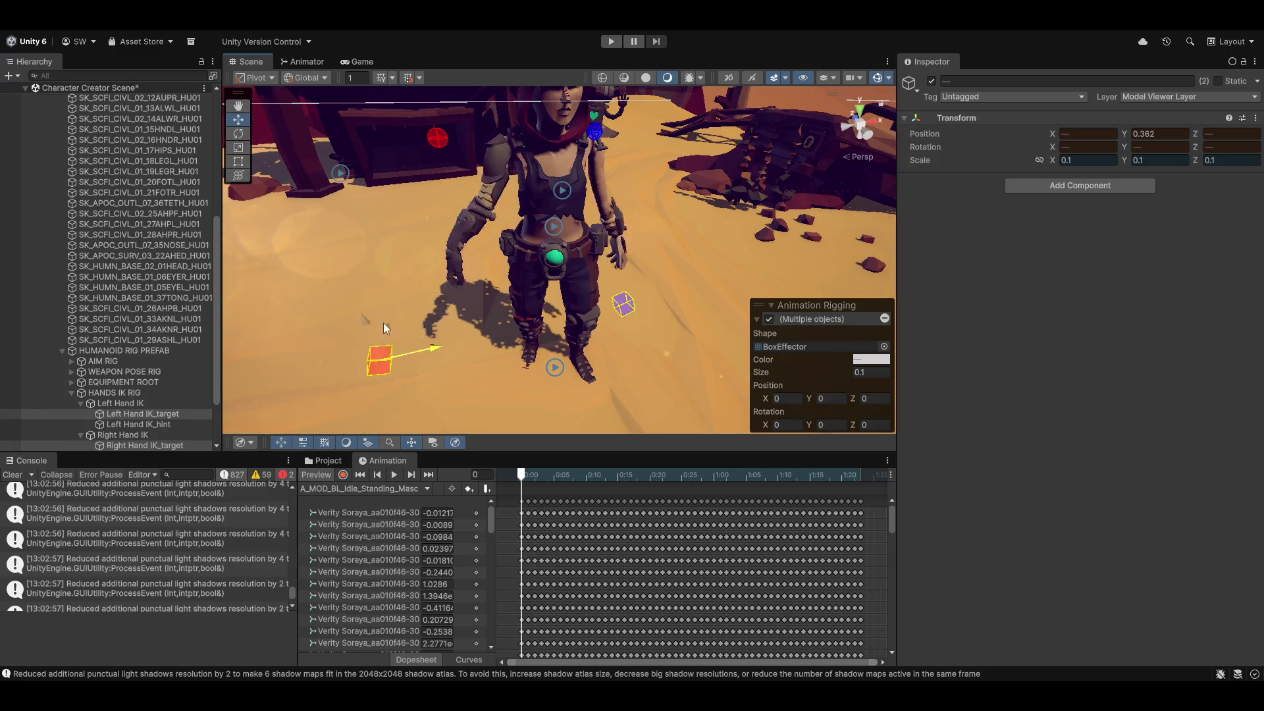
mouse_move(381, 360)
left_mouse_down()
mouse_move(564, 348)
mouse_move(394, 376)
mouse_move(640, 326)
mouse_move(481, 363)
left_mouse_up()
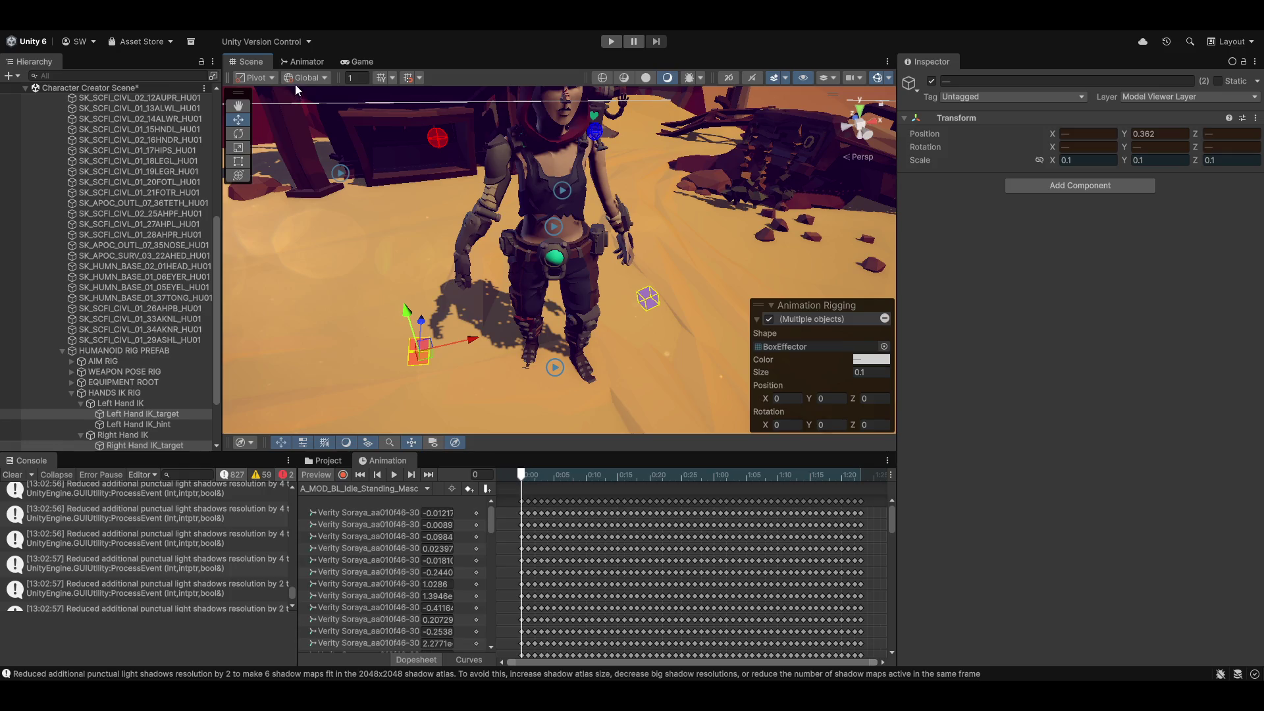
Raise both hand targets back to shoulder height and reselect Right Hand IK_target.
left_click(314, 81)
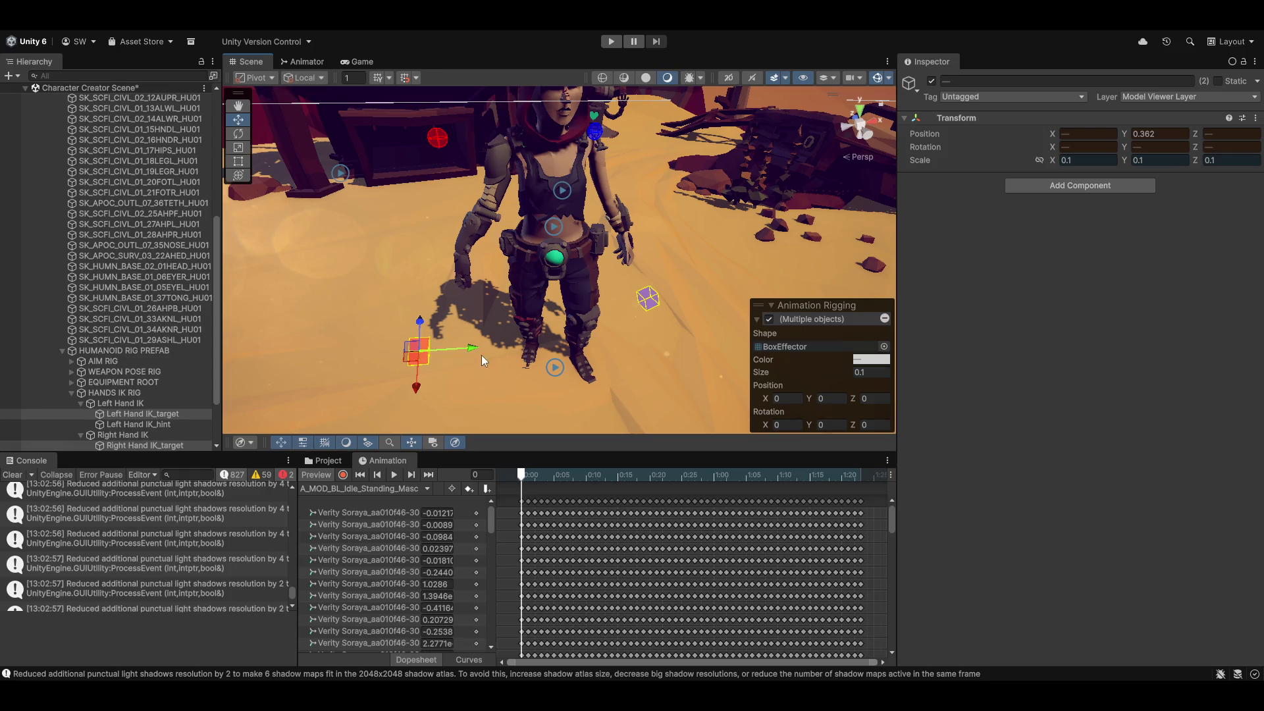
mouse_move(466, 346)
left_mouse_down()
mouse_move(516, 340)
mouse_move(411, 350)
mouse_move(502, 329)
mouse_move(387, 310)
mouse_move(603, 286)
mouse_move(600, 275)
mouse_move(459, 272)
mouse_move(481, 267)
left_mouse_up()
scroll(559, 296, "up", 2)
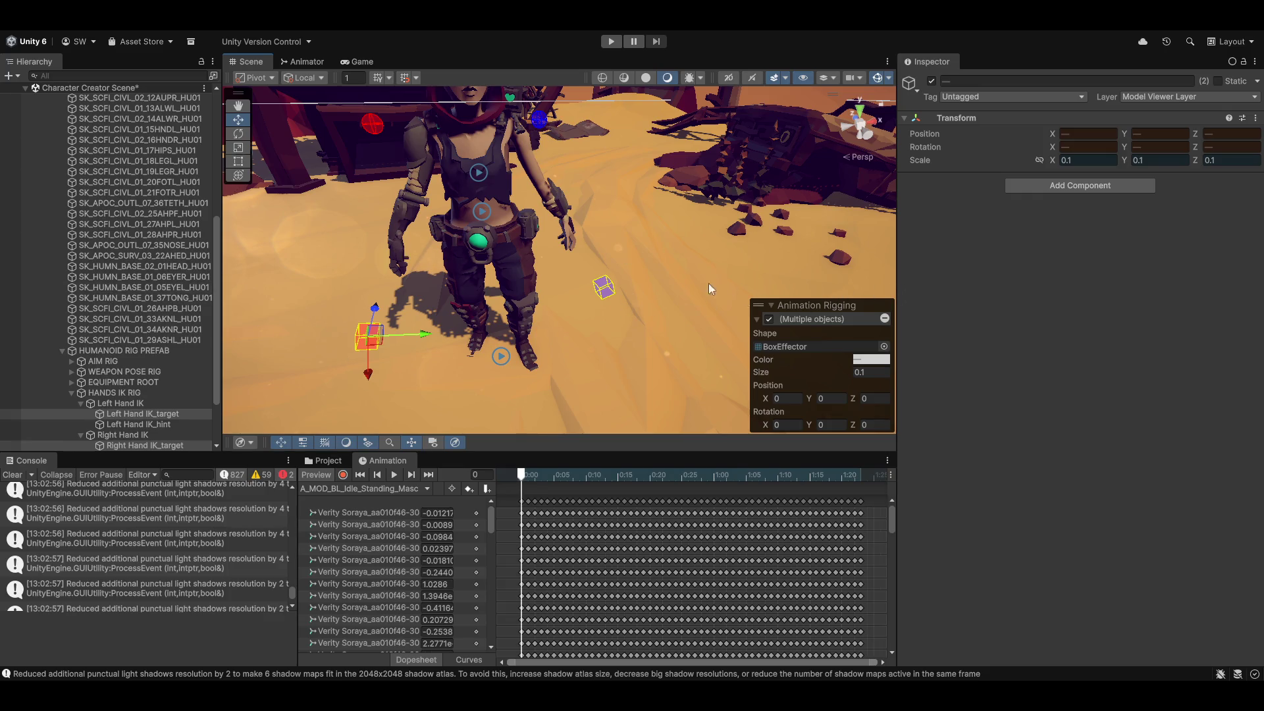
mouse_move(699, 250)
left_mouse_down()
mouse_move(773, 268)
mouse_move(464, 350)
mouse_move(451, 212)
left_mouse_up()
mouse_move(456, 257)
left_mouse_down()
mouse_move(437, 283)
mouse_move(513, 282)
mouse_move(528, 305)
left_mouse_up()
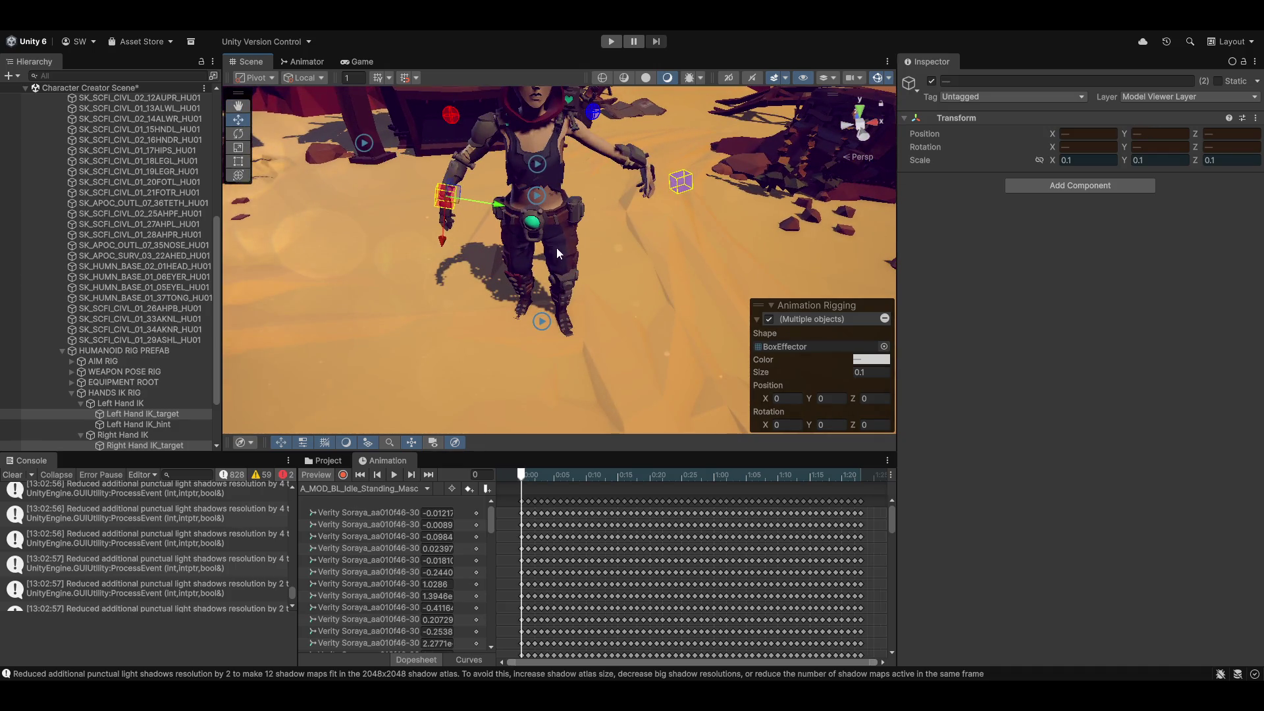
mouse_move(656, 200)
left_mouse_down()
mouse_move(606, 301)
mouse_move(623, 301)
left_mouse_up()
key("x")
mouse_move(417, 281)
left_mouse_down()
mouse_move(401, 170)
mouse_move(421, 225)
left_mouse_up()
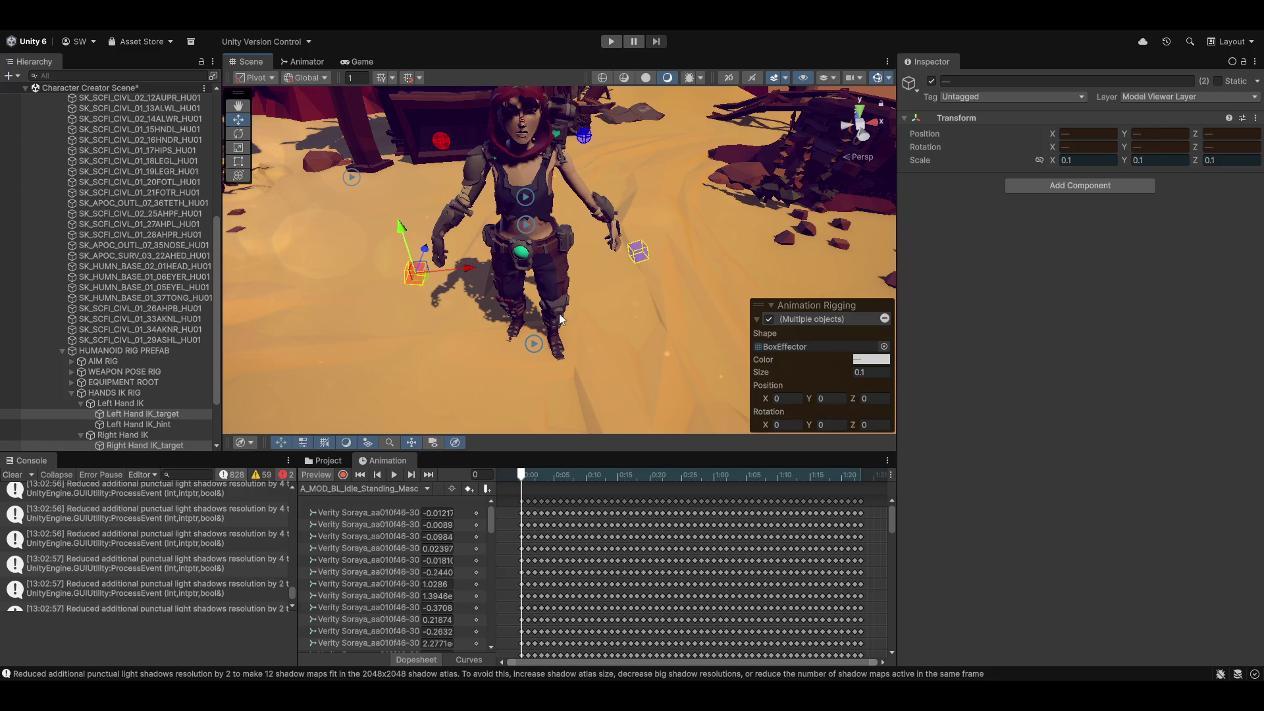
left_click_drag(559, 314, 487, 321)
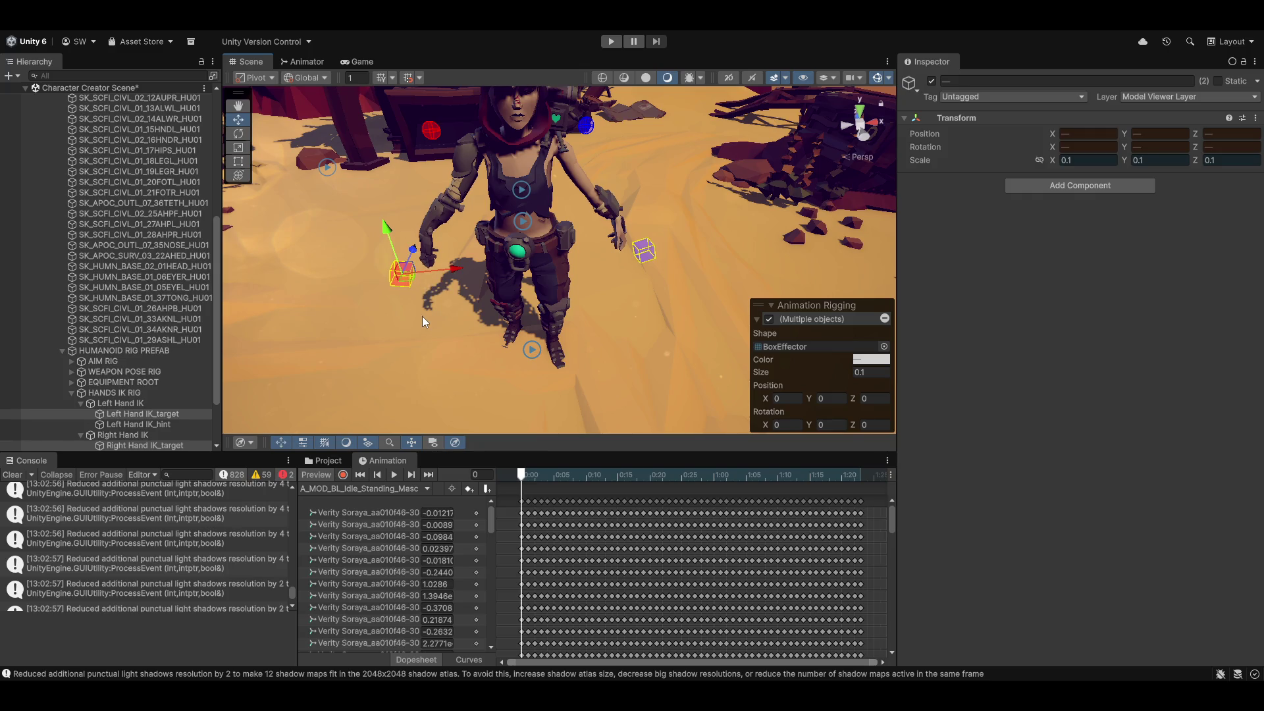
left_click(406, 283)
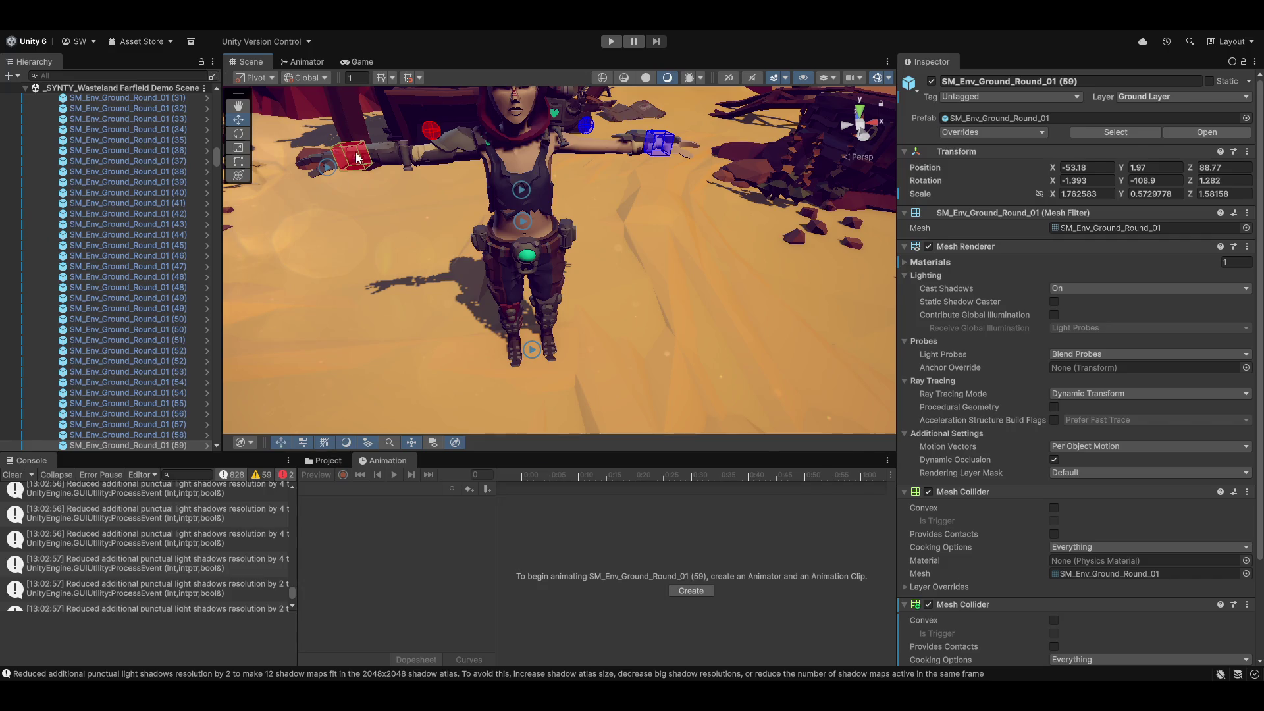
left_click(357, 158)
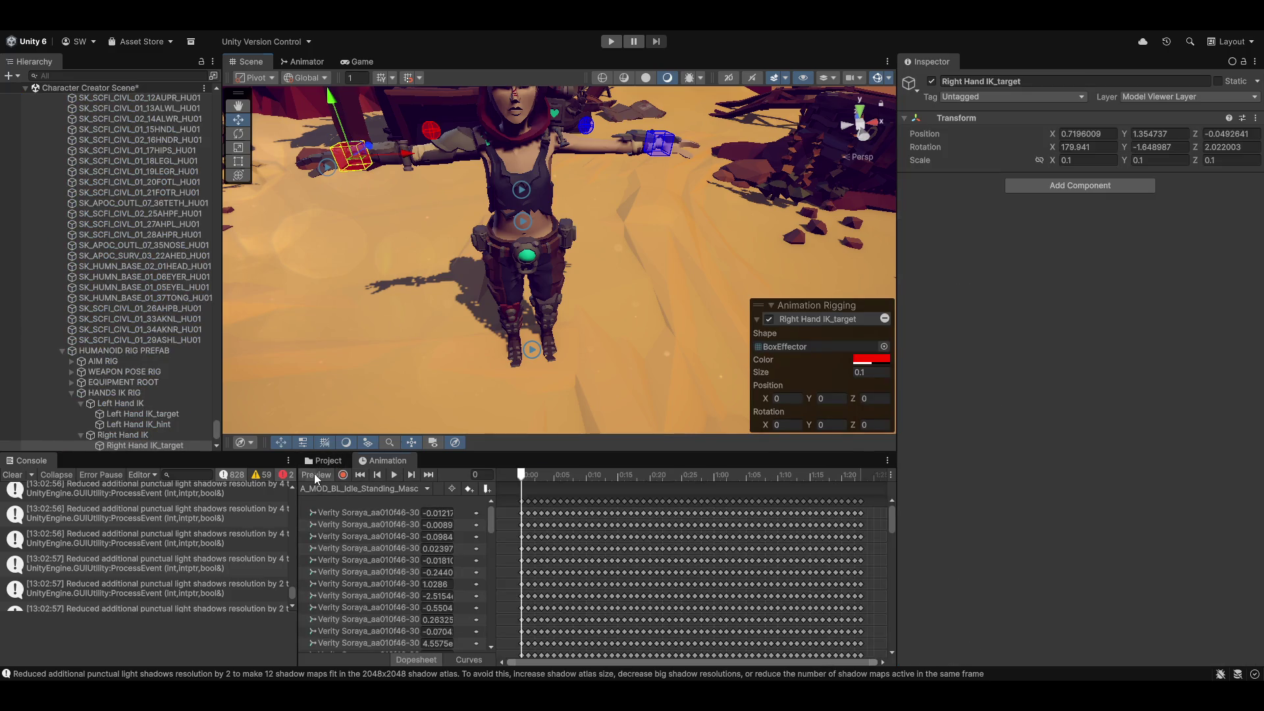
With the animation preview on, lower the right hand IK target down the arm and restore it.
left_click(314, 474)
scroll(432, 247, "up", 2)
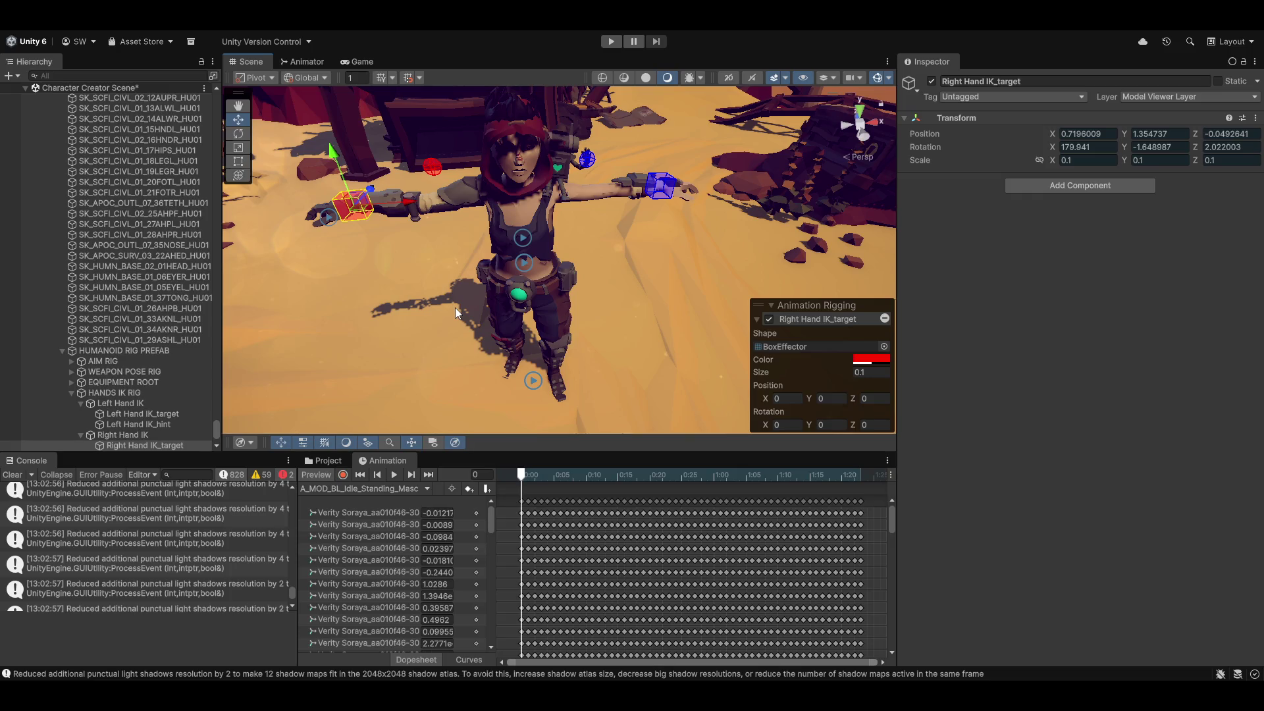
mouse_move(432, 261)
left_mouse_down()
mouse_move(345, 298)
mouse_move(548, 274)
mouse_move(621, 283)
mouse_move(672, 210)
mouse_move(441, 282)
mouse_move(511, 263)
mouse_move(566, 302)
mouse_move(512, 281)
mouse_move(547, 241)
mouse_move(634, 262)
mouse_move(607, 263)
left_mouse_up()
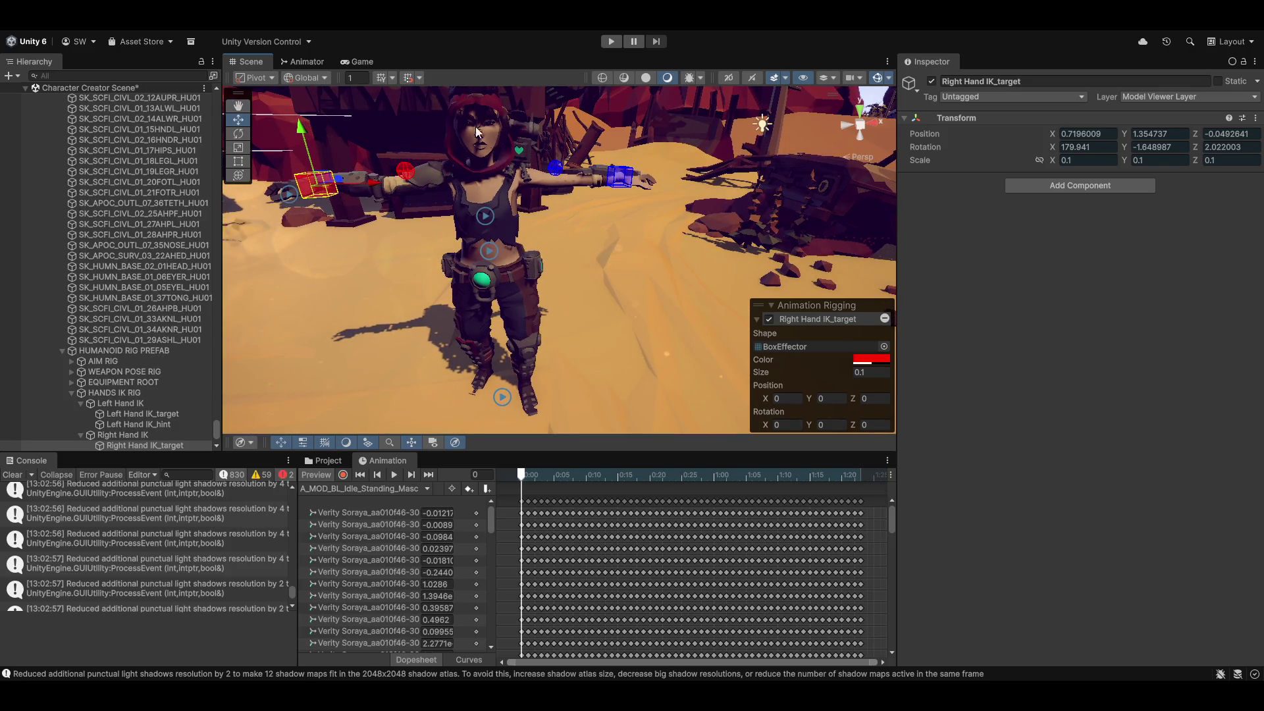
left_click_drag(384, 190, 436, 188)
mouse_move(355, 124)
left_mouse_down()
mouse_move(405, 261)
mouse_move(402, 228)
mouse_move(490, 253)
mouse_move(491, 270)
mouse_move(414, 230)
mouse_move(462, 237)
mouse_move(469, 256)
mouse_move(418, 271)
mouse_move(528, 297)
mouse_move(356, 328)
mouse_move(377, 283)
mouse_move(586, 303)
mouse_move(595, 286)
mouse_move(676, 252)
mouse_move(578, 266)
left_mouse_up()
key("e")
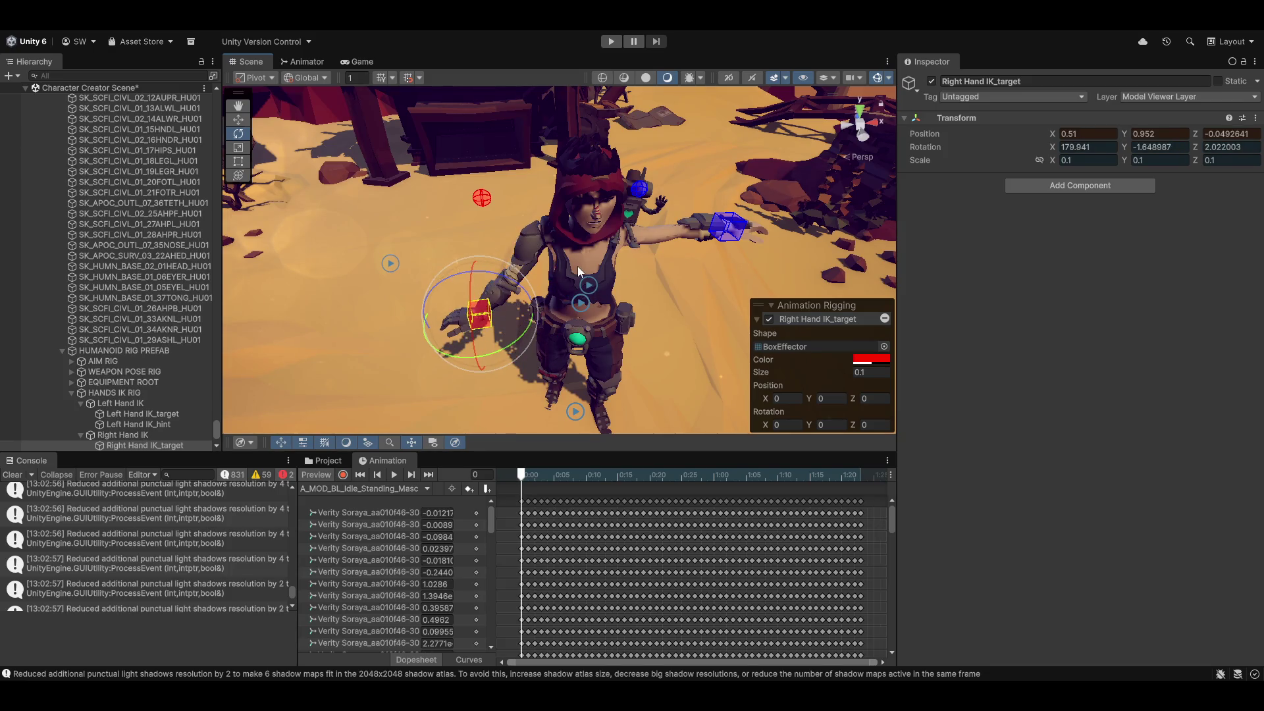
mouse_move(576, 258)
left_mouse_down()
mouse_move(587, 314)
mouse_move(598, 295)
mouse_move(631, 284)
mouse_move(551, 204)
left_mouse_up()
Collapse HANDS IK RIG and select WEAPON POSE RIG.
scroll(170, 365, "down", 3)
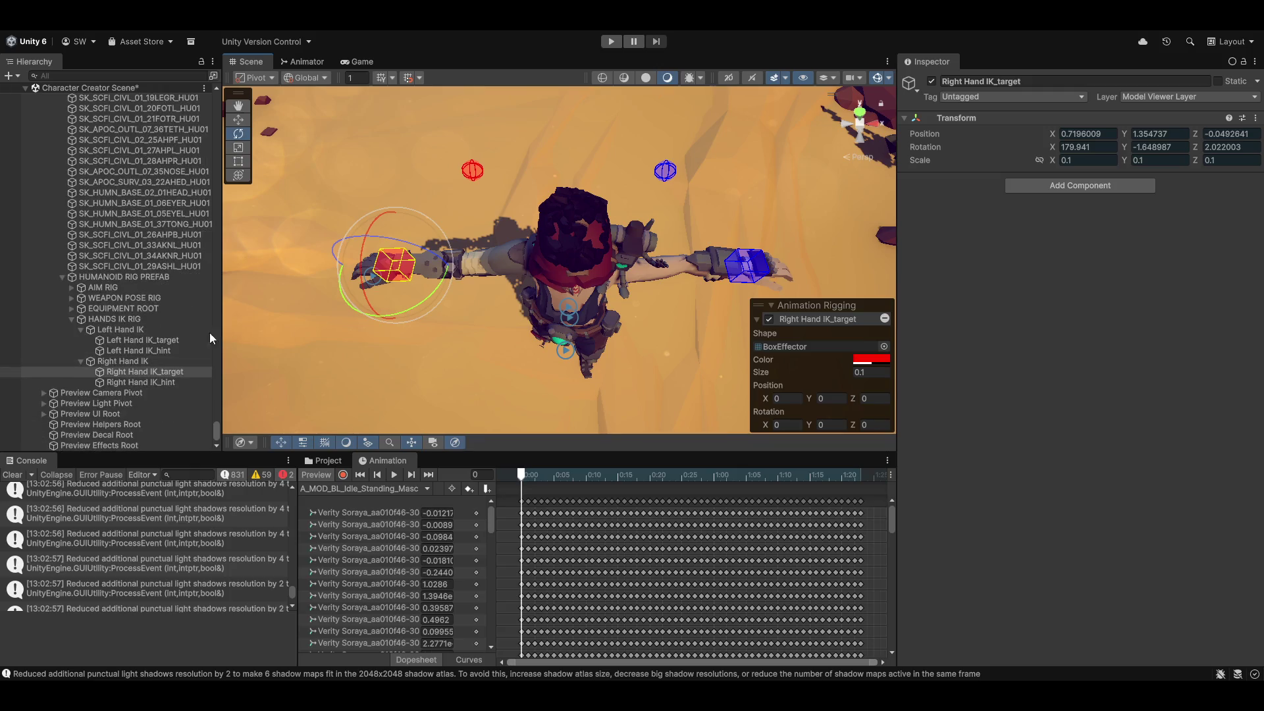
left_click(71, 320)
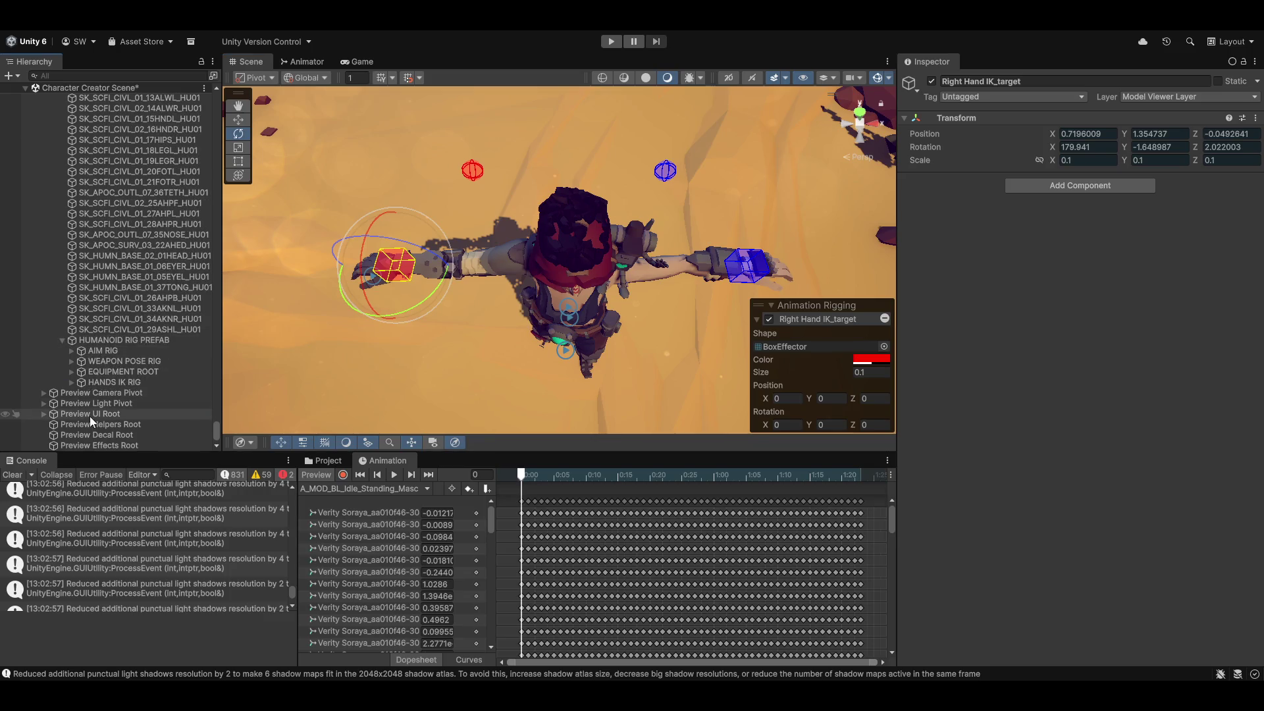
left_click(99, 361)
Expand WEAPON POSE RIG and EQUIPMENT ROOT, and activate Weapon Pivot_SM_Wep_Rifle_02 so the rifle appears.
left_click(71, 361)
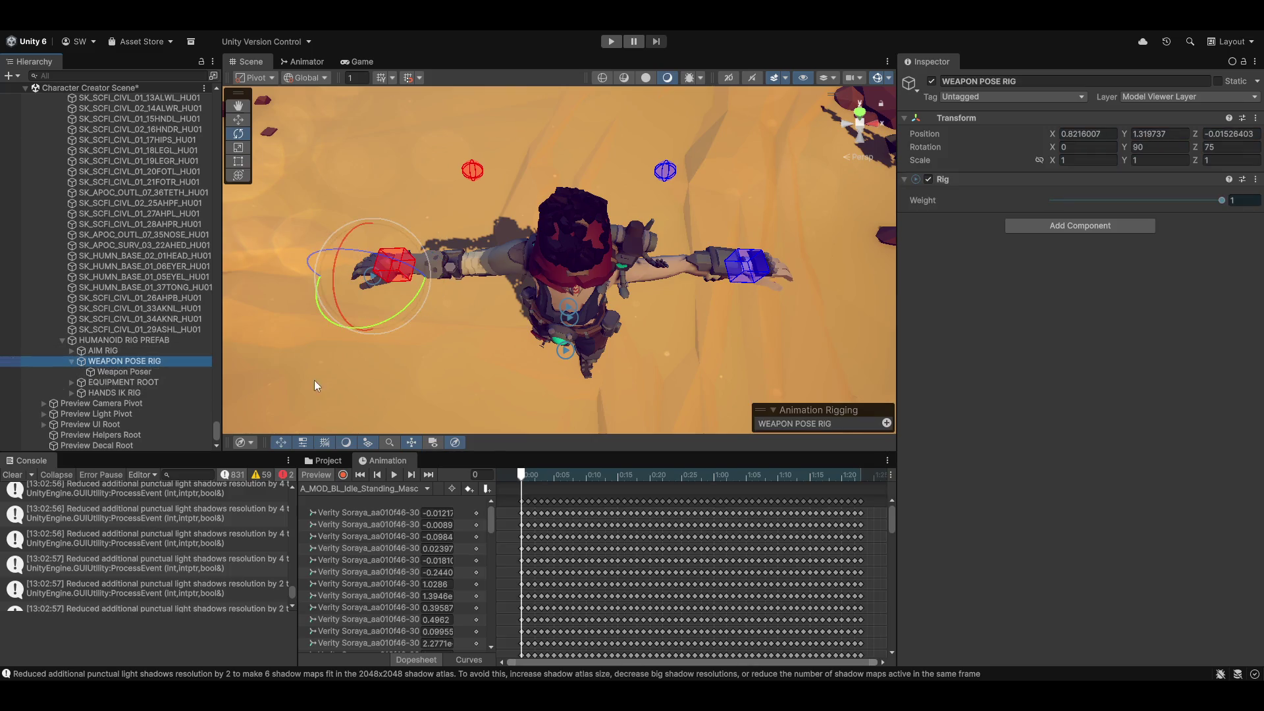
left_click(108, 371)
left_click(71, 381)
left_click(116, 392)
left_click(931, 82)
Check the rifle pivot's position, expand it, and select Weapon Poser's Multi-Parent Constraint.
mouse_move(638, 250)
left_mouse_down("alt")
mouse_move(640, 136)
mouse_move(657, 259)
left_mouse_up("alt")
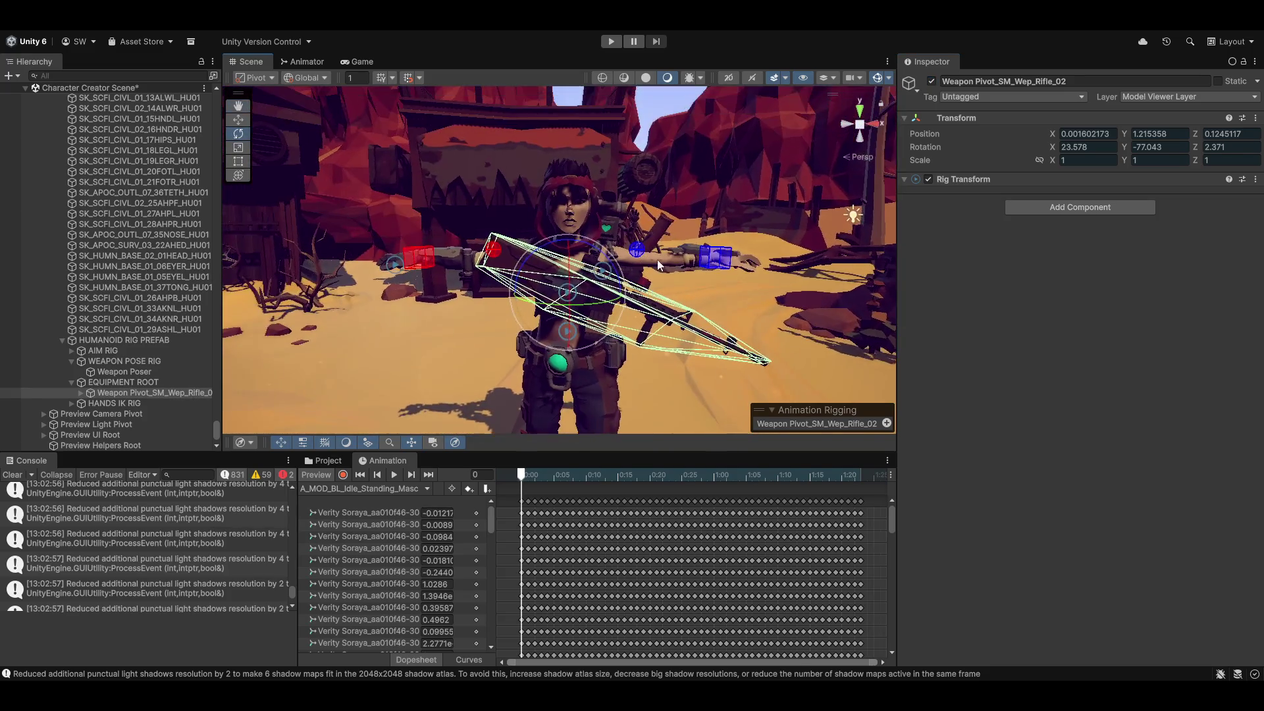
left_click(1112, 137)
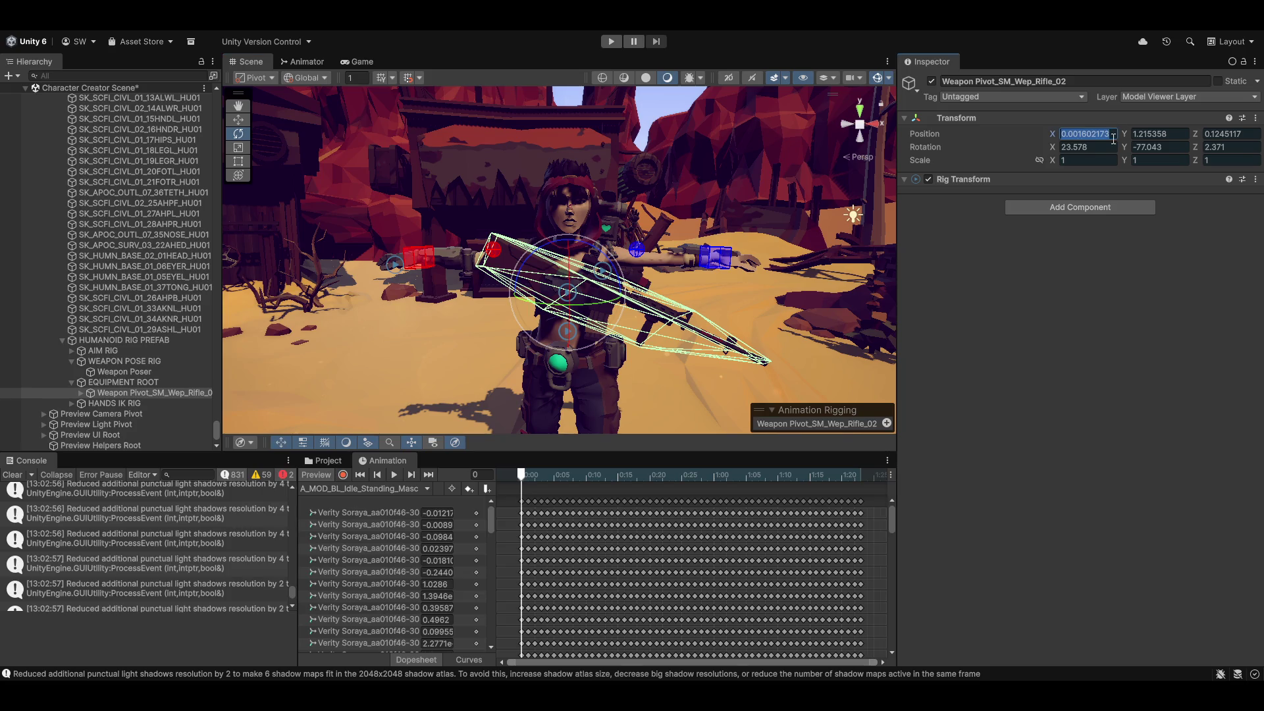
key("Tab")
key("Tab")
left_click_drag(457, 255, 464, 211, "alt")
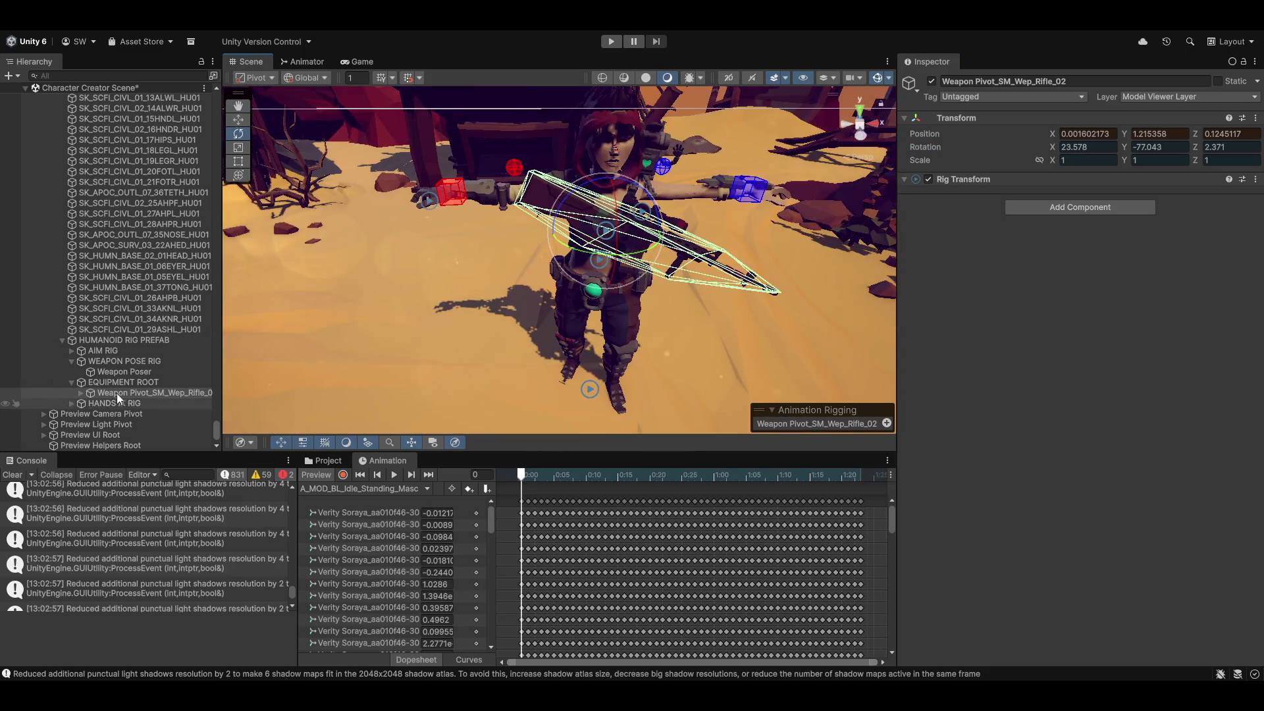
left_click(80, 393)
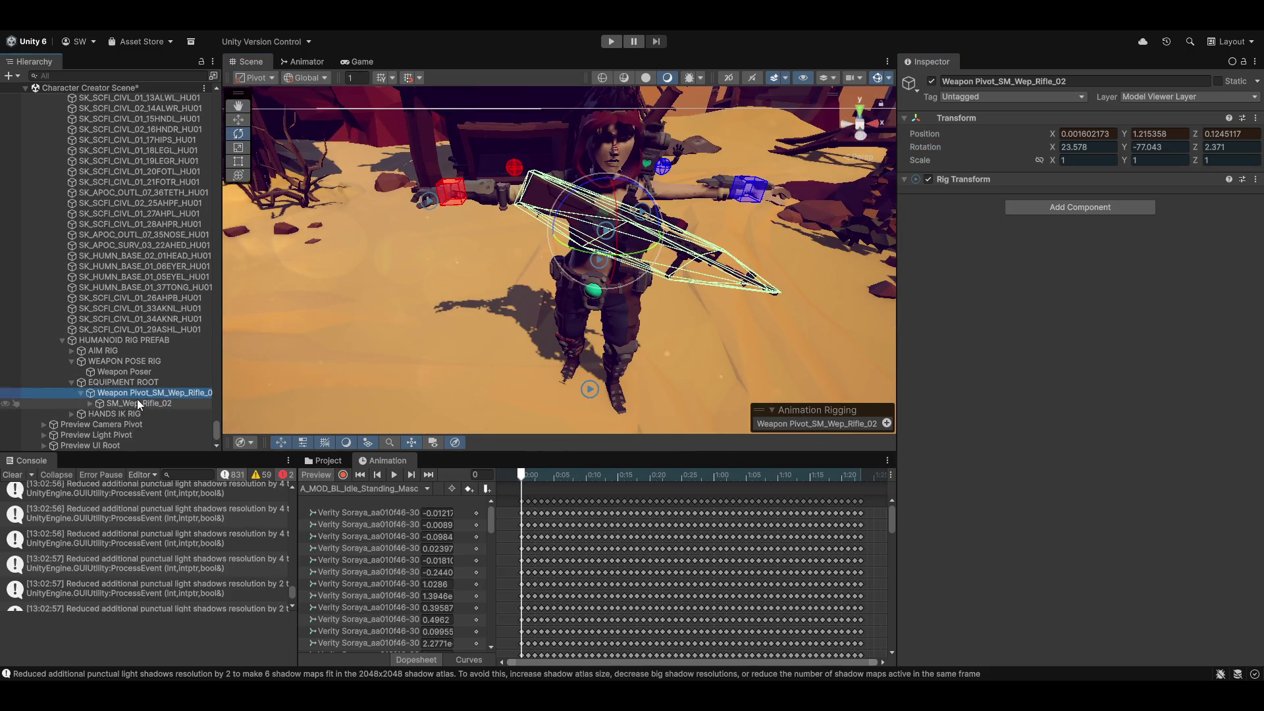
left_click(114, 370)
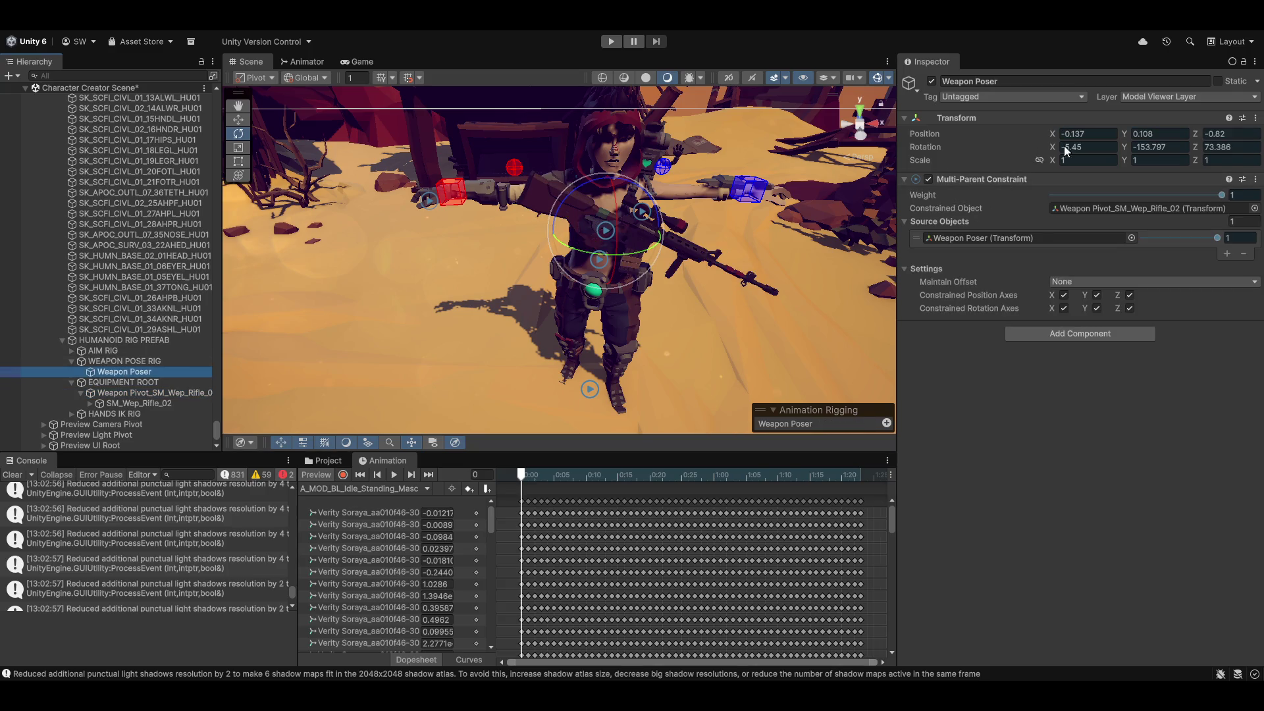
Set Weapon Poser's Position X, Y, Z and Rotation values to 0.
left_click(1094, 133)
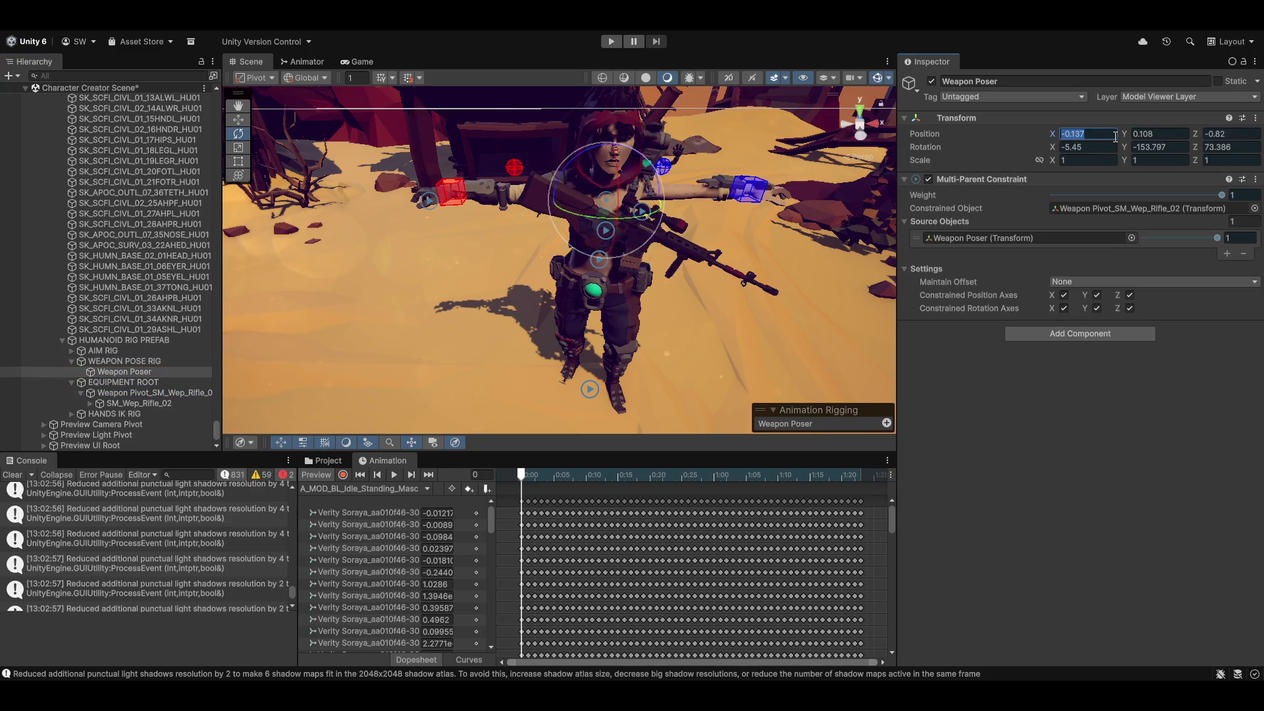
type("0")
key("Tab")
type("0")
key("Tab")
type("0")
key("Tab")
type("0")
key("Tab")
type("0")
key("Tab")
type("0")
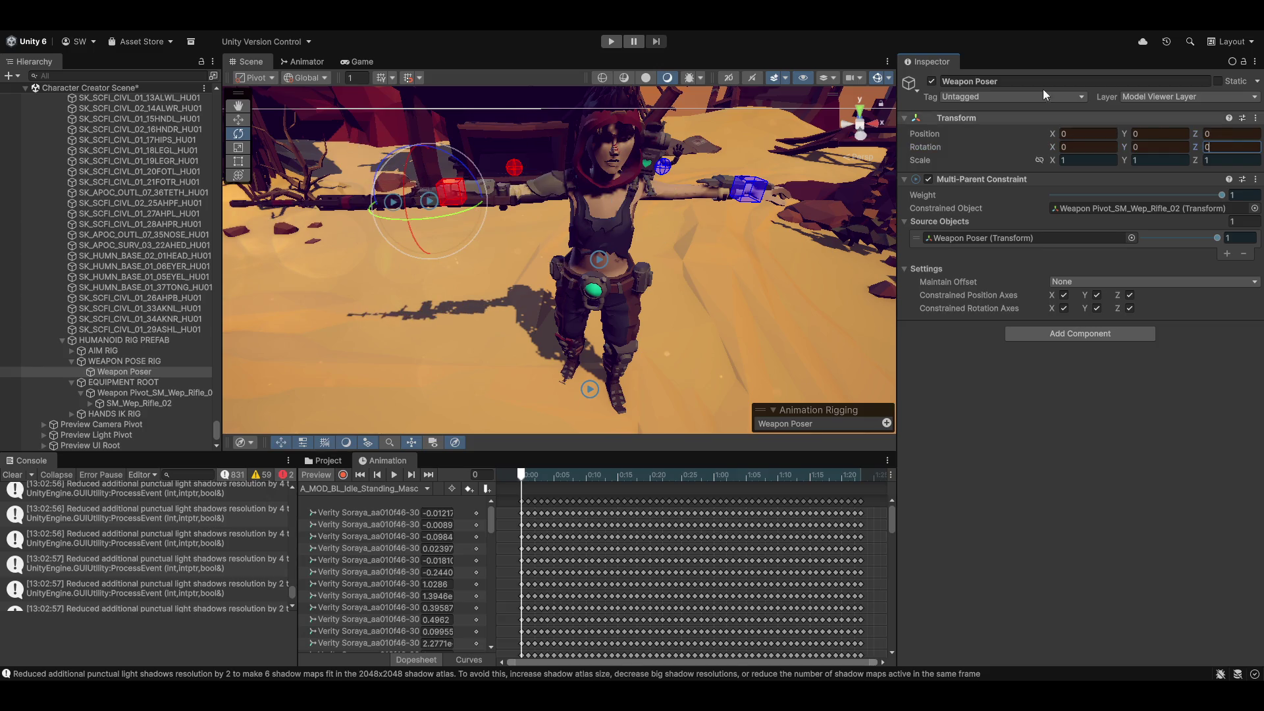
Inspect the rifle at the hand, undo a test nudge of Weapon Poser, and expand HANDS IK RIG.
mouse_move(656, 191)
left_mouse_down()
mouse_move(532, 254)
mouse_move(626, 177)
mouse_move(697, 179)
mouse_move(689, 203)
mouse_move(495, 234)
mouse_move(638, 204)
mouse_move(628, 259)
mouse_move(724, 284)
mouse_move(669, 231)
mouse_move(678, 204)
mouse_move(777, 231)
mouse_move(554, 214)
mouse_move(558, 269)
mouse_move(748, 248)
mouse_move(525, 302)
left_mouse_up()
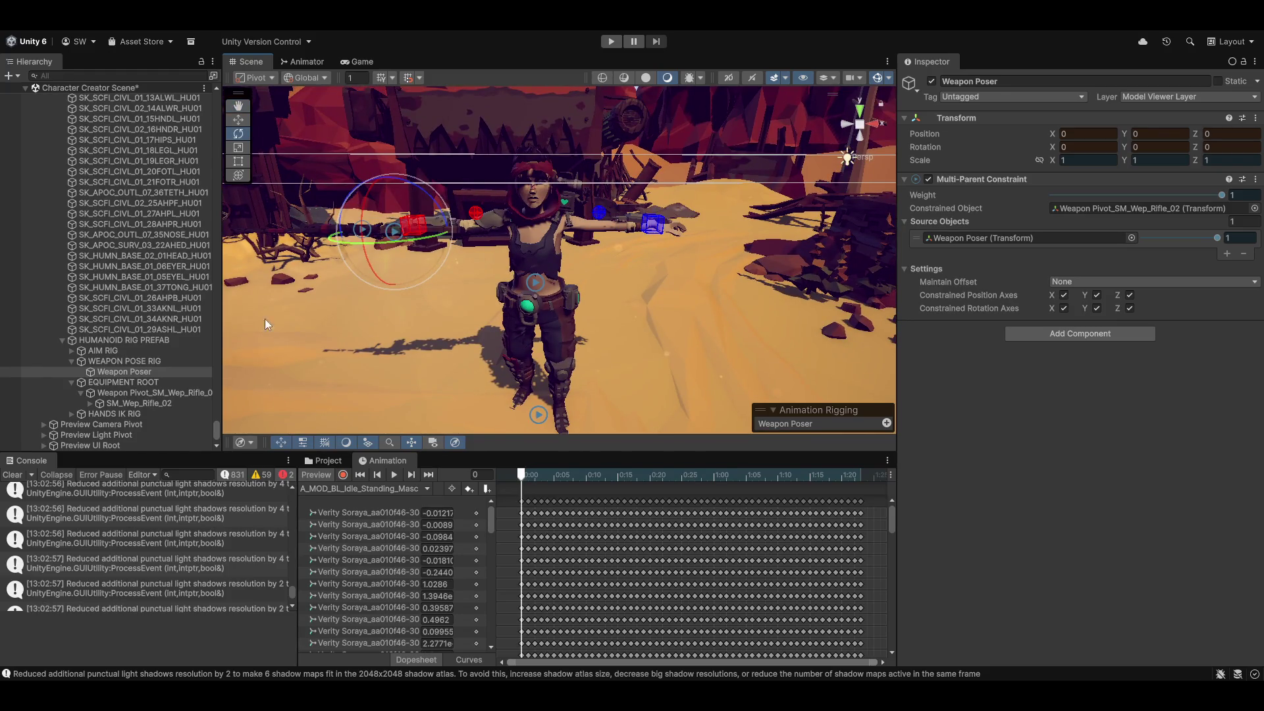
mouse_move(579, 219)
left_mouse_down()
mouse_move(496, 229)
mouse_move(536, 263)
mouse_move(566, 245)
mouse_move(599, 252)
mouse_move(526, 200)
left_mouse_up()
key("w")
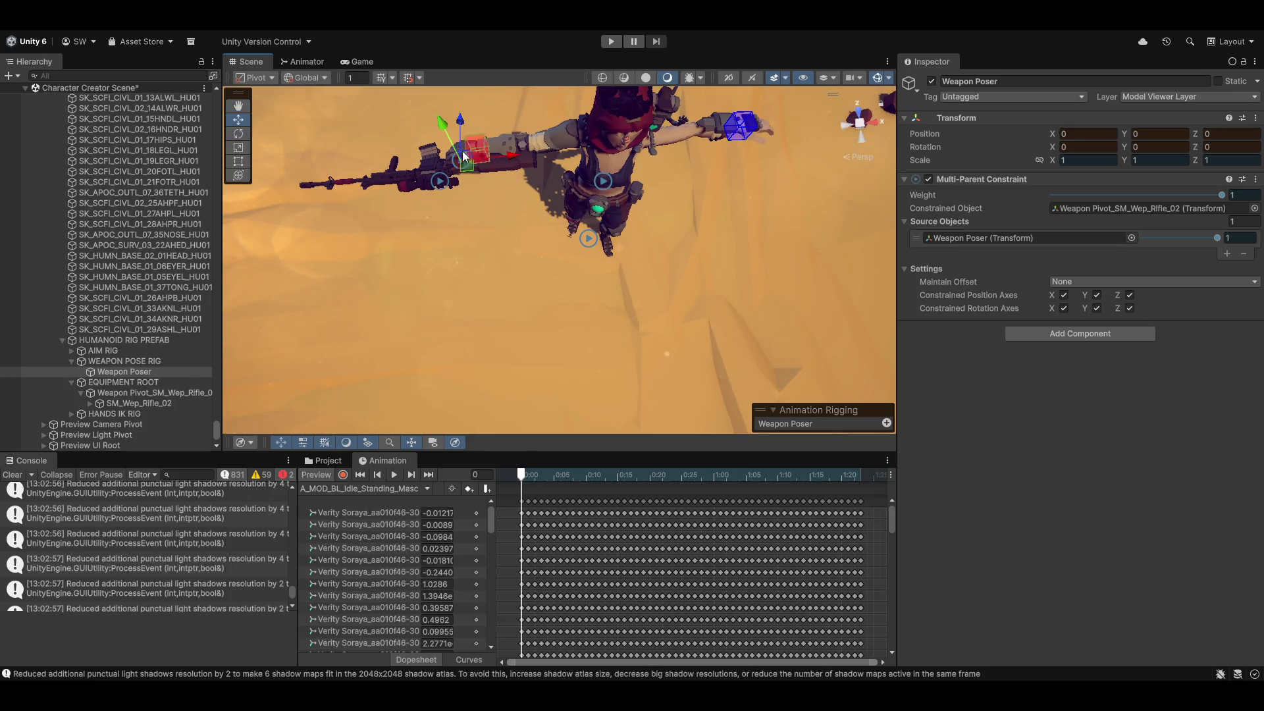
left_click_drag(508, 157, 673, 161)
key("ctrl+z")
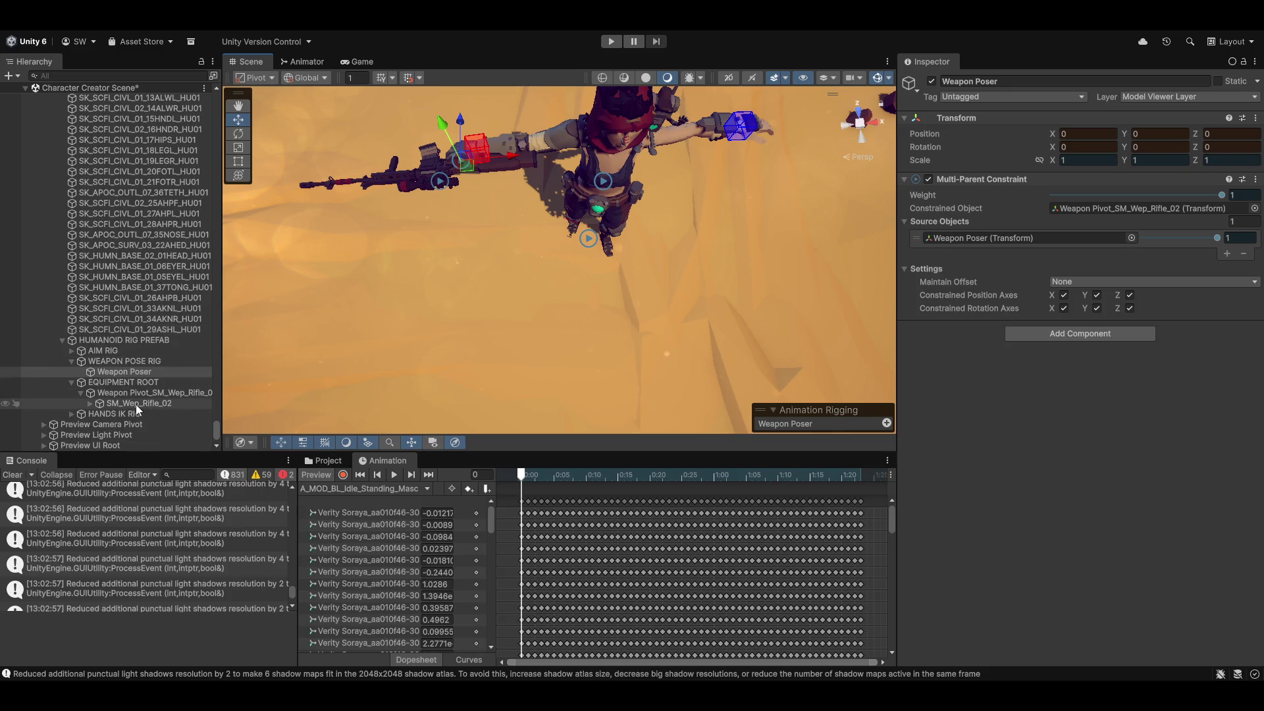
scroll(125, 353, "down", 3)
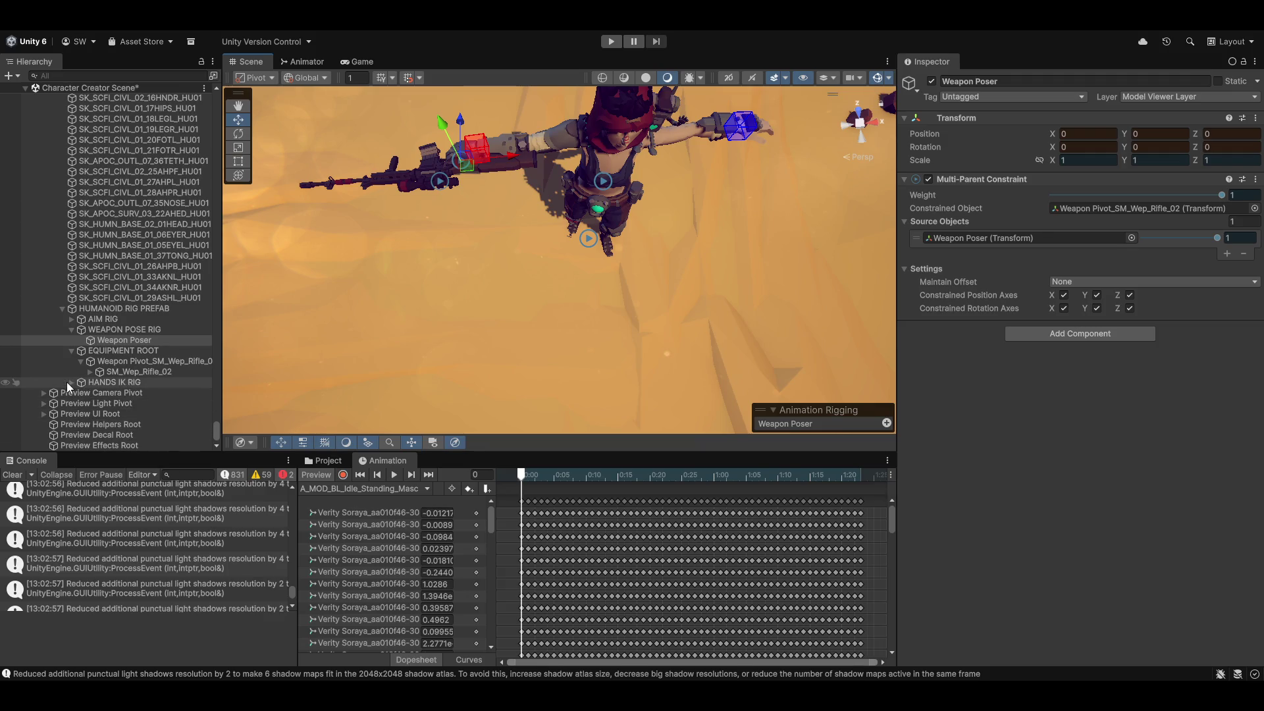
left_click(71, 382)
Expand SM_Wep_Rifle_02, its Rig Targets, and the Left and Right Hand Grip groups in the Hierarchy.
scroll(108, 417, "down", 3)
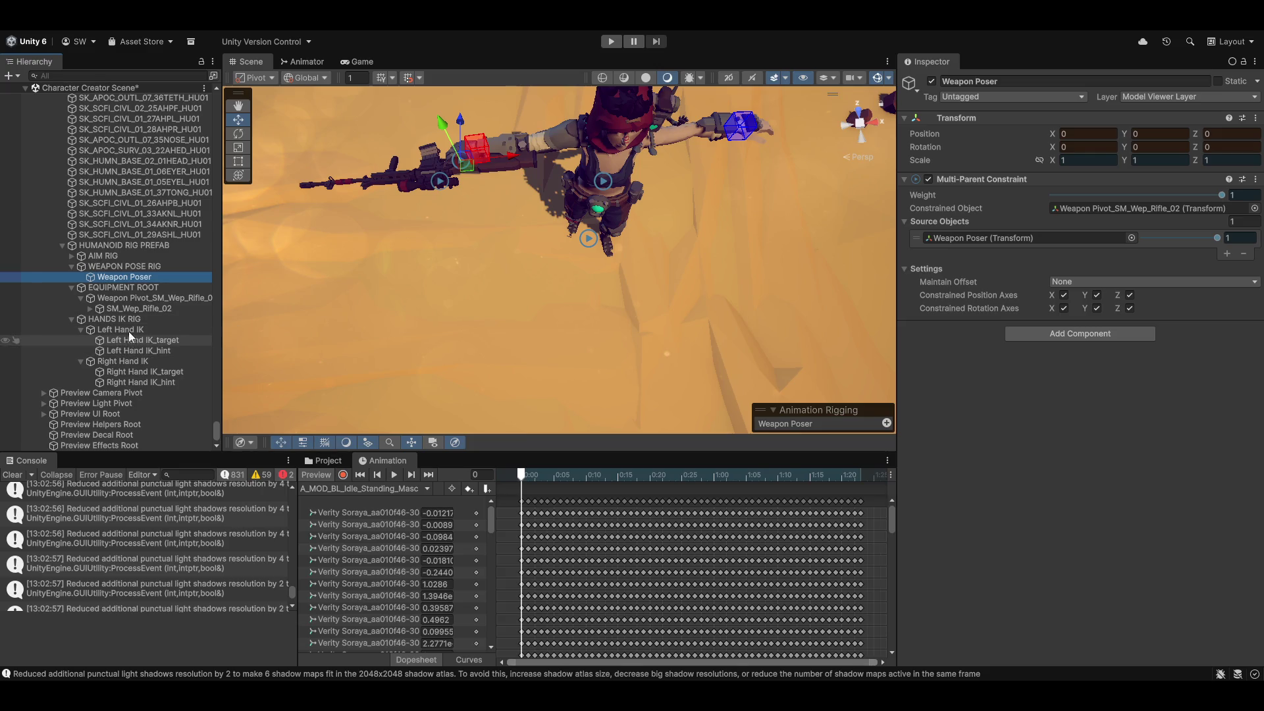
left_click(90, 308)
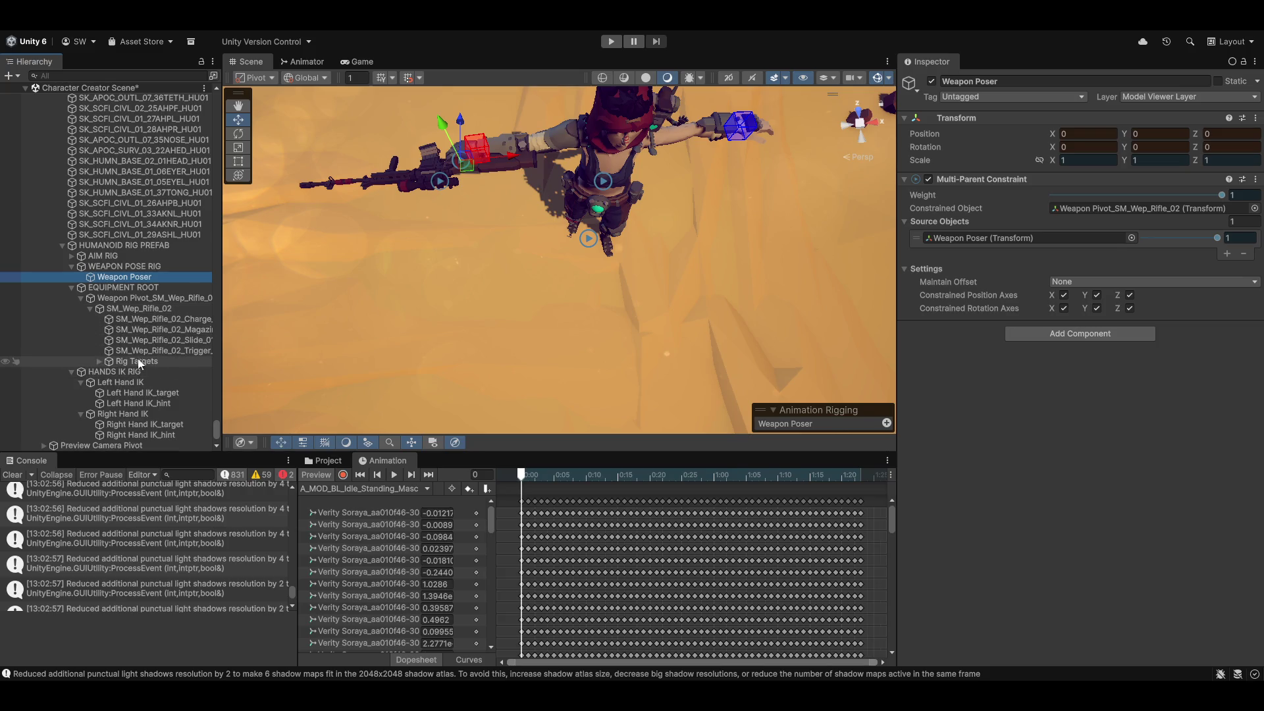
left_click(98, 363)
scroll(111, 391, "down", 4)
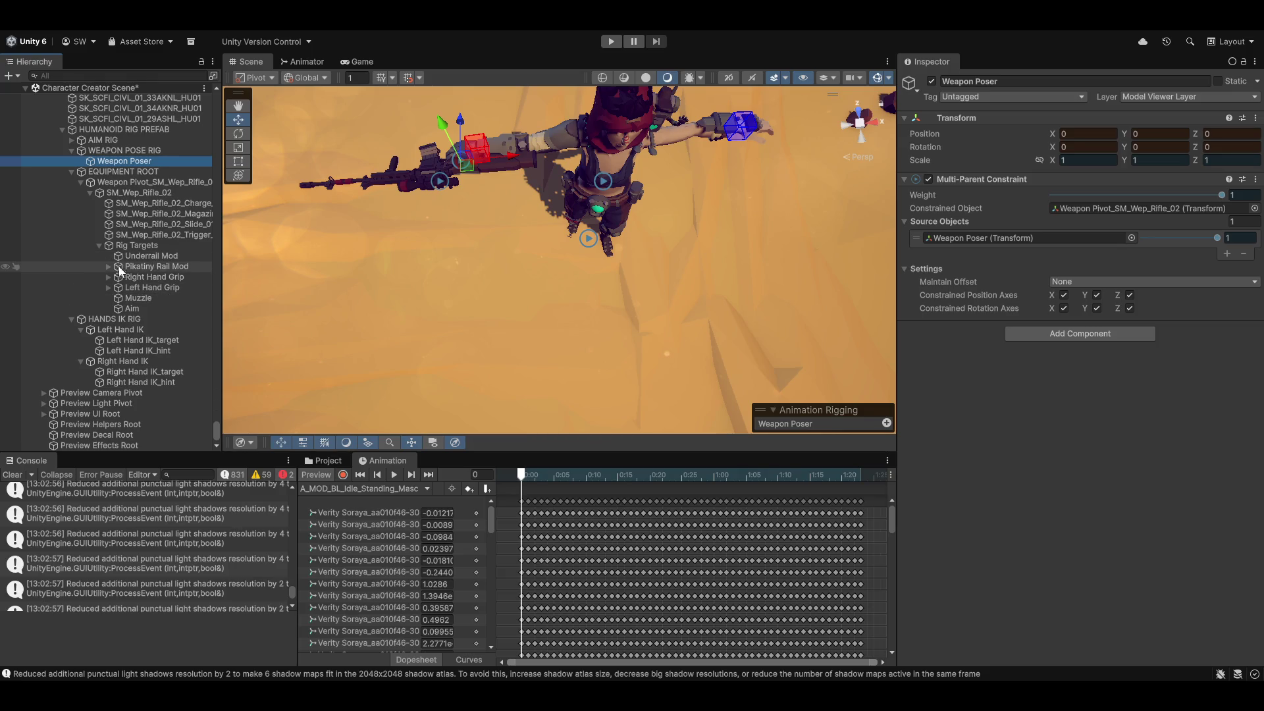
left_click(108, 287)
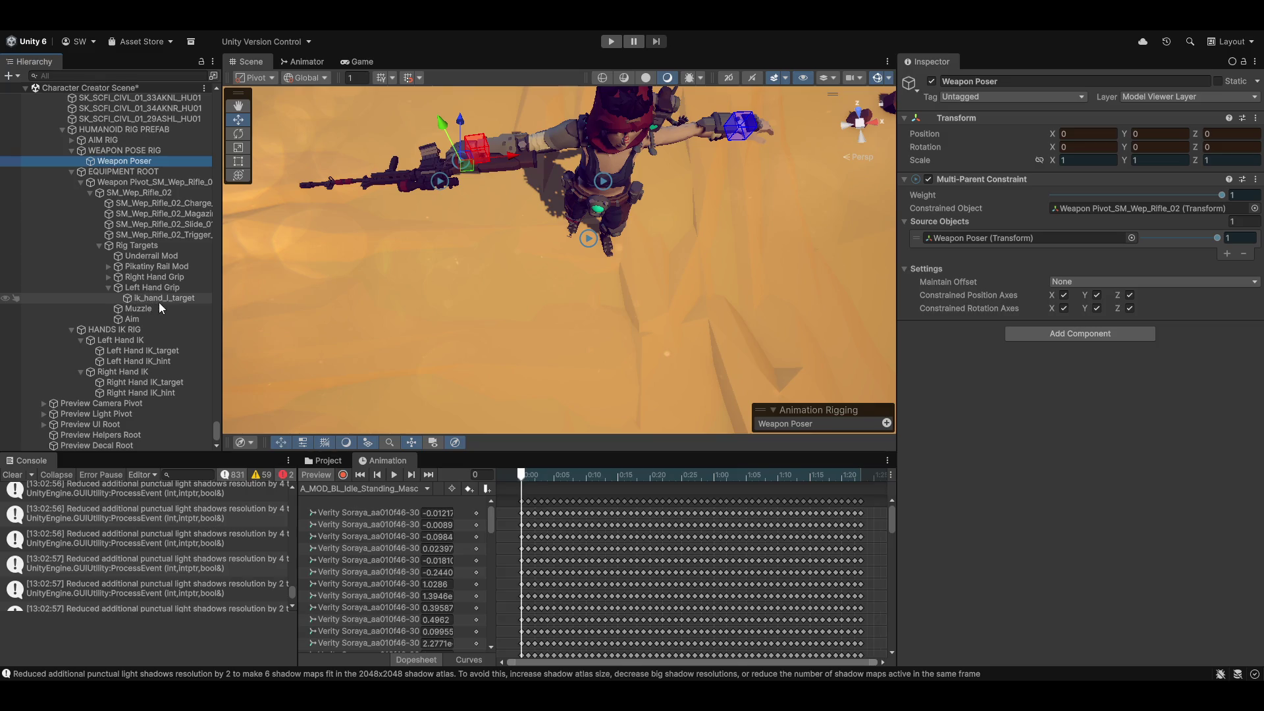
left_click(108, 277)
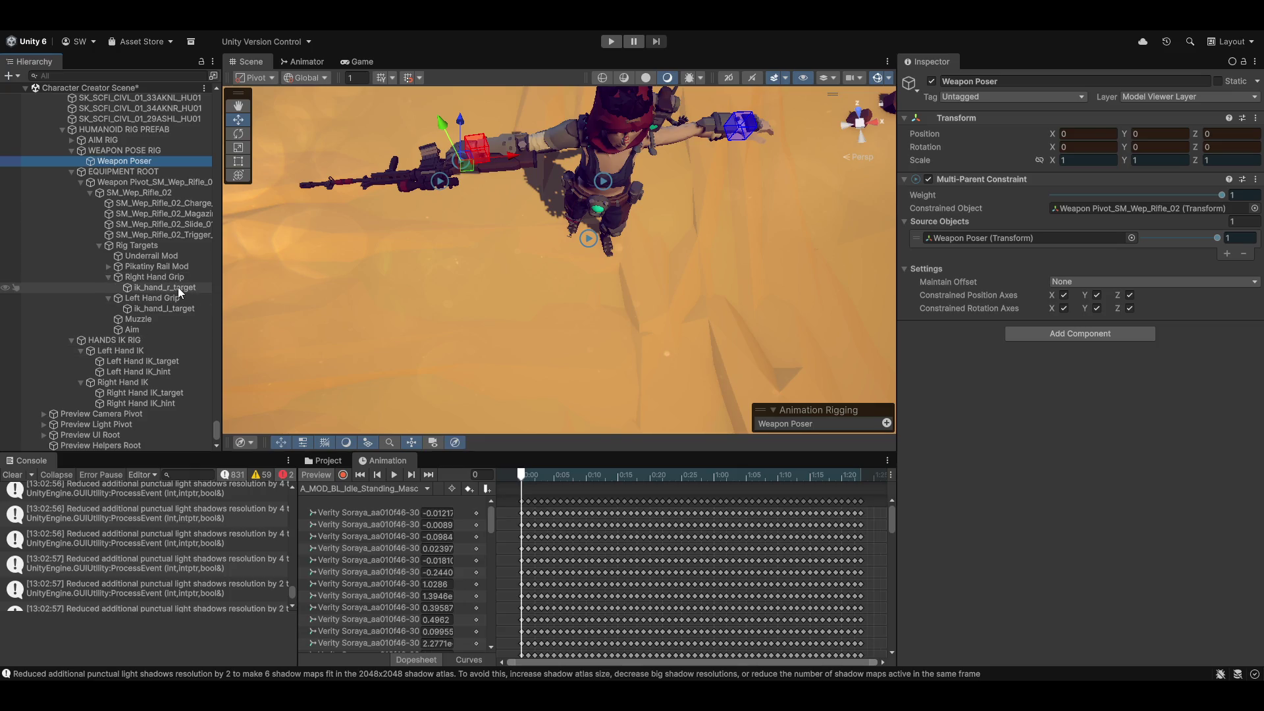
Select Left Hand IK to show its Two Bone IK Constraint (upperarm_l, lowerarm_l, hand_l).
left_click(124, 351)
left_click(116, 380, "ctrl")
left_click(150, 353)
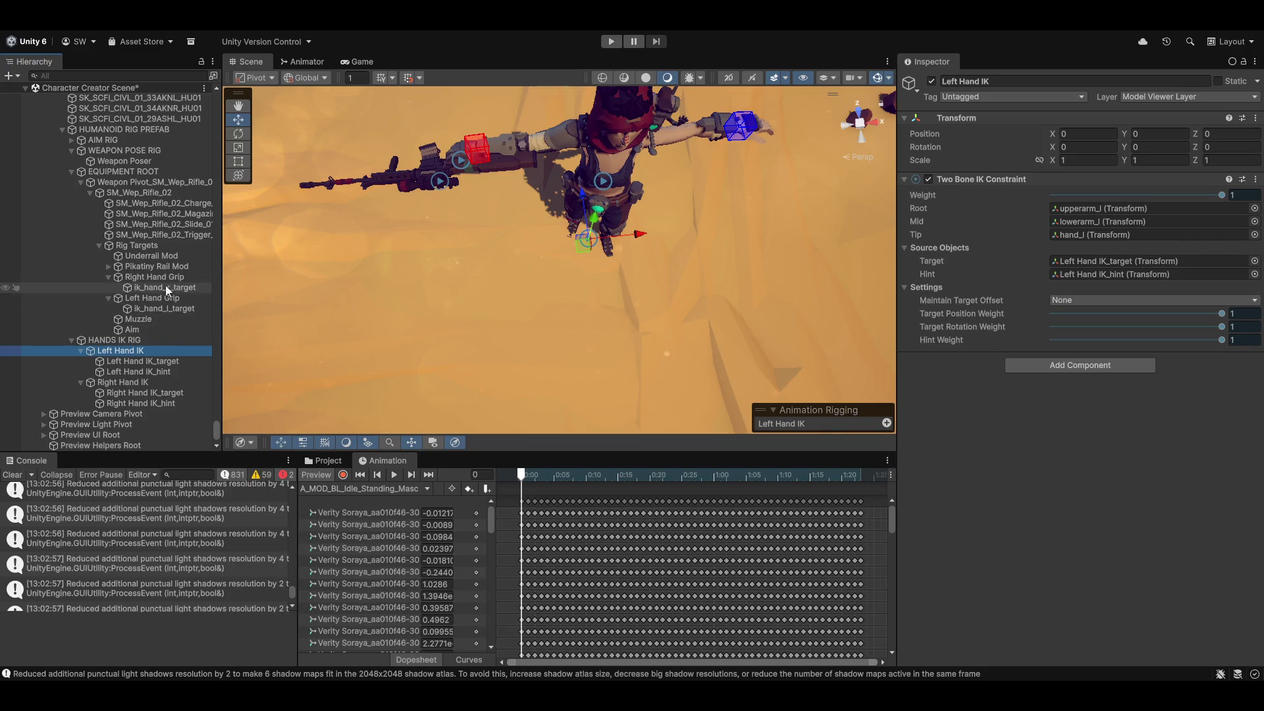
Assign ik_hand_l_target to Left Hand IK and ik_hand_r_target to Right Hand IK.
mouse_move(119, 350)
left_mouse_down()
mouse_move(593, 352)
mouse_move(1126, 274)
mouse_move(1120, 262)
left_mouse_up()
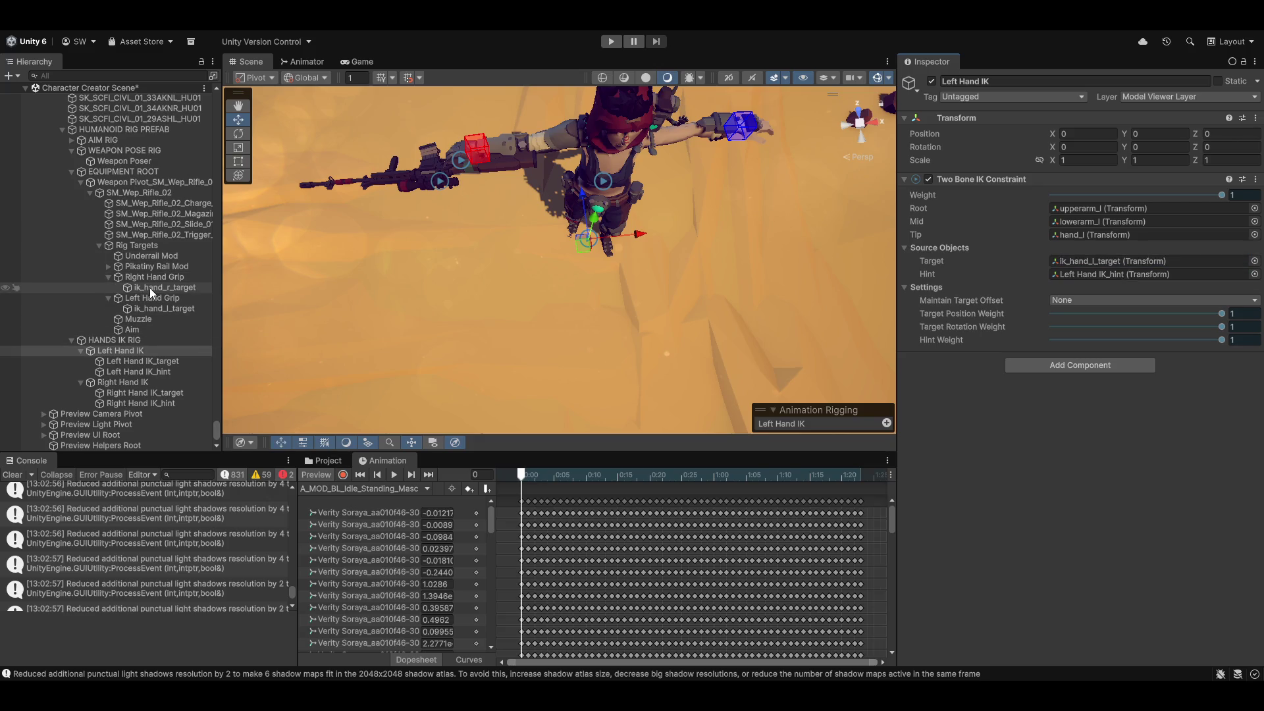
left_click(148, 382)
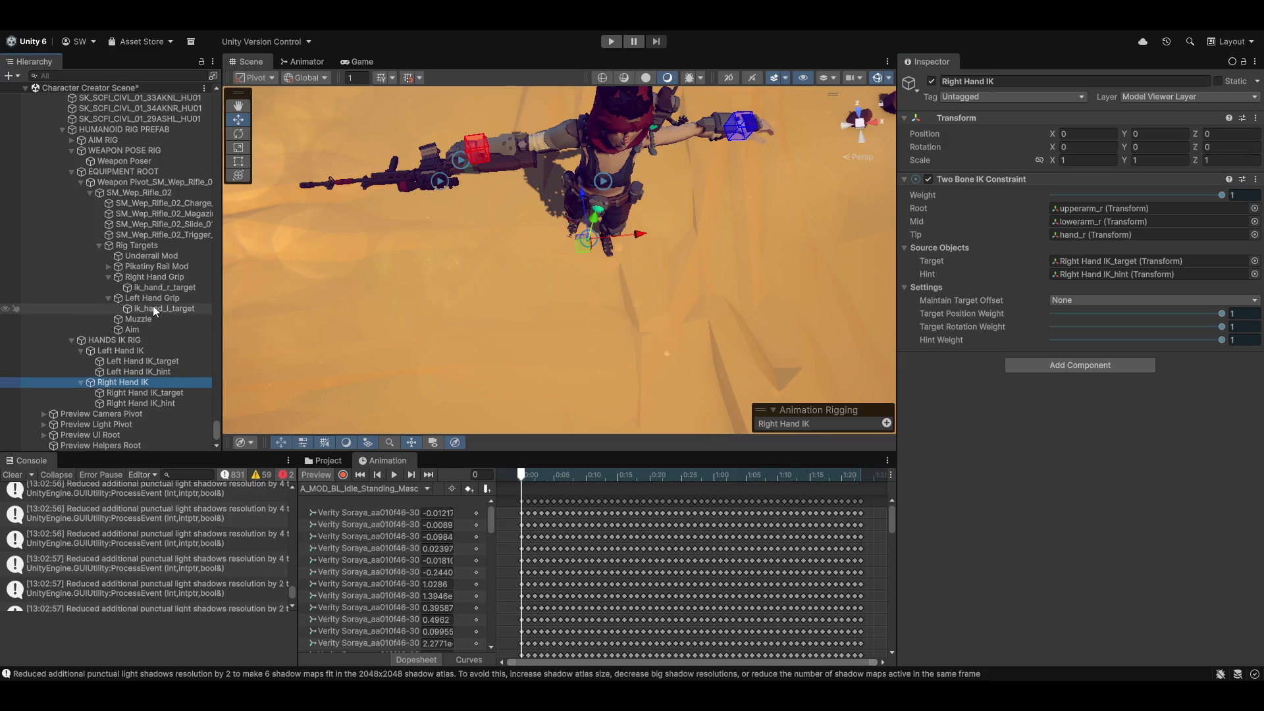
left_click(160, 287)
left_click_drag(160, 287, 1142, 260)
Collapse the rifle's Rig Targets and select Weapon Poser to show its Multi-Parent Constraint.
mouse_move(666, 289)
left_mouse_down()
mouse_move(673, 311)
mouse_move(652, 306)
left_mouse_up()
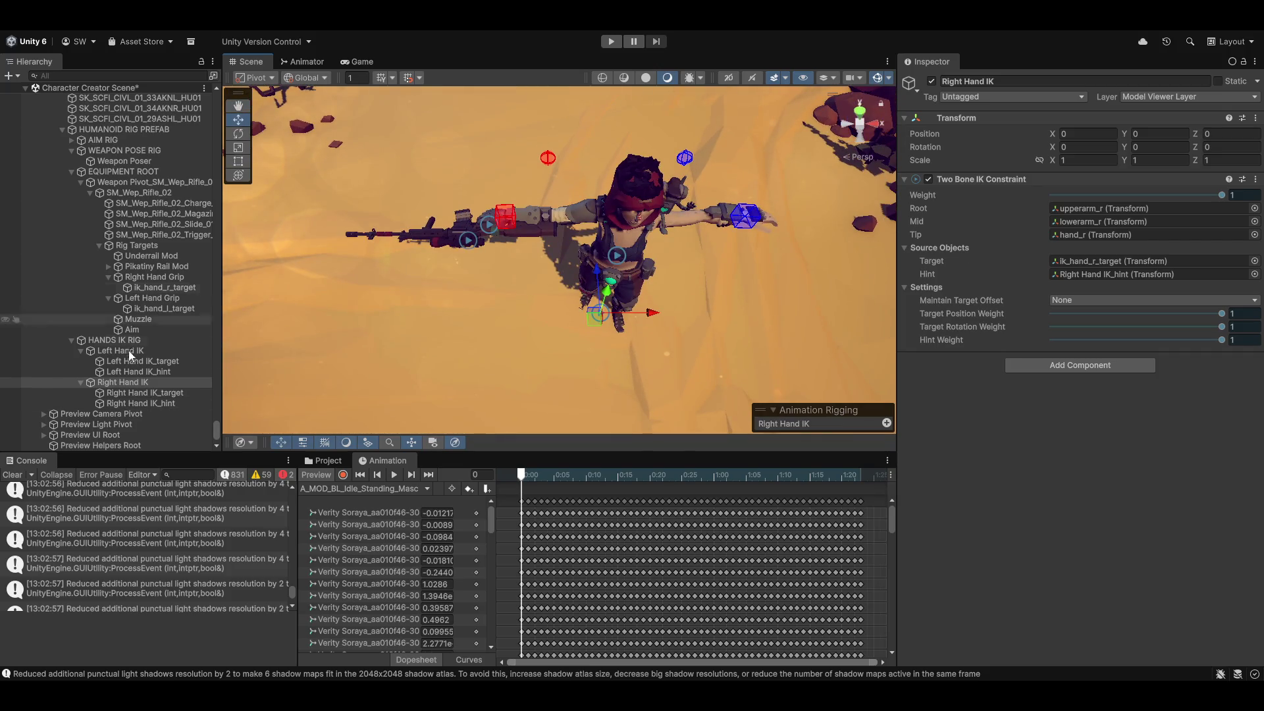
left_click(100, 245)
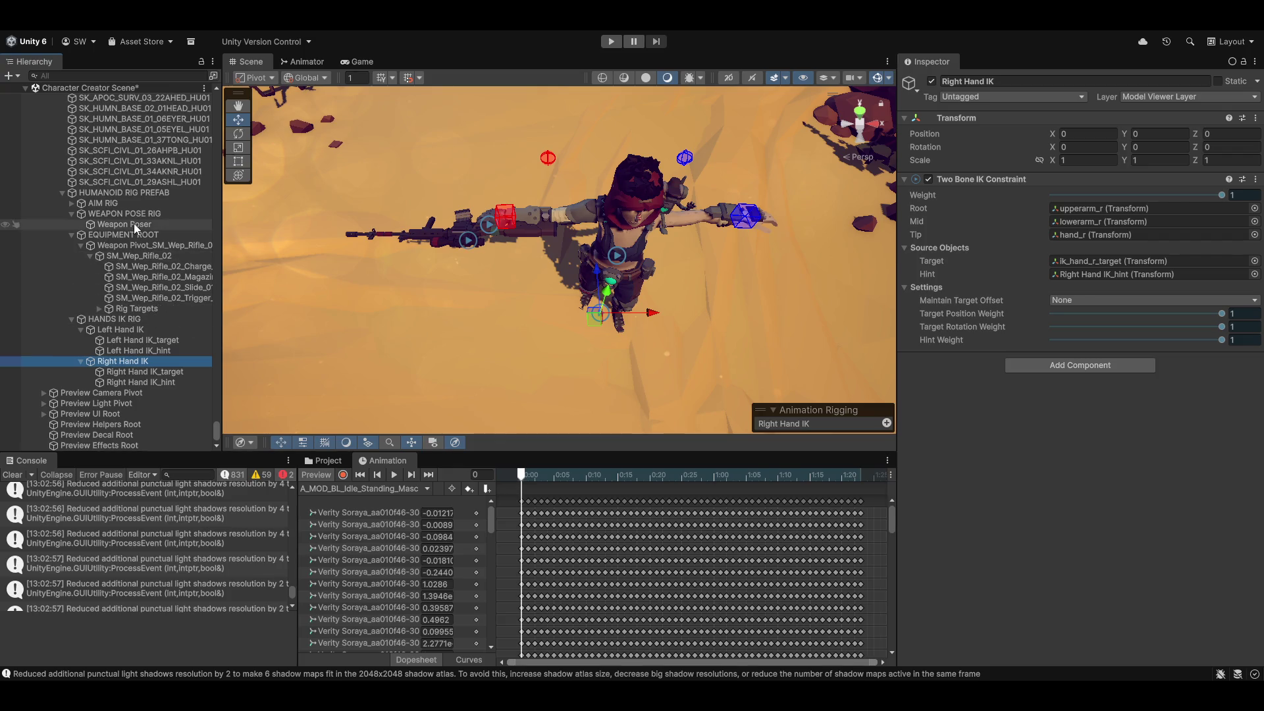
left_click(133, 224)
left_click(543, 222)
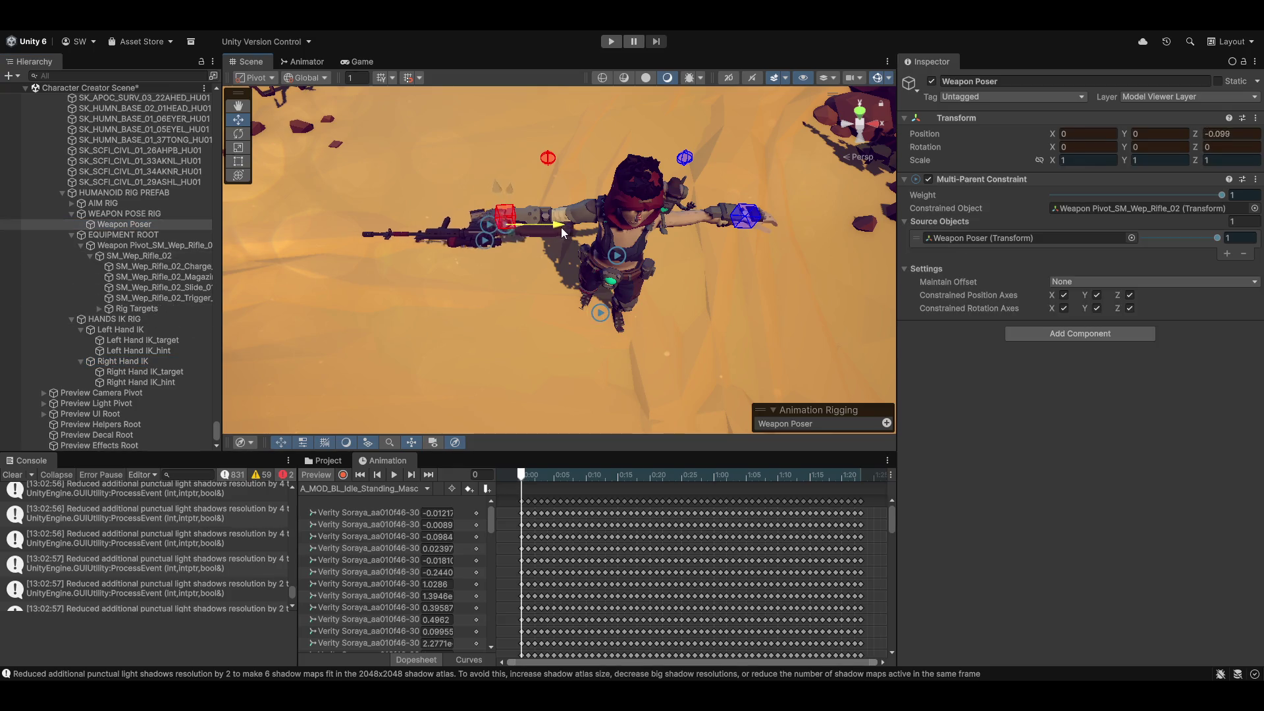
Inspect Left Hand IK and its Left Hand IK_target and Left Hand IK_hint objects.
scroll(526, 322, "up", 5)
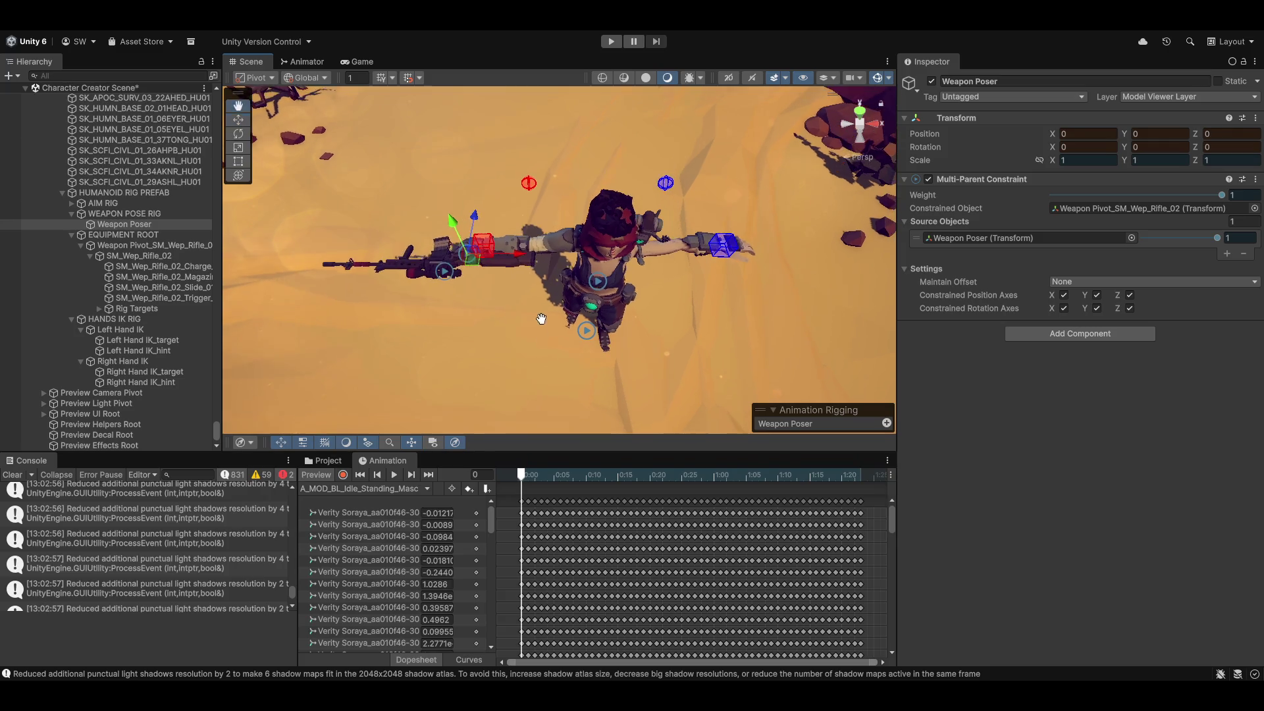
left_click(134, 330)
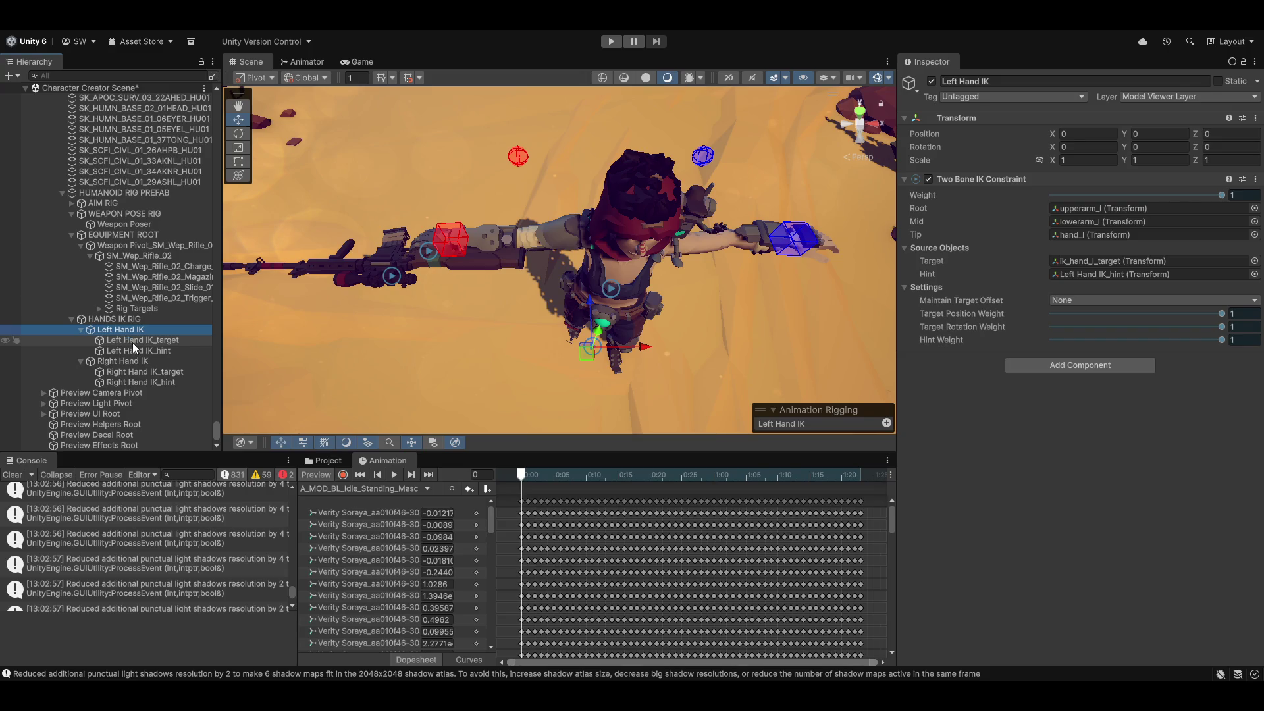
left_click(134, 341)
left_click(136, 351)
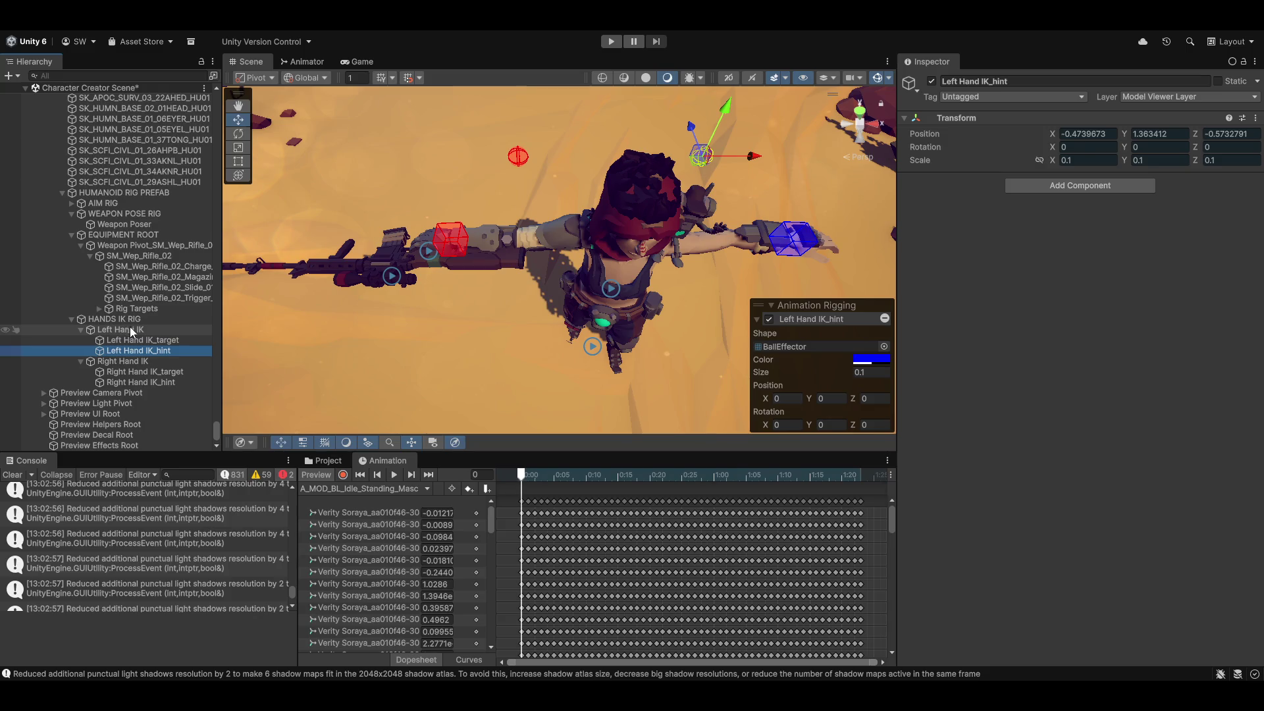
left_click(138, 332)
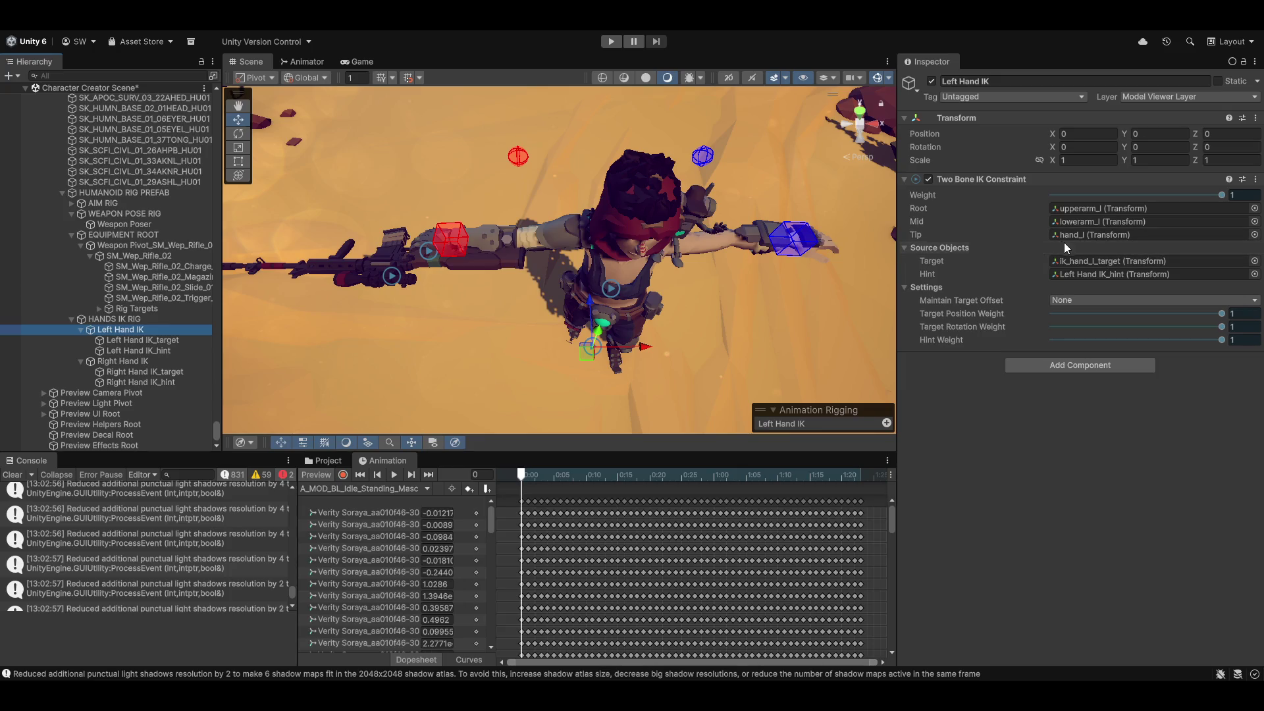
Clear Left Hand IK's Target field and assign Left Hand IK_target back into it.
left_click(1107, 262)
key("Delete")
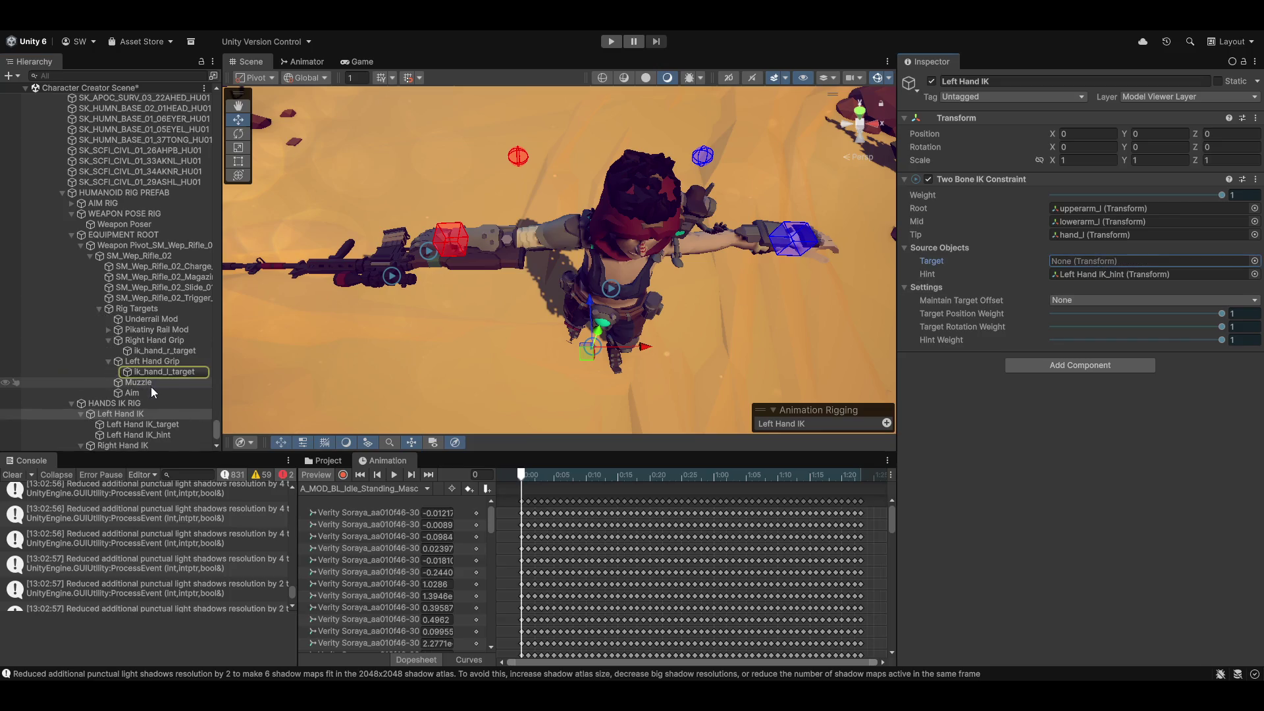
scroll(151, 388, "down", 3)
left_click(120, 385)
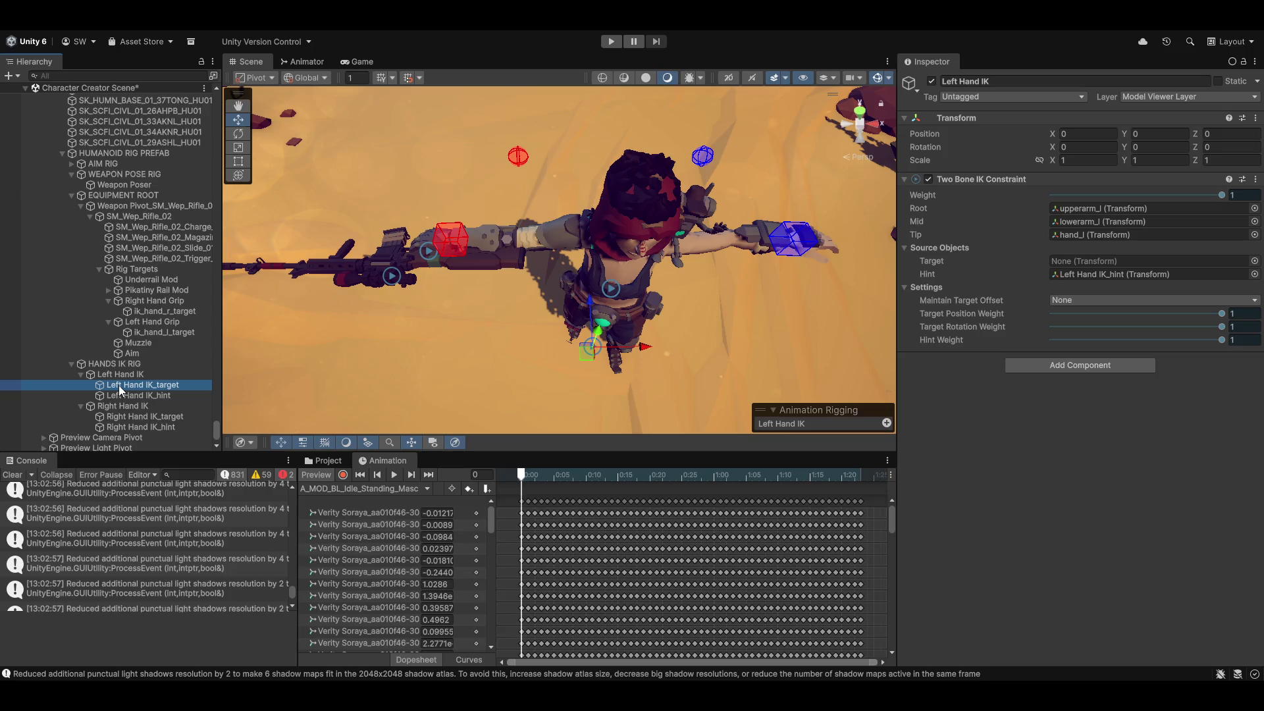
mouse_move(119, 386)
left_mouse_down()
mouse_move(512, 354)
mouse_move(1106, 261)
left_mouse_up()
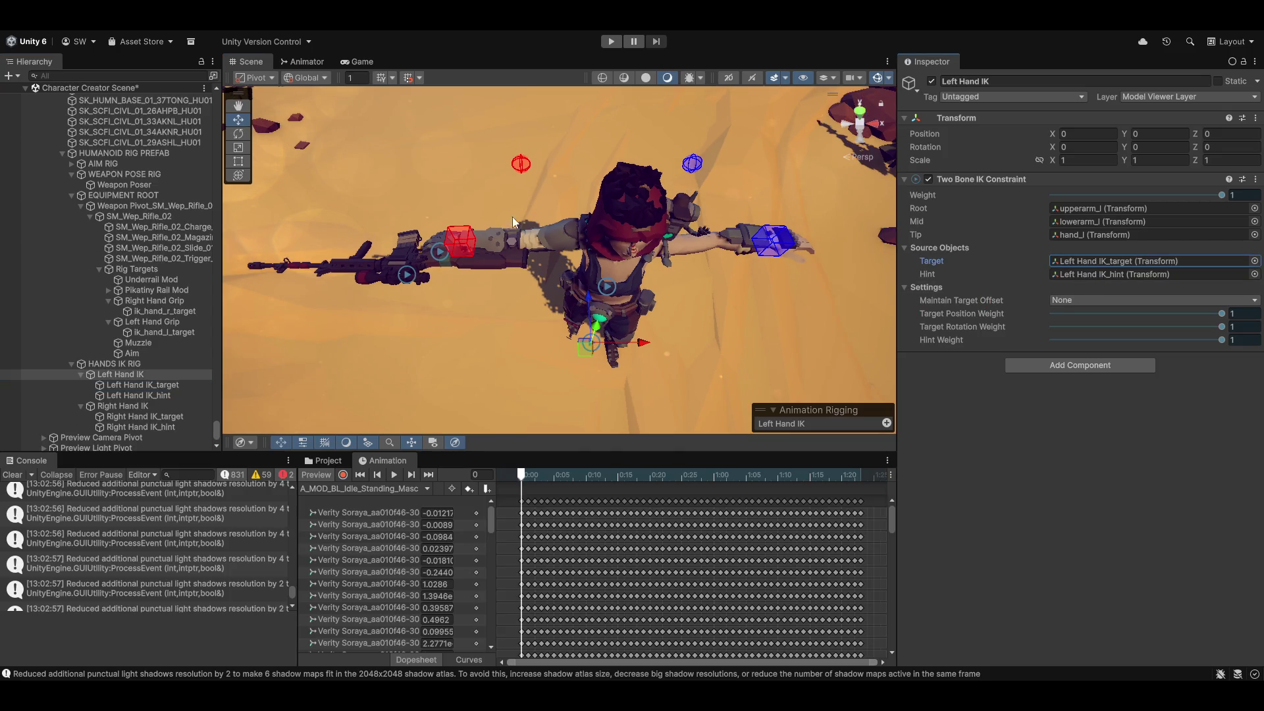
Move Right Hand IK_target to X 0.7198, Z -0.0492841 and select both hand IK targets.
left_click(461, 240)
mouse_move(471, 255)
left_mouse_down()
mouse_move(527, 259)
mouse_move(473, 242)
left_mouse_up()
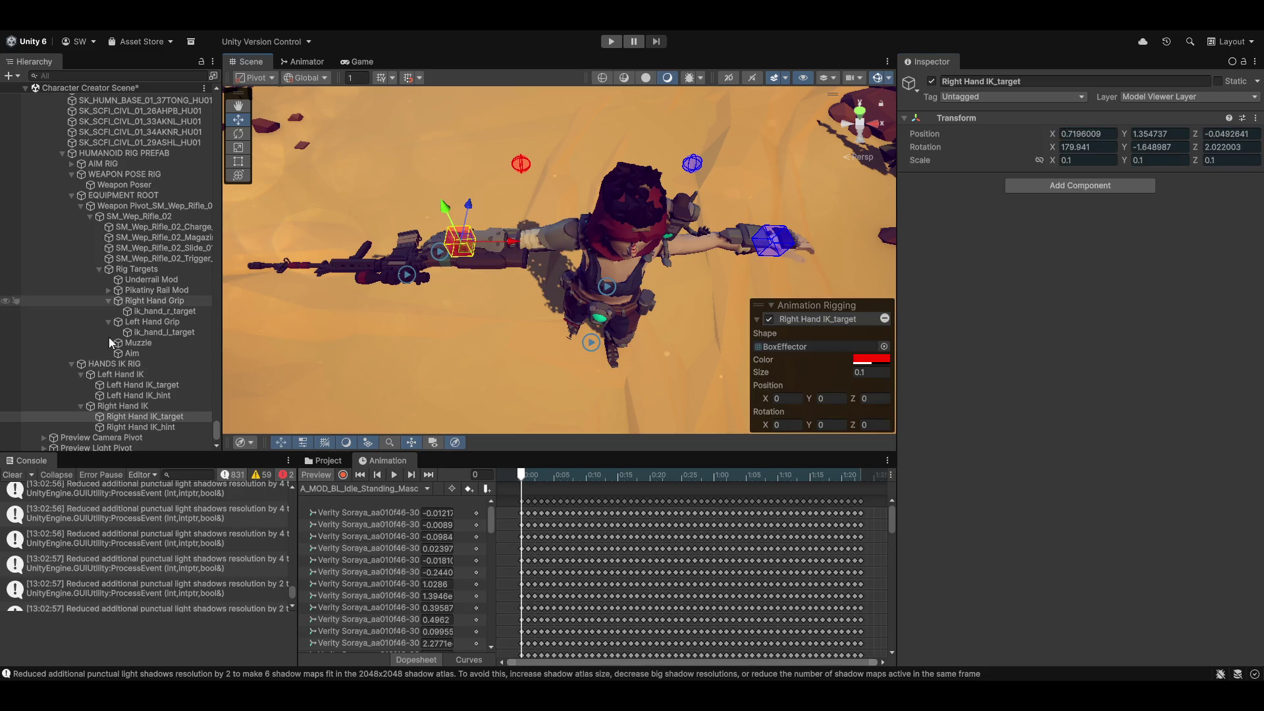
left_click(128, 384, "ctrl")
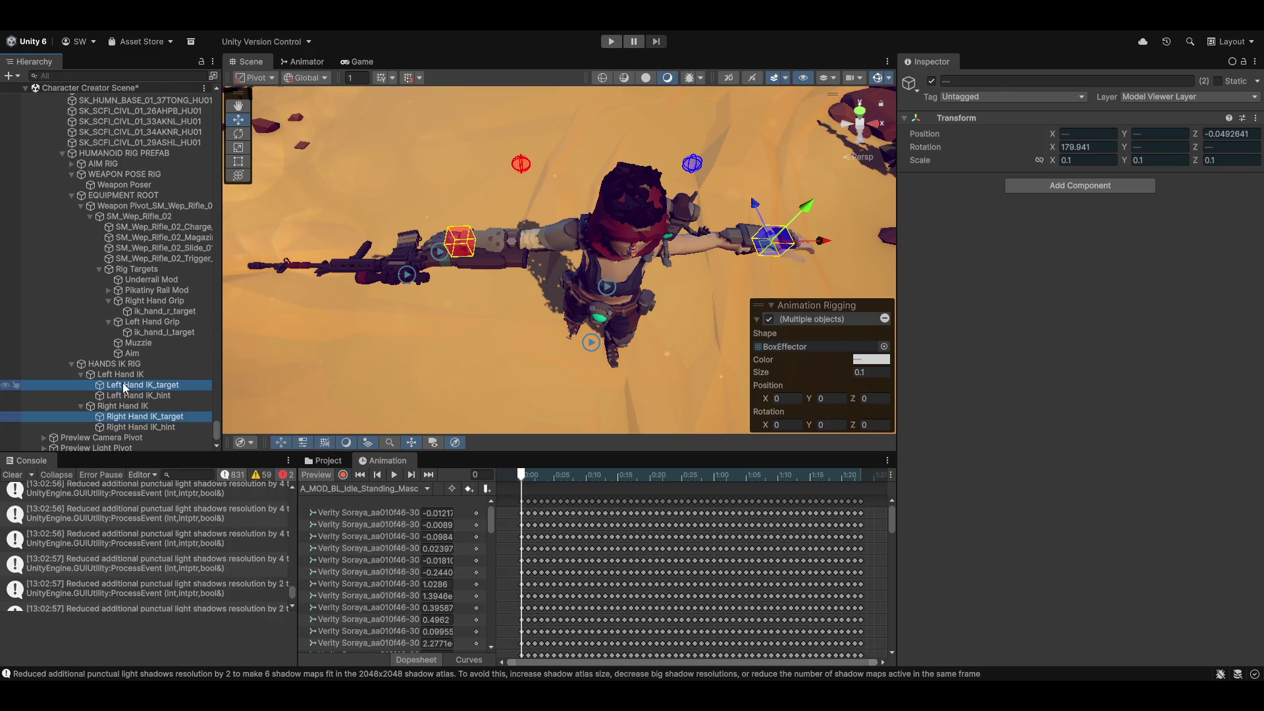
left_click_drag(178, 316, 118, 388)
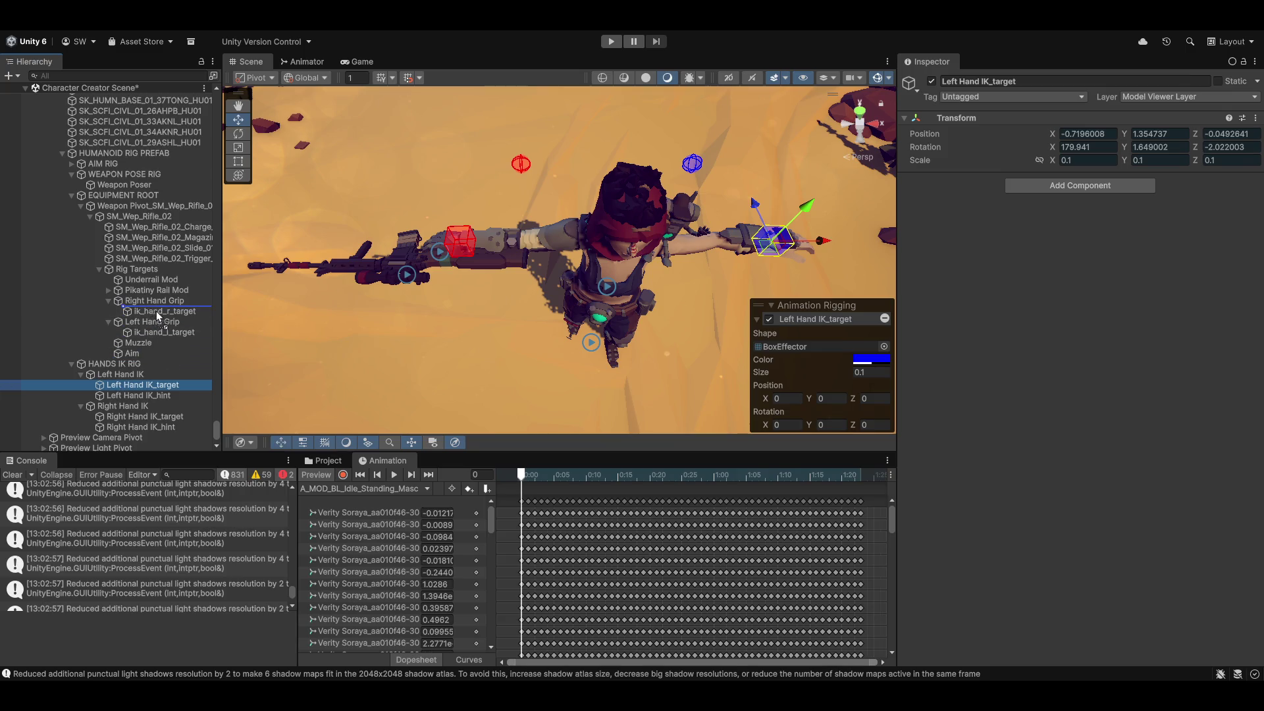
Reparent Left Hand IK_target under ik_hand_l_target and Right Hand IK_target under ik_hand_r_target.
left_click_drag(160, 312, 159, 312)
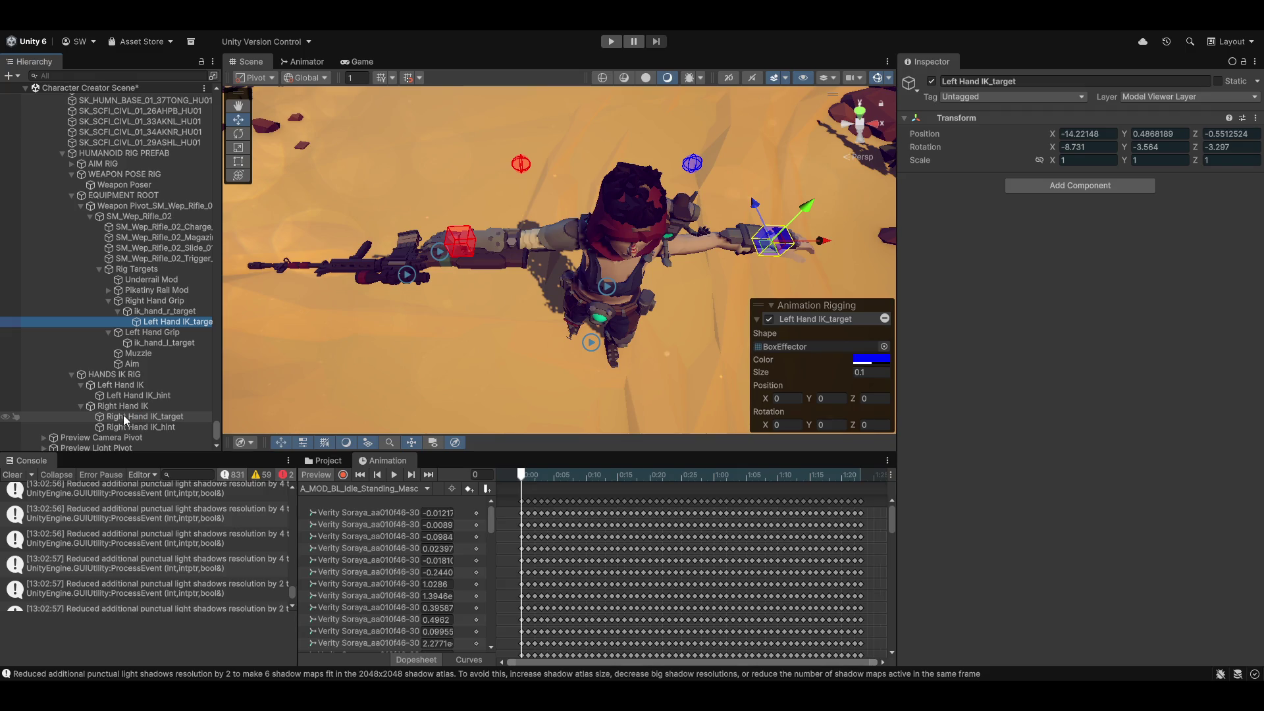
left_click(124, 416)
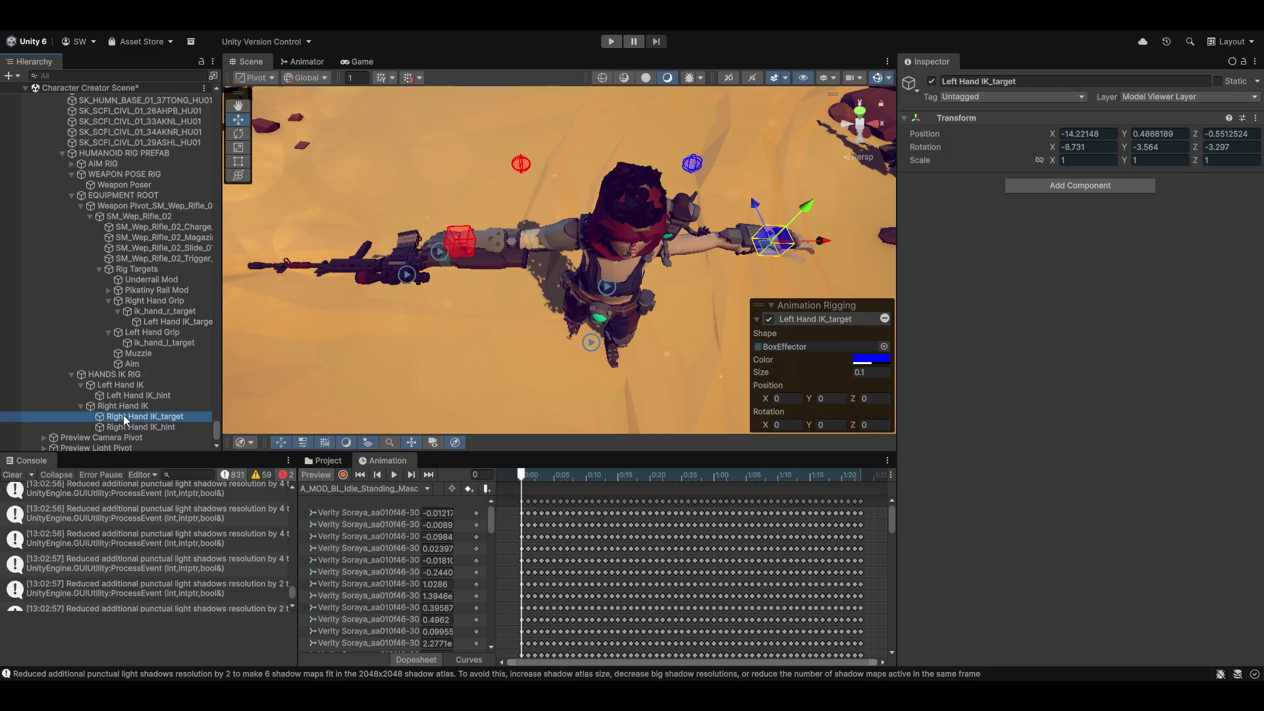
mouse_move(124, 419)
left_mouse_down()
mouse_move(174, 313)
mouse_move(186, 325)
mouse_move(169, 354)
mouse_move(174, 298)
mouse_move(157, 290)
mouse_move(169, 349)
left_mouse_up()
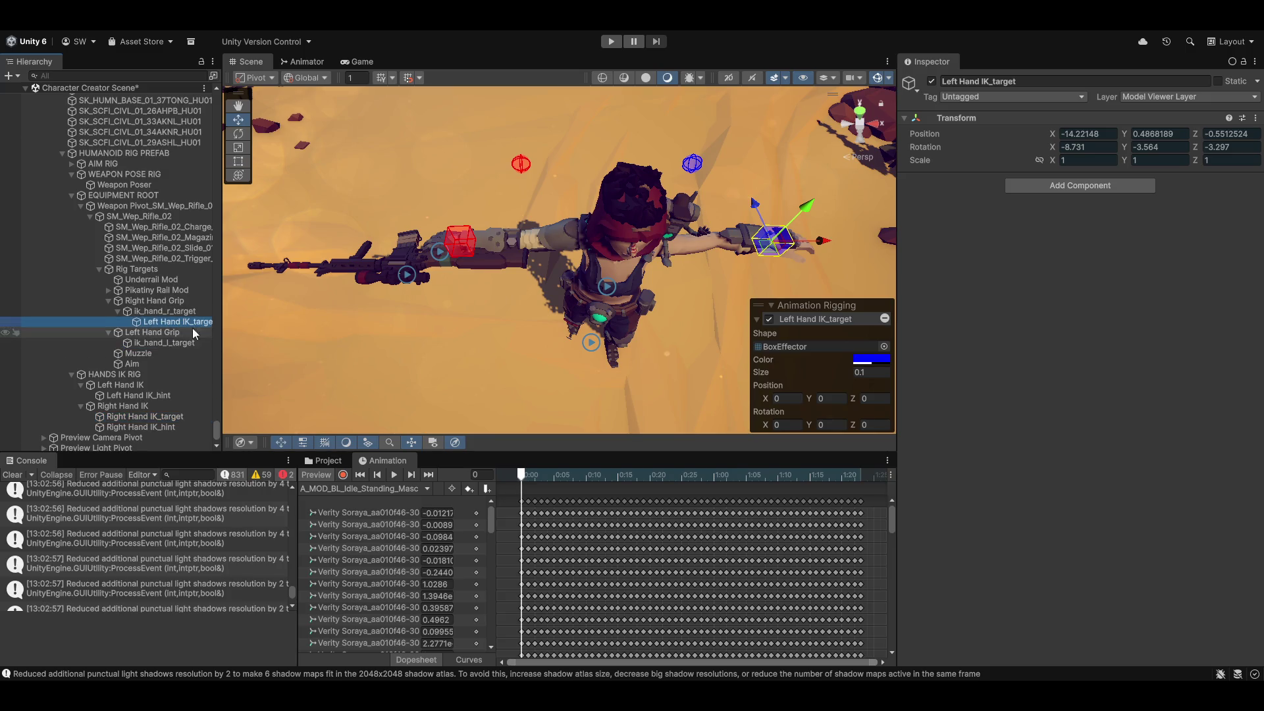
mouse_move(157, 322)
left_mouse_down()
mouse_move(144, 330)
mouse_move(153, 344)
left_mouse_up()
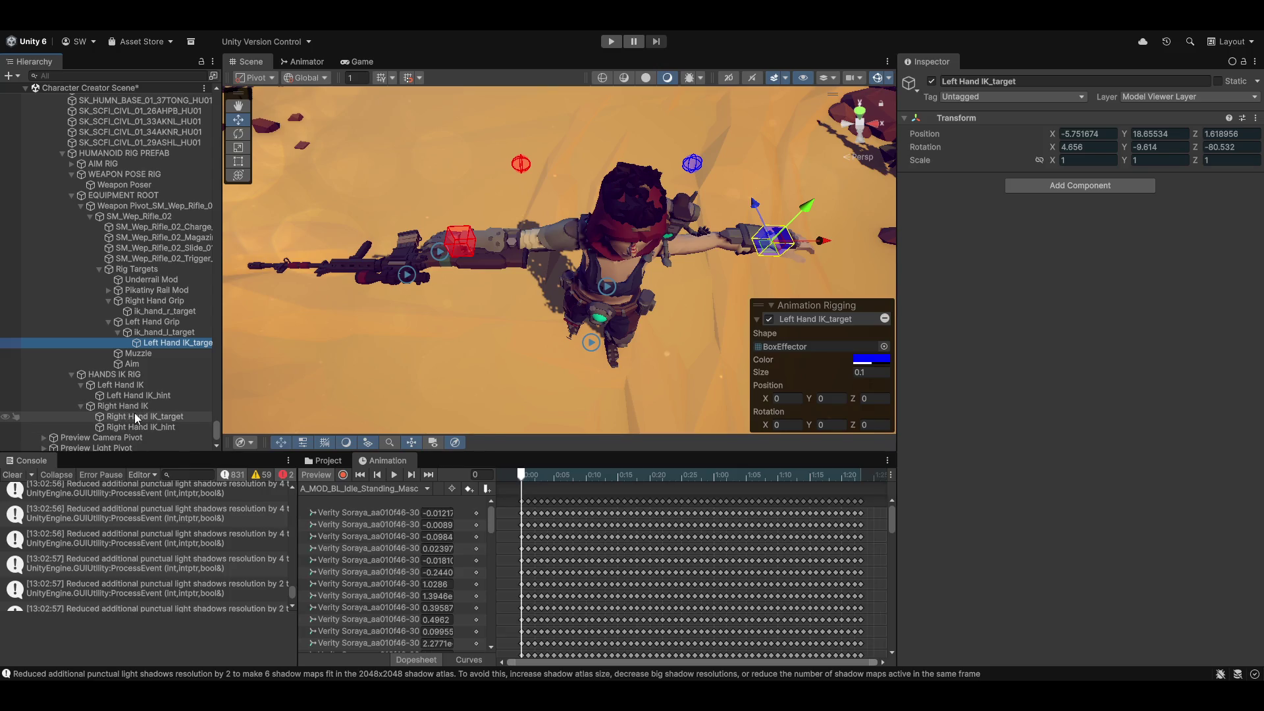
mouse_move(140, 415)
left_mouse_down()
mouse_move(105, 310)
mouse_move(151, 311)
left_mouse_up()
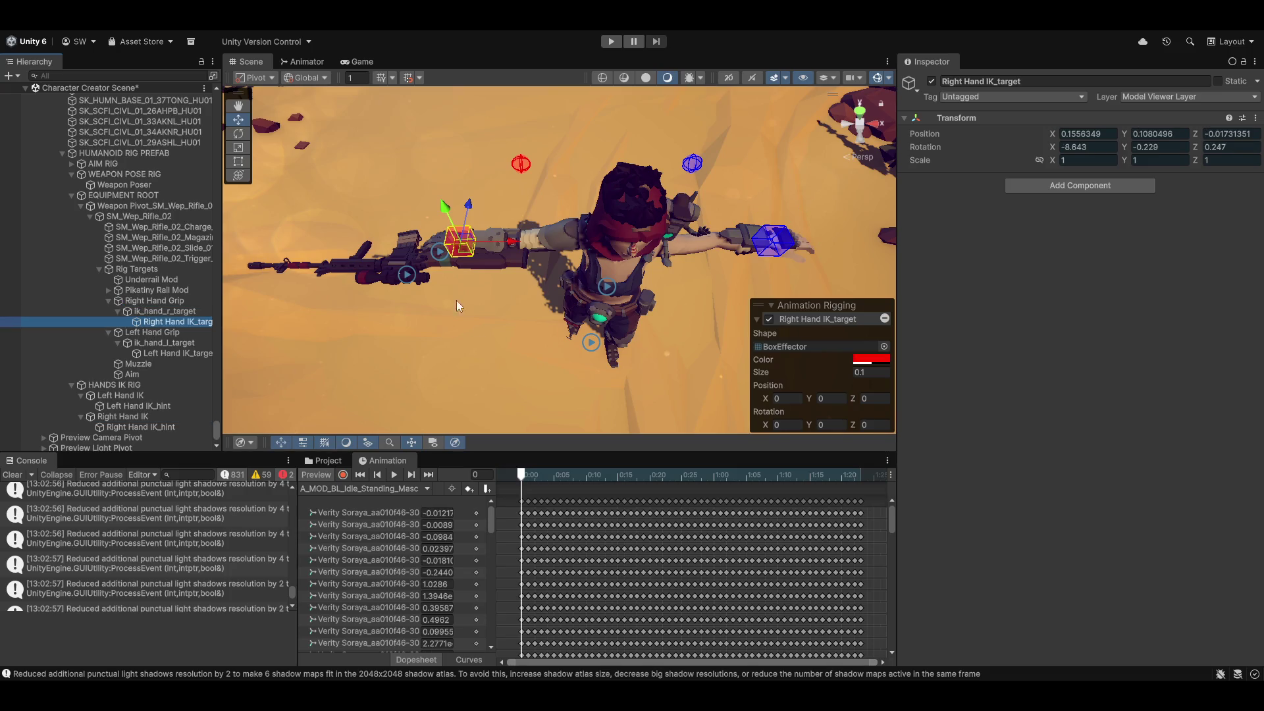
Move the Weapon Poser with the Move gizmo to shift the rifle.
left_click(108, 395)
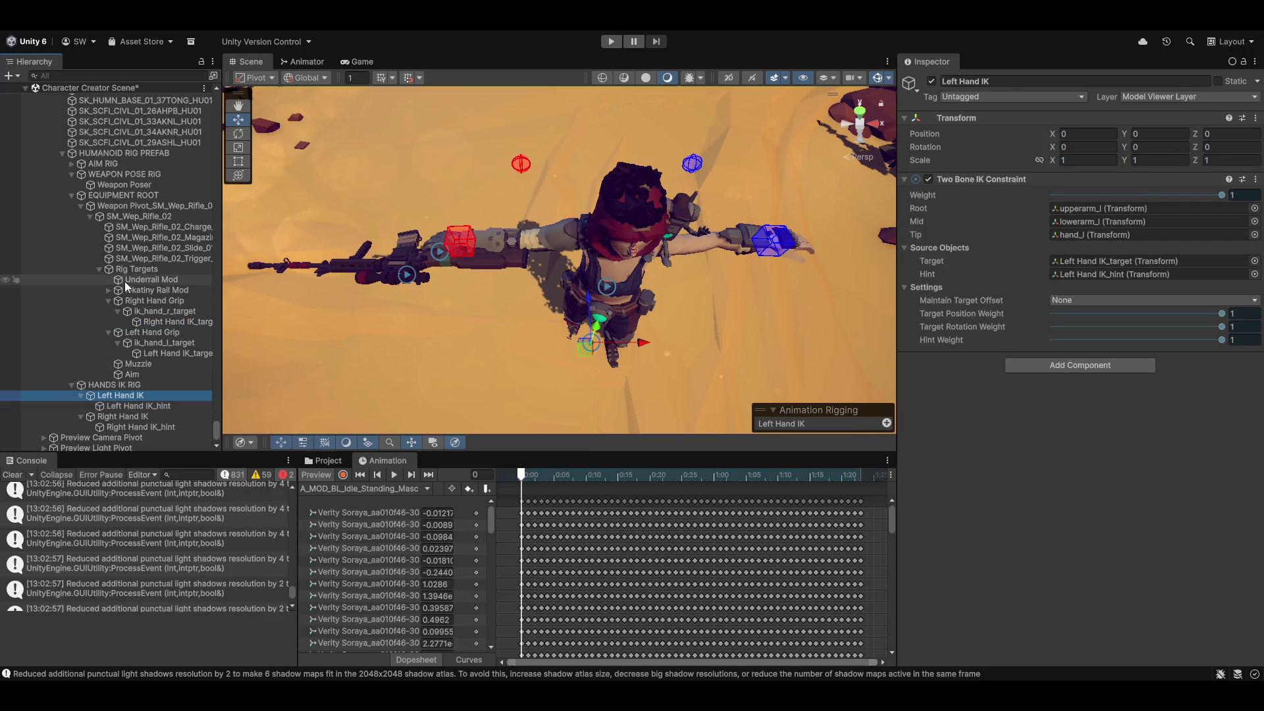
scroll(97, 329, "up", 3)
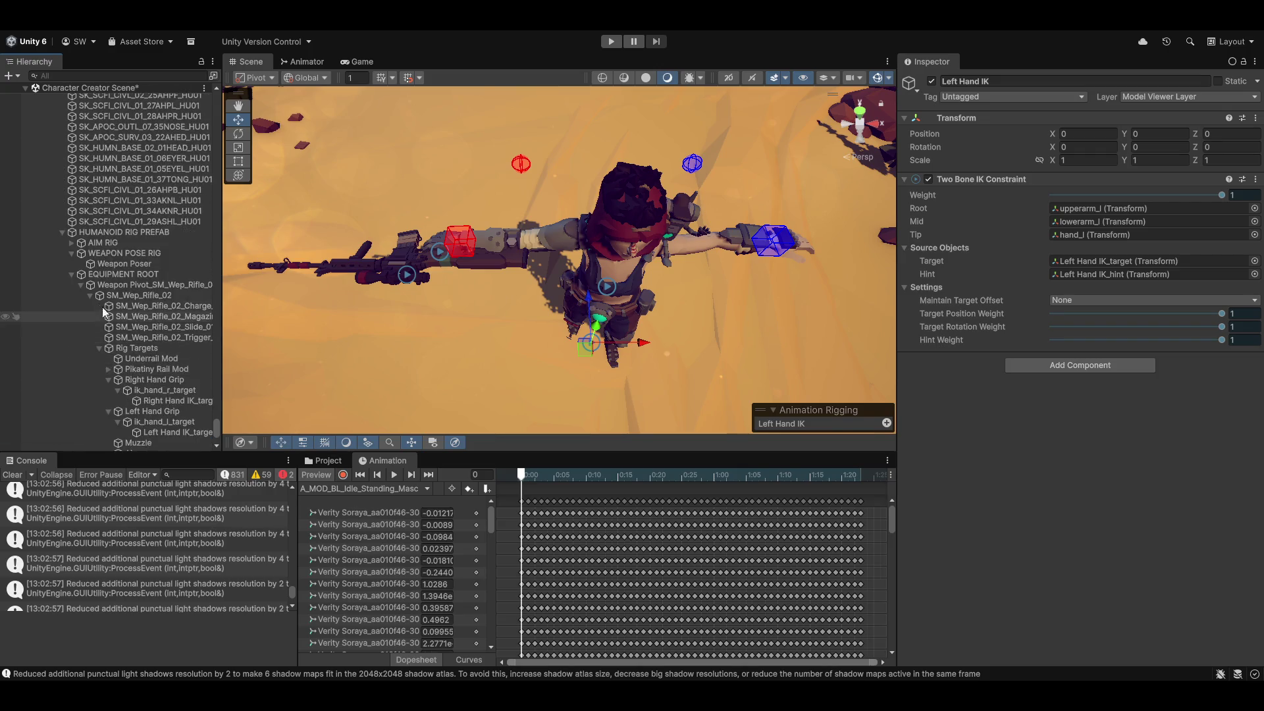
left_click(123, 264)
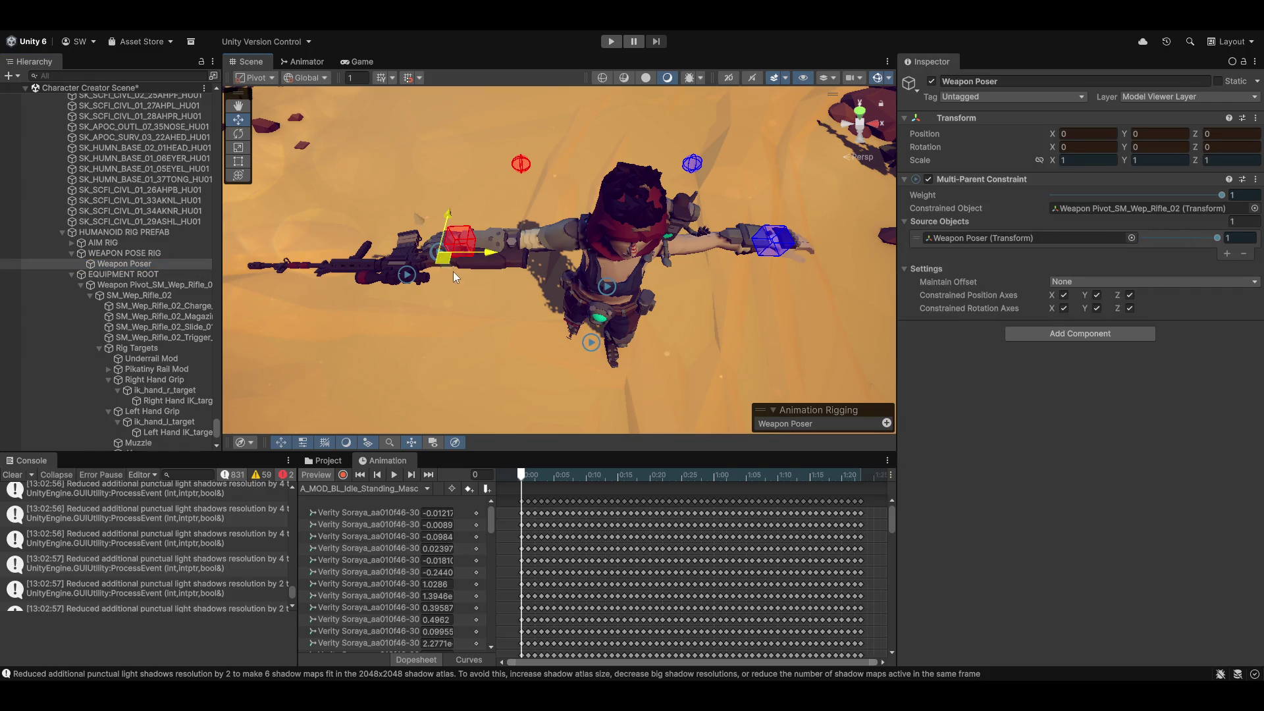
left_click_drag(453, 271, 449, 234)
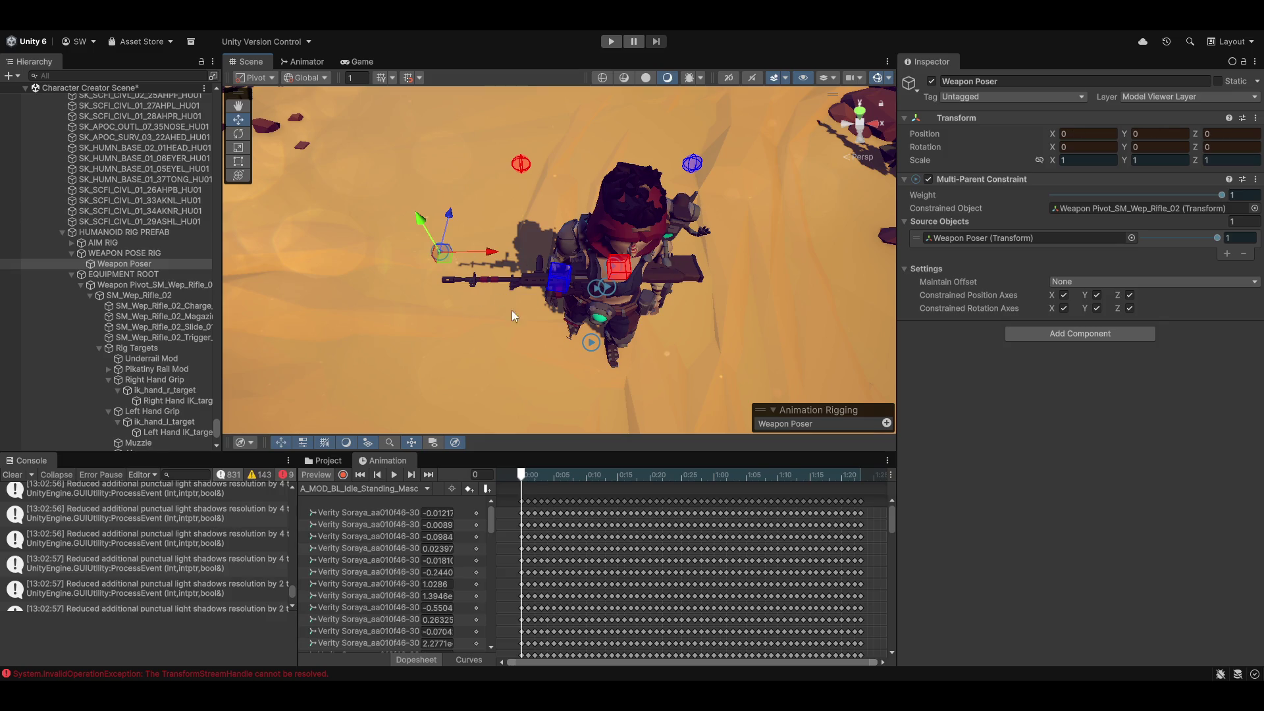
left_click(591, 342)
mouse_move(574, 394)
left_mouse_down()
mouse_move(561, 179)
mouse_move(569, 223)
left_mouse_up()
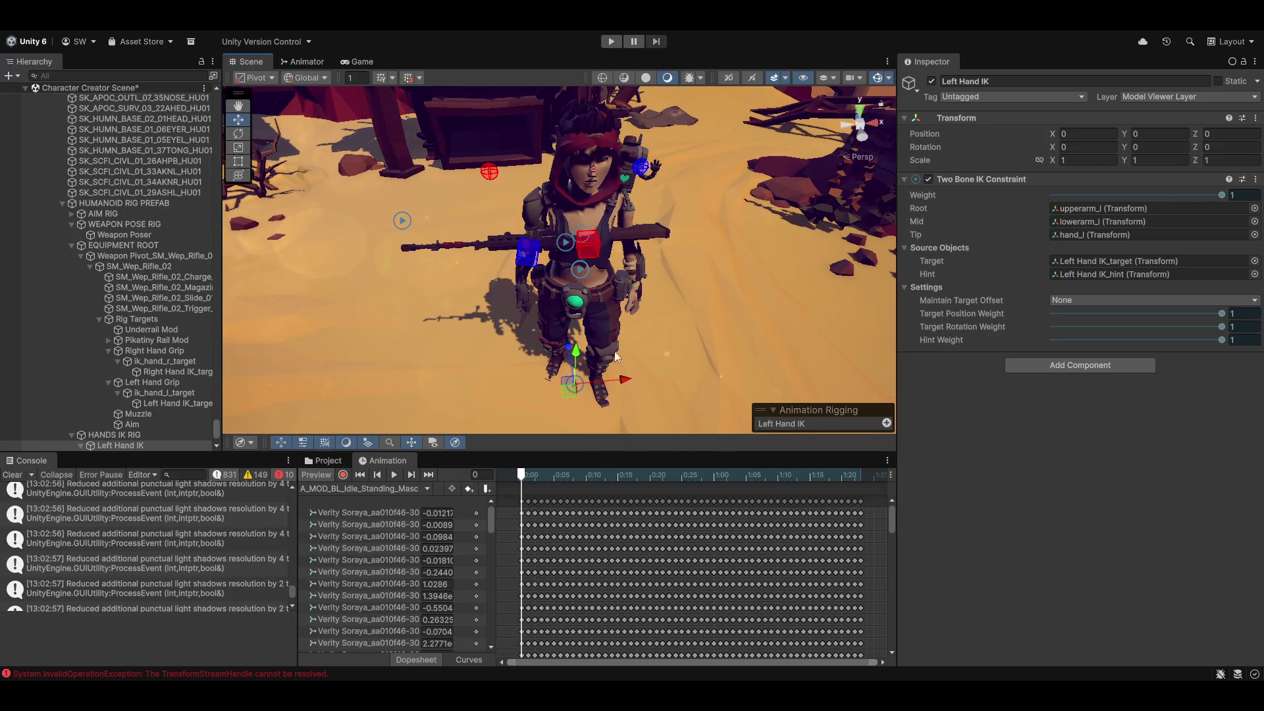
Set Right Hand IK's Two Bone IK target to Right Hand IK_target and turn off the preview.
scroll(112, 398, "down", 3)
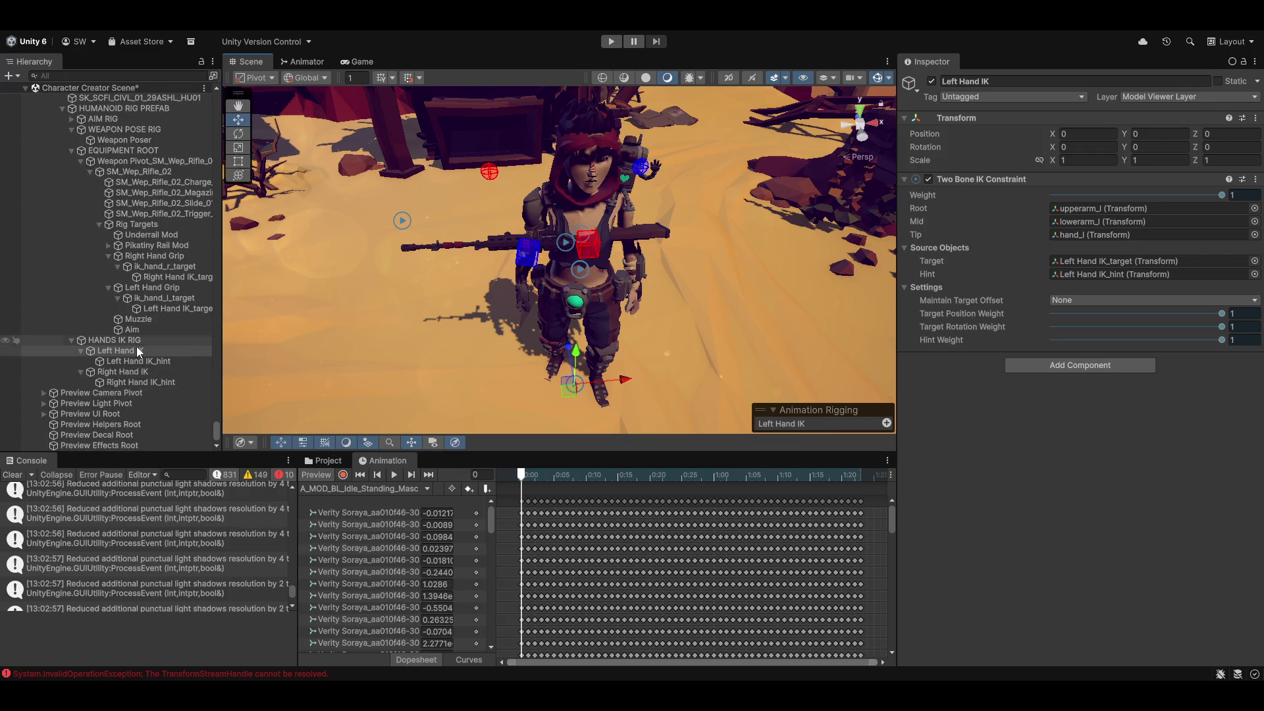
left_click(120, 373)
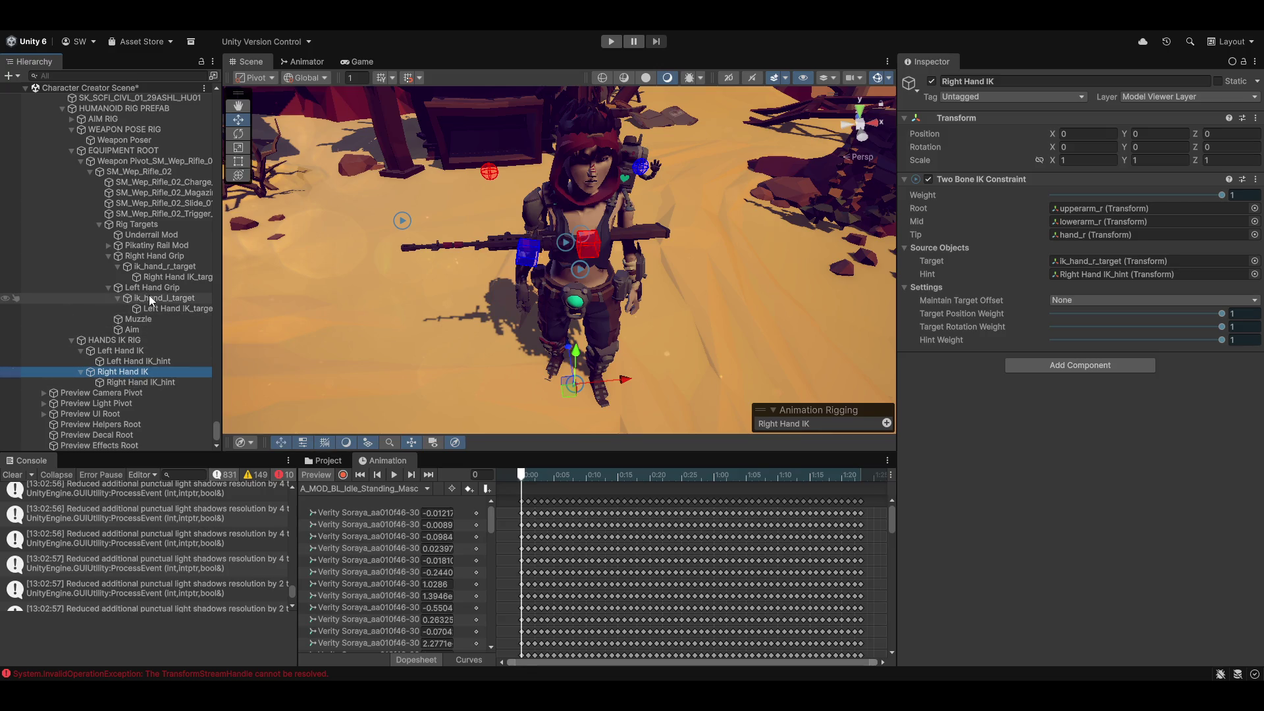
mouse_move(157, 279)
left_mouse_down()
mouse_move(1224, 276)
mouse_move(1168, 263)
left_mouse_up()
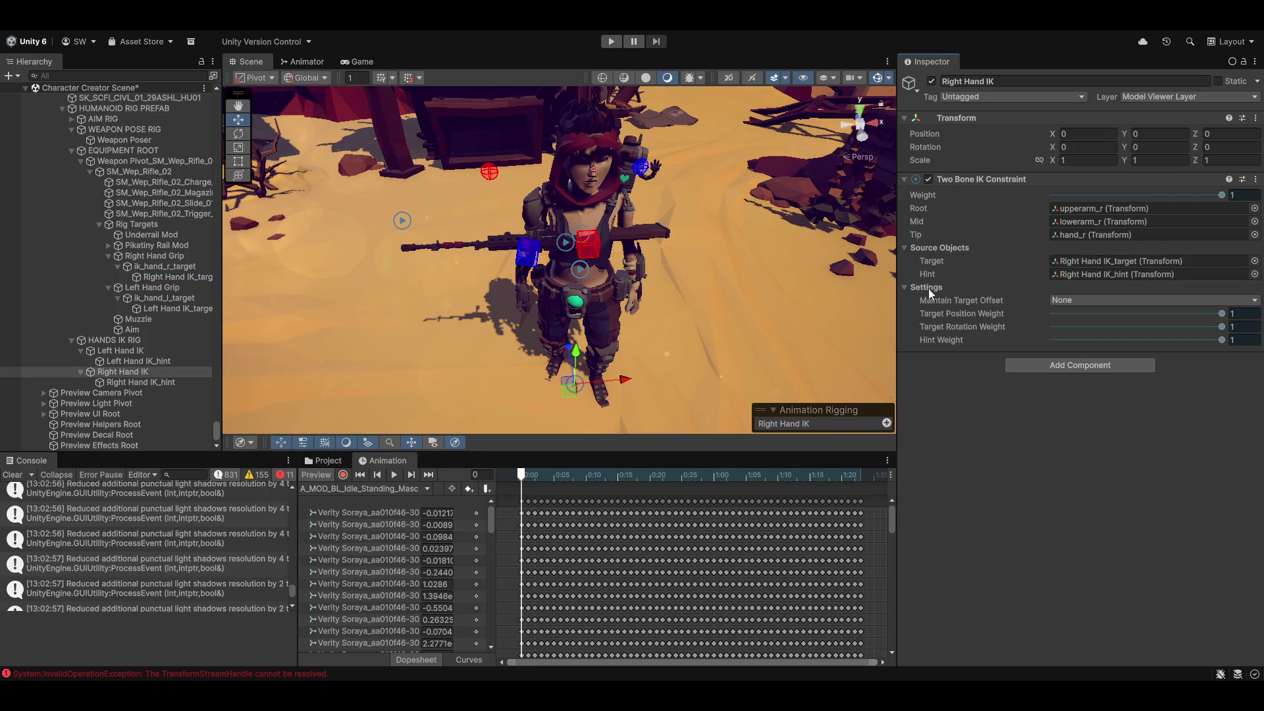
left_click(313, 476)
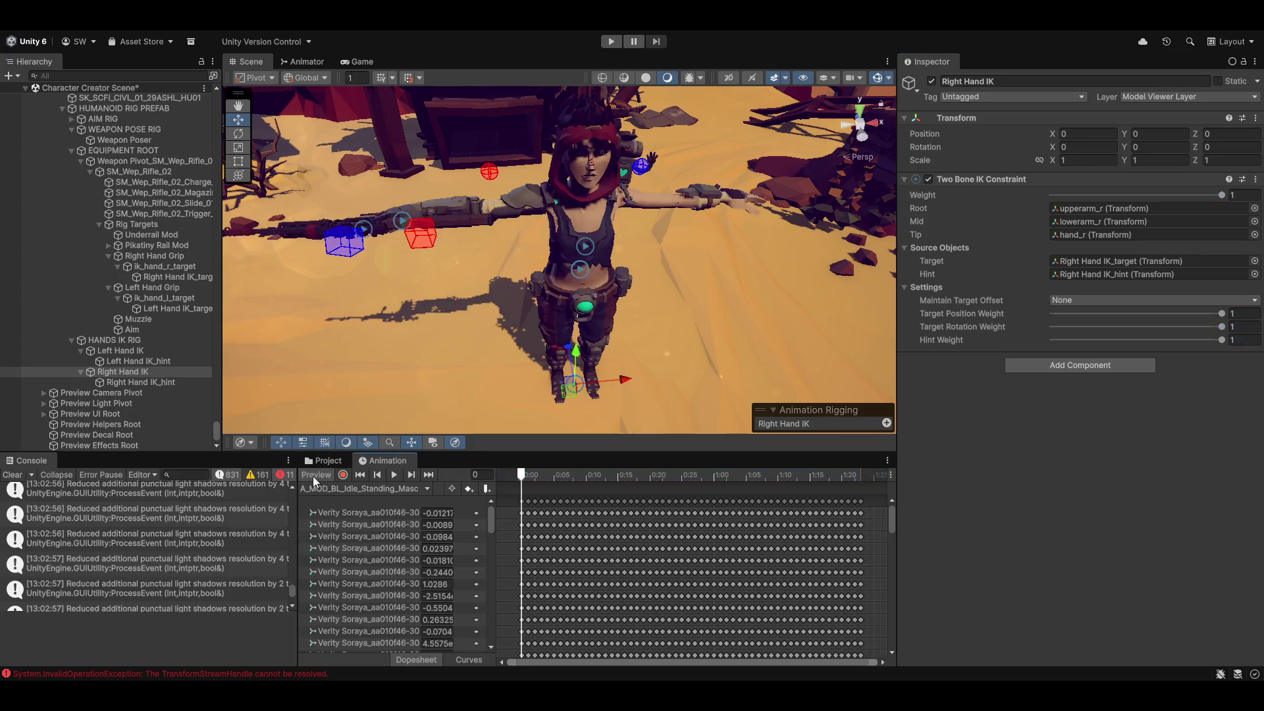
Turn the animation preview back on and check the Left Hand IK on the character.
left_click(313, 476)
scroll(654, 301, "up", 8)
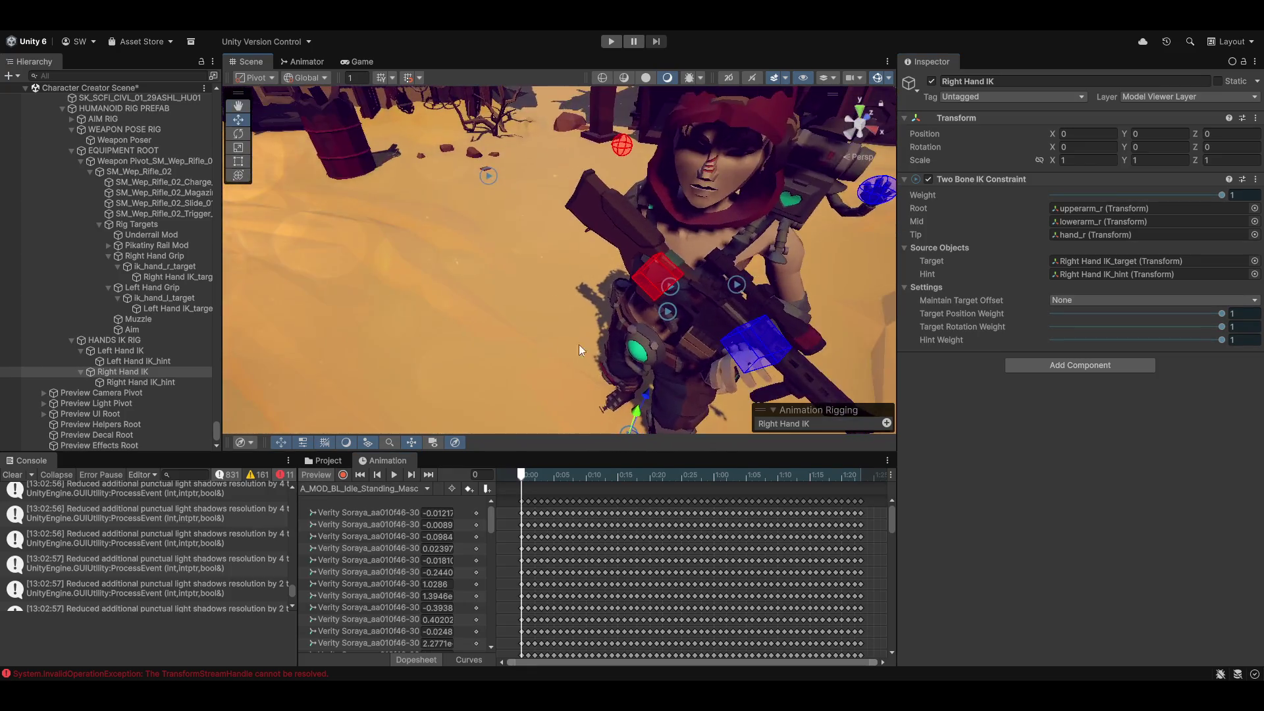
mouse_move(578, 345)
left_mouse_down()
mouse_move(455, 330)
mouse_move(501, 285)
mouse_move(415, 272)
mouse_move(643, 255)
mouse_move(757, 297)
mouse_move(644, 256)
mouse_move(607, 290)
left_mouse_up()
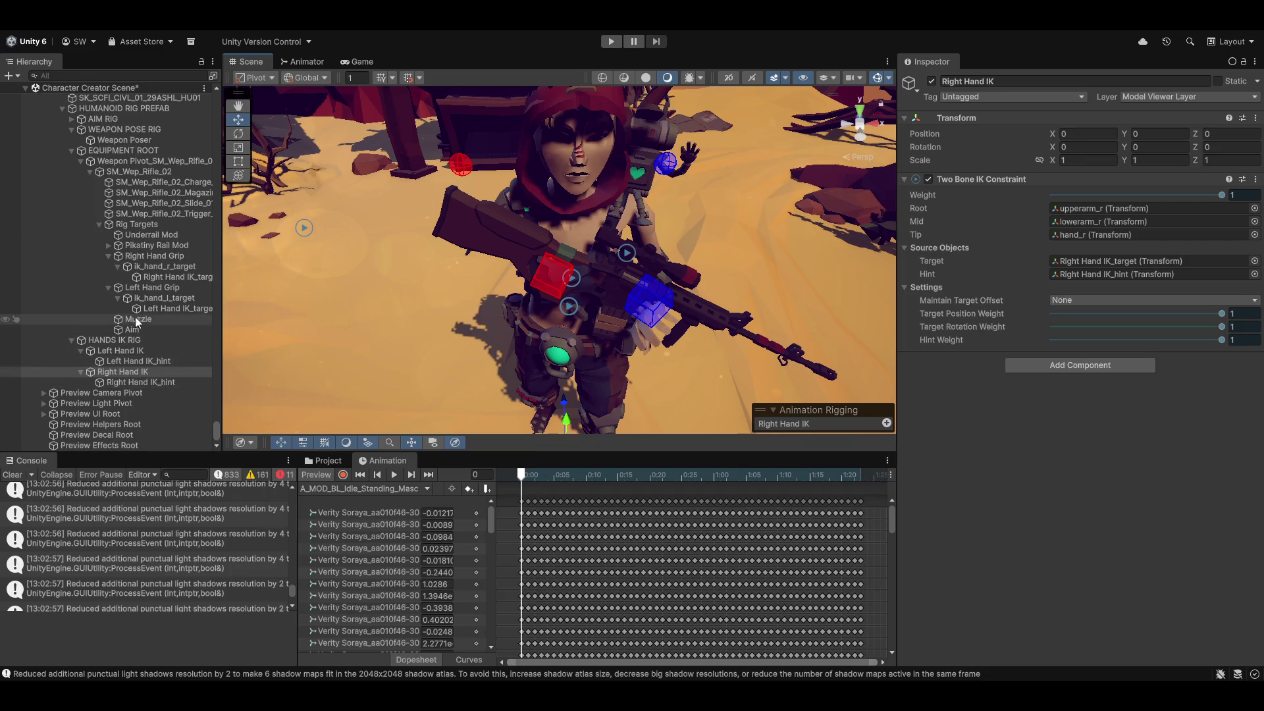
left_click(127, 353)
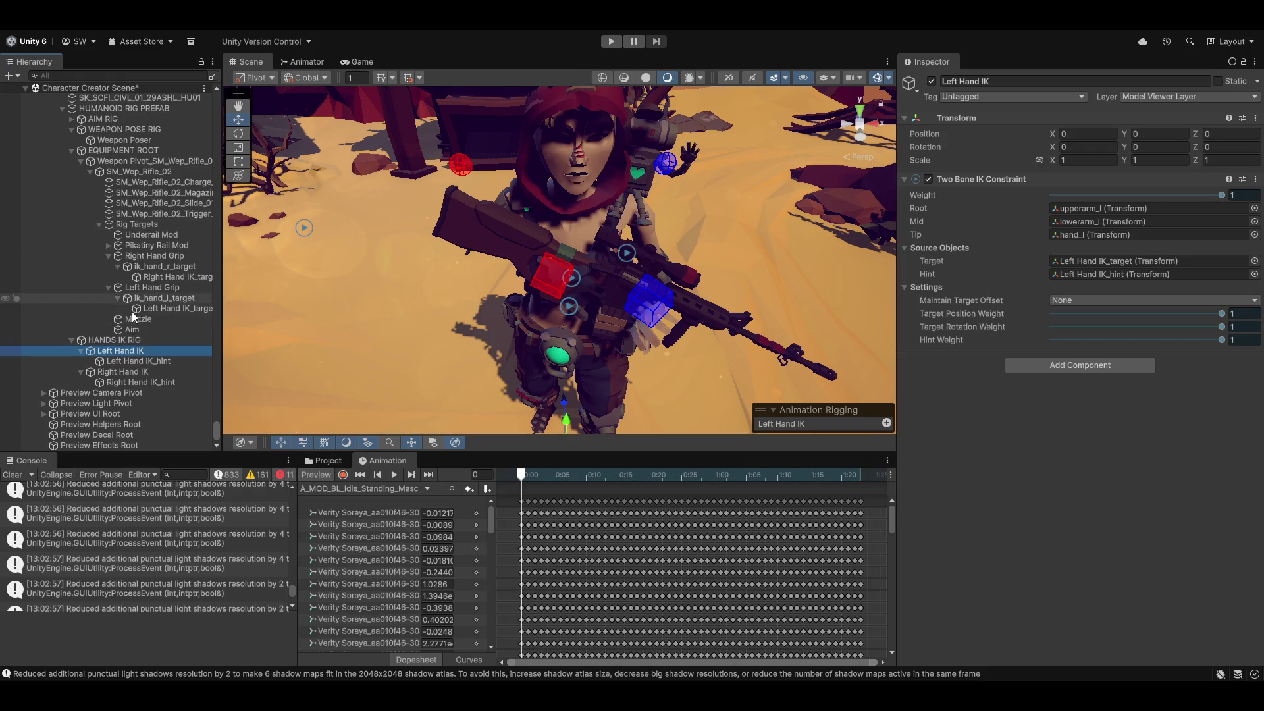
Collapse the hand grips and Rig Targets, then move Weapon Poser to -0.166, 0.214, -0.597.
left_click(108, 255)
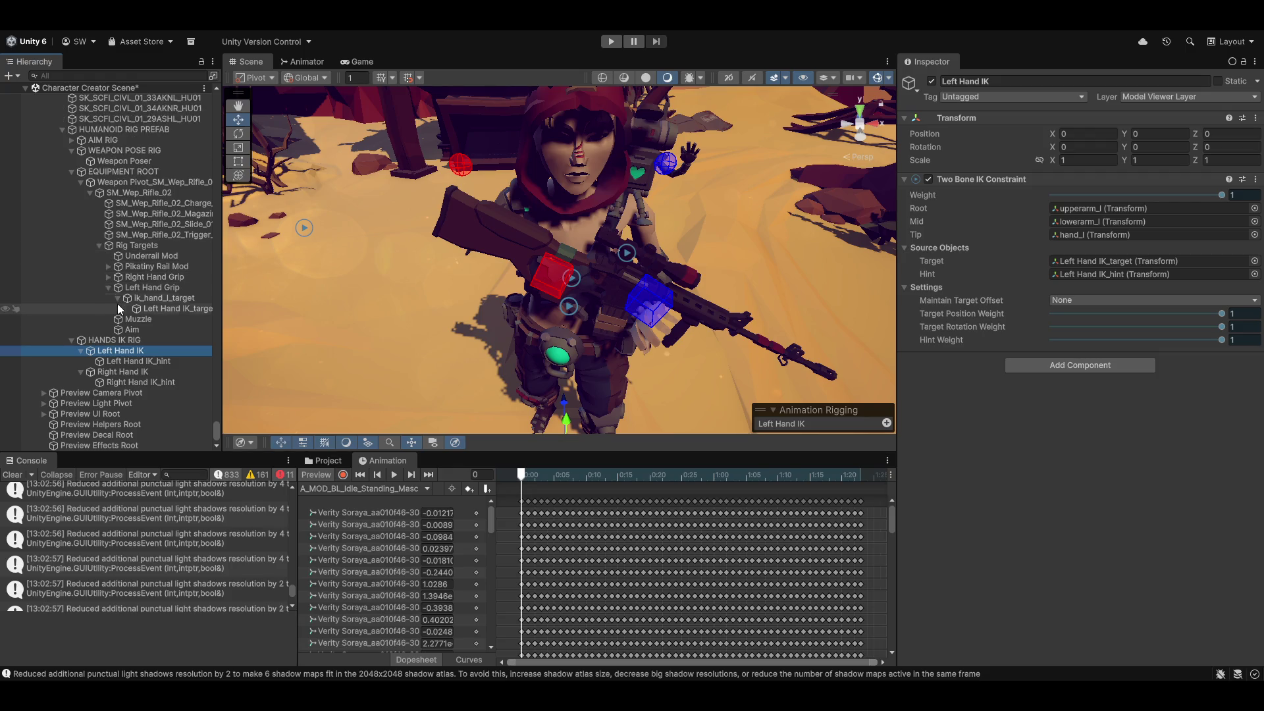
left_click(108, 287)
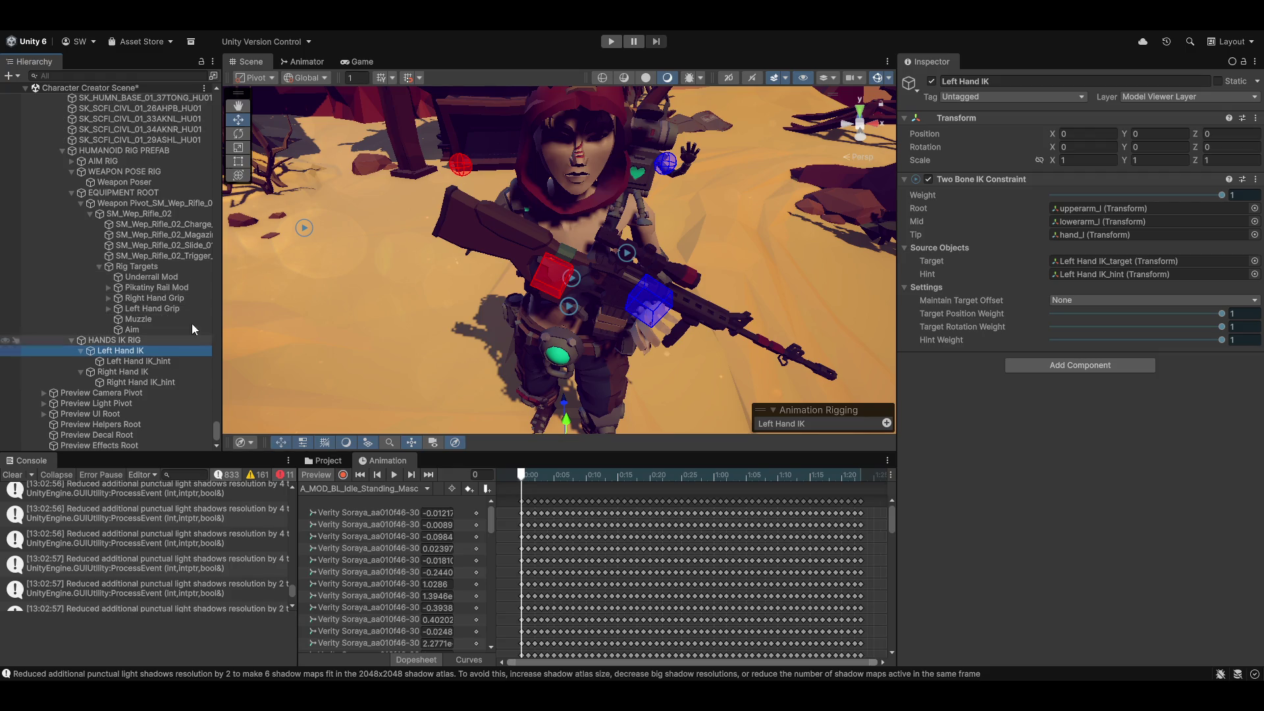
left_click(99, 266)
left_click(122, 245)
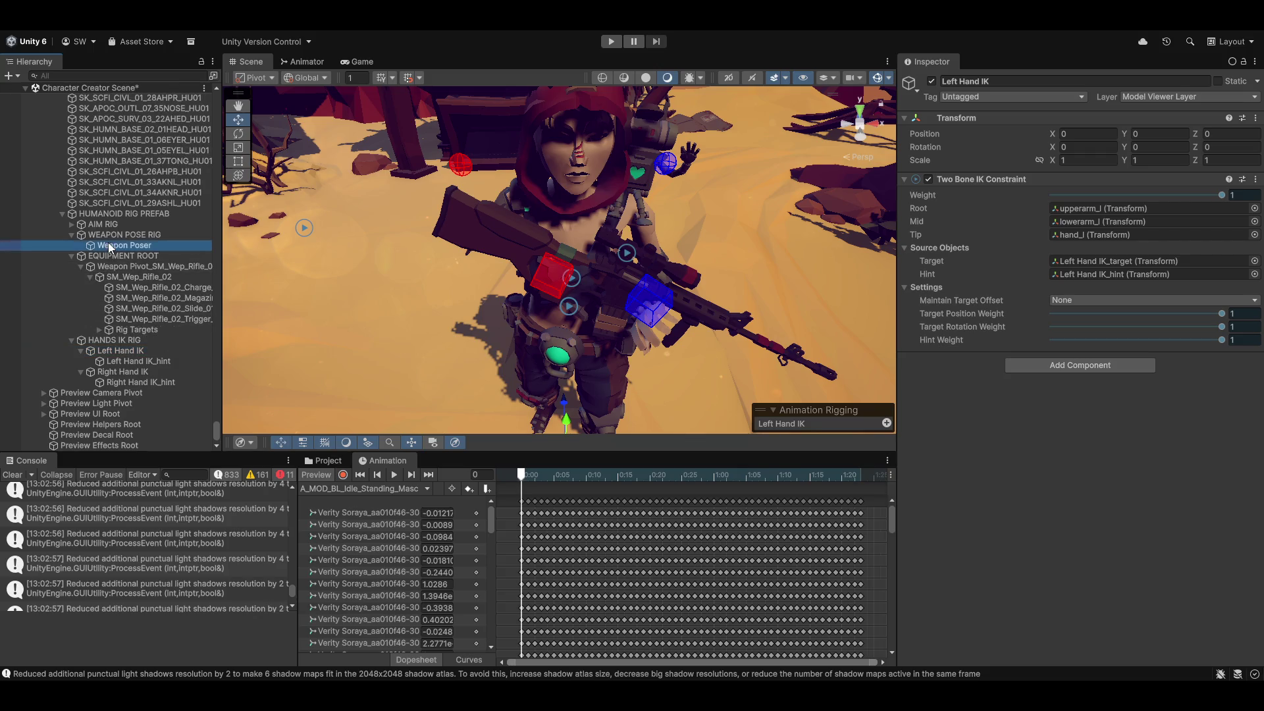
mouse_move(565, 288)
left_mouse_down()
mouse_move(519, 320)
mouse_move(555, 304)
mouse_move(466, 315)
mouse_move(455, 338)
mouse_move(621, 329)
mouse_move(951, 359)
left_mouse_up()
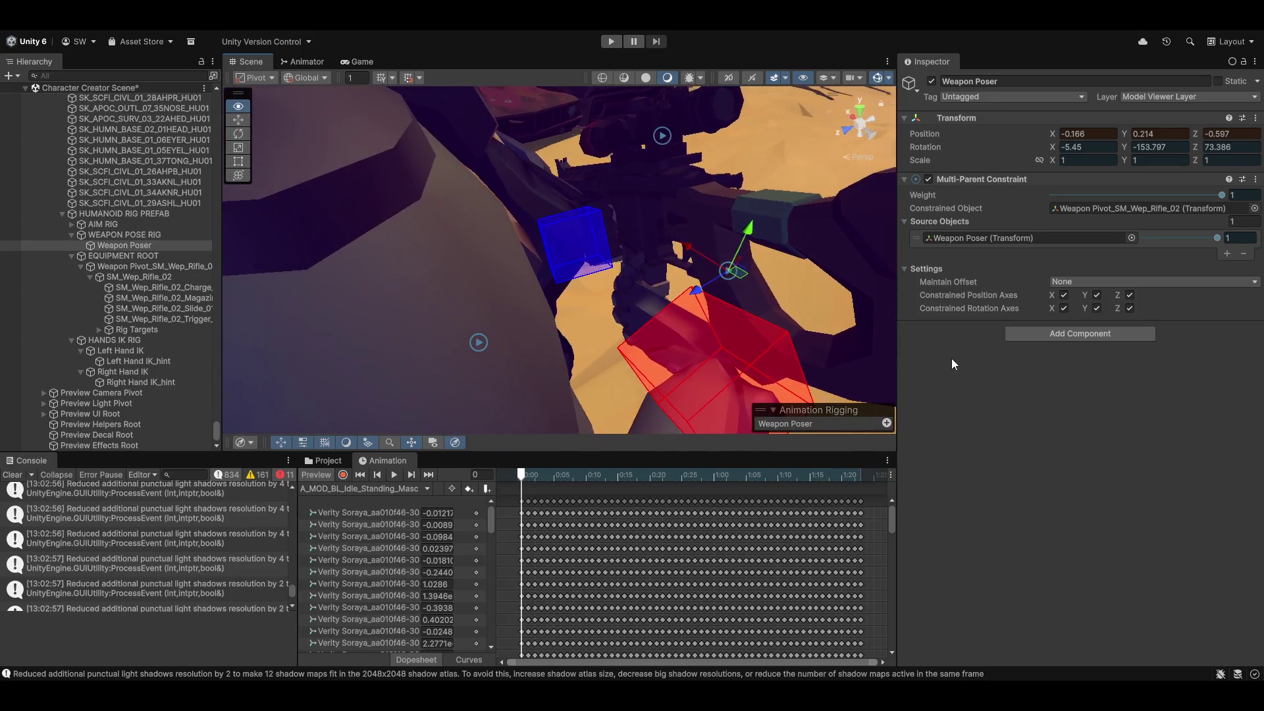
left_click_drag(736, 320, 718, 306)
Rotate and move the red Right Hand IK_target onto the rifle grip at -0.057, 0.056, -0.013.
left_click(606, 240)
key("e")
key("x")
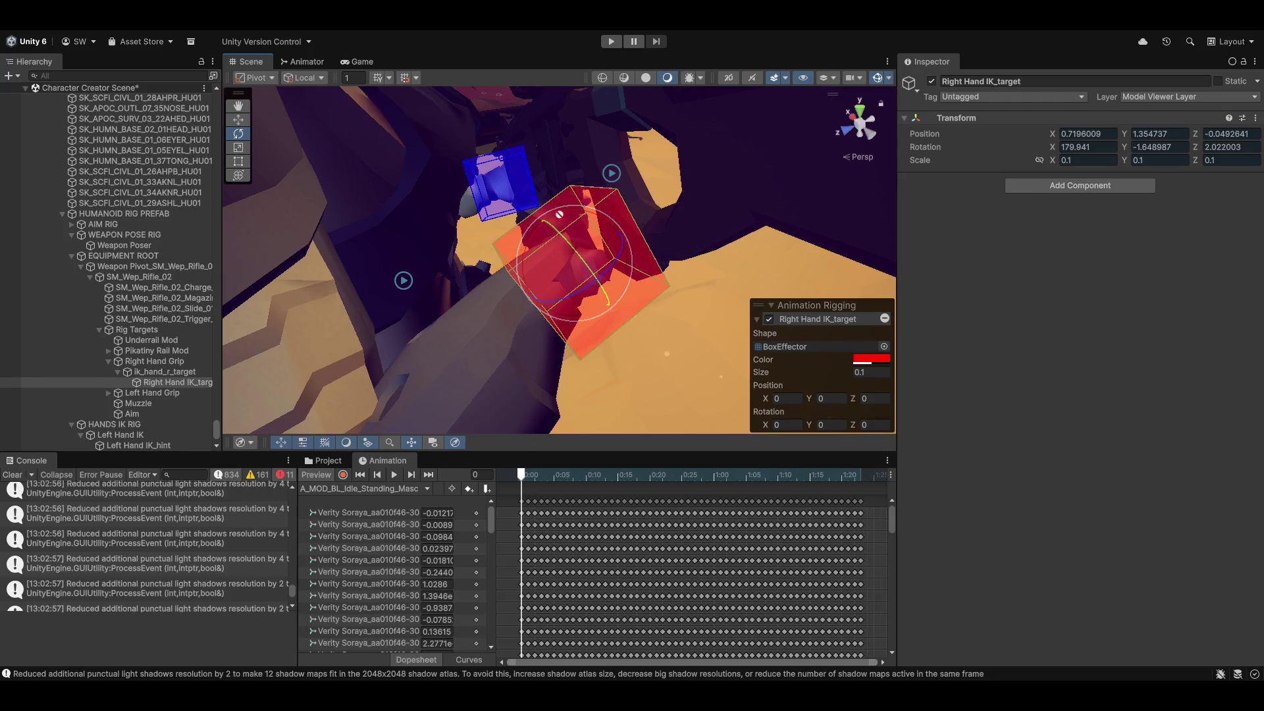
mouse_move(555, 217)
left_mouse_down()
mouse_move(833, 208)
mouse_move(748, 235)
left_mouse_up()
key("w")
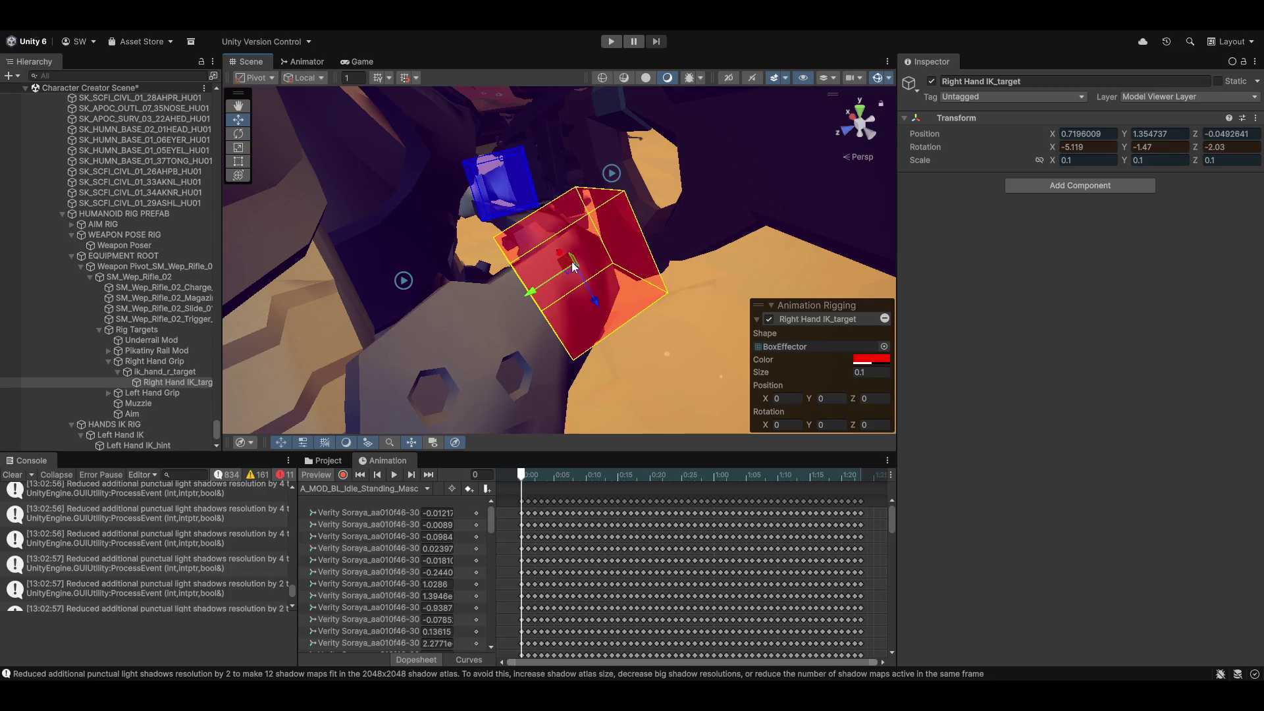
mouse_move(565, 271)
left_mouse_down()
mouse_move(623, 235)
mouse_move(617, 210)
mouse_move(602, 279)
mouse_move(575, 184)
left_mouse_up()
mouse_move(461, 283)
left_mouse_down()
mouse_move(398, 253)
mouse_move(417, 274)
mouse_move(379, 271)
mouse_move(390, 270)
left_mouse_up()
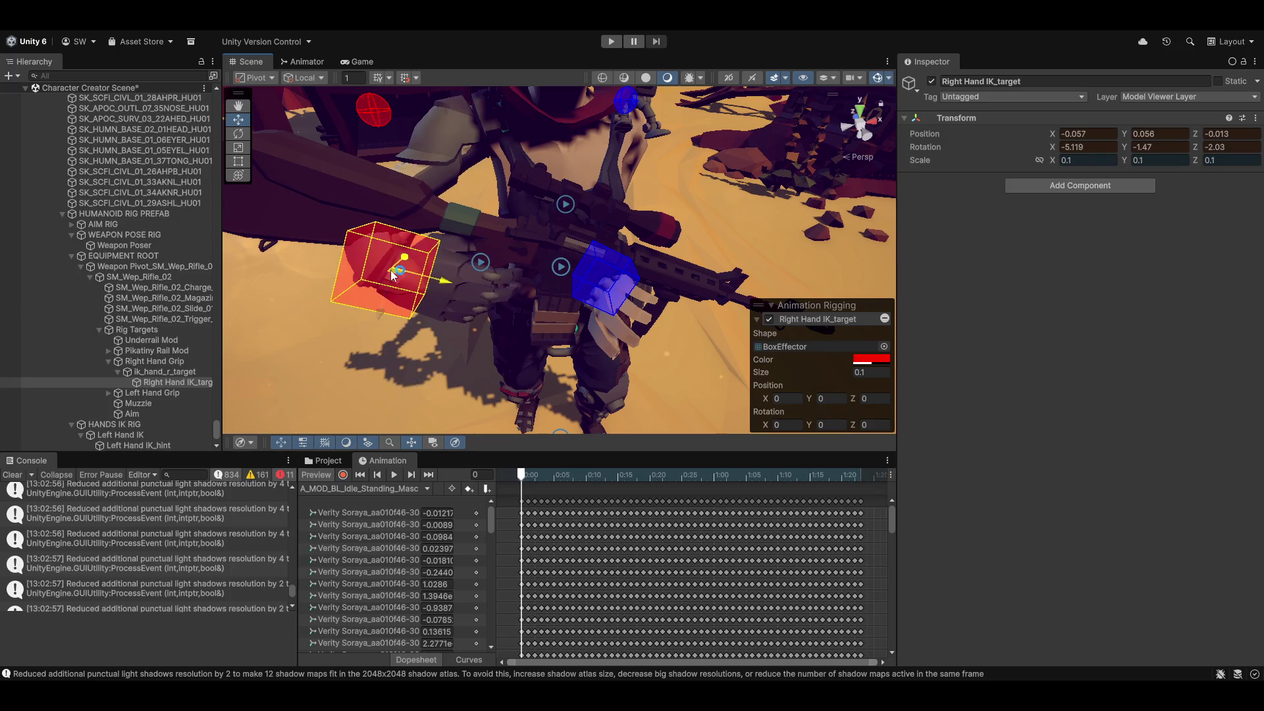
Lower the Right Hand IK_hint to Y 0.782 and select the blue Left Hand IK_target.
key("e")
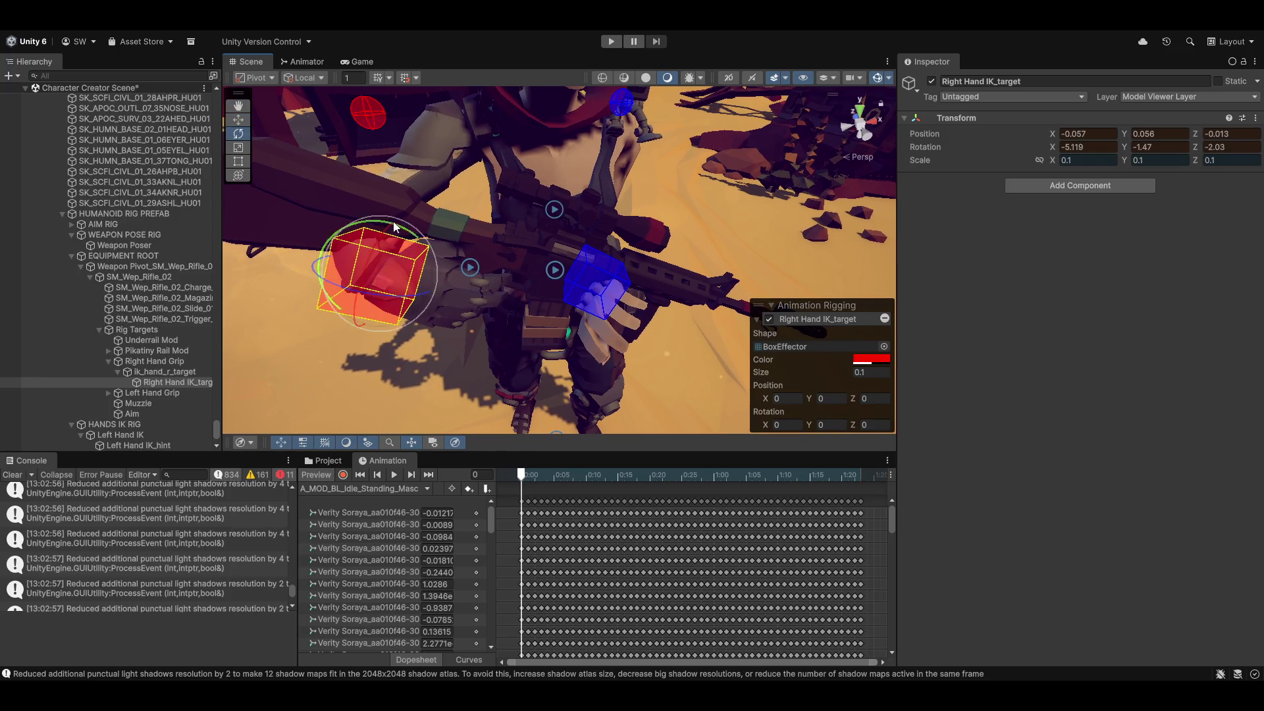
mouse_move(446, 253)
left_mouse_down()
mouse_move(499, 251)
mouse_move(419, 211)
mouse_move(457, 298)
mouse_move(372, 176)
left_mouse_up()
left_click(366, 206)
key("w")
mouse_move(320, 145)
left_mouse_down()
mouse_move(395, 329)
mouse_move(377, 254)
left_mouse_up()
scroll(377, 254, "down", 5)
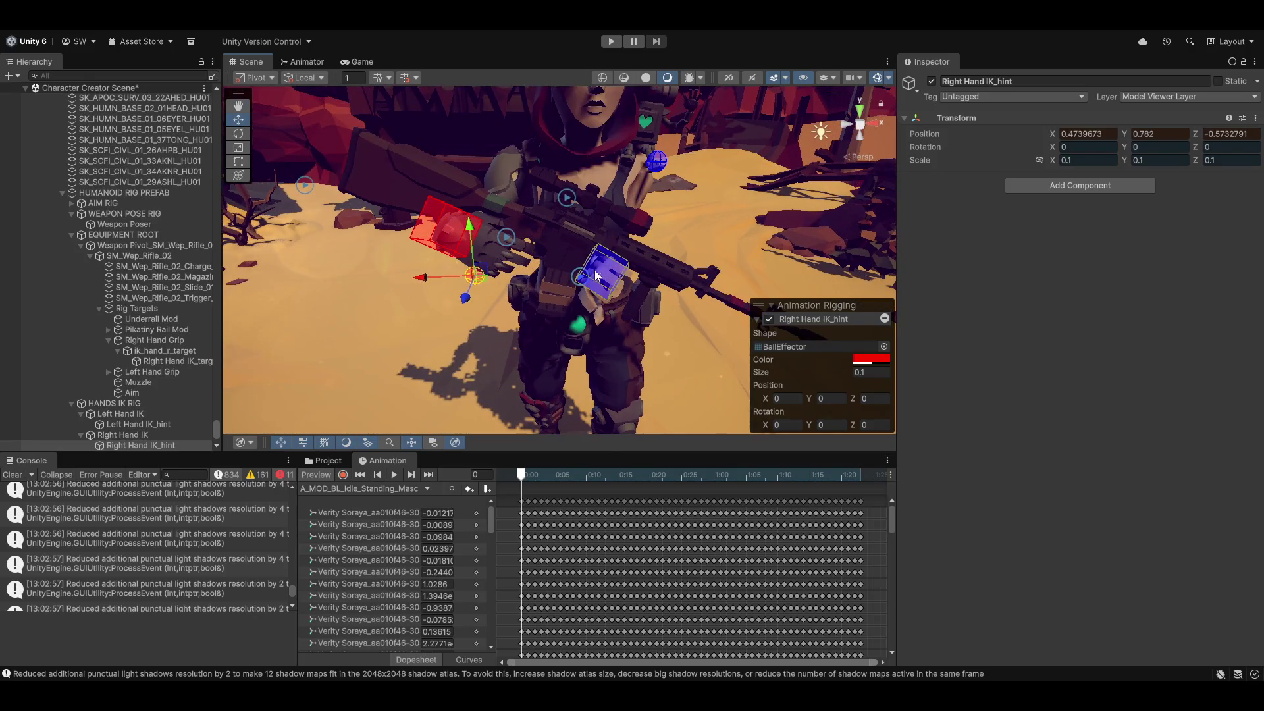
left_click(596, 275)
mouse_move(528, 319)
left_mouse_down()
mouse_move(533, 285)
mouse_move(505, 278)
mouse_move(285, 326)
left_mouse_up()
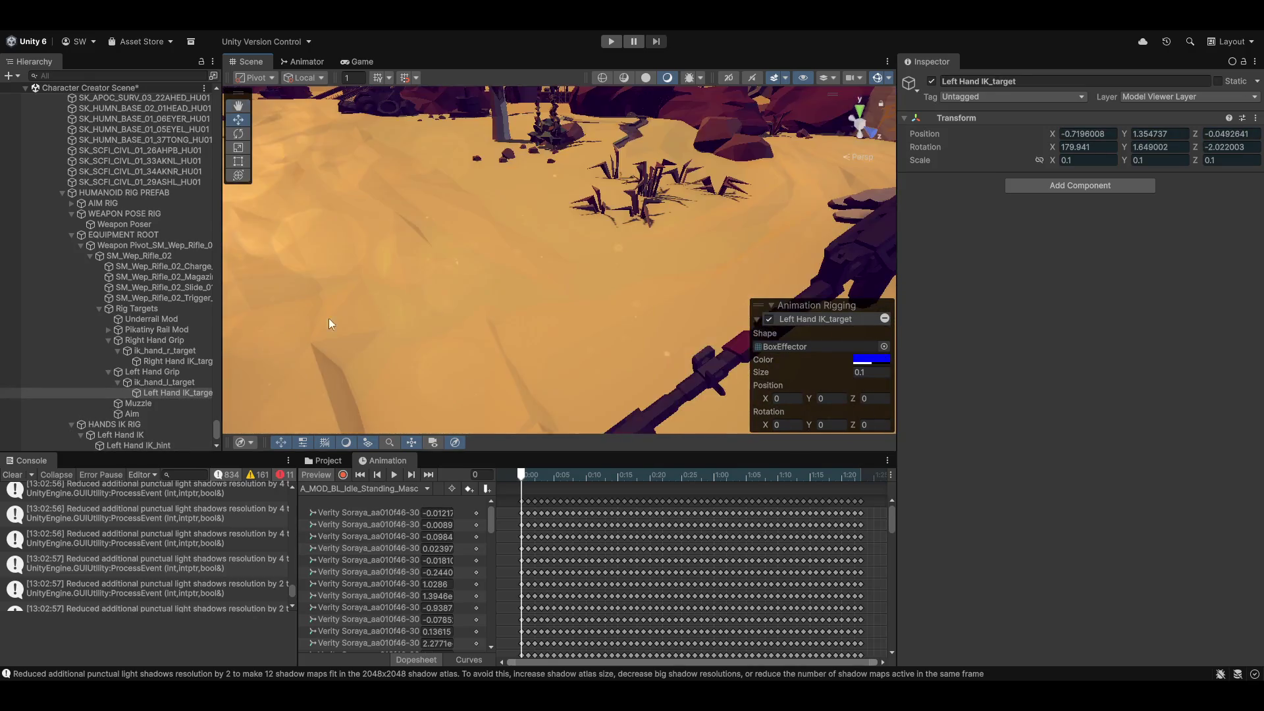
Place Left Hand IK_target on the rifle front at -0.303, 0.182, 0.111, rotation 10.419, 2.023, 2.056.
key("f")
key("e")
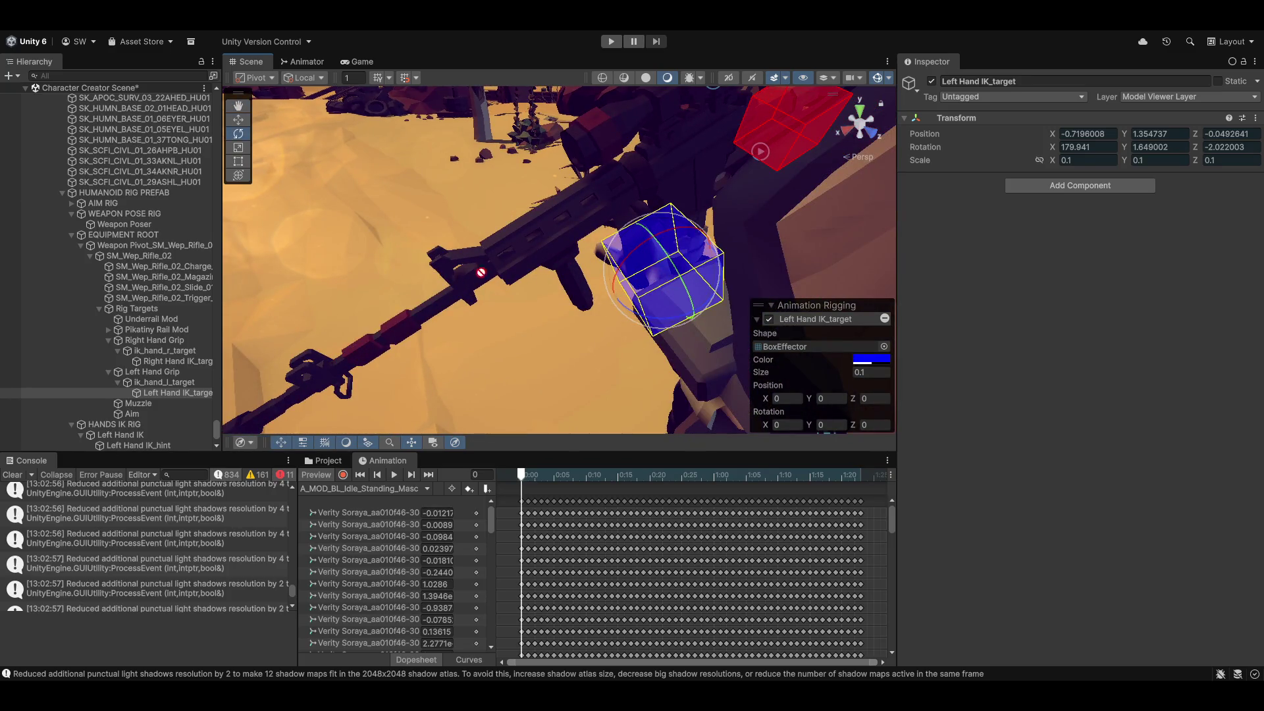
mouse_move(634, 247)
left_mouse_down()
mouse_move(619, 294)
mouse_move(530, 381)
mouse_move(650, 291)
mouse_move(590, 220)
mouse_move(454, 257)
mouse_move(521, 280)
mouse_move(504, 261)
left_mouse_up()
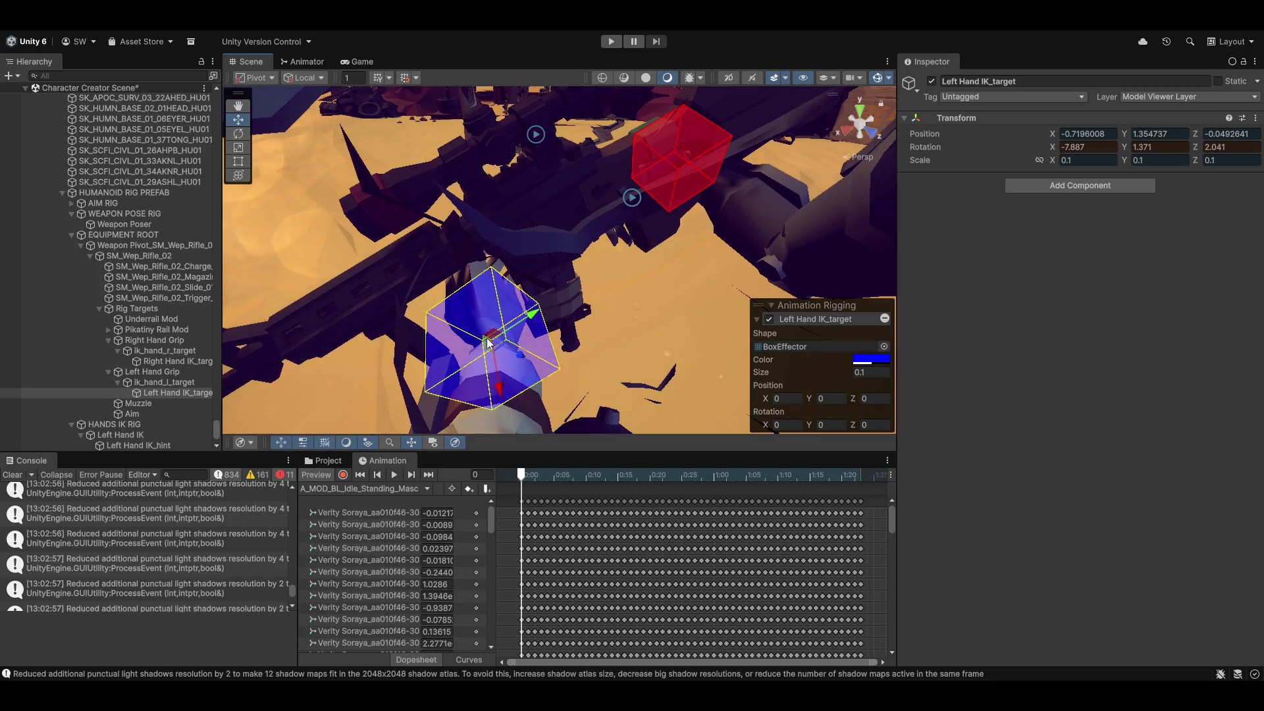
key("w")
mouse_move(484, 344)
left_mouse_down()
mouse_move(461, 395)
mouse_move(405, 427)
mouse_move(502, 376)
mouse_move(640, 353)
mouse_move(666, 329)
mouse_move(714, 320)
mouse_move(655, 254)
mouse_move(670, 269)
mouse_move(659, 226)
left_mouse_up()
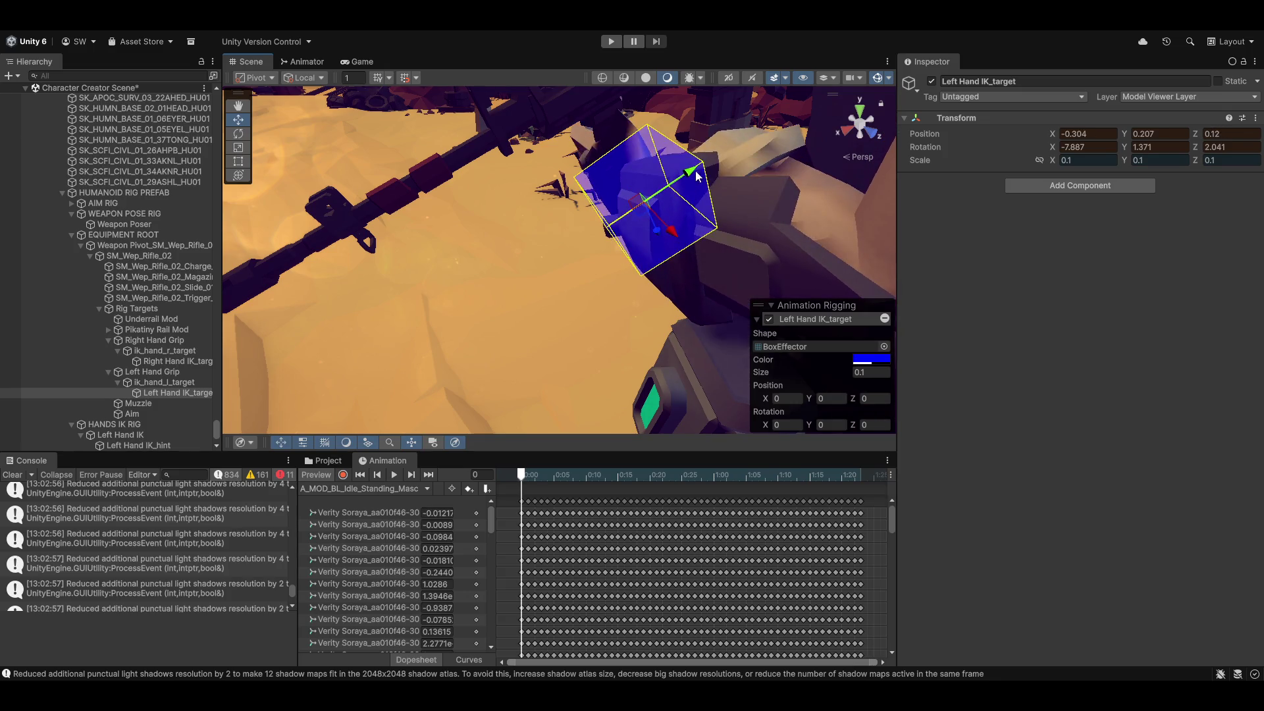
mouse_move(692, 170)
left_mouse_down()
mouse_move(623, 198)
mouse_move(704, 165)
mouse_move(674, 180)
mouse_move(648, 153)
mouse_move(667, 154)
mouse_move(688, 187)
mouse_move(685, 176)
left_mouse_up()
key("e")
key("w")
Zoom out and pan to recentre the whole character in the Scene view.
scroll(758, 276, "down", 5)
mouse_move(839, 319)
left_mouse_down()
mouse_move(707, 201)
mouse_move(390, 234)
mouse_move(544, 193)
left_mouse_up()
scroll(398, 280, "down", 6)
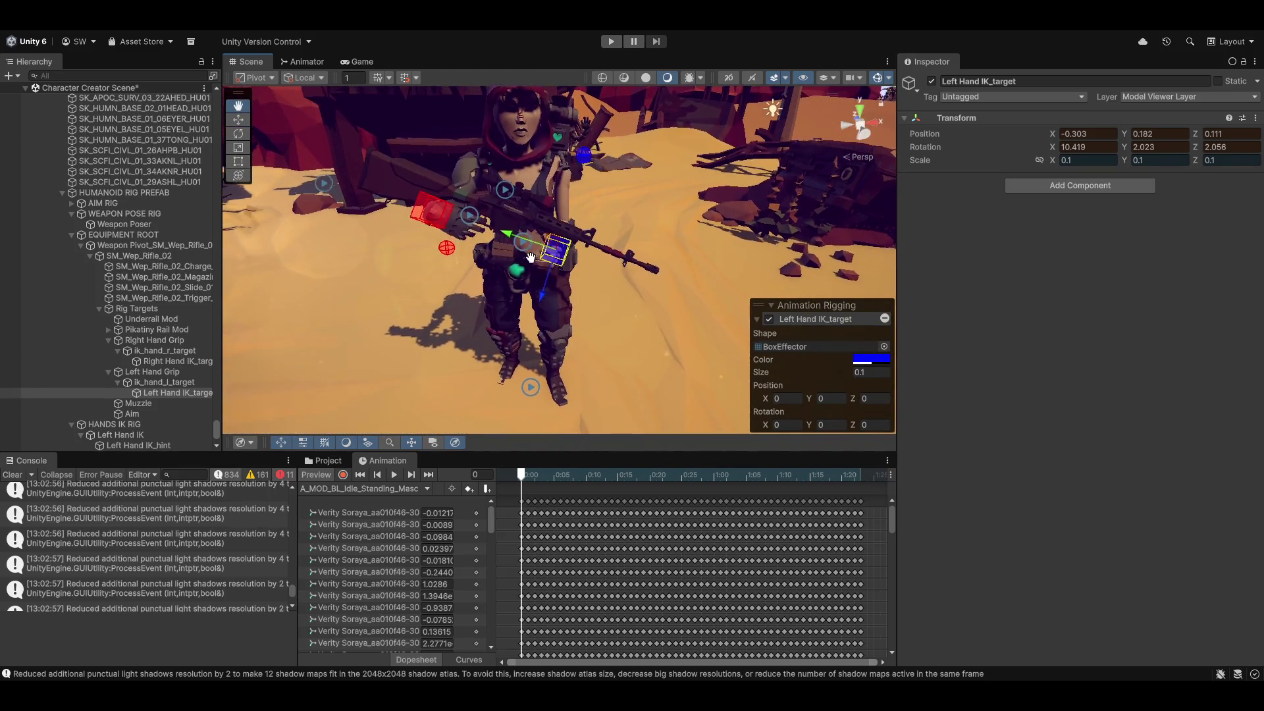
left_click_drag(531, 257, 571, 274)
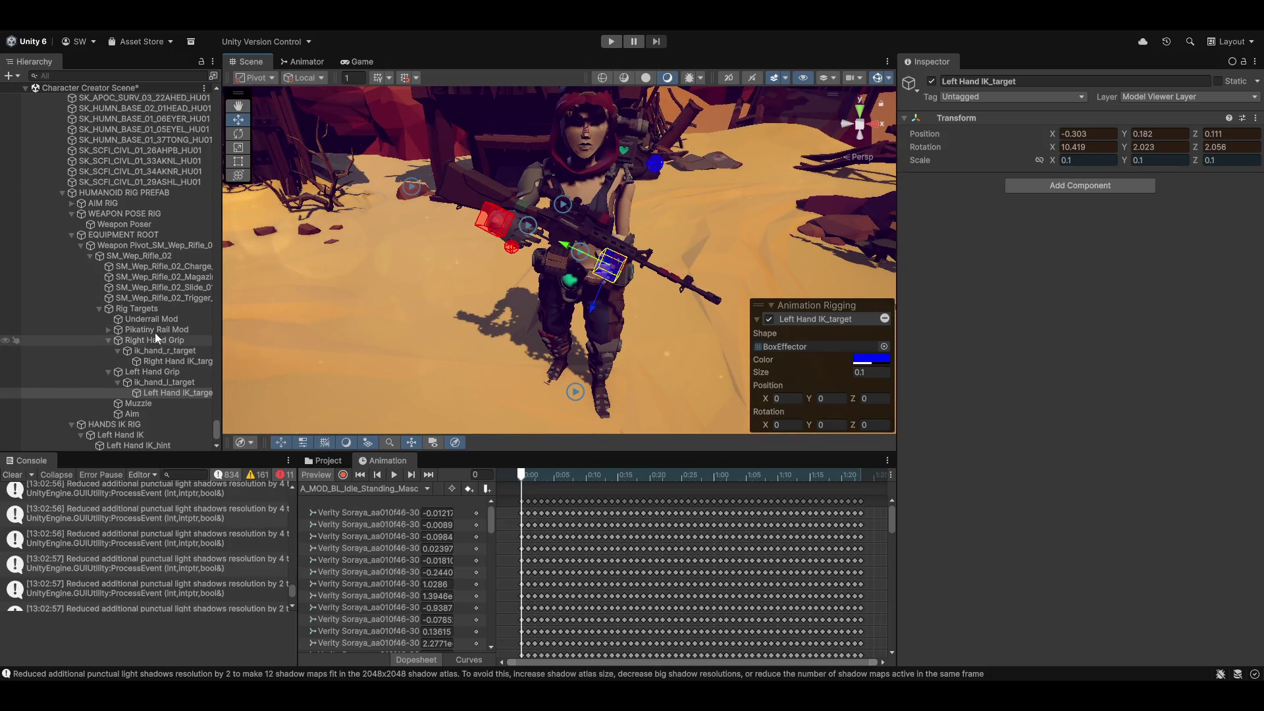
Lower and tilt the Weapon Poser so Verity Soraya holds the rifle across her body.
left_click(128, 224)
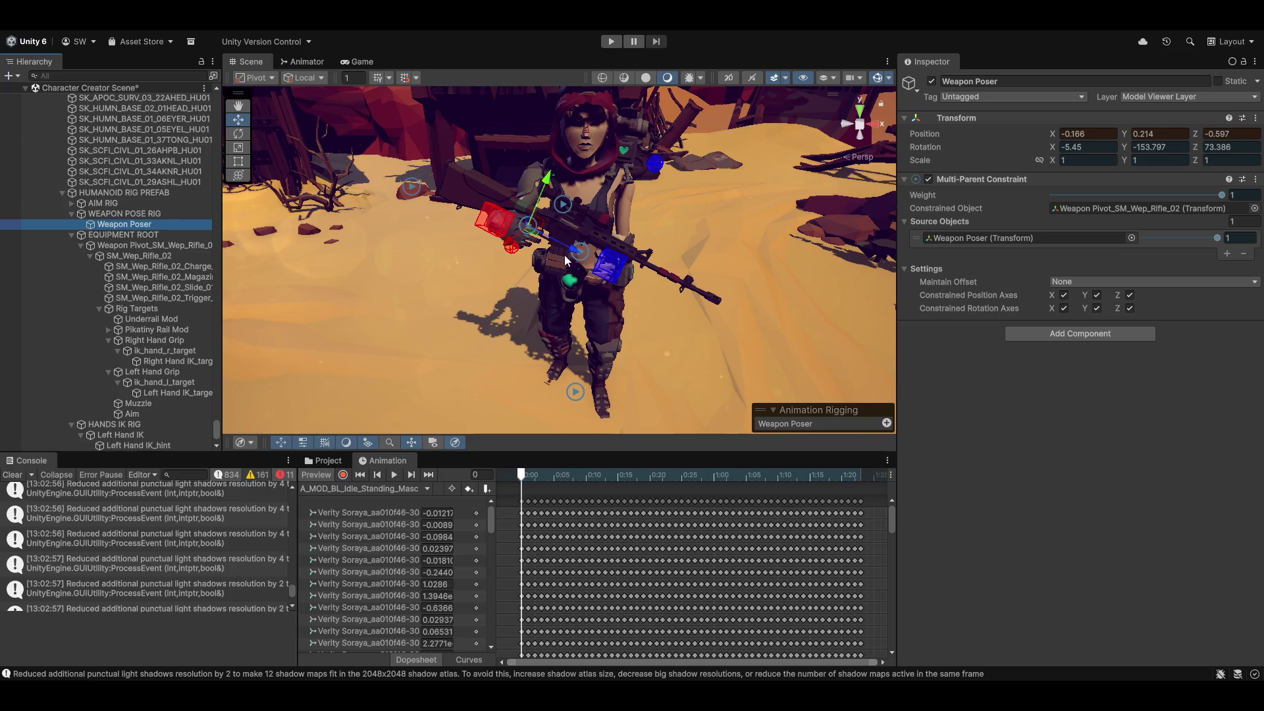
left_click_drag(574, 252, 614, 249)
key("f")
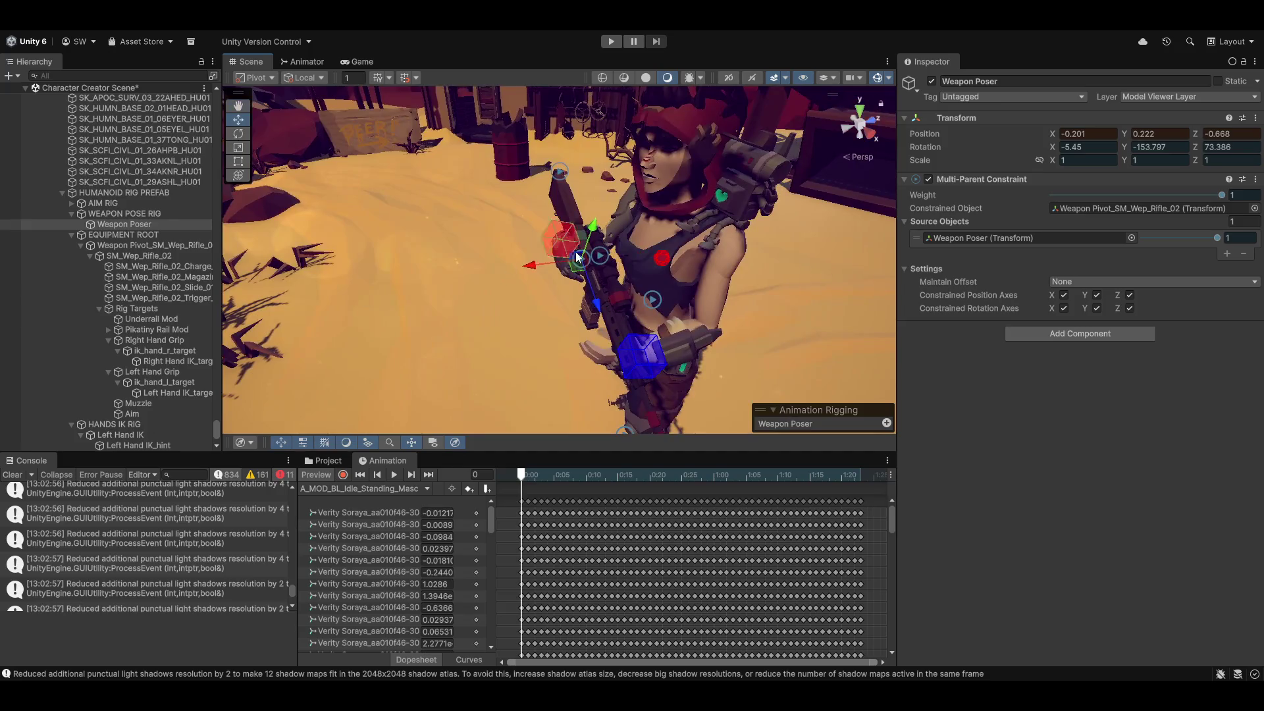
left_click_drag(525, 270, 540, 267)
mouse_move(658, 250)
left_mouse_down()
mouse_move(812, 246)
mouse_move(685, 204)
left_mouse_up()
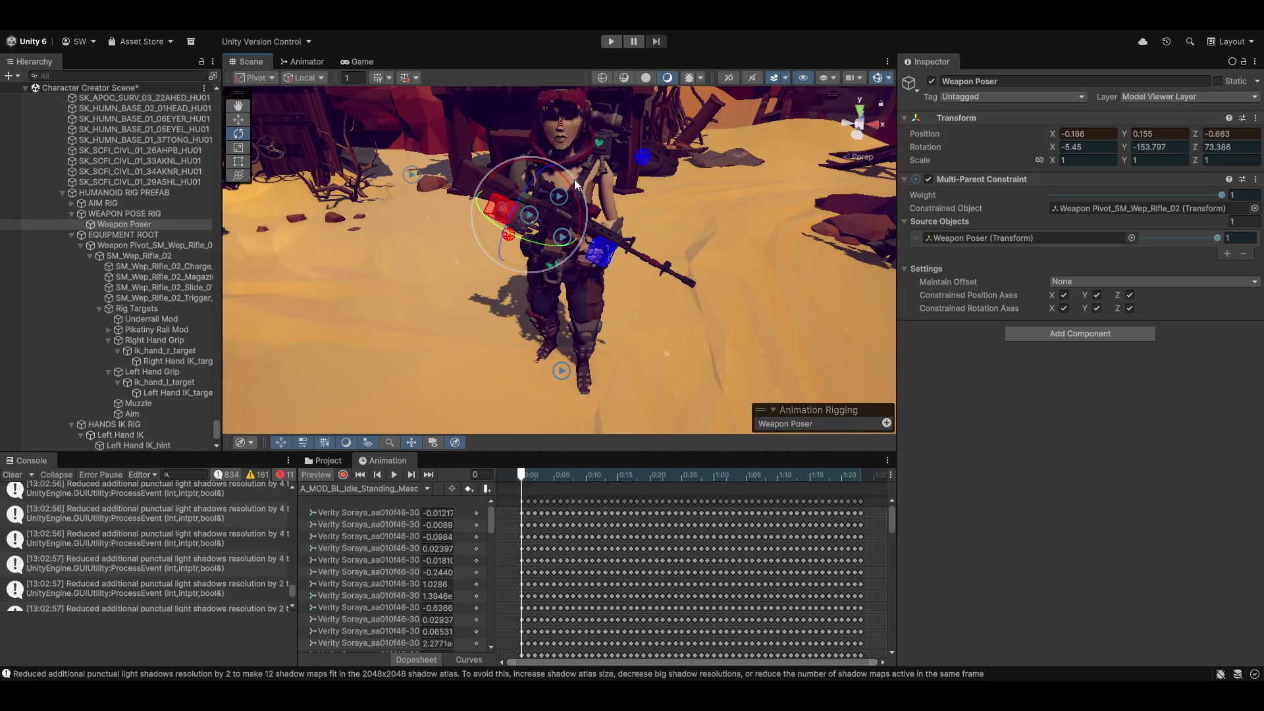
mouse_move(571, 184)
left_mouse_down()
mouse_move(595, 208)
mouse_move(559, 156)
mouse_move(484, 299)
mouse_move(607, 242)
mouse_move(612, 263)
mouse_move(567, 283)
mouse_move(379, 308)
mouse_move(520, 270)
mouse_move(621, 270)
mouse_move(629, 330)
mouse_move(531, 318)
mouse_move(630, 314)
mouse_move(513, 307)
mouse_move(520, 358)
mouse_move(410, 257)
mouse_move(421, 290)
mouse_move(493, 354)
mouse_move(477, 301)
mouse_move(518, 301)
mouse_move(387, 338)
mouse_move(476, 317)
mouse_move(468, 339)
mouse_move(486, 296)
mouse_move(536, 295)
left_mouse_up()
key("w")
left_click(525, 311)
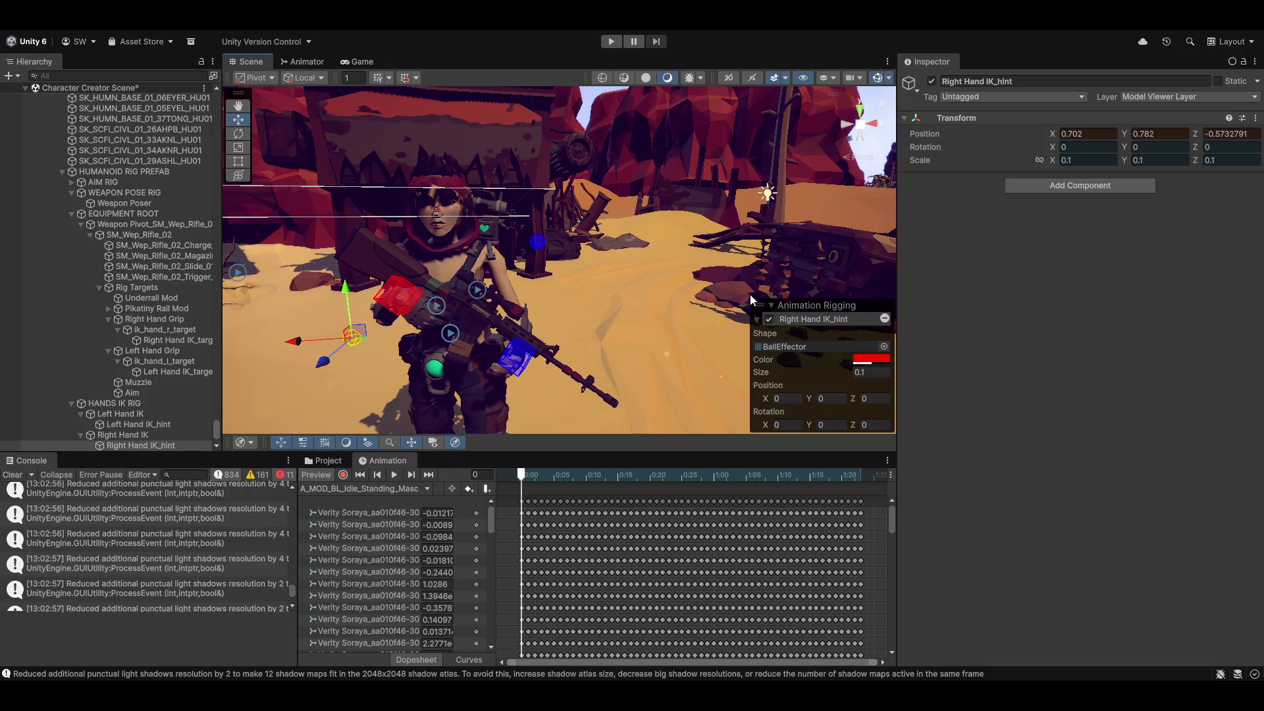
mouse_move(749, 294)
left_mouse_down()
mouse_move(417, 316)
mouse_move(538, 298)
mouse_move(731, 334)
mouse_move(717, 356)
left_mouse_up()
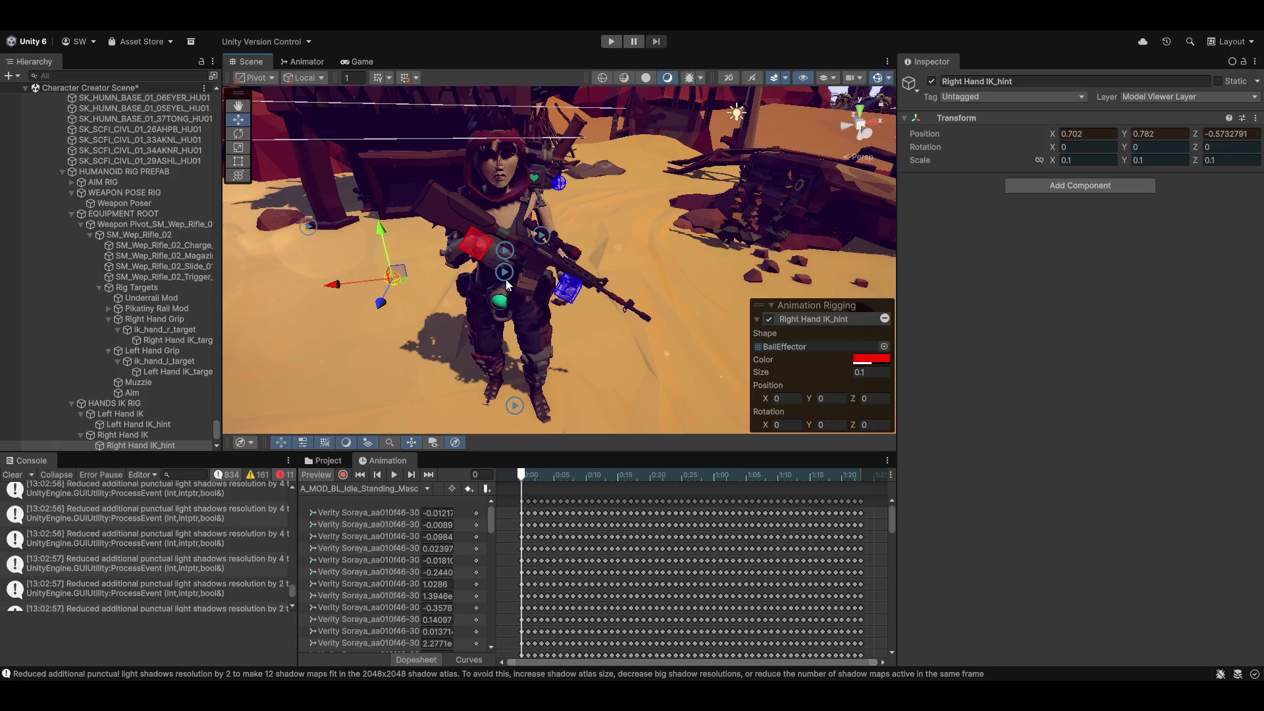
mouse_move(506, 279)
left_mouse_down()
mouse_move(561, 235)
mouse_move(617, 232)
mouse_move(484, 215)
mouse_move(644, 191)
mouse_move(567, 160)
left_mouse_up()
mouse_move(617, 206)
left_mouse_down()
mouse_move(650, 173)
mouse_move(616, 208)
mouse_move(658, 238)
mouse_move(562, 243)
mouse_move(581, 270)
mouse_move(498, 289)
mouse_move(501, 198)
left_mouse_up()
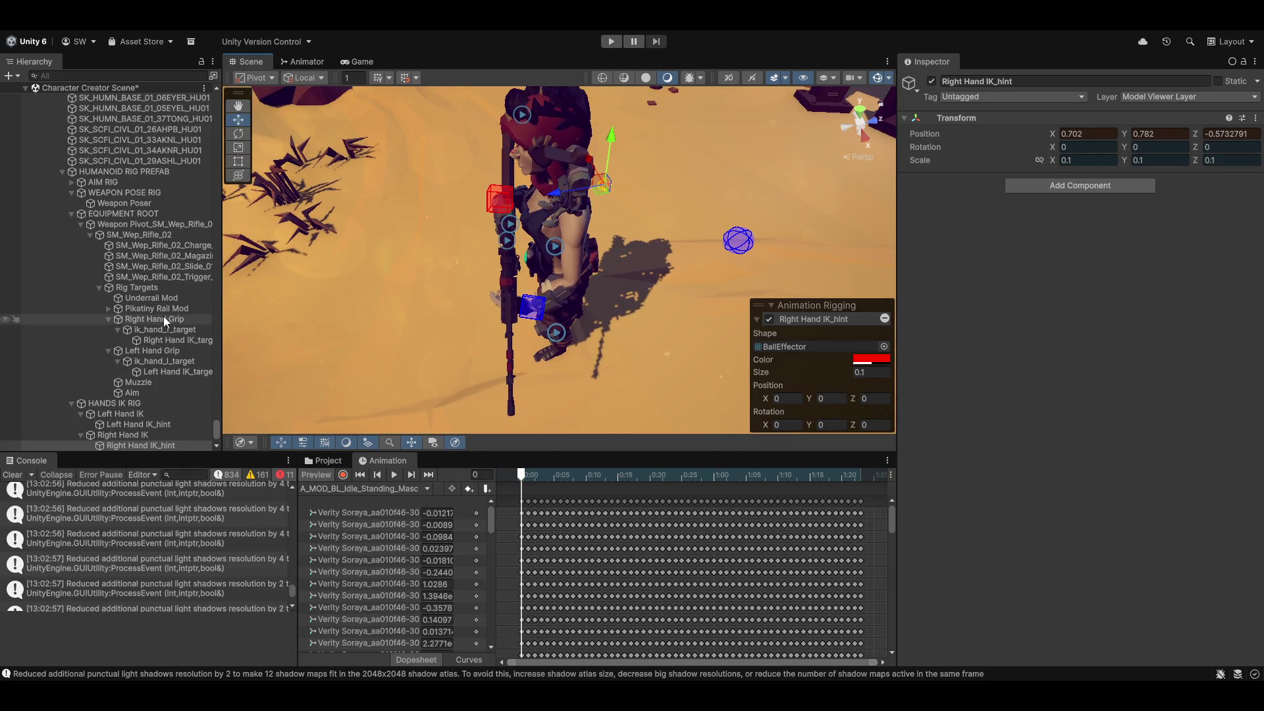
Orbit around Verity Soraya and scrub the idle animation to check her rifle grip.
mouse_move(408, 257)
left_mouse_down()
mouse_move(772, 123)
mouse_move(897, 127)
mouse_move(667, 118)
mouse_move(665, 152)
left_mouse_up()
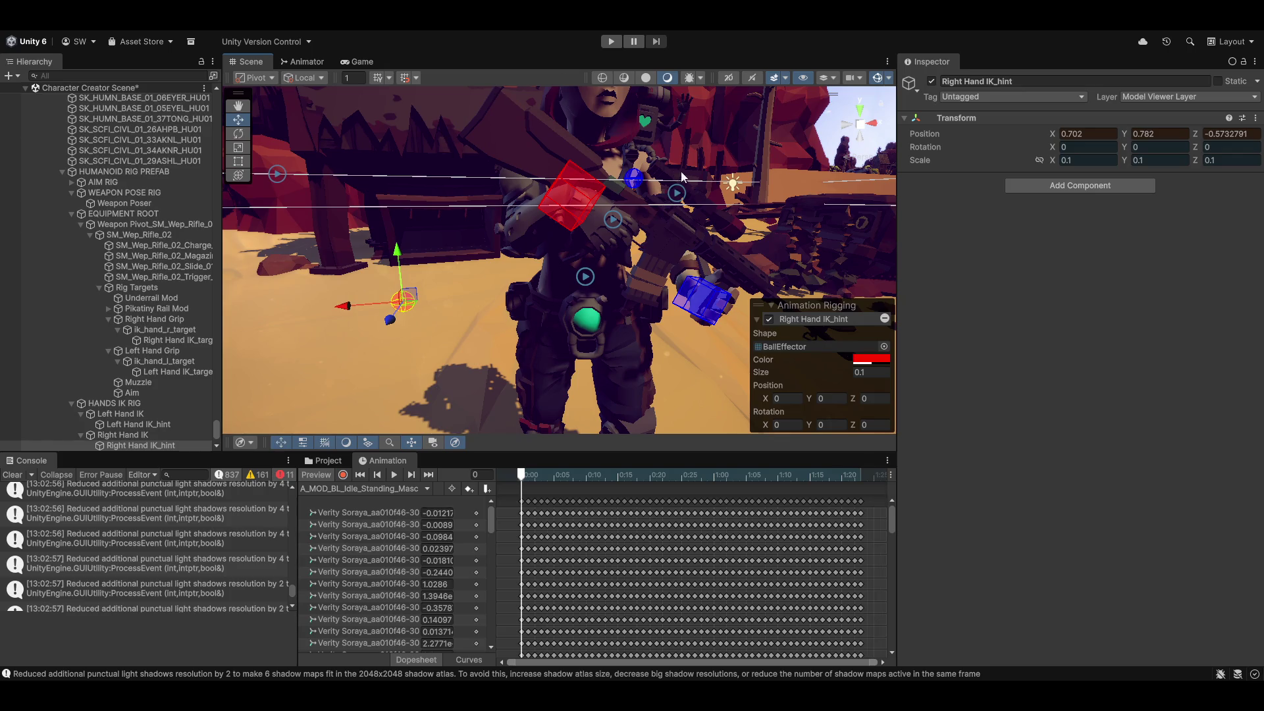
mouse_move(644, 245)
left_mouse_down()
mouse_move(472, 203)
mouse_move(443, 211)
mouse_move(481, 187)
mouse_move(644, 236)
mouse_move(325, 243)
mouse_move(384, 231)
left_mouse_up()
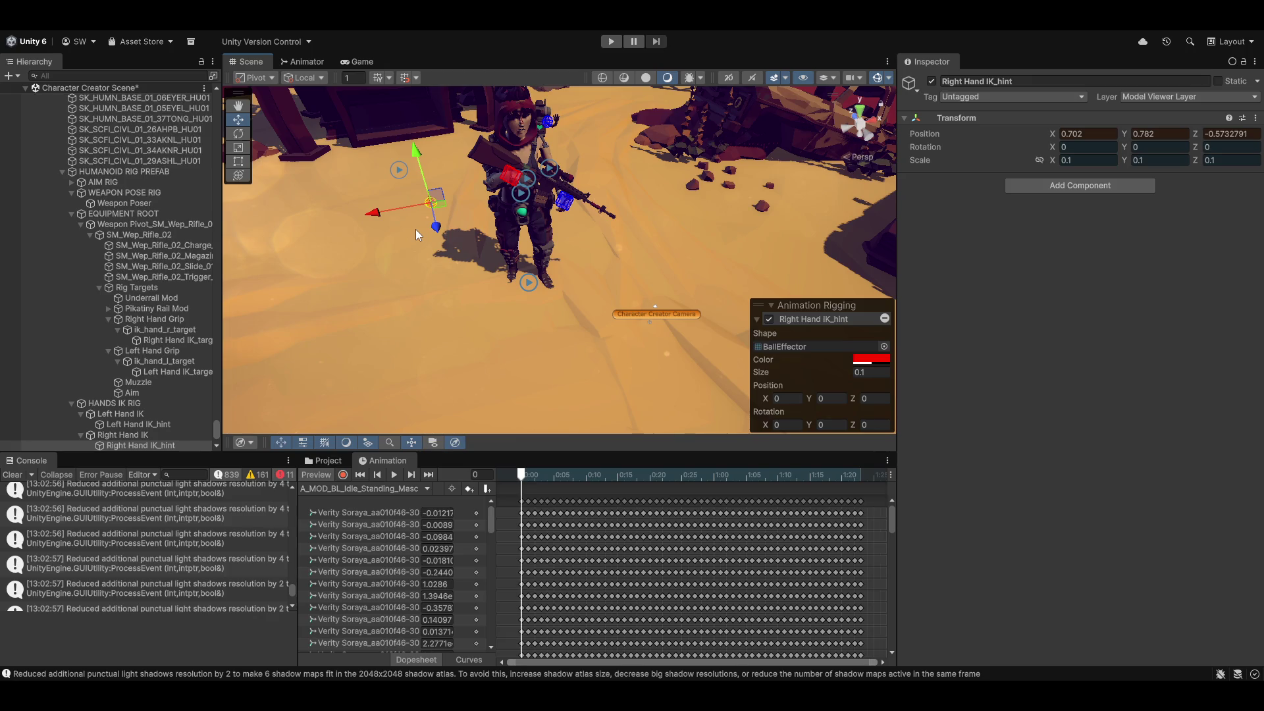
mouse_move(656, 306)
left_mouse_down()
mouse_move(451, 154)
mouse_move(507, 320)
left_mouse_up()
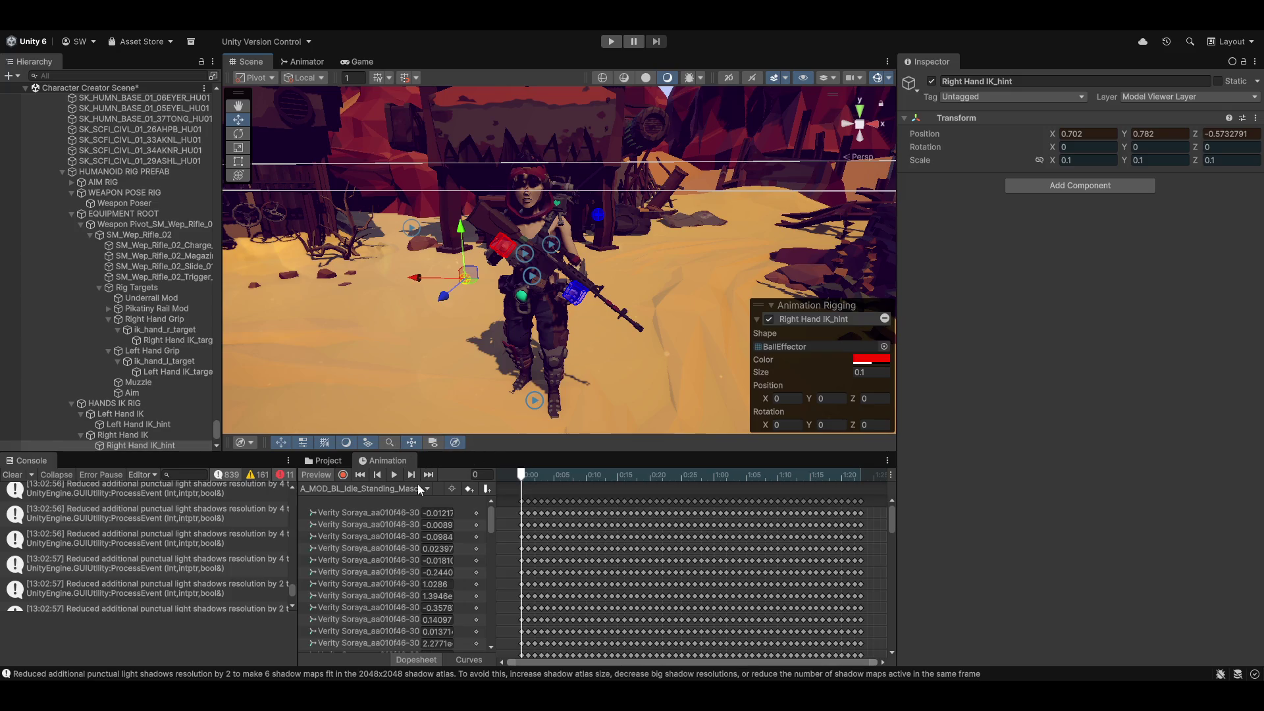
mouse_move(529, 483)
left_mouse_down()
mouse_move(546, 483)
mouse_move(500, 483)
left_mouse_up()
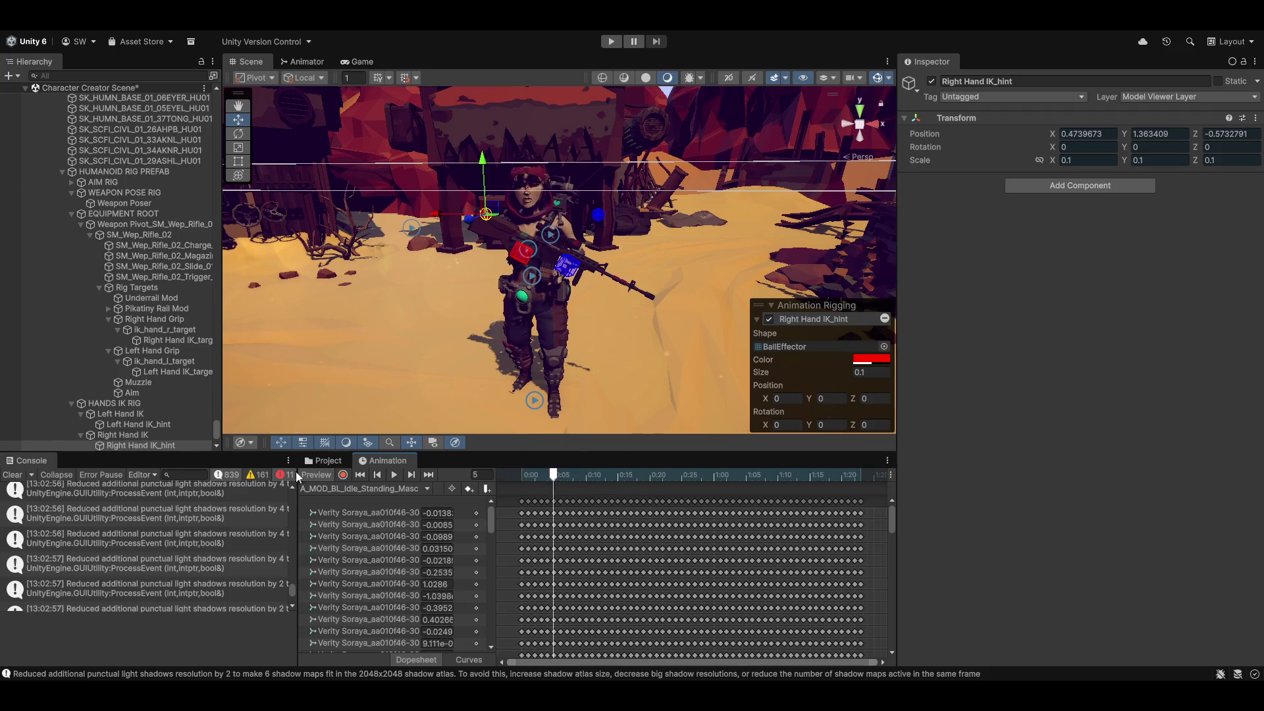
scroll(542, 334, "up", 5)
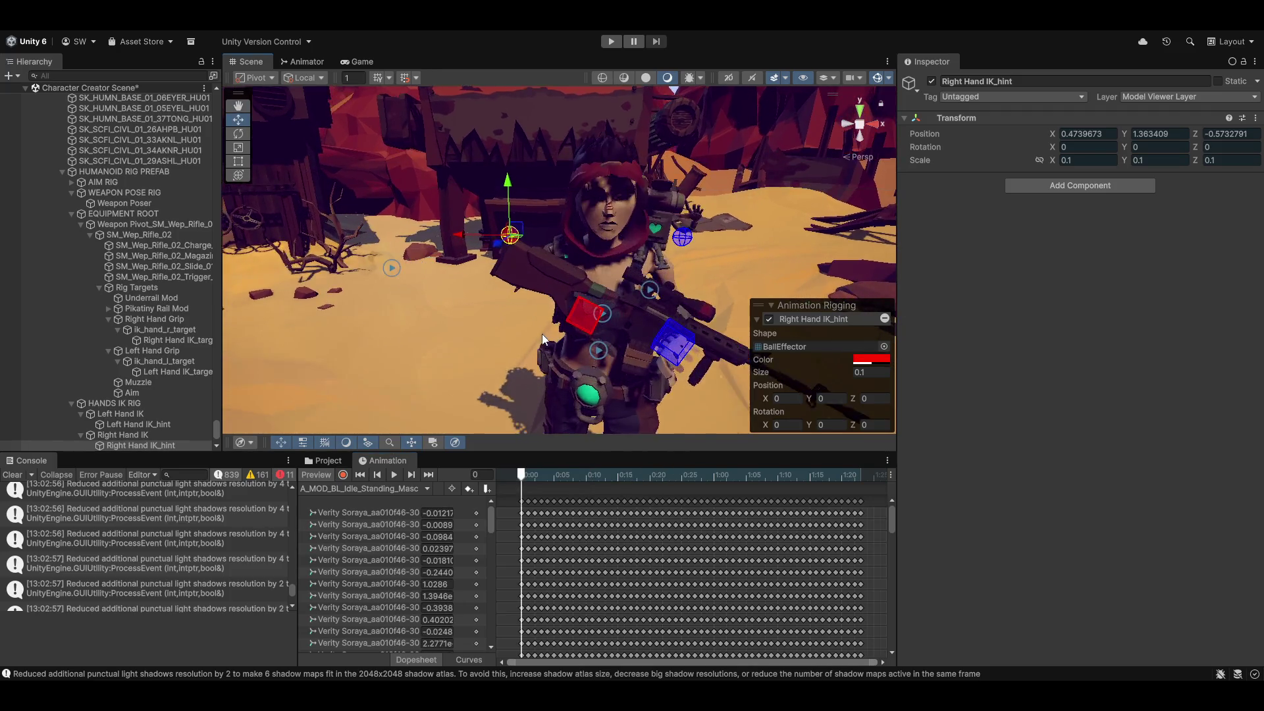
mouse_move(543, 334)
left_mouse_down()
mouse_move(596, 333)
mouse_move(639, 275)
mouse_move(440, 302)
mouse_move(675, 287)
left_mouse_up()
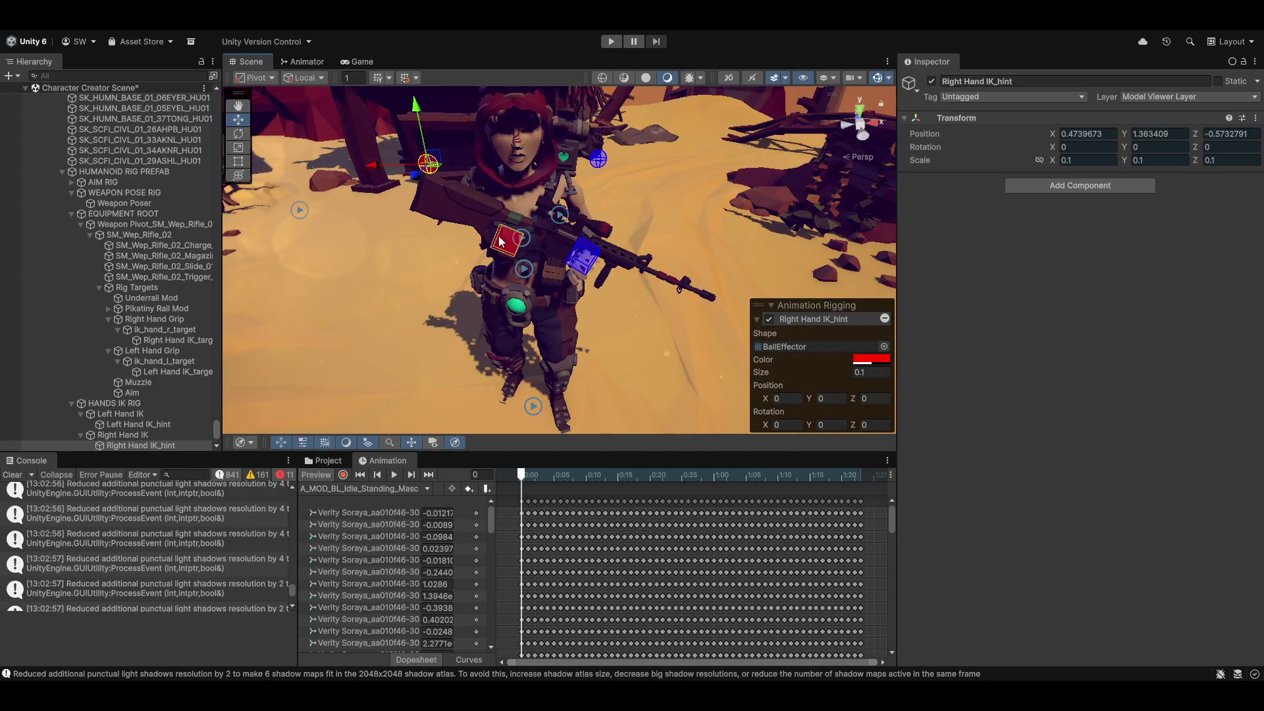
Select Left Hand IK_target and Right Hand IK_target together and set their rotation to 0, 0, 0.
left_click(153, 329)
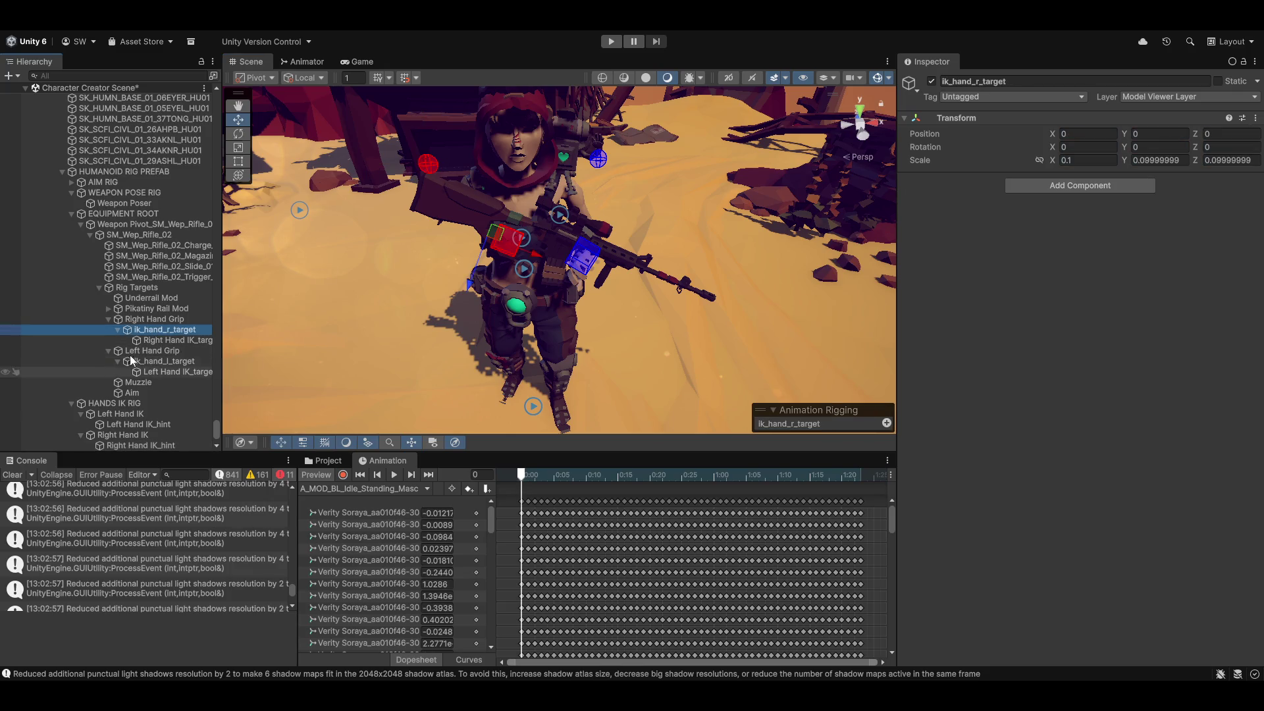
left_click(150, 361)
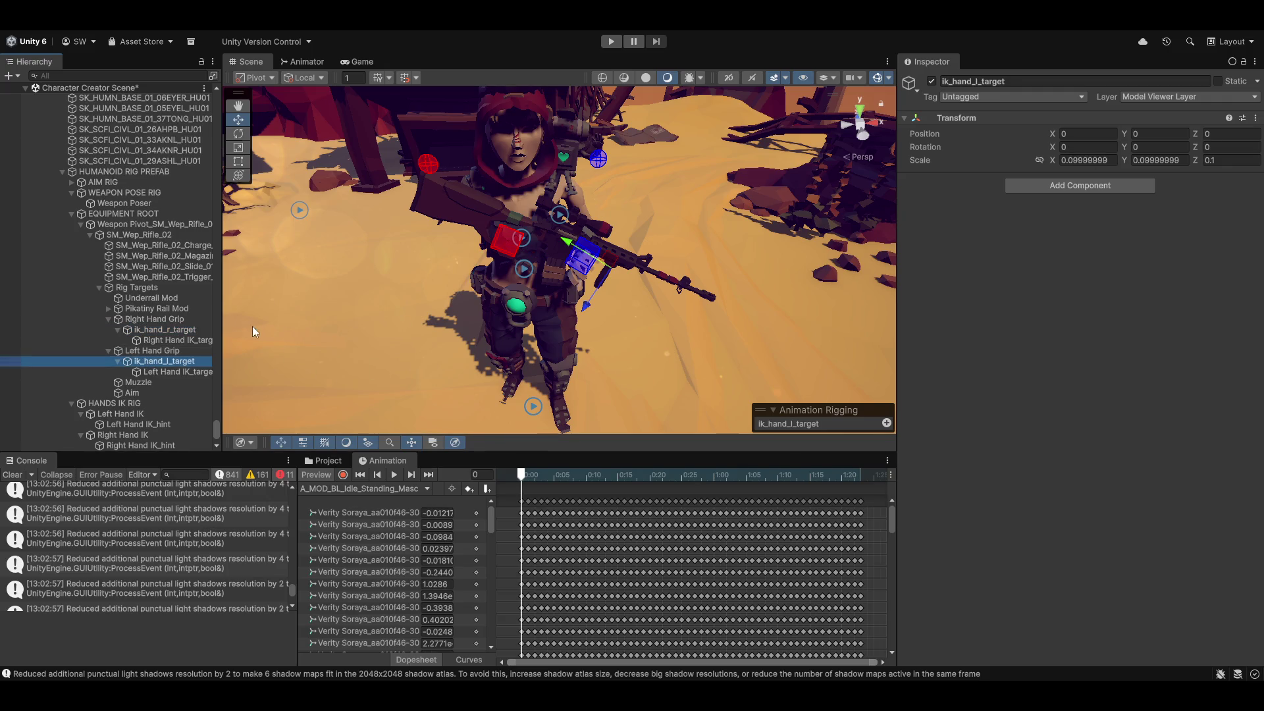
left_click(183, 372)
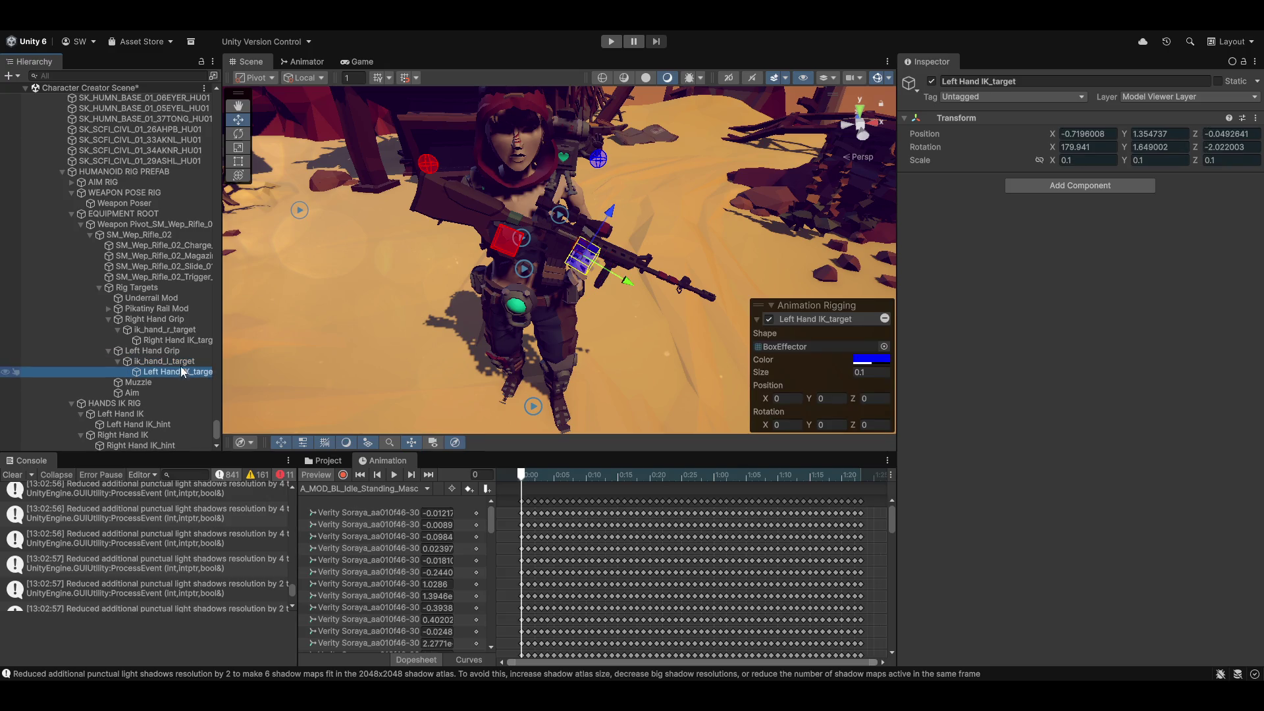
left_click(172, 340, "ctrl")
left_click(1110, 146)
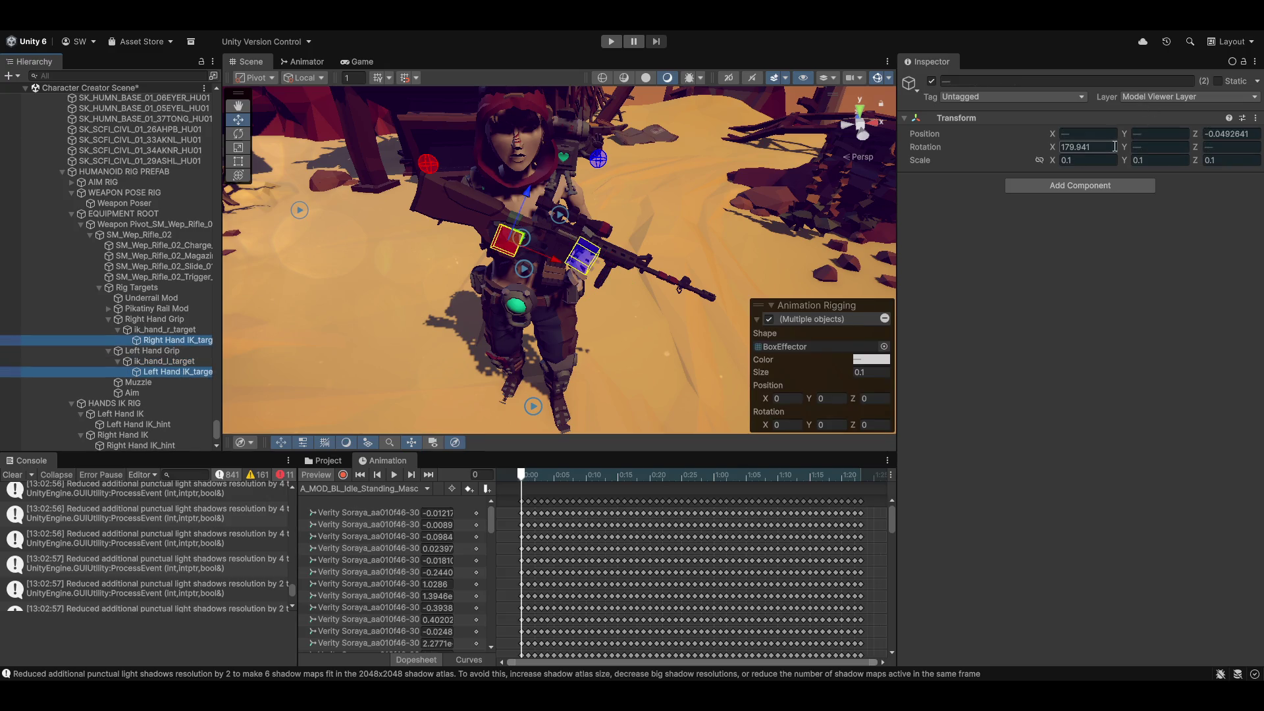
type("0")
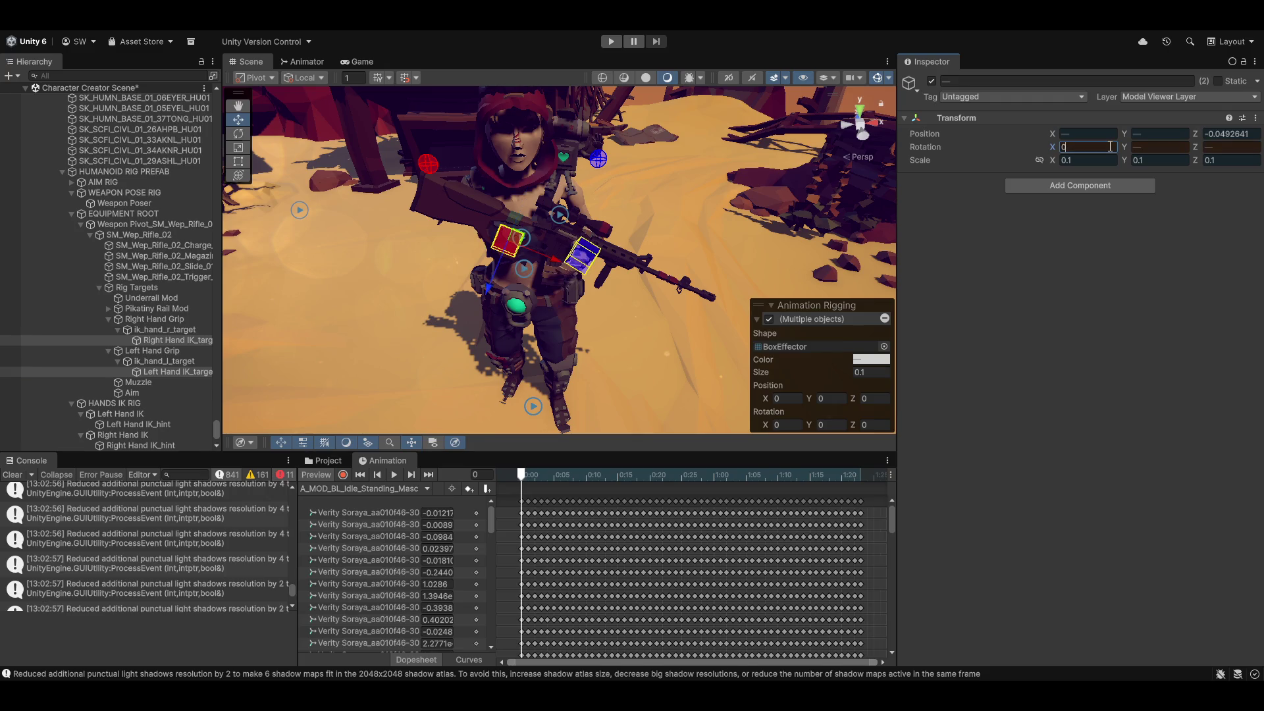
key("Tab")
type("0")
key("Tab")
type("0")
Set both hand targets' position to 0, 0, 0 so they sit on the rifle grips.
key("shift+Tab")
key("shift+Tab")
key("shift+Tab")
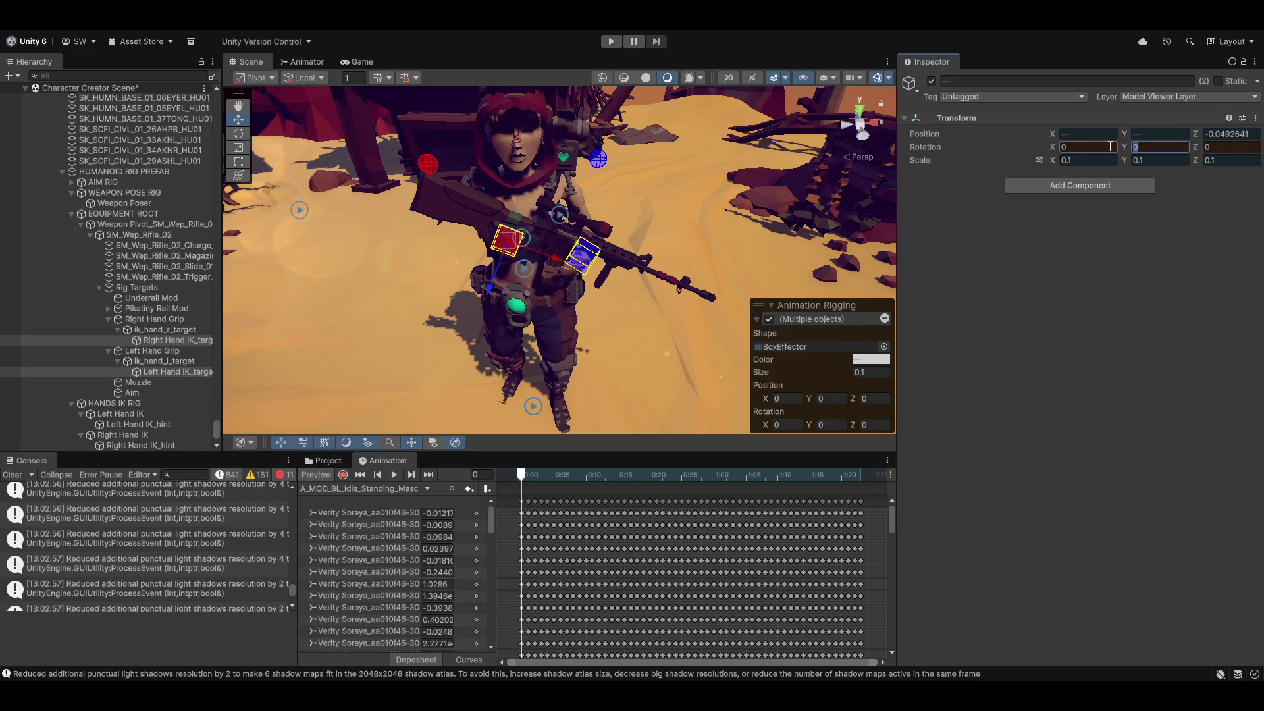
type("0")
key("shift+Tab")
type("0")
key("shift+Tab")
type("0")
scroll(650, 275, "up", 10)
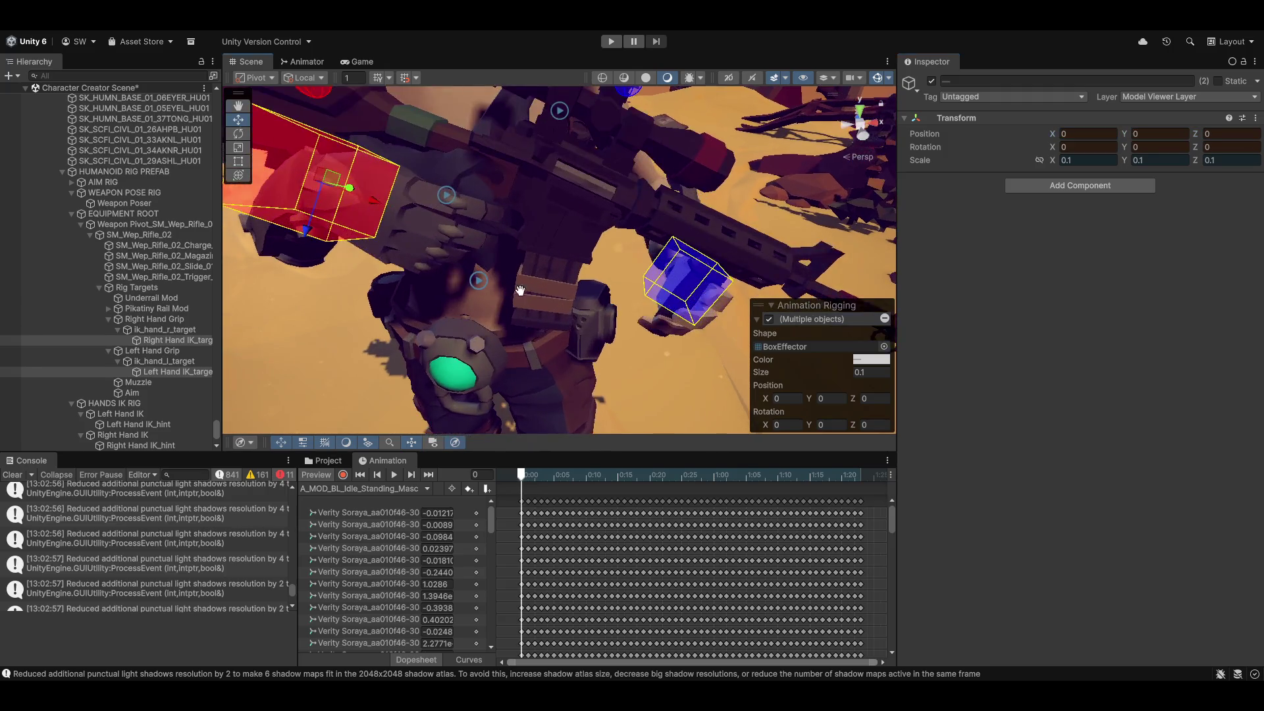
mouse_move(526, 297)
left_mouse_down()
mouse_move(568, 263)
mouse_move(682, 223)
mouse_move(526, 197)
mouse_move(525, 252)
mouse_move(490, 260)
mouse_move(496, 228)
mouse_move(665, 194)
mouse_move(551, 228)
mouse_move(598, 196)
mouse_move(459, 351)
mouse_move(445, 279)
mouse_move(535, 243)
mouse_move(526, 222)
mouse_move(599, 216)
left_mouse_up()
left_click_drag(599, 174, 591, 258)
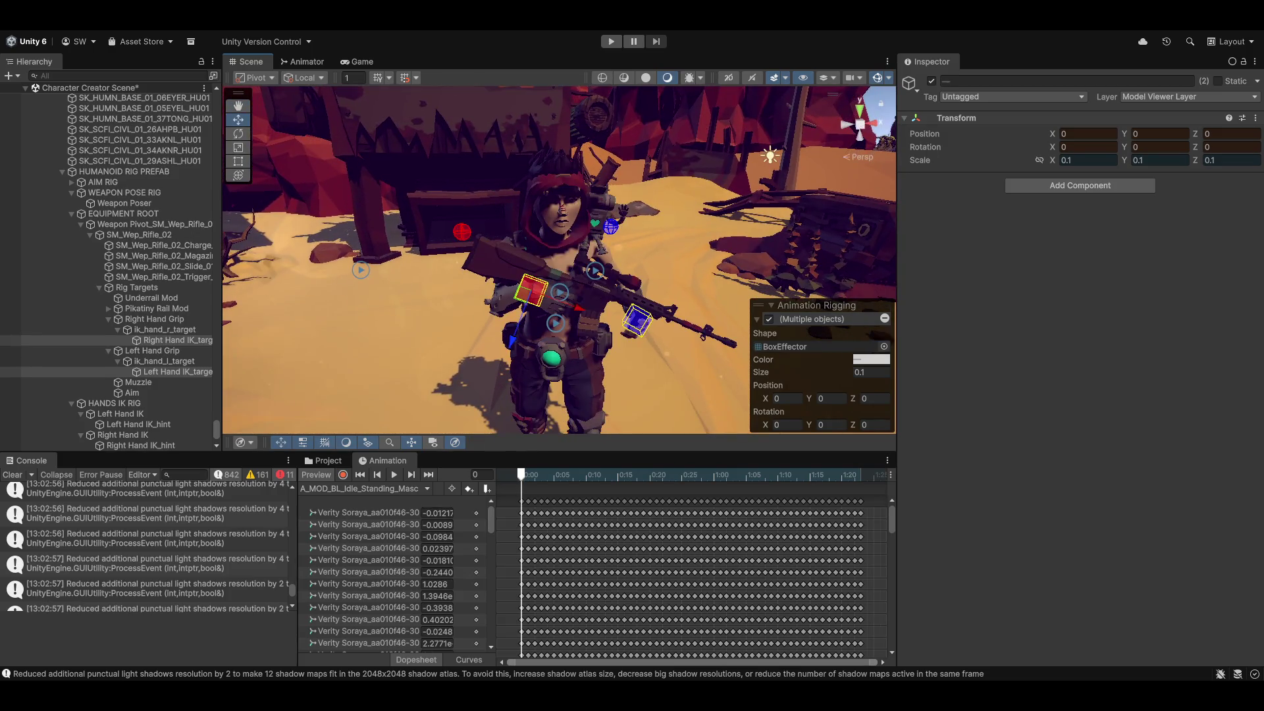
Copy the hand targets' world transform and switch off animation preview to show the T-pose.
left_click(1255, 118)
mouse_move(1152, 229)
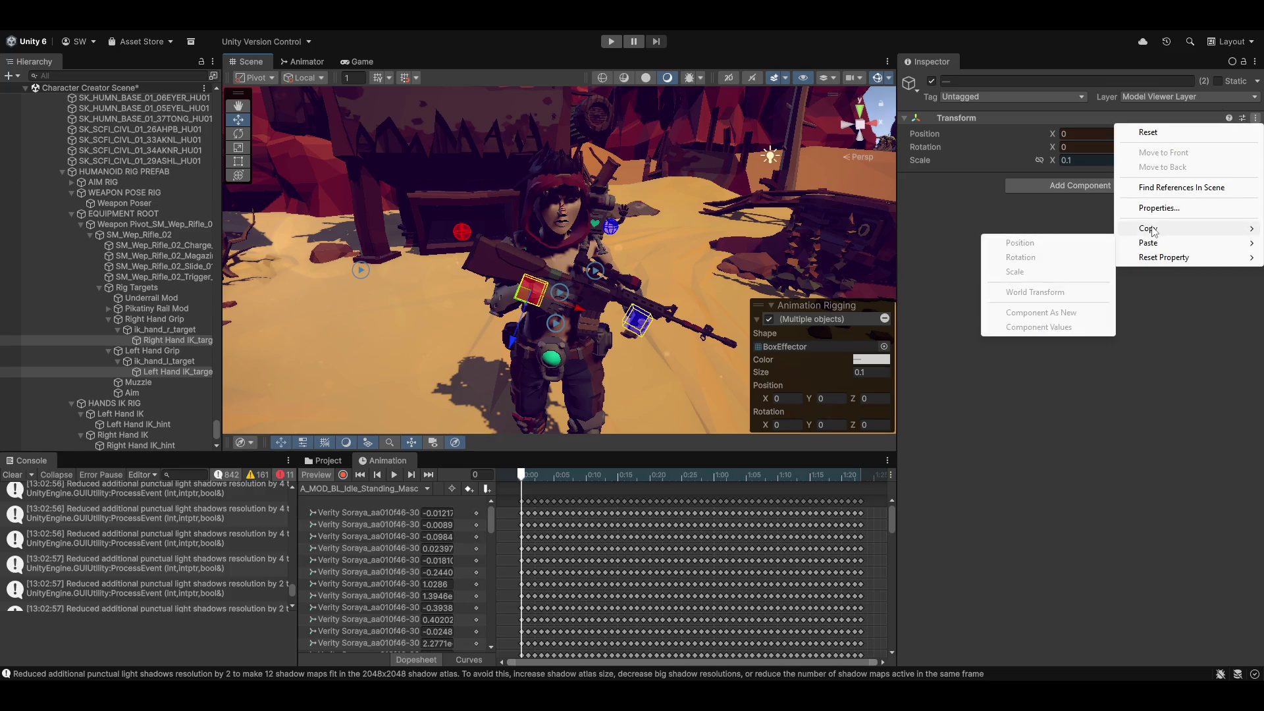
left_click(1043, 288)
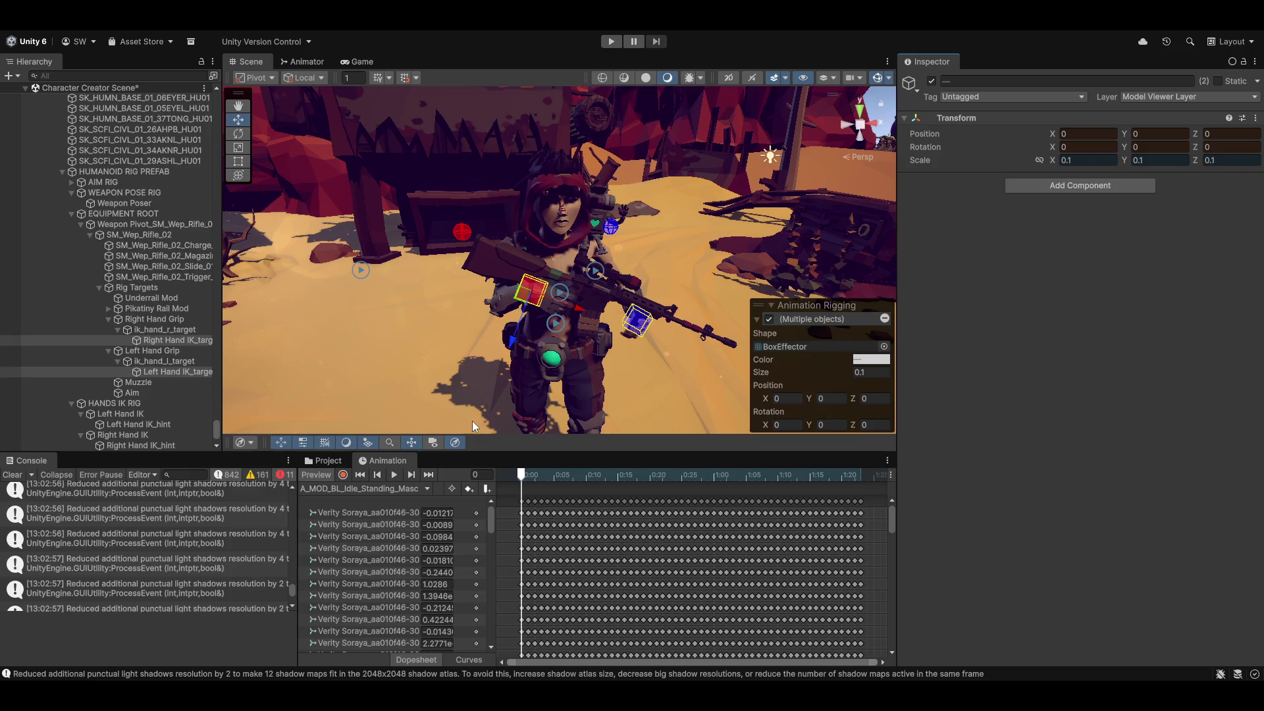
left_click(310, 474)
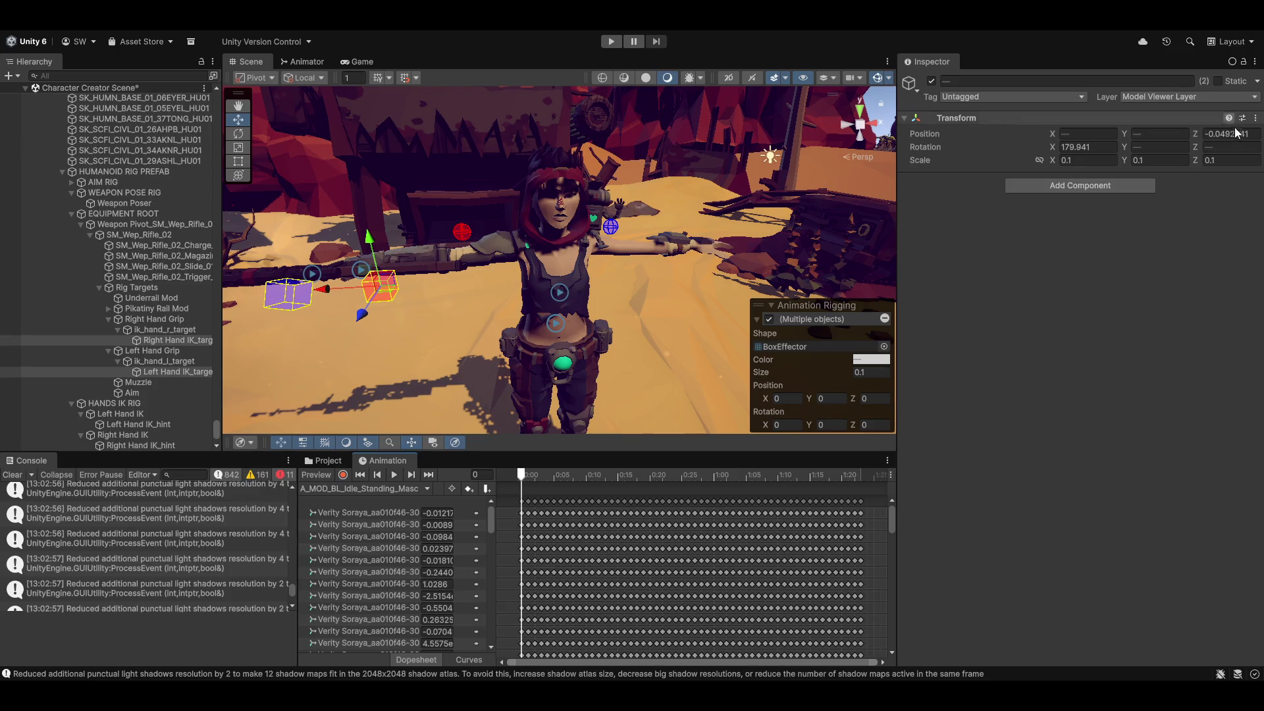
left_click(1255, 119)
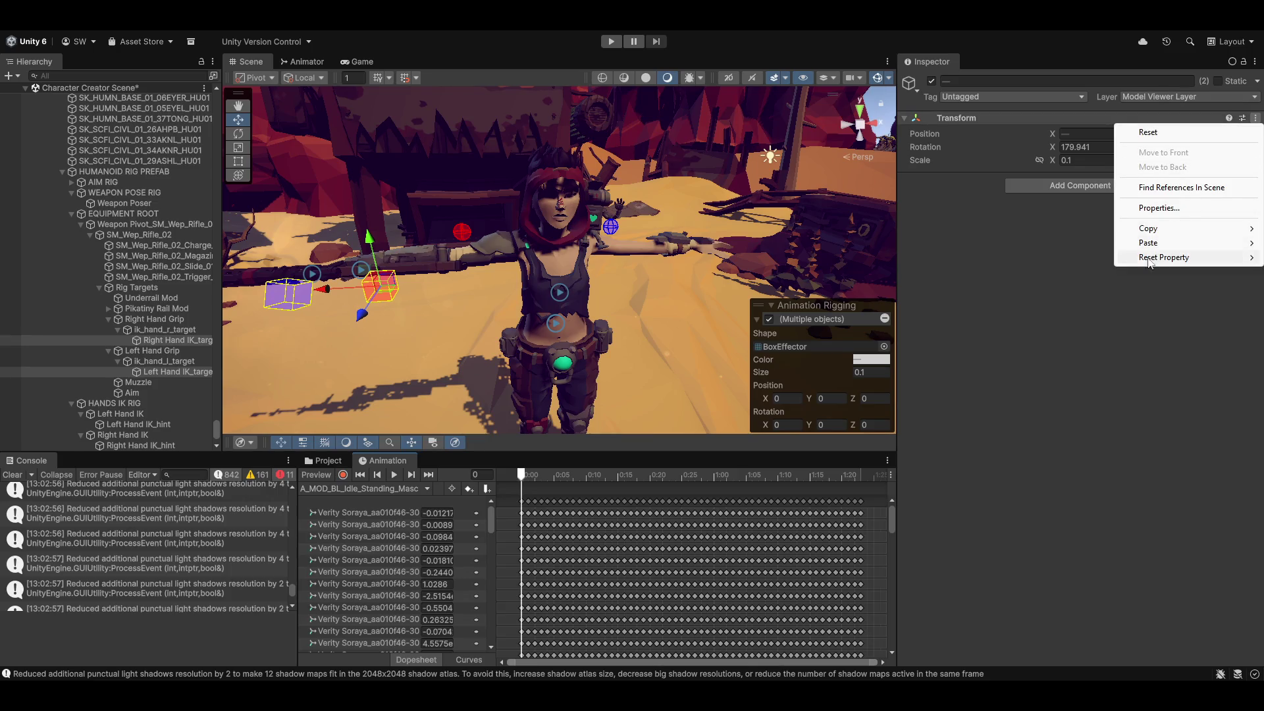
left_click(994, 273)
Zero both targets' rotation and position in the T-pose, then turn animation preview back on.
type("0")
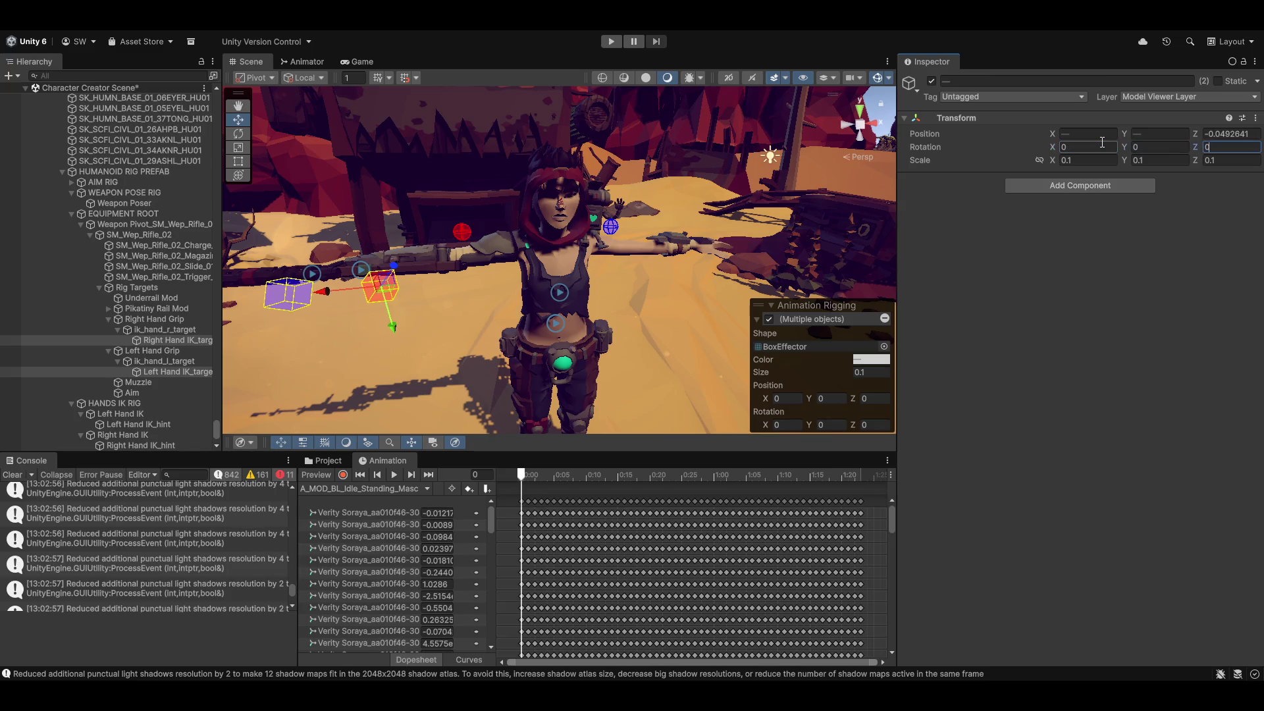
type("00")
key("shift+Tab")
type("0")
key("shift+Tab")
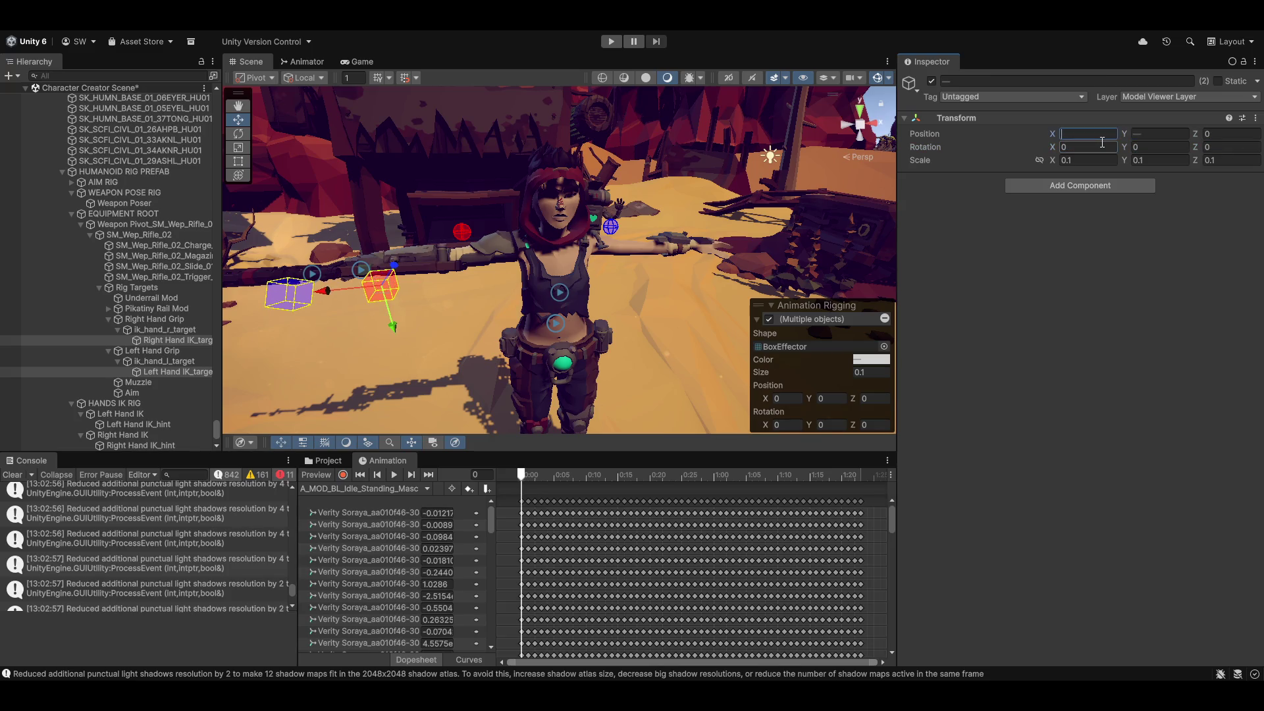
type("0")
key("Tab")
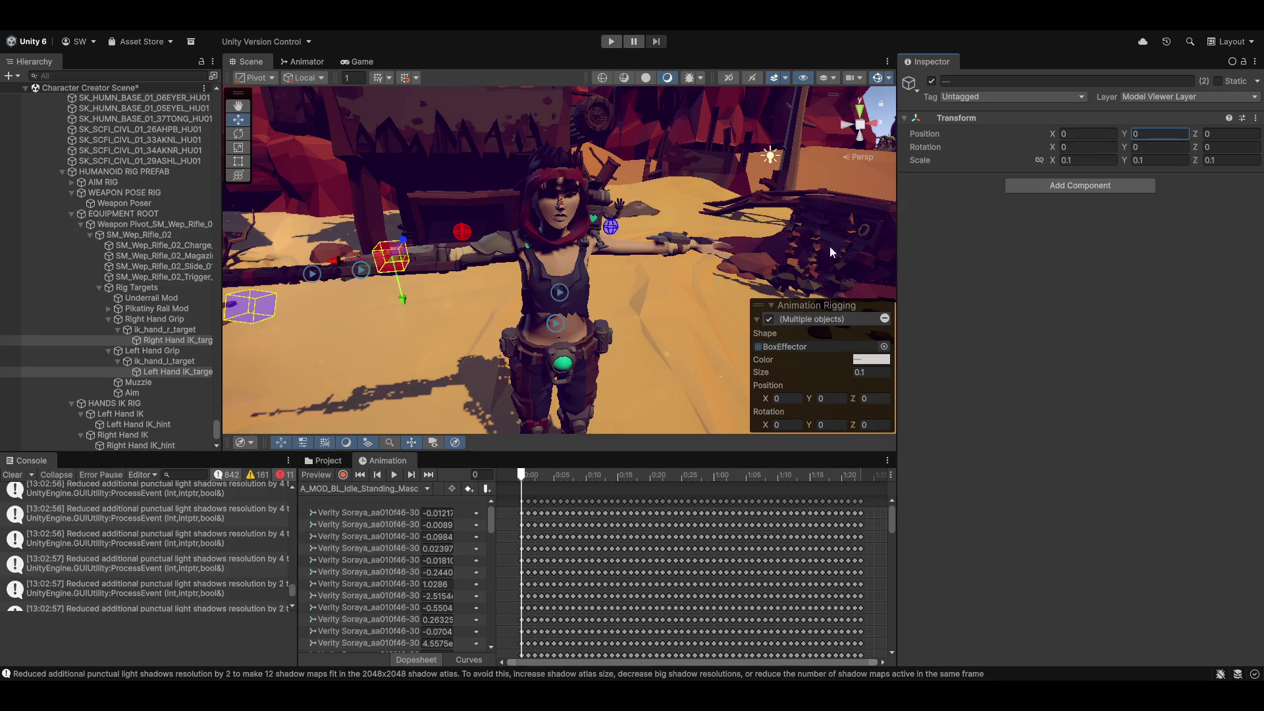
left_click_drag(518, 257, 553, 266)
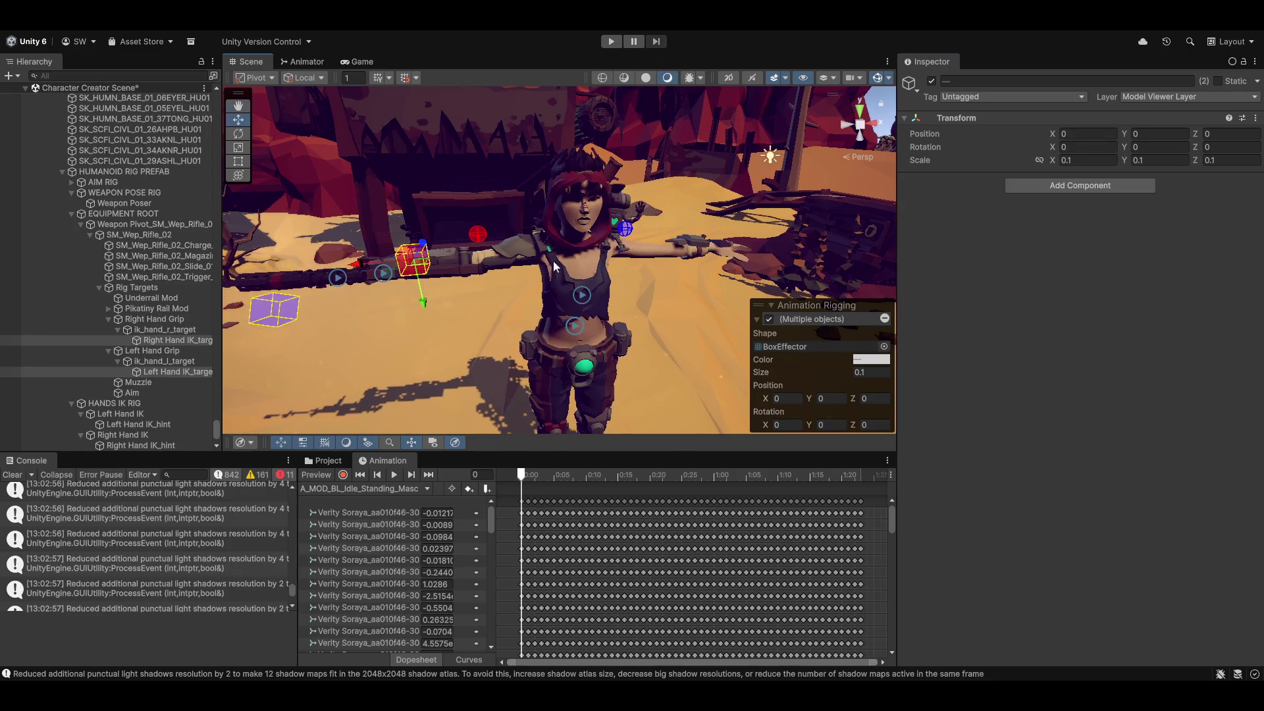
left_click(314, 475)
scroll(606, 309, "up", 5)
Rotate the Weapon Poser to -73.443, -68.352, 2.81 to angle the rifle diagonally.
mouse_move(608, 297)
left_mouse_down()
mouse_move(616, 233)
mouse_move(524, 298)
mouse_move(536, 311)
mouse_move(417, 318)
mouse_move(369, 358)
mouse_move(426, 243)
mouse_move(496, 263)
mouse_move(951, 271)
mouse_move(948, 158)
mouse_move(826, 170)
mouse_move(525, 313)
mouse_move(601, 335)
mouse_move(475, 274)
mouse_move(237, 323)
left_mouse_up()
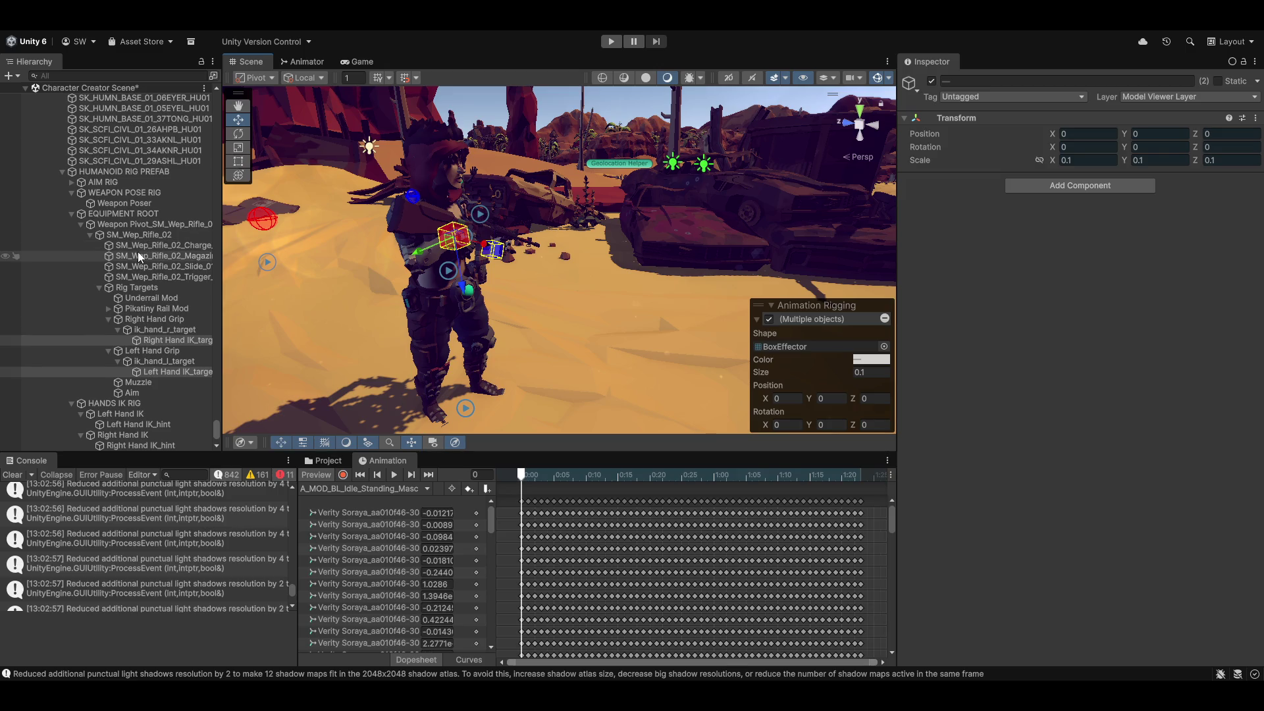
mouse_move(487, 248)
left_mouse_down()
mouse_move(437, 304)
mouse_move(540, 337)
left_mouse_up()
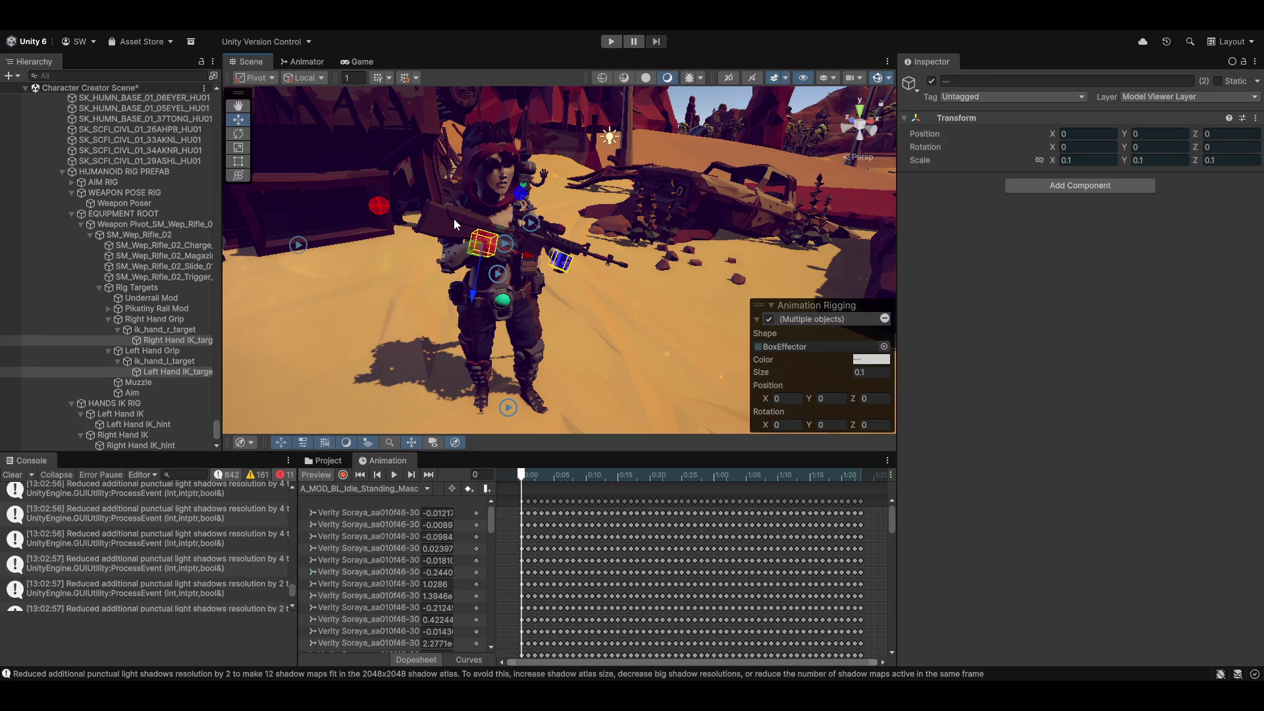
mouse_move(623, 191)
left_mouse_down()
mouse_move(590, 268)
mouse_move(576, 261)
mouse_move(578, 284)
mouse_move(380, 267)
mouse_move(1182, 273)
mouse_move(64, 254)
mouse_move(570, 246)
mouse_move(590, 346)
left_mouse_up()
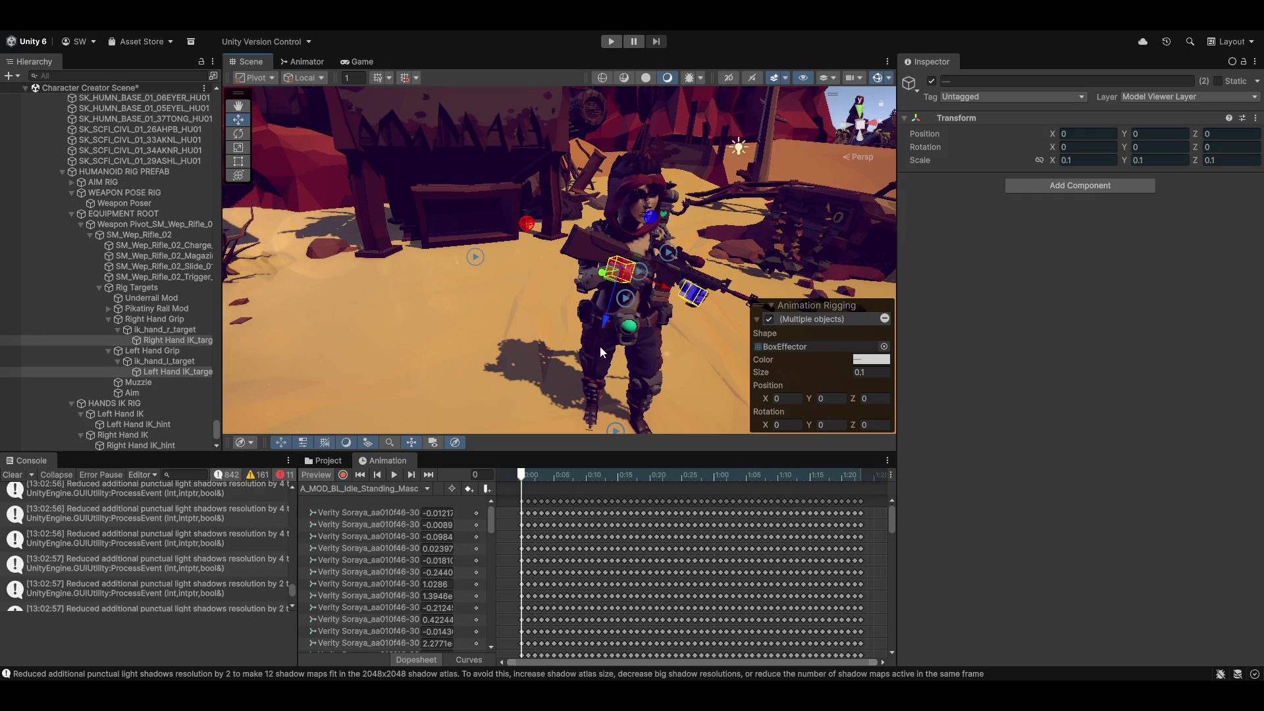
mouse_move(624, 353)
left_mouse_down()
mouse_move(777, 397)
mouse_move(866, 318)
mouse_move(910, 315)
left_mouse_up()
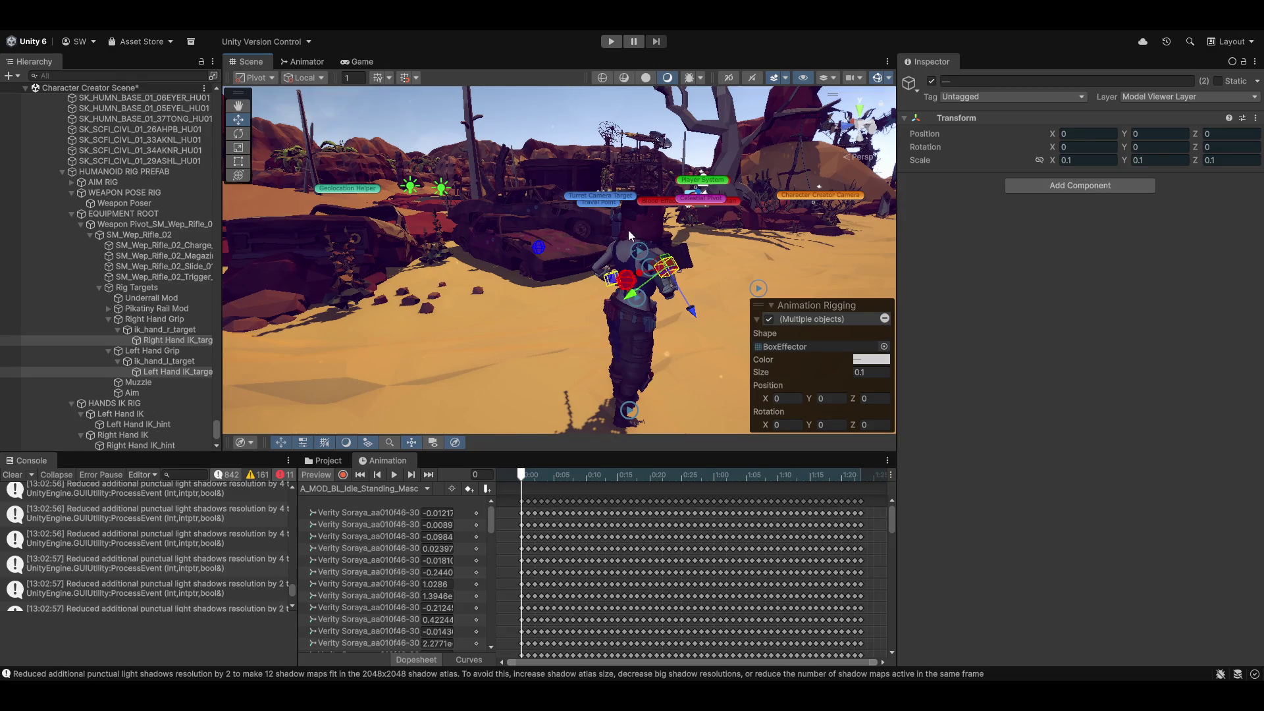
mouse_move(717, 228)
left_mouse_down()
mouse_move(226, 296)
mouse_move(195, 279)
mouse_move(205, 264)
mouse_move(184, 278)
mouse_move(194, 310)
left_mouse_up()
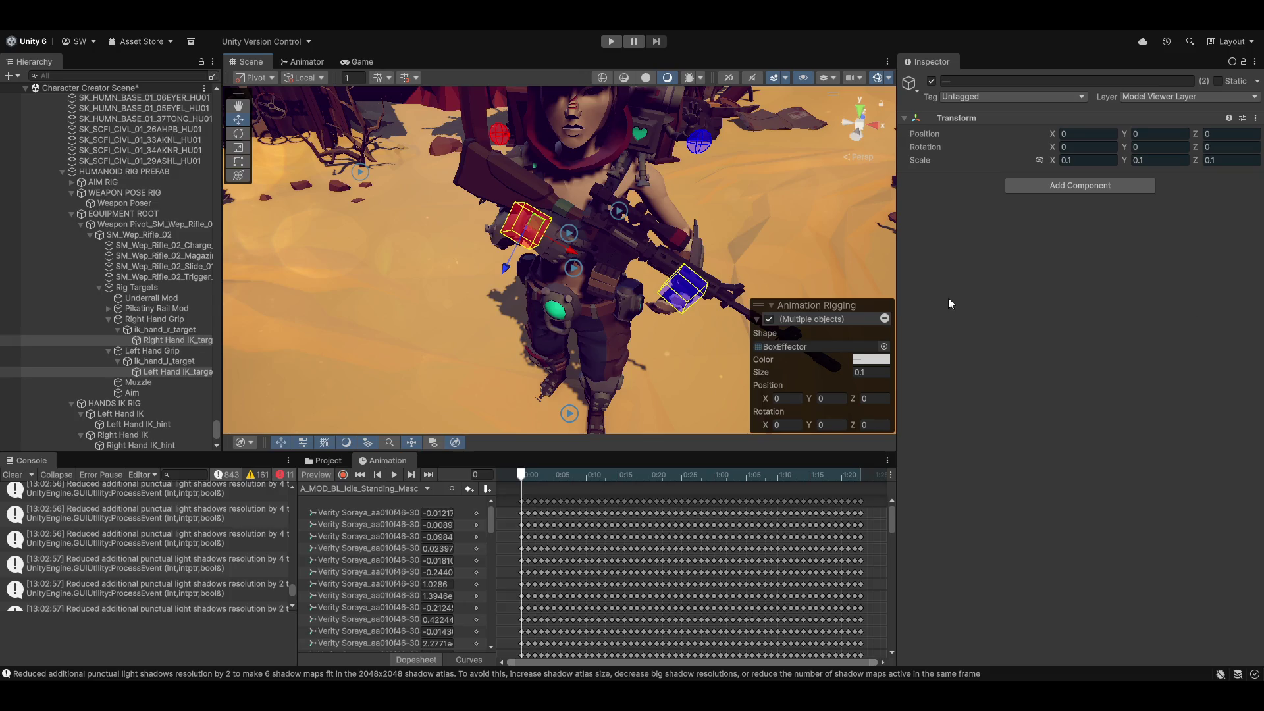
scroll(587, 299, "up", 2)
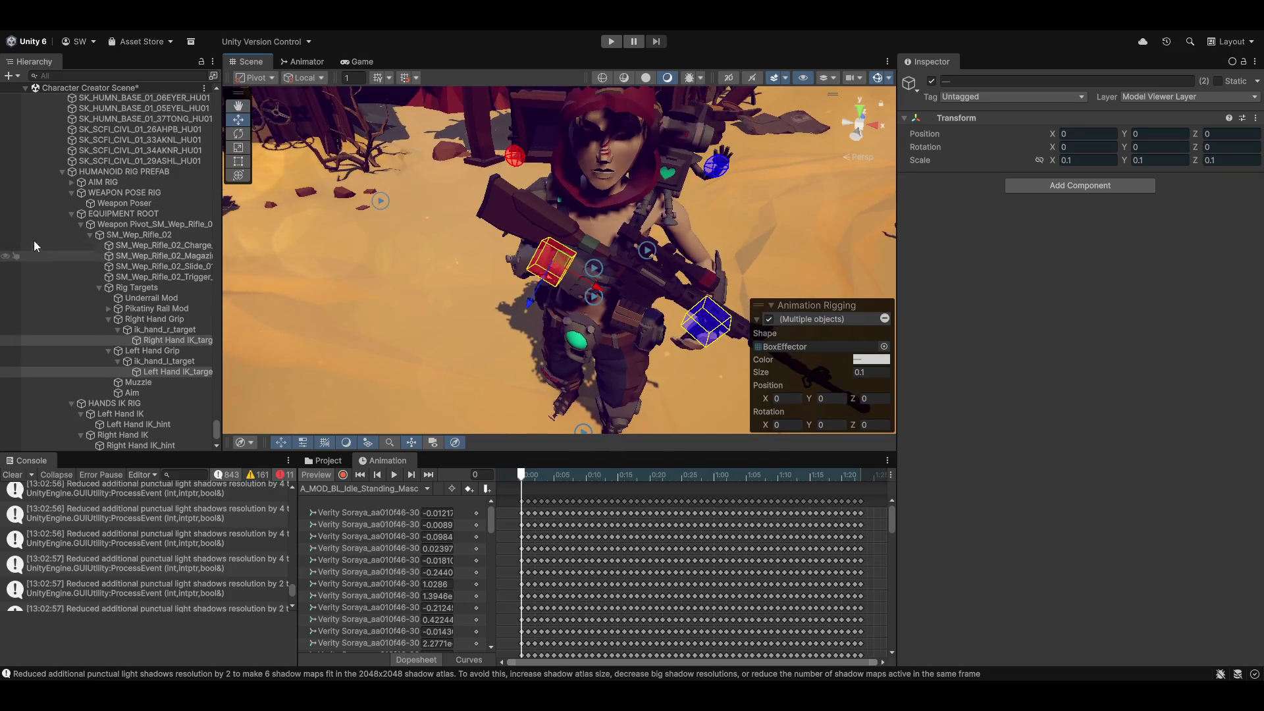
mouse_move(556, 319)
left_mouse_down()
mouse_move(465, 288)
mouse_move(758, 312)
left_mouse_up()
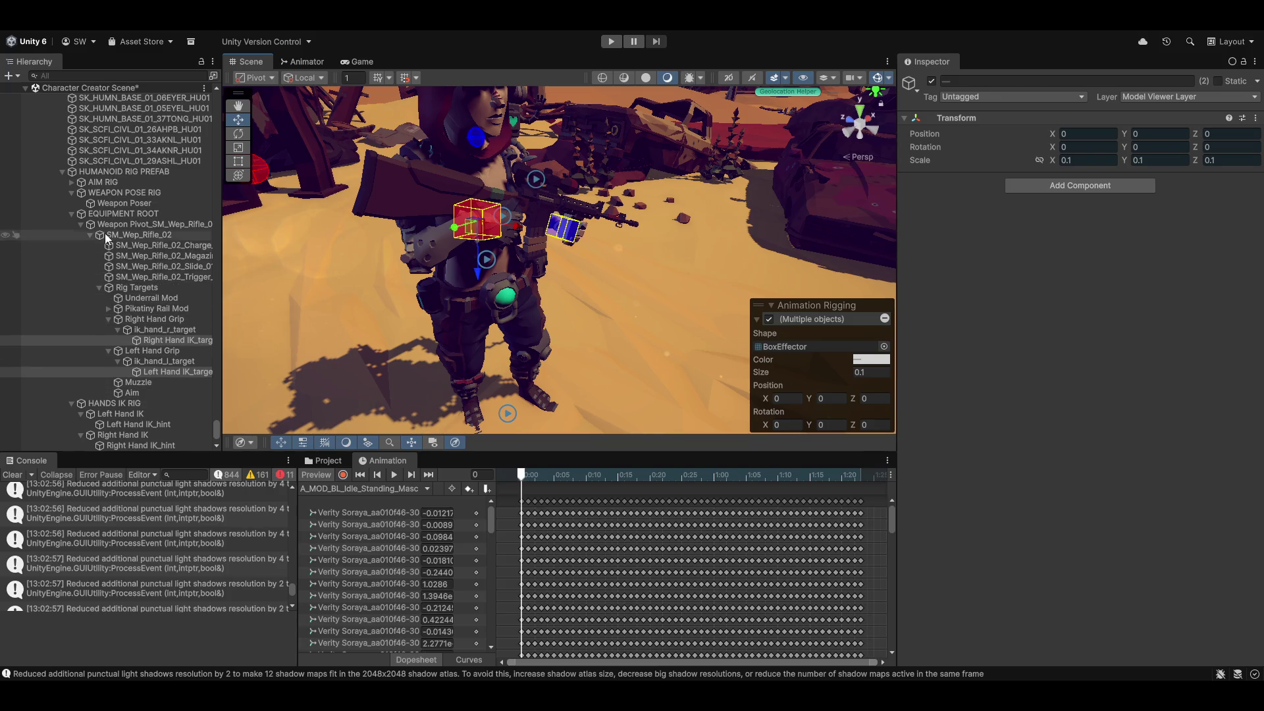
left_click(109, 203)
key("e")
mouse_move(478, 258)
left_mouse_down()
mouse_move(373, 221)
mouse_move(510, 263)
mouse_move(584, 302)
mouse_move(590, 323)
mouse_move(580, 320)
mouse_move(606, 314)
mouse_move(370, 305)
mouse_move(456, 244)
mouse_move(502, 333)
mouse_move(480, 321)
mouse_move(654, 296)
mouse_move(892, 359)
mouse_move(358, 329)
mouse_move(618, 296)
left_mouse_up()
key("w")
key("e")
left_click(634, 310)
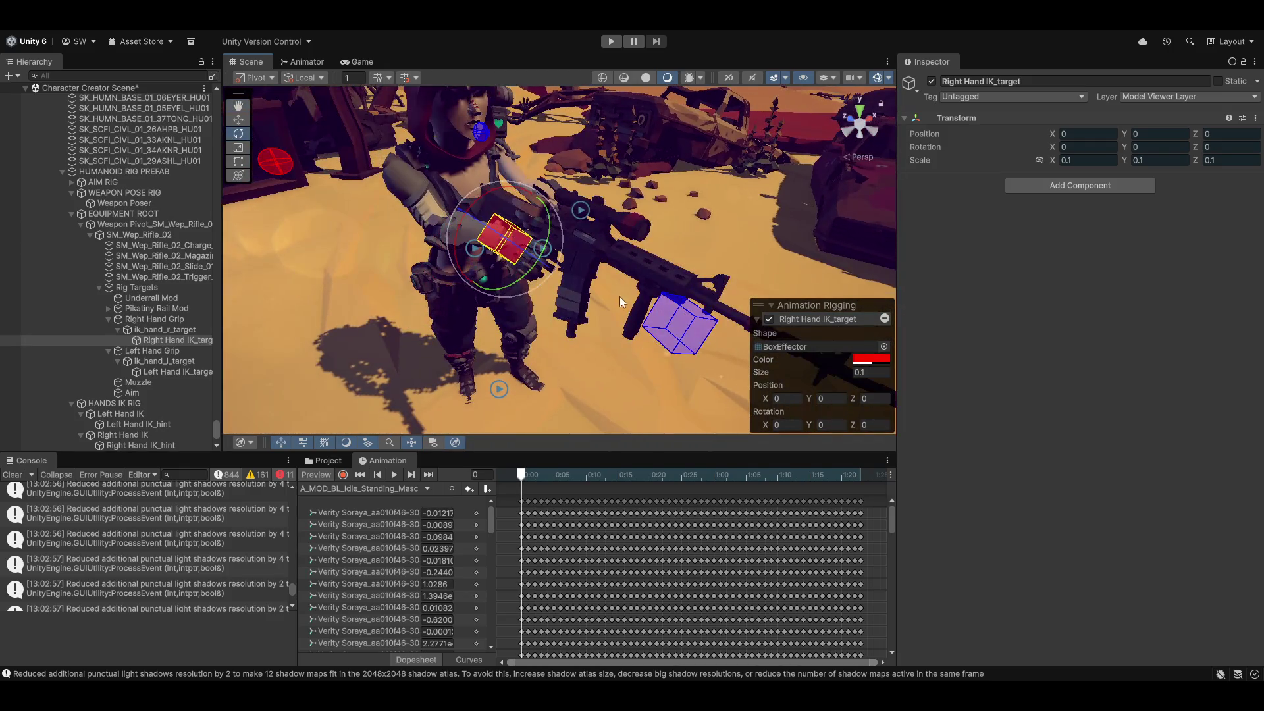
Move the Weapon Poser to -0.071, 0.474, -0.79 and rotate it to -72.605, -111.575, 24.368.
left_click(507, 240)
mouse_move(530, 194)
left_mouse_down()
mouse_move(567, 221)
mouse_move(516, 206)
mouse_move(476, 220)
mouse_move(507, 224)
left_mouse_up()
key("q")
mouse_move(511, 307)
left_mouse_down()
mouse_move(682, 372)
mouse_move(610, 349)
mouse_move(737, 117)
mouse_move(543, 297)
mouse_move(707, 271)
mouse_move(655, 256)
mouse_move(661, 203)
left_mouse_up()
key("e")
key("w")
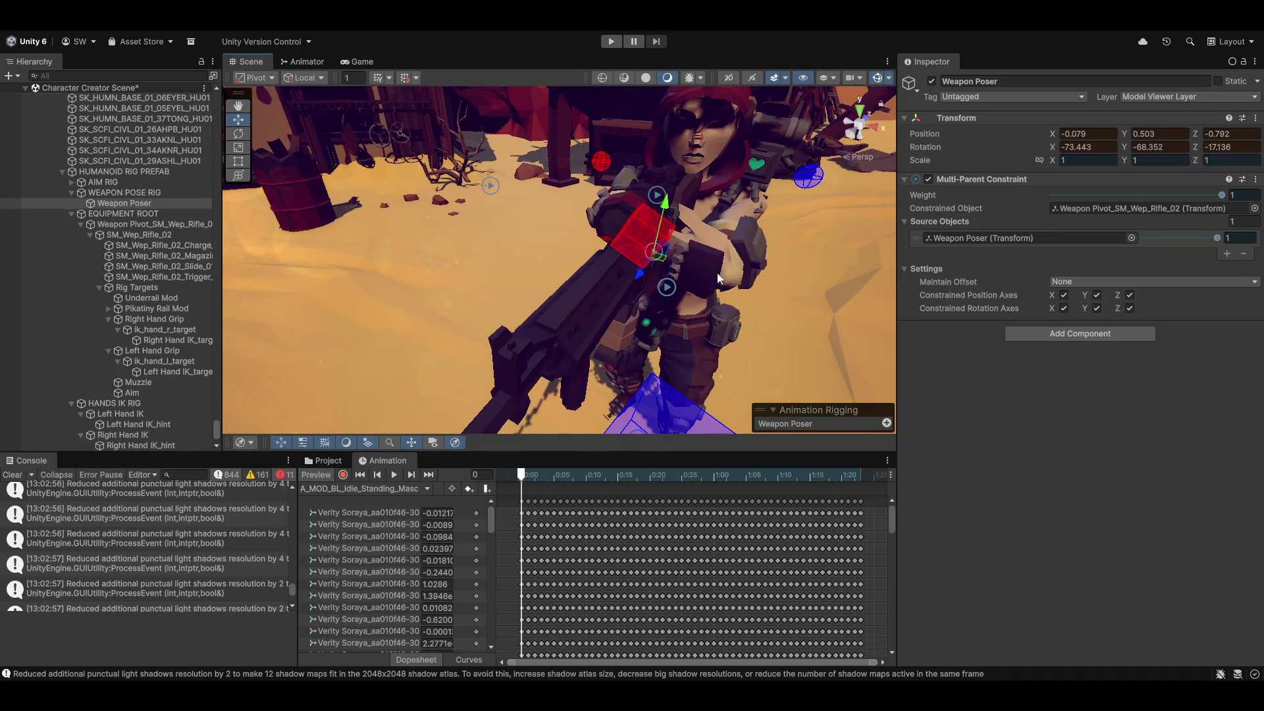
mouse_move(600, 247)
left_mouse_down()
mouse_move(562, 211)
mouse_move(592, 253)
mouse_move(632, 277)
mouse_move(785, 252)
mouse_move(566, 247)
mouse_move(433, 176)
mouse_move(515, 283)
mouse_move(614, 180)
mouse_move(572, 172)
mouse_move(643, 228)
mouse_move(719, 159)
mouse_move(533, 248)
mouse_move(1215, 247)
mouse_move(755, 266)
mouse_move(312, 251)
mouse_move(537, 305)
mouse_move(725, 273)
mouse_move(771, 285)
mouse_move(587, 352)
mouse_move(227, 333)
left_mouse_up()
key("e")
key("w")
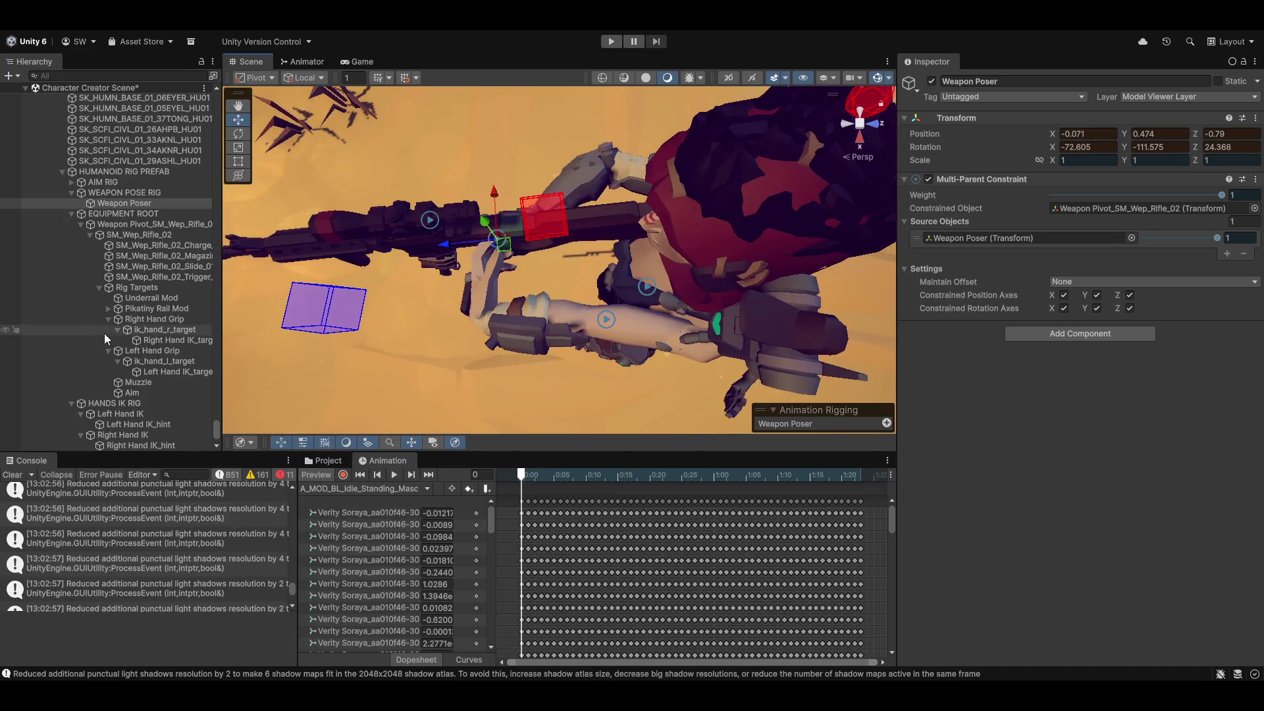
scroll(108, 398, "down", 3)
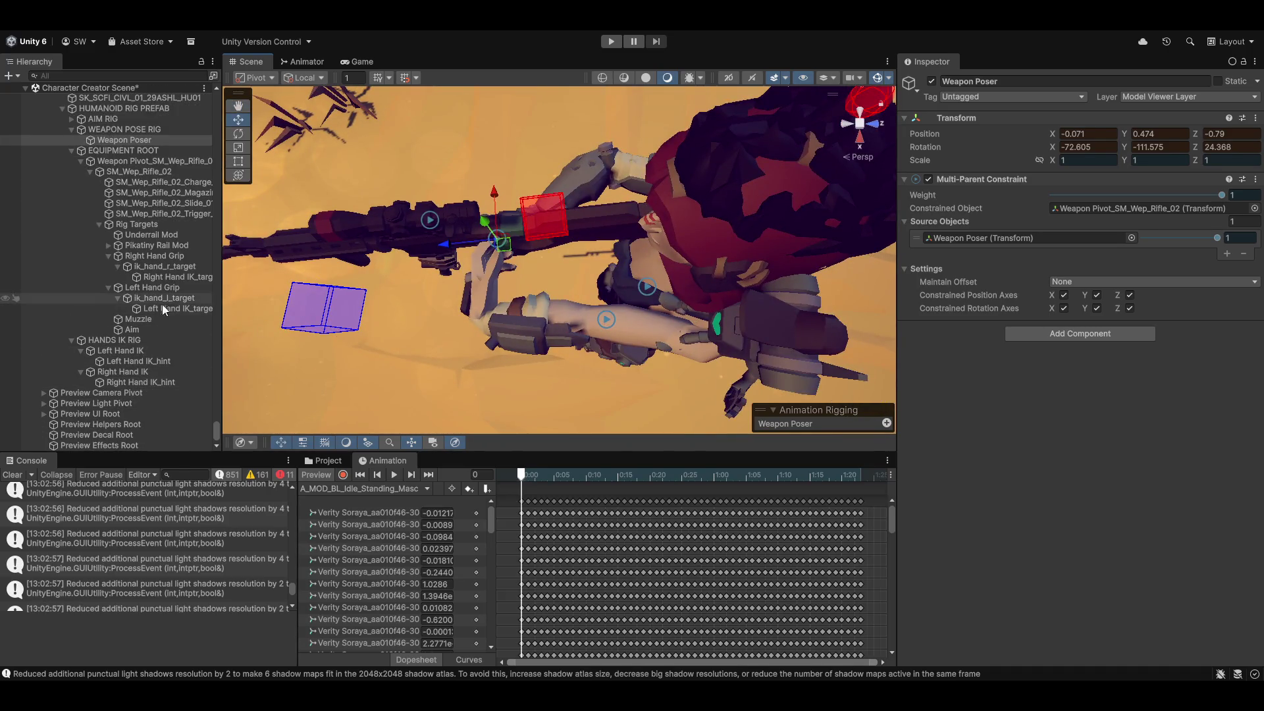
left_click_drag(393, 330, 227, 356)
scroll(103, 342, "up", 3)
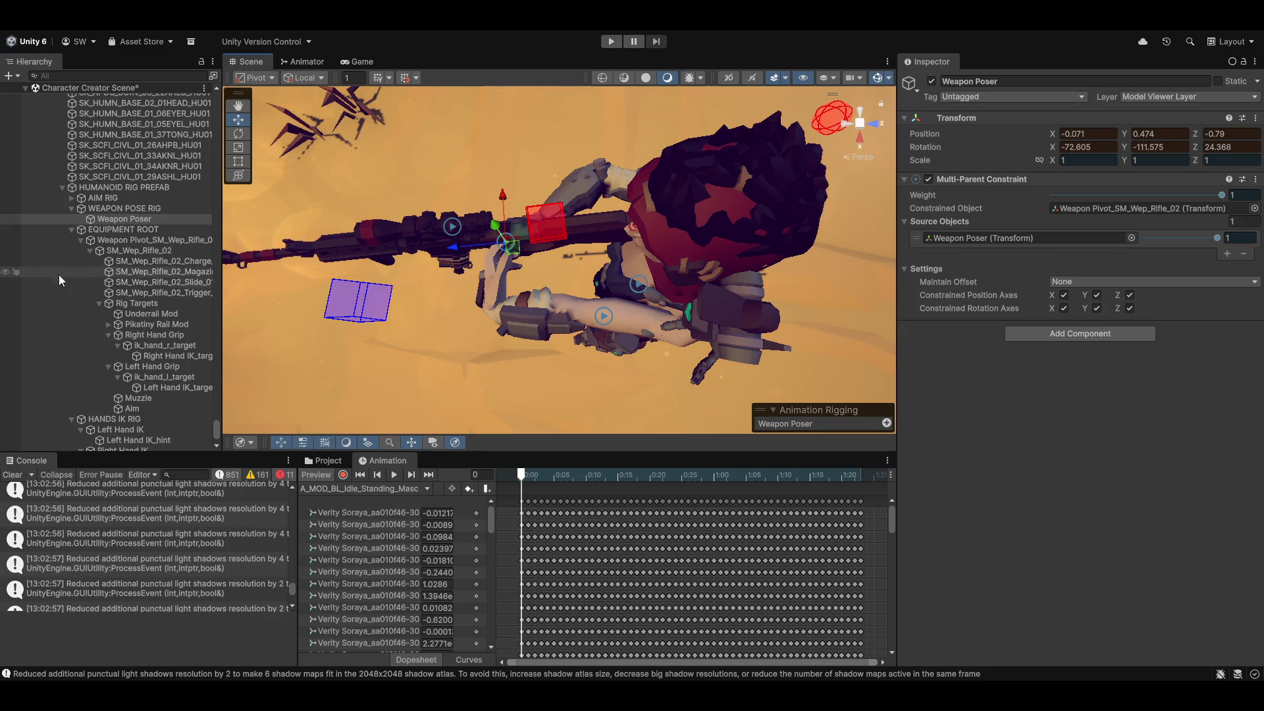
scroll(92, 329, "up", 10)
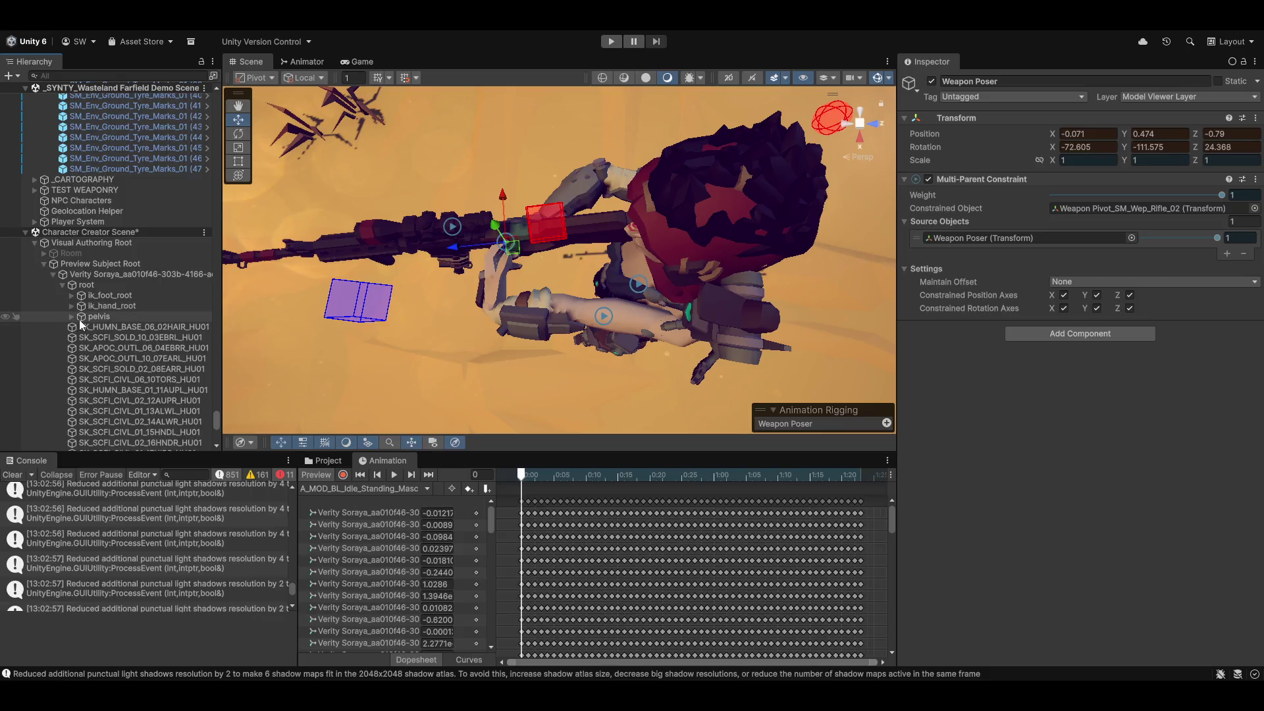
Expand pelvis, spine_01, spine_02 and spine_03 in the Hierarchy and select spine_03.
left_click(70, 317)
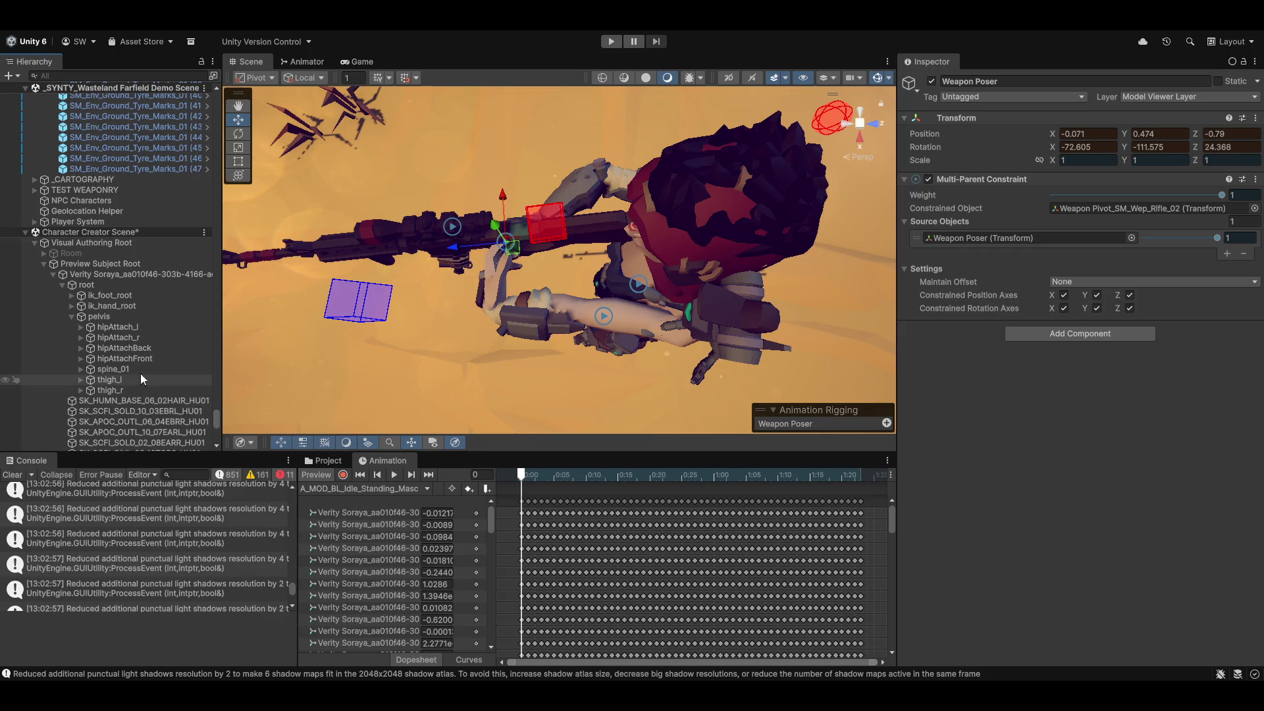
mouse_move(475, 224)
left_mouse_down()
mouse_move(569, 219)
mouse_move(543, 243)
mouse_move(539, 333)
mouse_move(540, 259)
mouse_move(480, 287)
mouse_move(541, 274)
left_mouse_up()
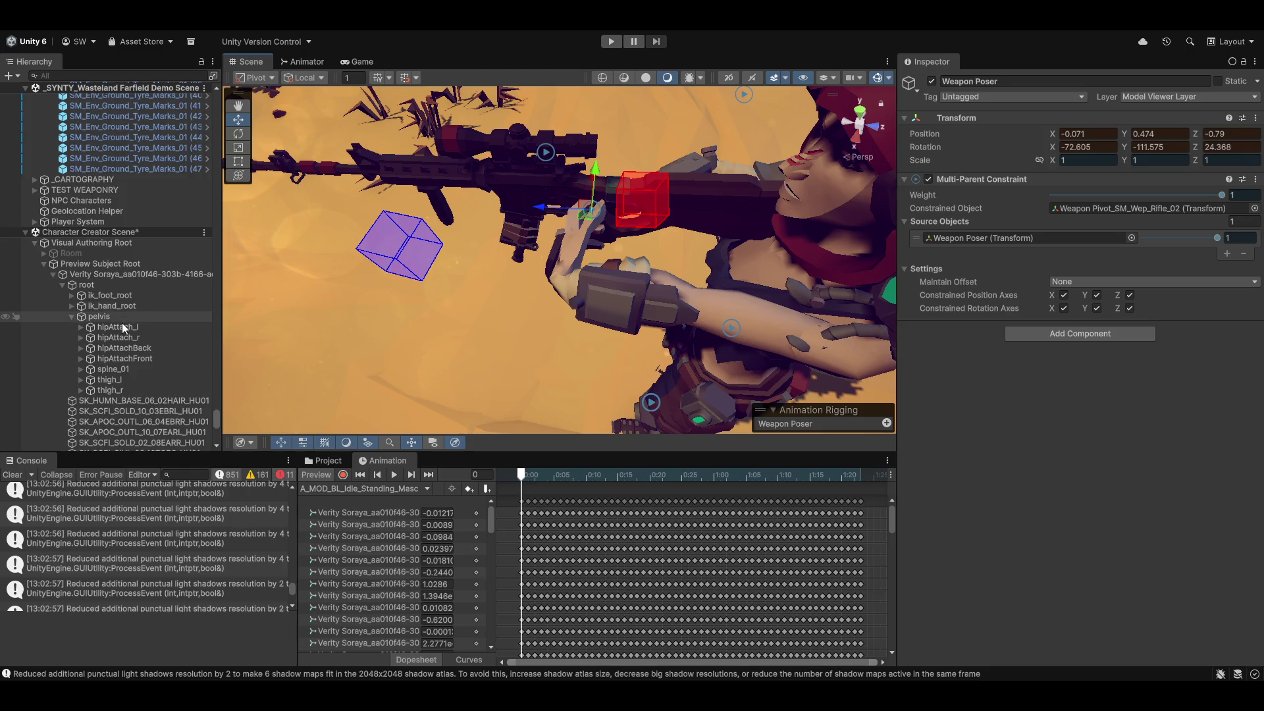
left_click(77, 368)
left_click(91, 380)
left_click(99, 391)
left_click(137, 390)
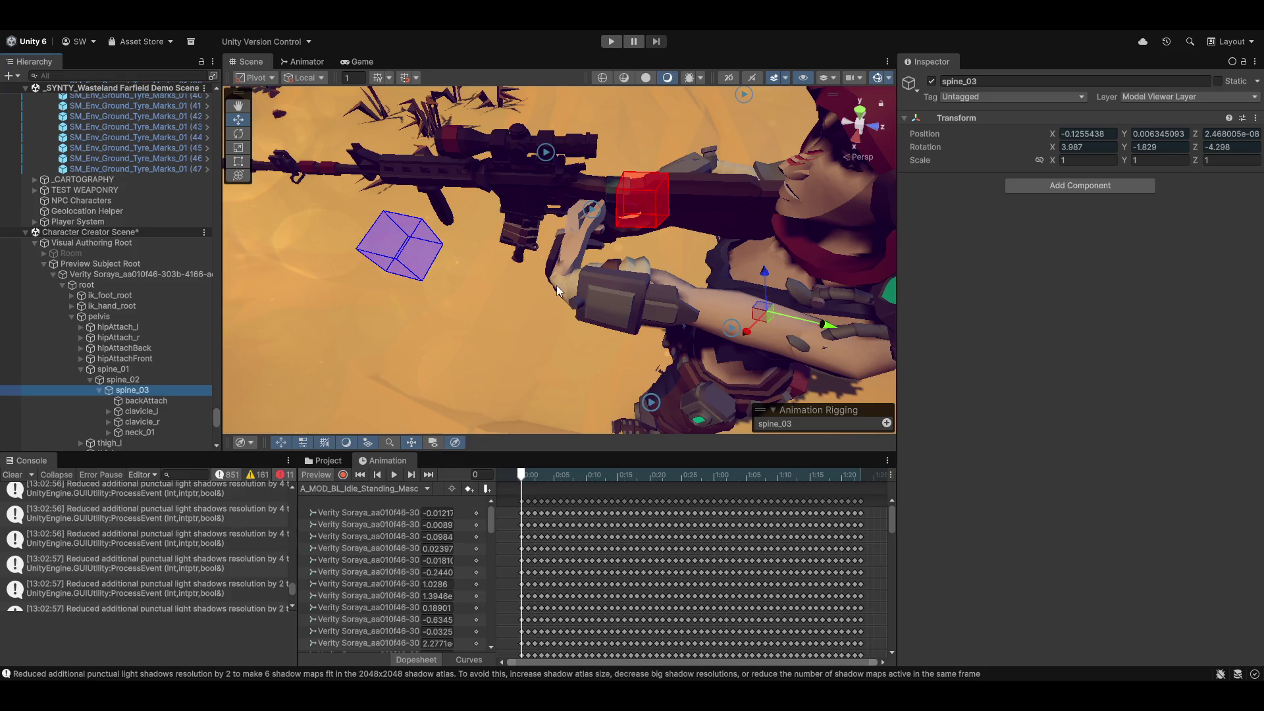
Test-rotate the upper torso at spine_03, then undo the rotation.
mouse_move(592, 306)
left_mouse_down()
mouse_move(708, 309)
mouse_move(489, 252)
mouse_move(621, 231)
left_mouse_up()
key("e")
left_click_drag(573, 267, 550, 275)
key("ctrl+z")
key("ctrl+z")
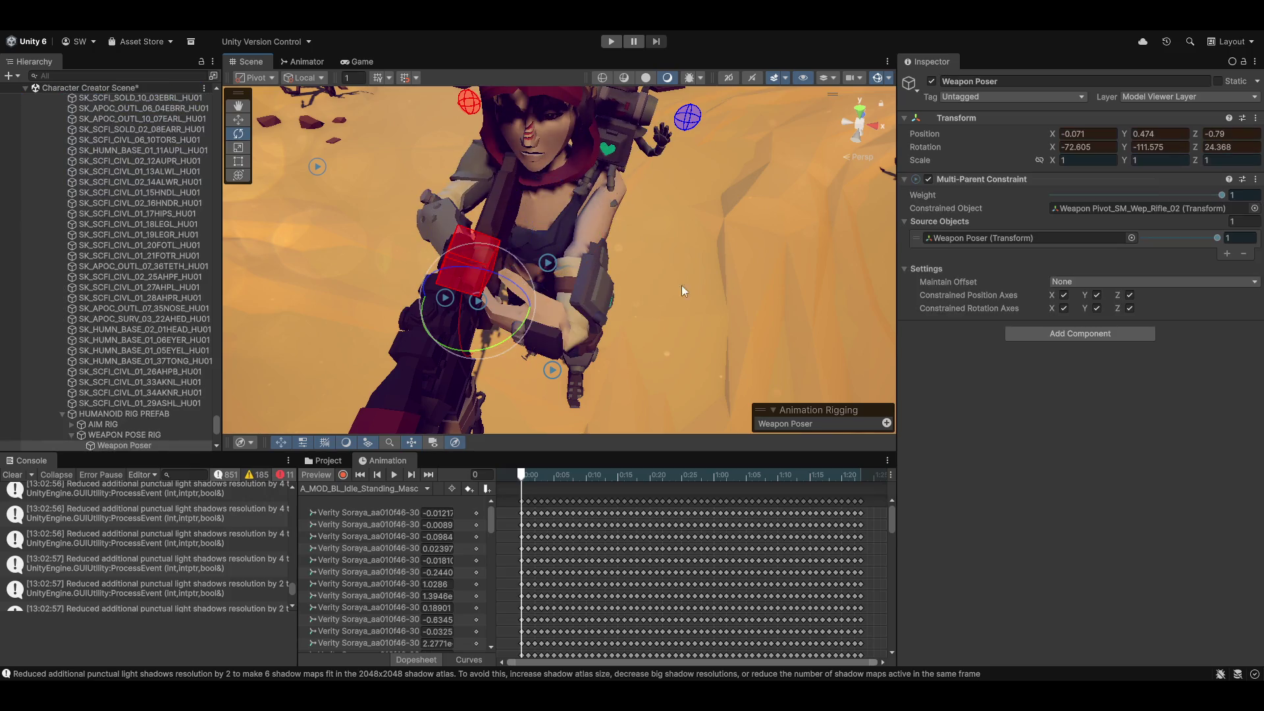
scroll(50, 402, "down", 5)
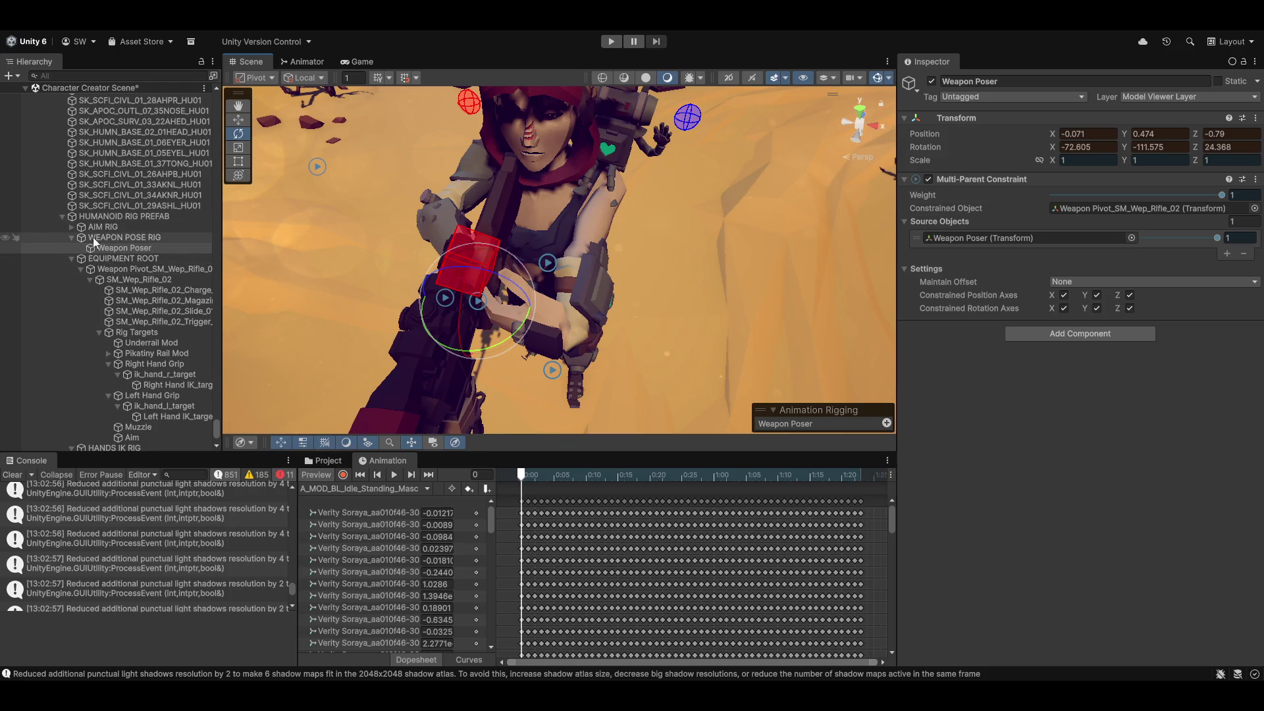
Set the AIM RIG's rig weight to 0.
left_click(106, 226)
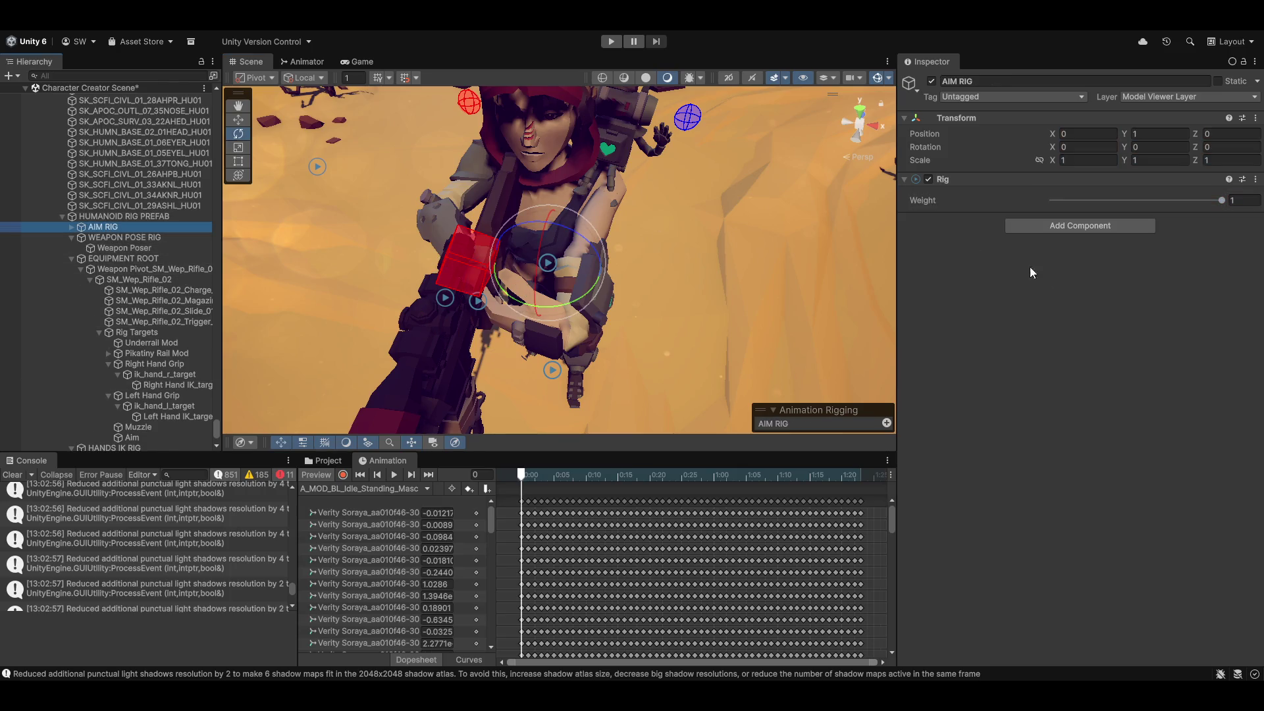
left_click_drag(1220, 199, 1202, 200)
left_click_drag(1008, 196, 974, 197)
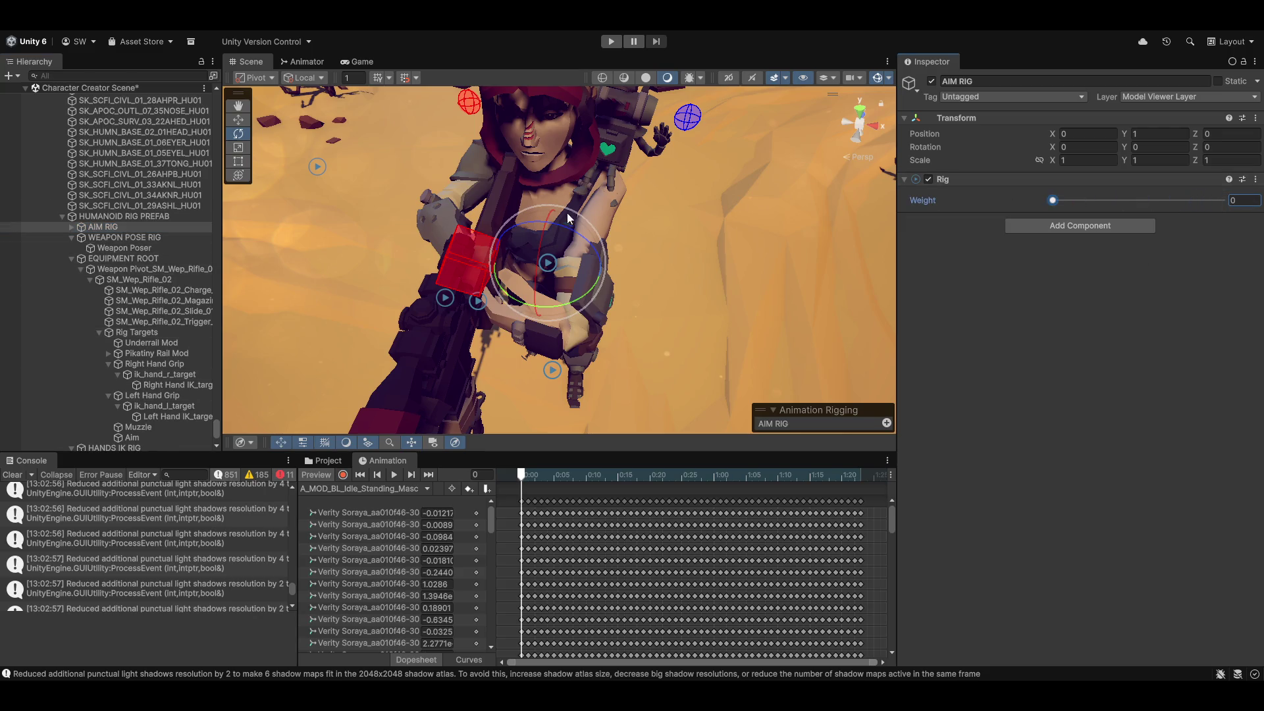
left_click(105, 227)
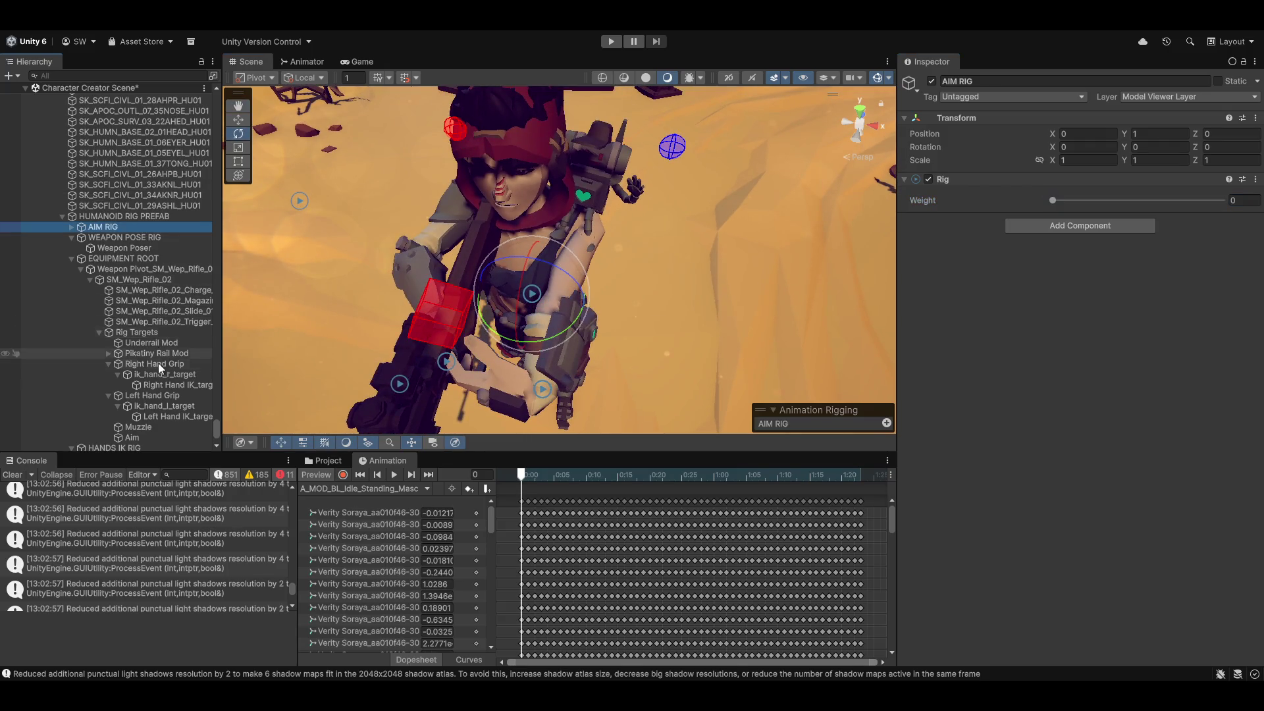
scroll(158, 361, "down", 2)
scroll(150, 322, "up", 4)
scroll(164, 330, "down", 4)
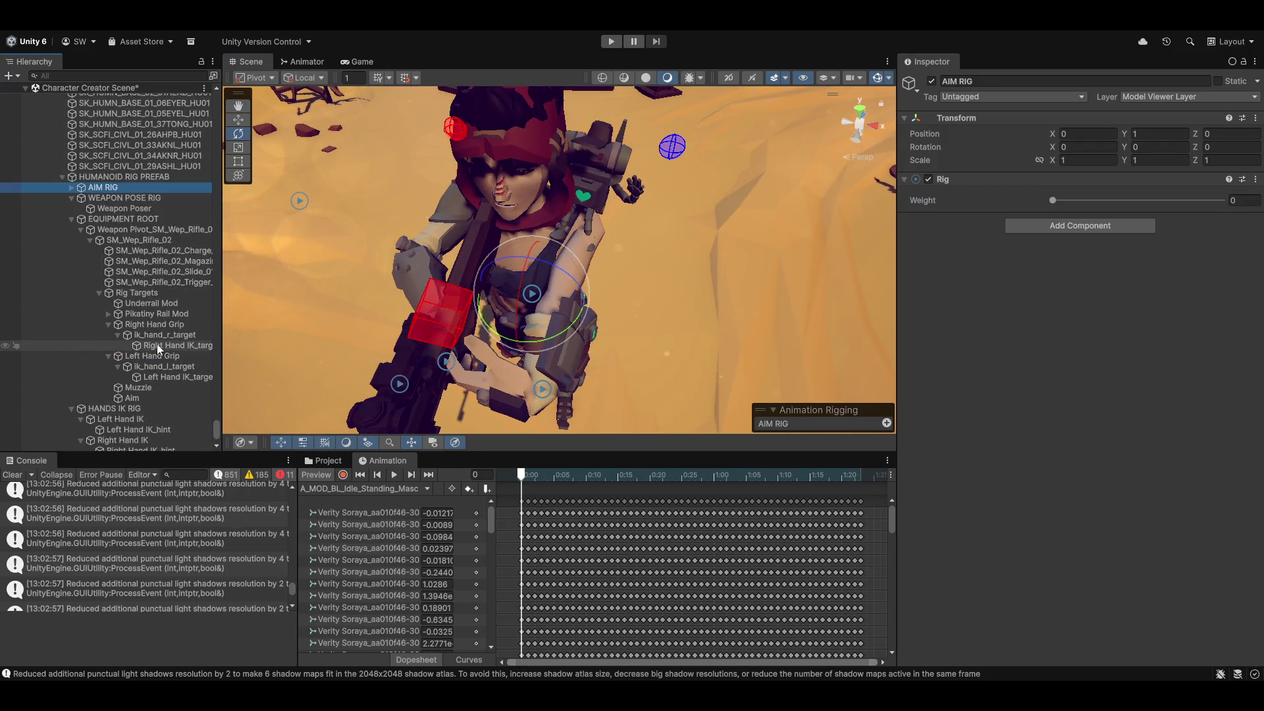
scroll(140, 308, "up", 10)
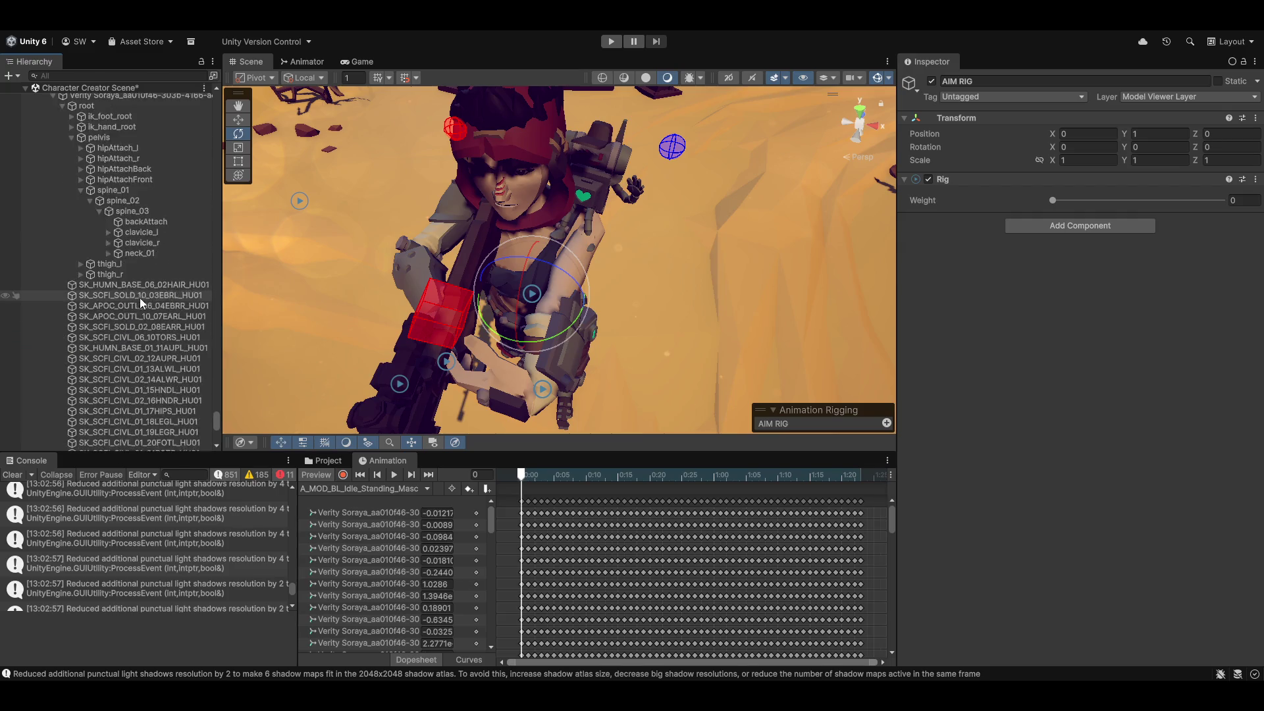
scroll(141, 299, "up", 2)
Rotate spine_03 to adjust the torso pose and check the hand against its red IK target.
left_click(131, 251)
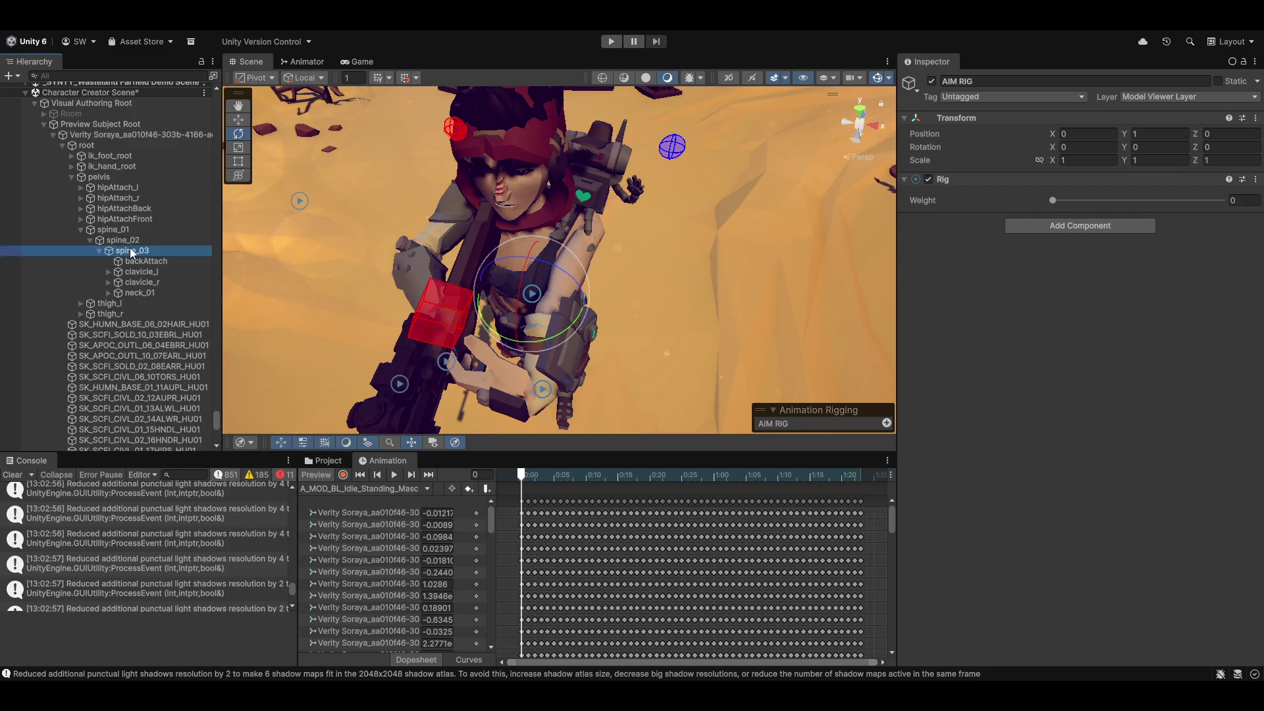
mouse_move(527, 339)
left_mouse_down()
mouse_move(531, 309)
mouse_move(559, 324)
left_mouse_up()
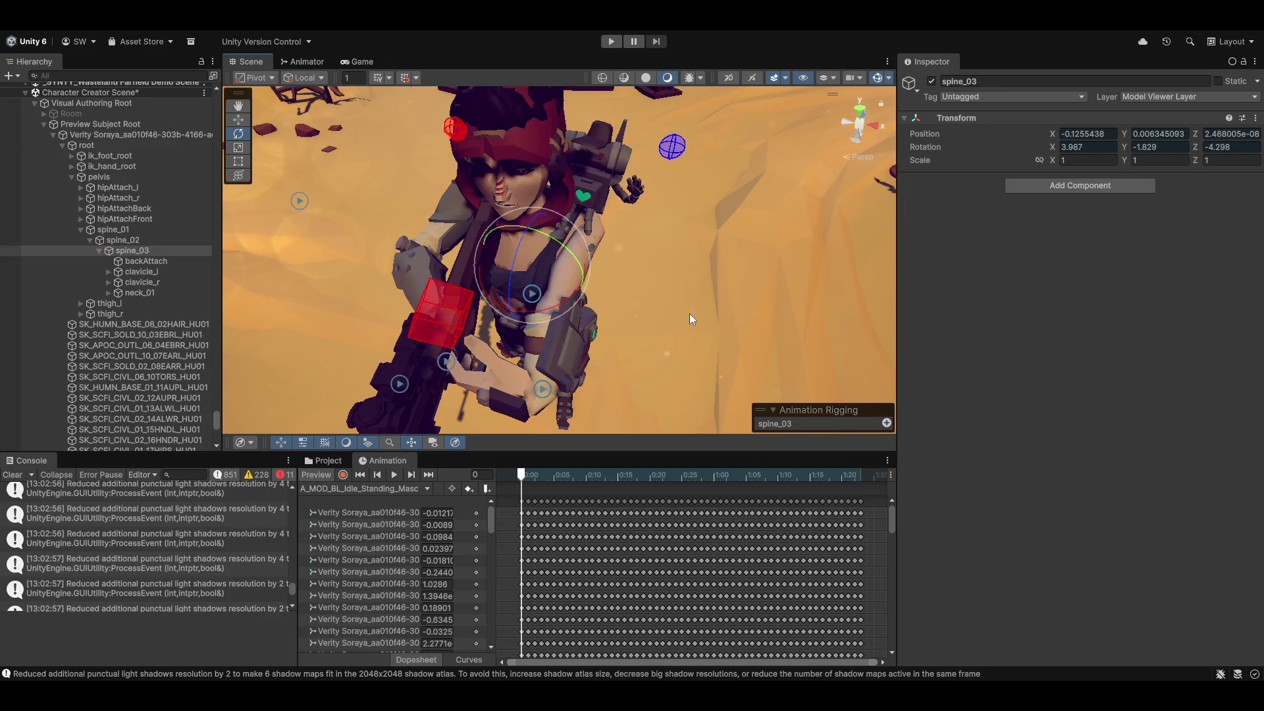
left_click(724, 299)
mouse_move(720, 307)
left_mouse_down()
mouse_move(517, 290)
mouse_move(533, 389)
mouse_move(693, 346)
mouse_move(543, 354)
left_mouse_up()
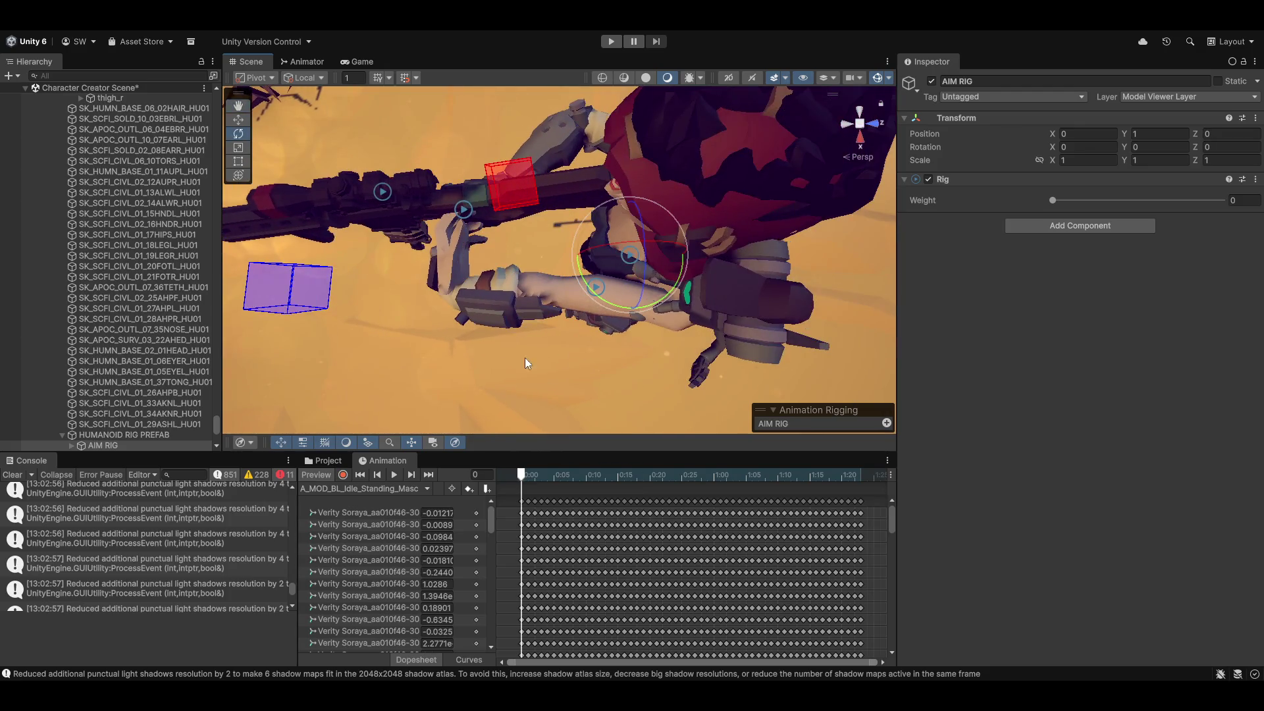
mouse_move(598, 285)
left_mouse_down()
mouse_move(688, 308)
mouse_move(536, 348)
left_mouse_up()
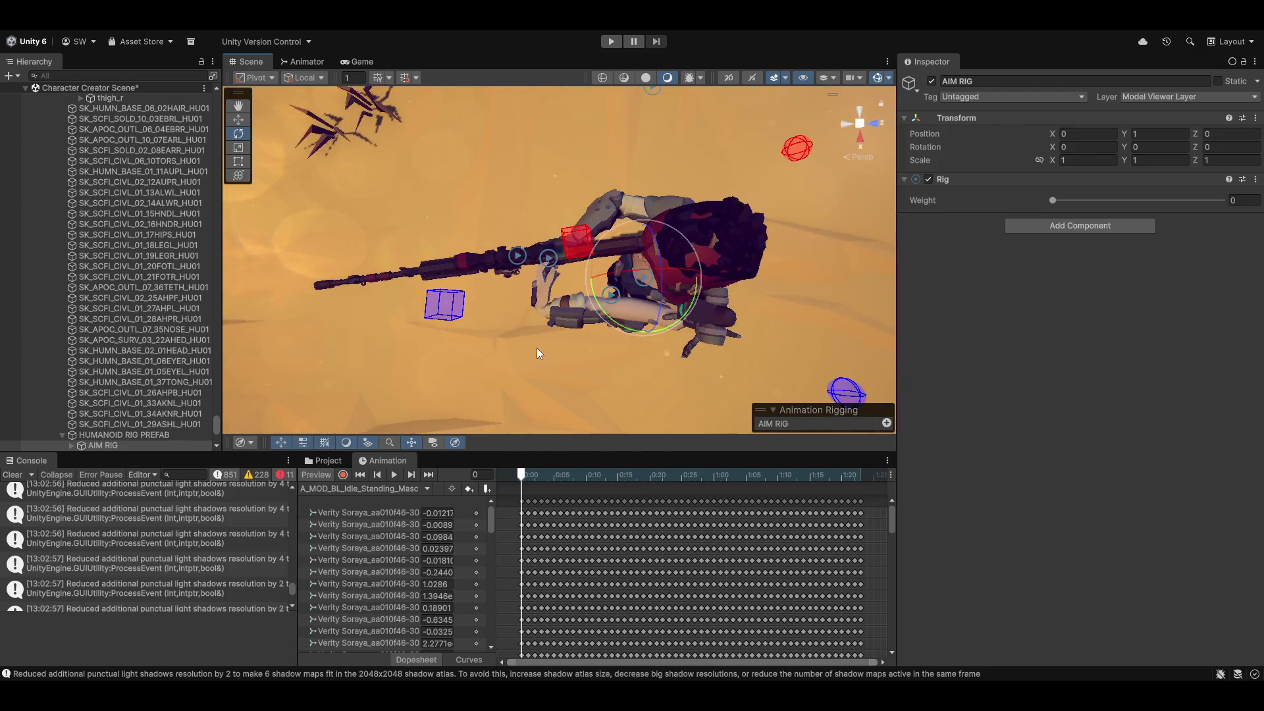
scroll(592, 362, "down", 4)
left_click_drag(650, 380, 622, 362)
scroll(626, 369, "up", 10)
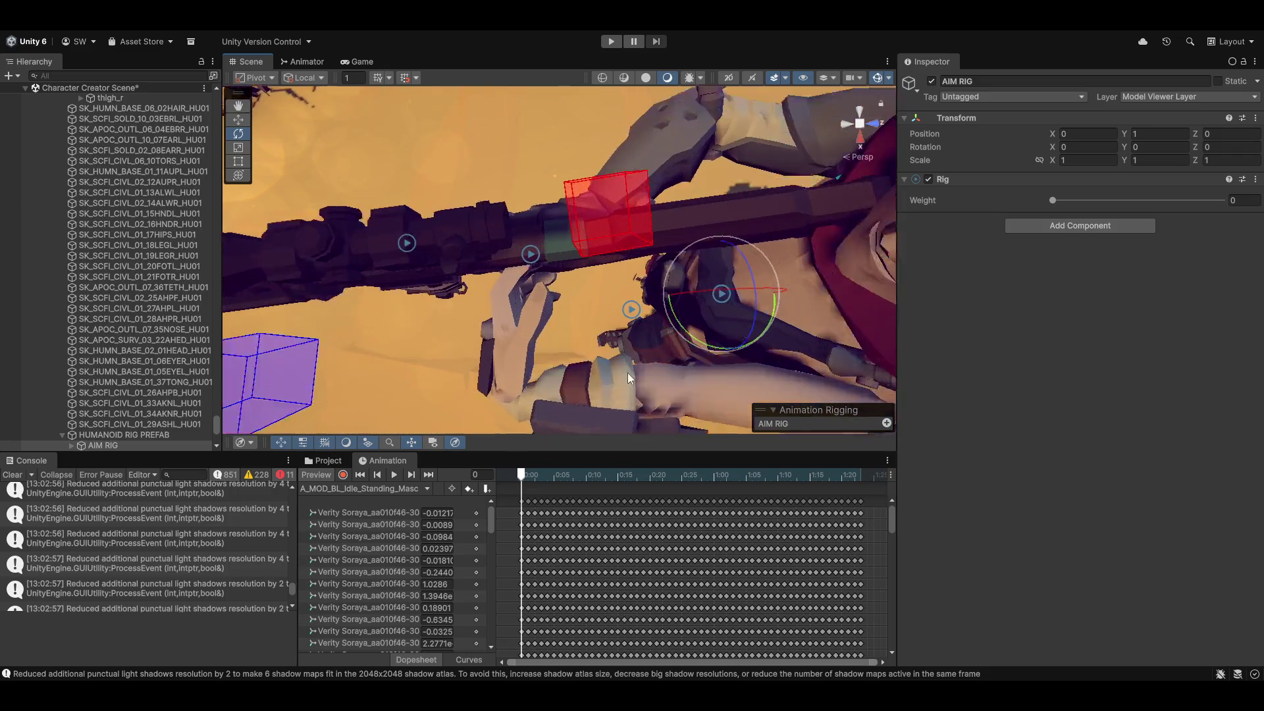
scroll(100, 341, "up", 10)
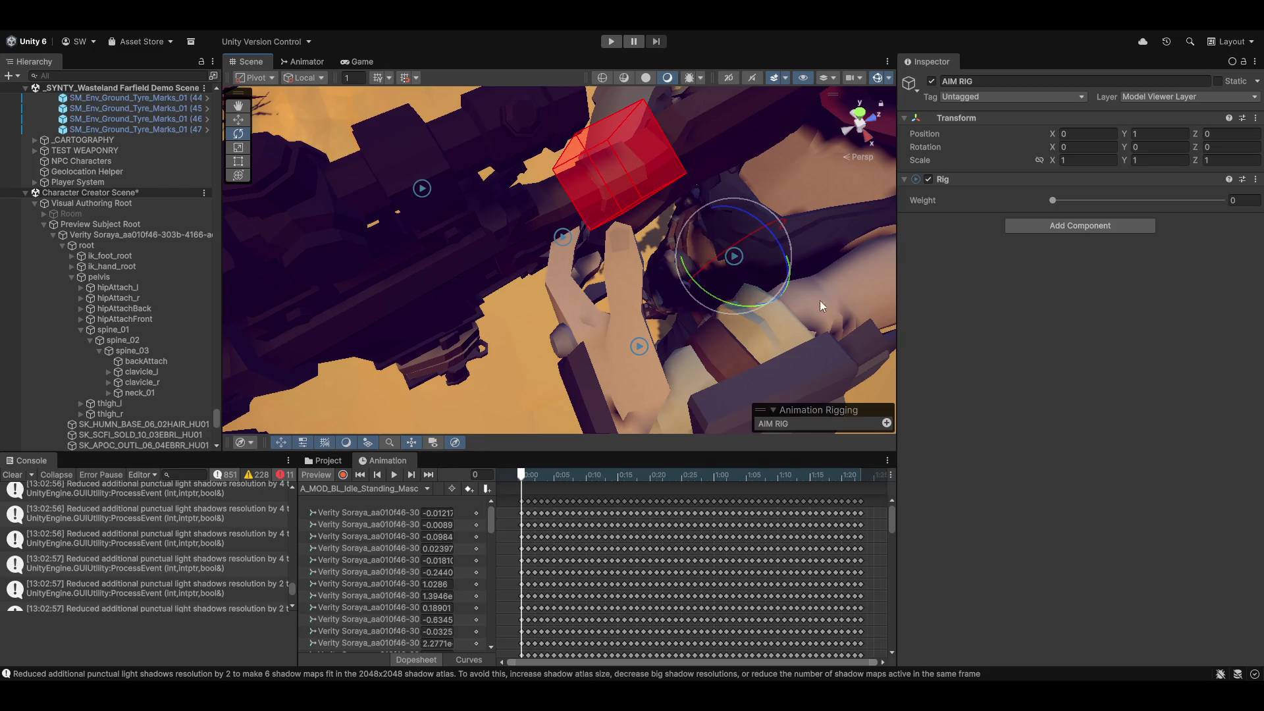
Collapse spine_01, pelvis, root, Weapon Pivot, HANDS IK RIG and WEAPON POSE RIG, then expand and select AIM RIG.
left_click(78, 331)
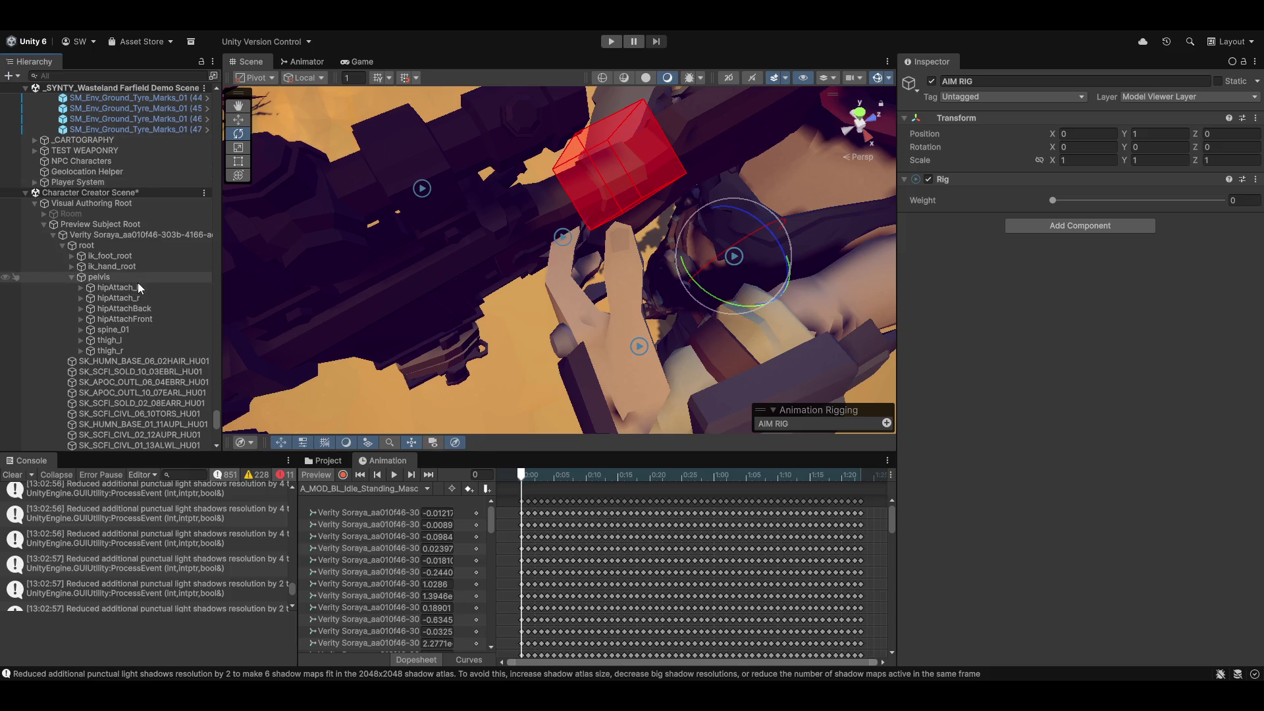
left_click(70, 277)
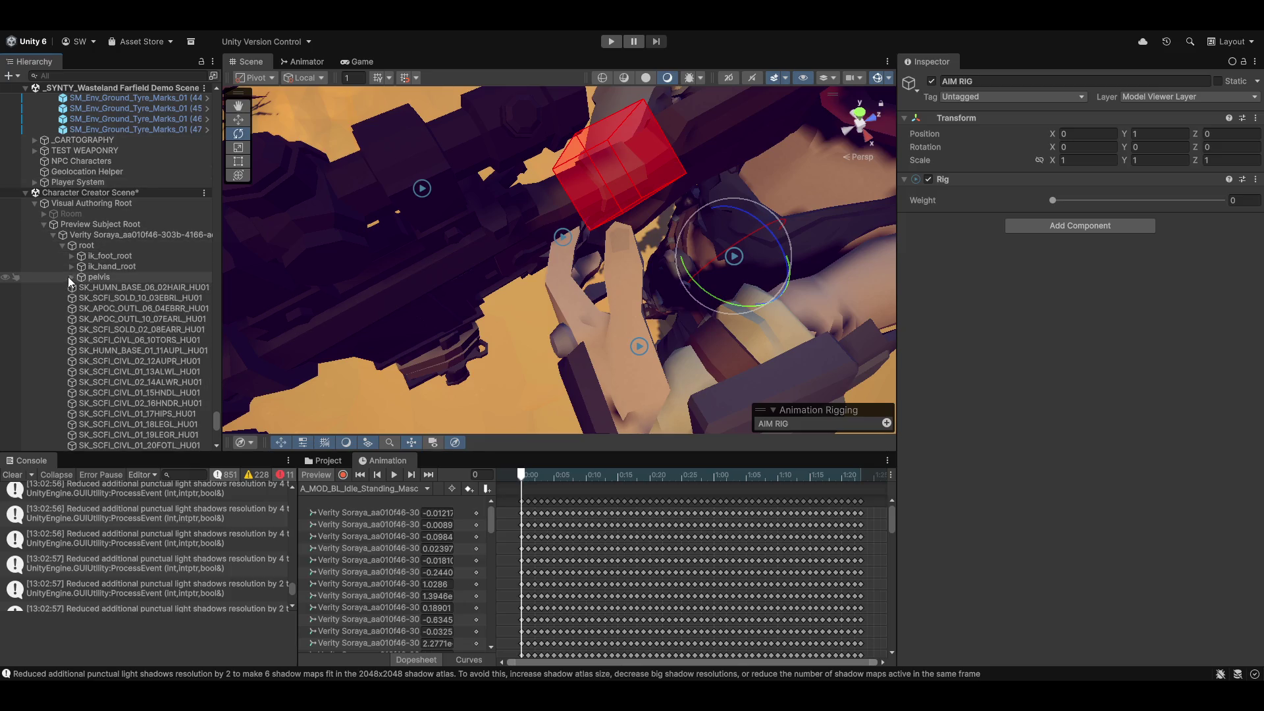
left_click(62, 246)
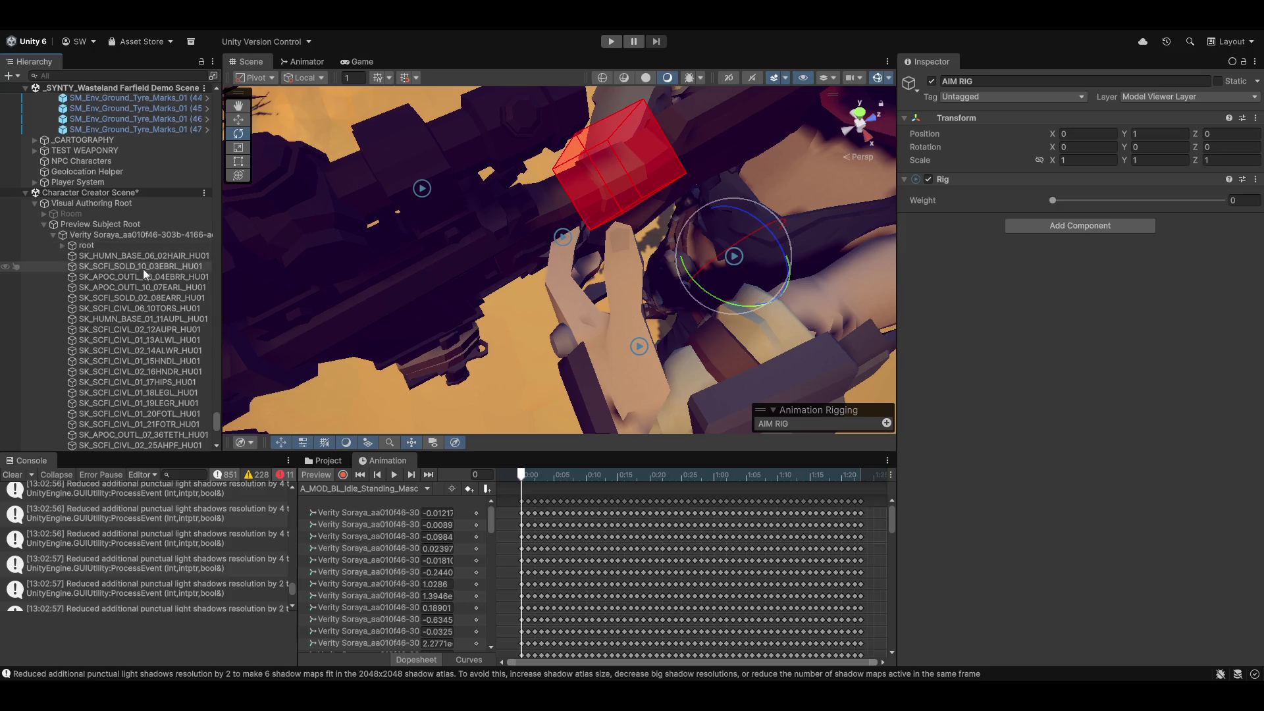
scroll(142, 269, "down", 10)
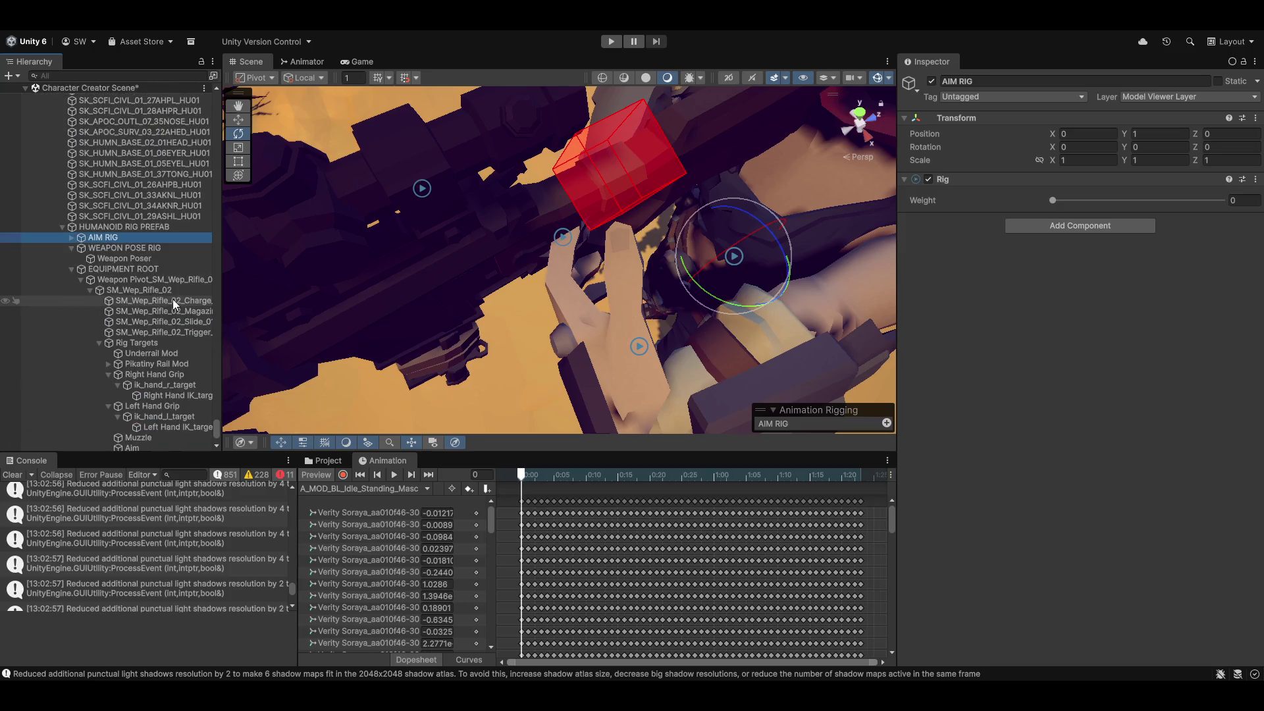
left_click(81, 281)
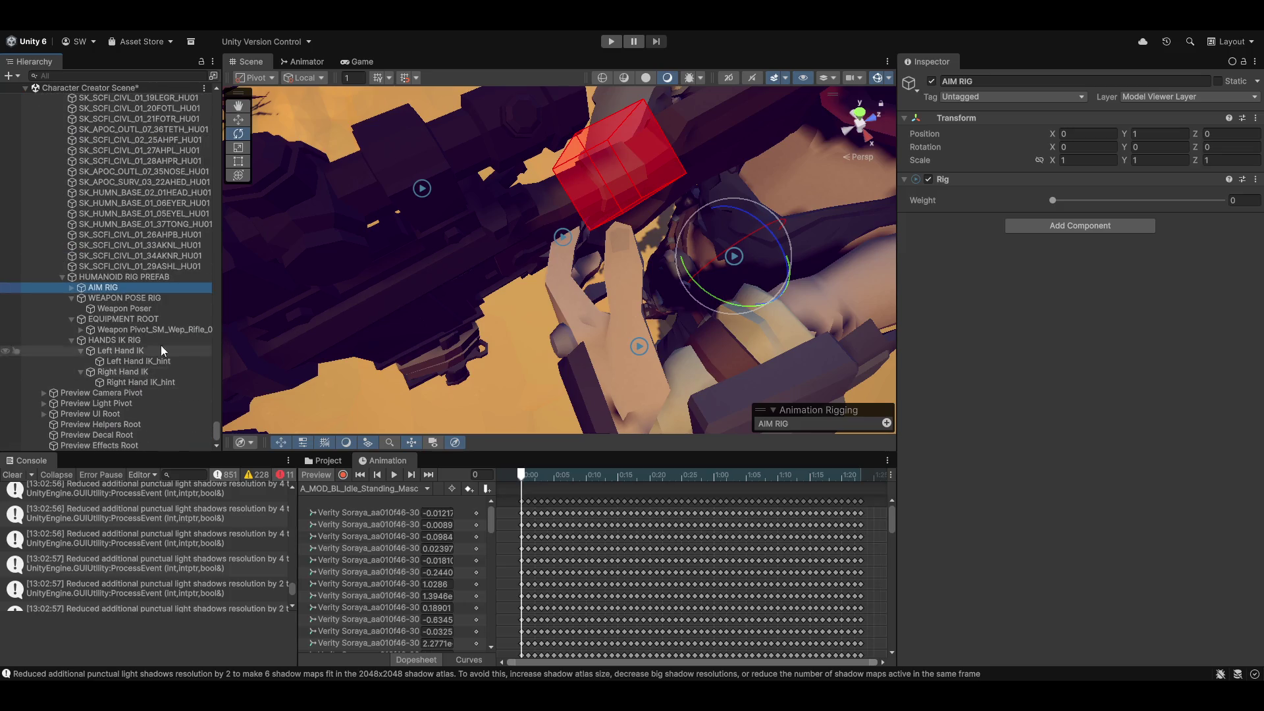
left_click(71, 341)
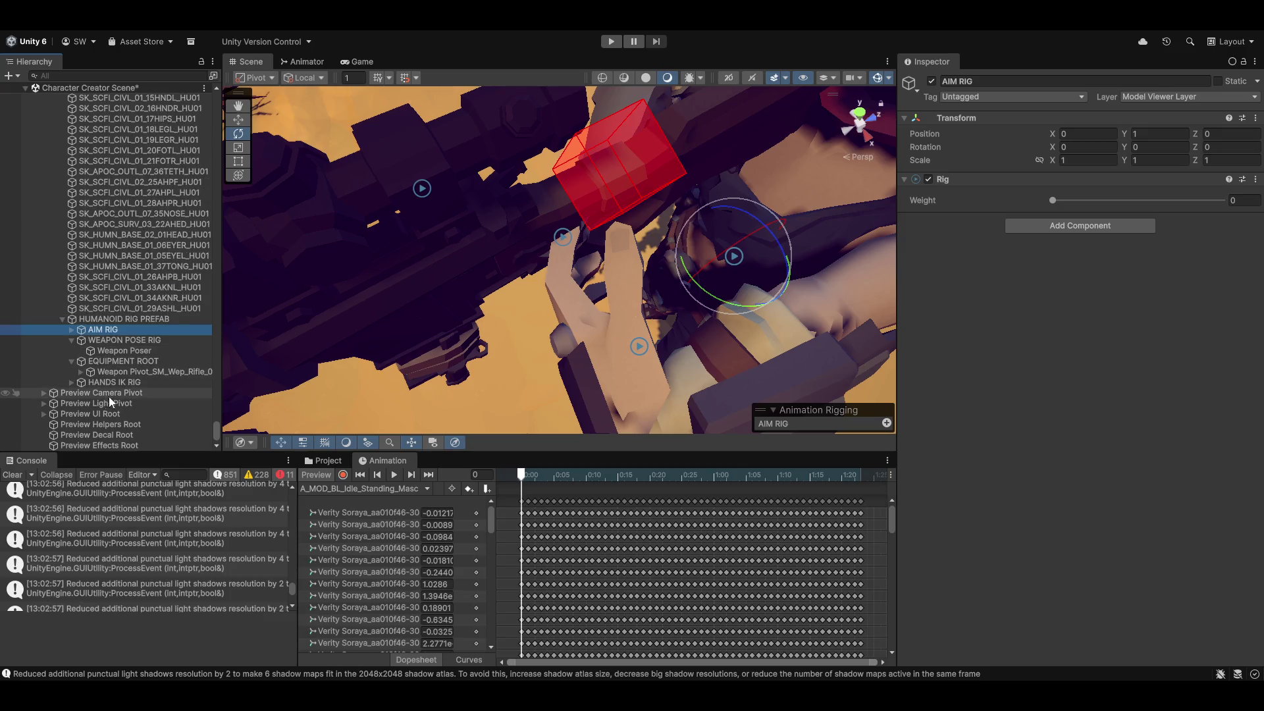
left_click(73, 341)
key("Left")
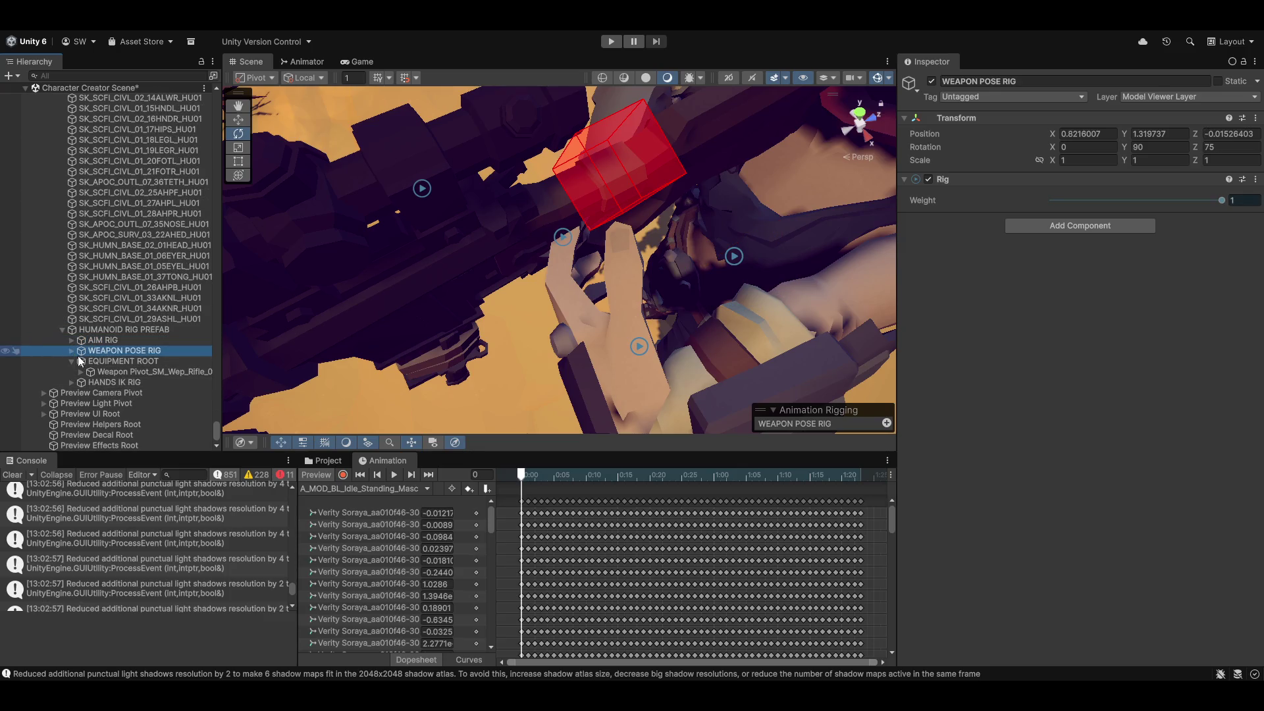
left_click(72, 351)
left_click(102, 351)
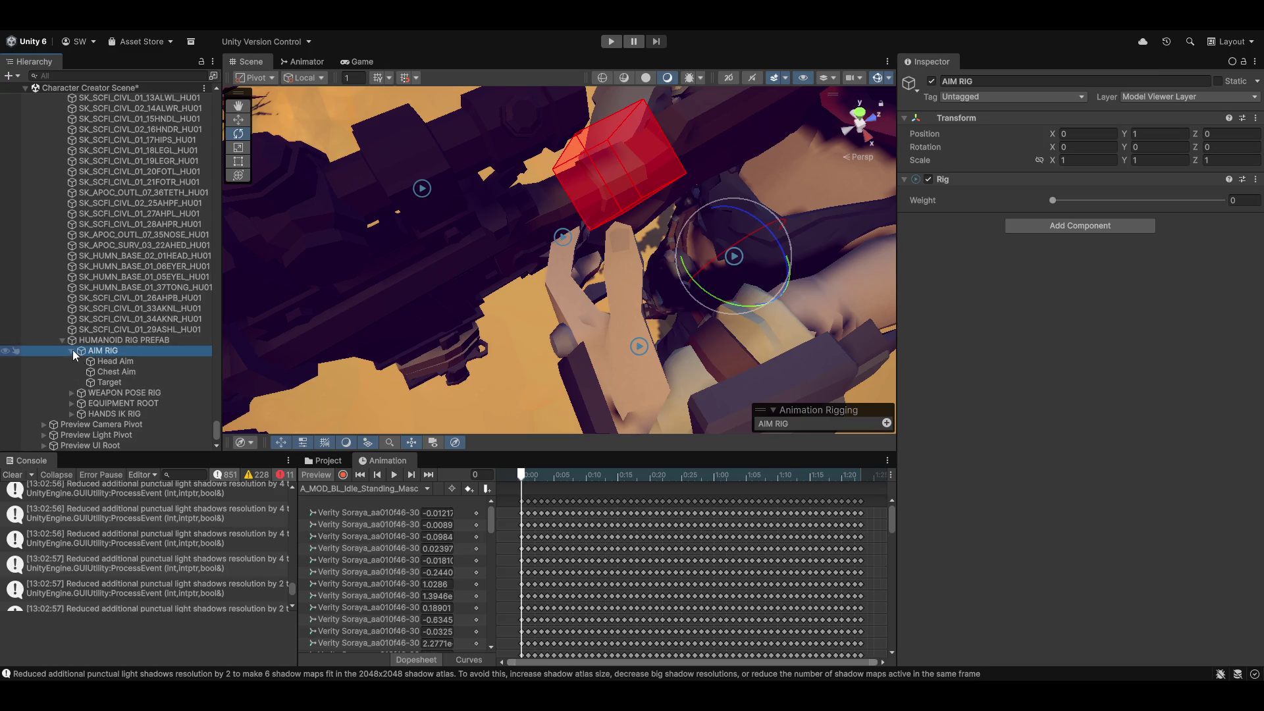
right_click(107, 355)
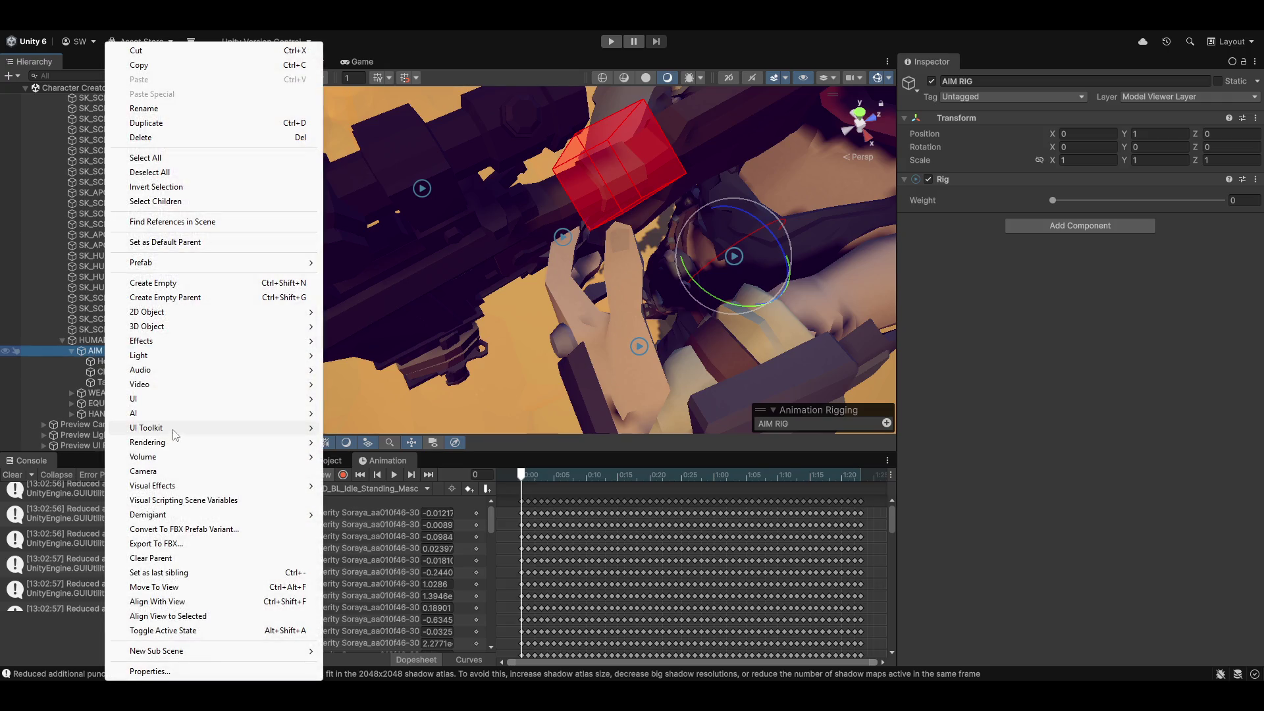
Create an empty child of AIM RIG named Look Aim.
left_click(227, 284)
type("L>o")
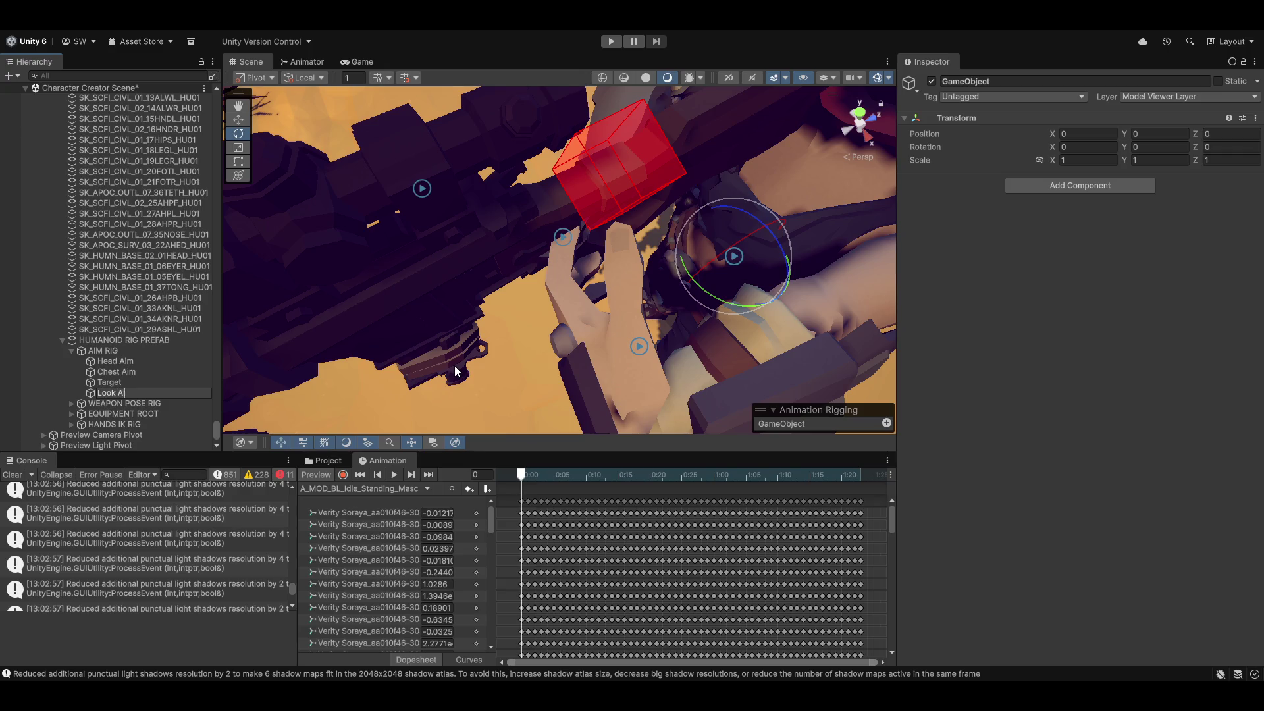
key("Return")
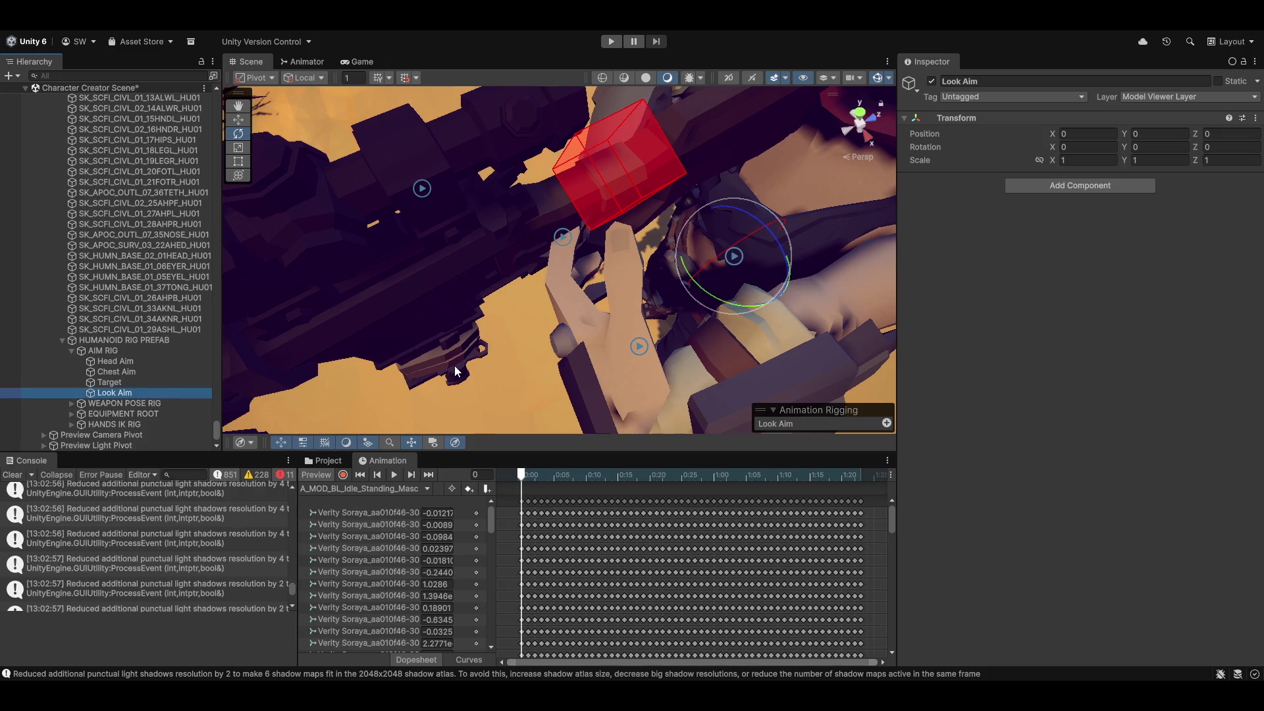
Move Head Aim, Chest Aim and Target under Look Aim and collapse it.
left_click(113, 361)
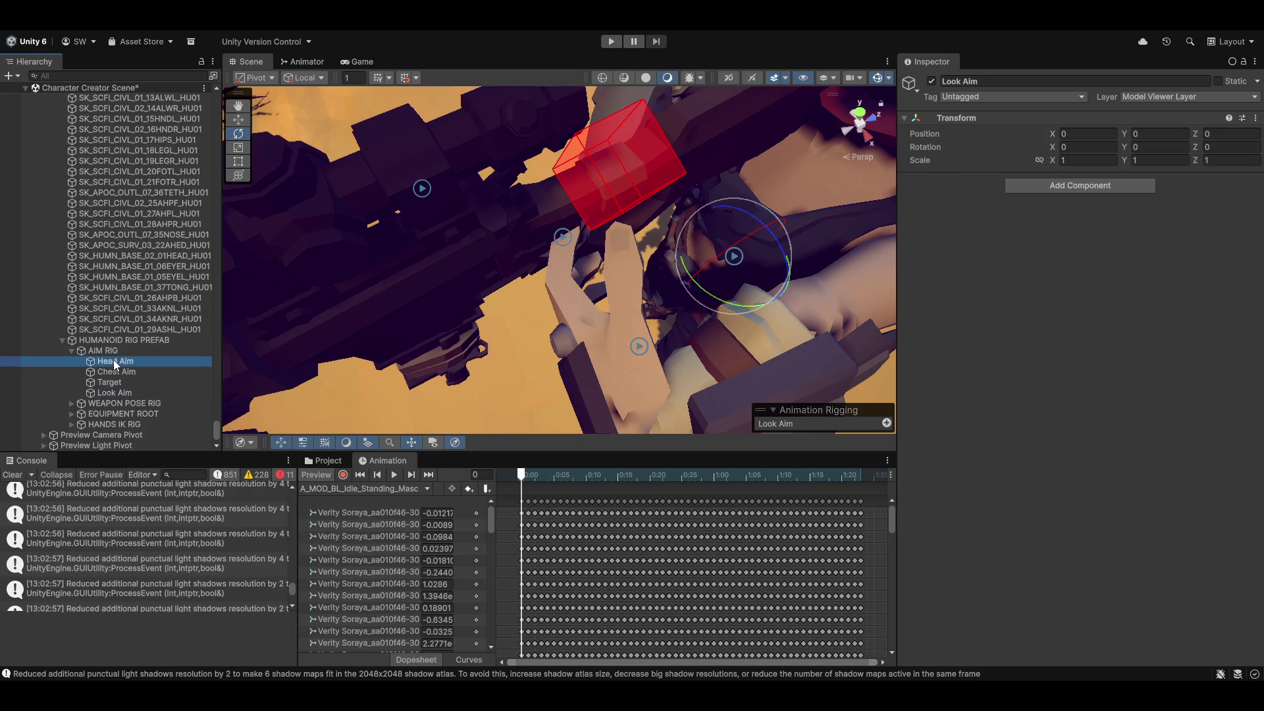
left_click(116, 382, "shift")
mouse_move(116, 382)
left_mouse_down()
mouse_move(107, 364)
mouse_move(115, 393)
left_mouse_up()
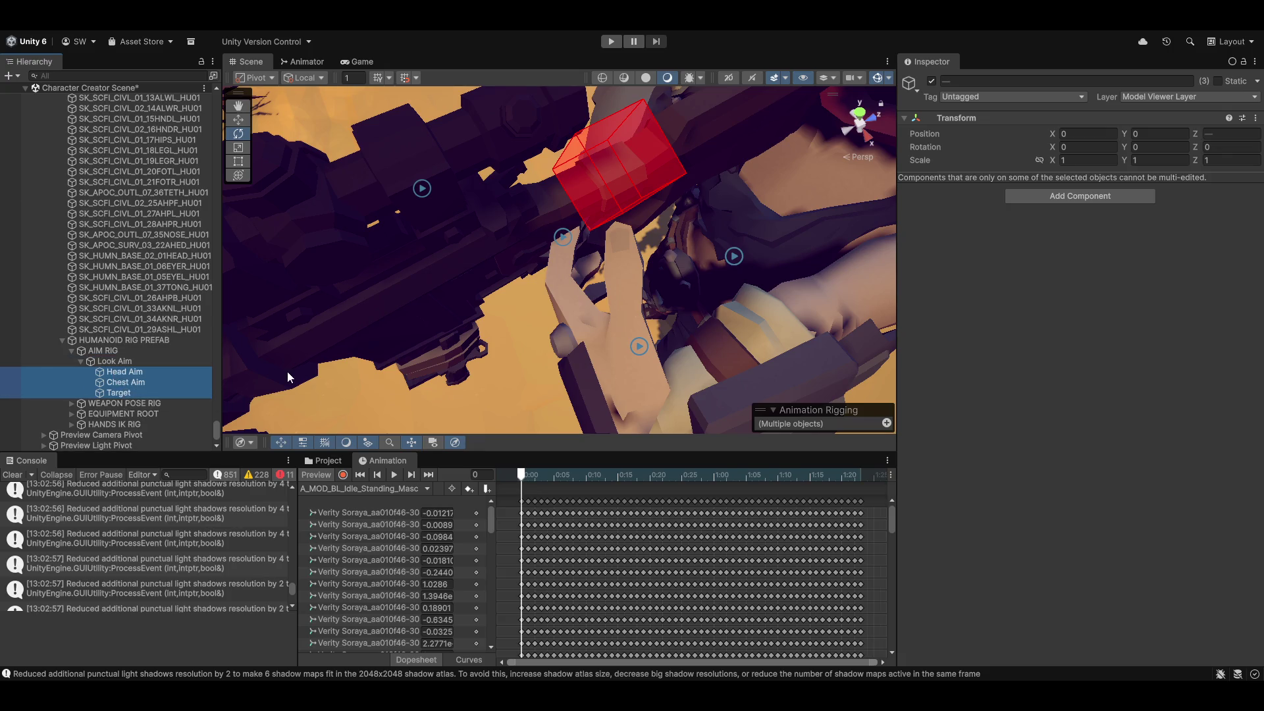
left_click(82, 361)
left_click(108, 351)
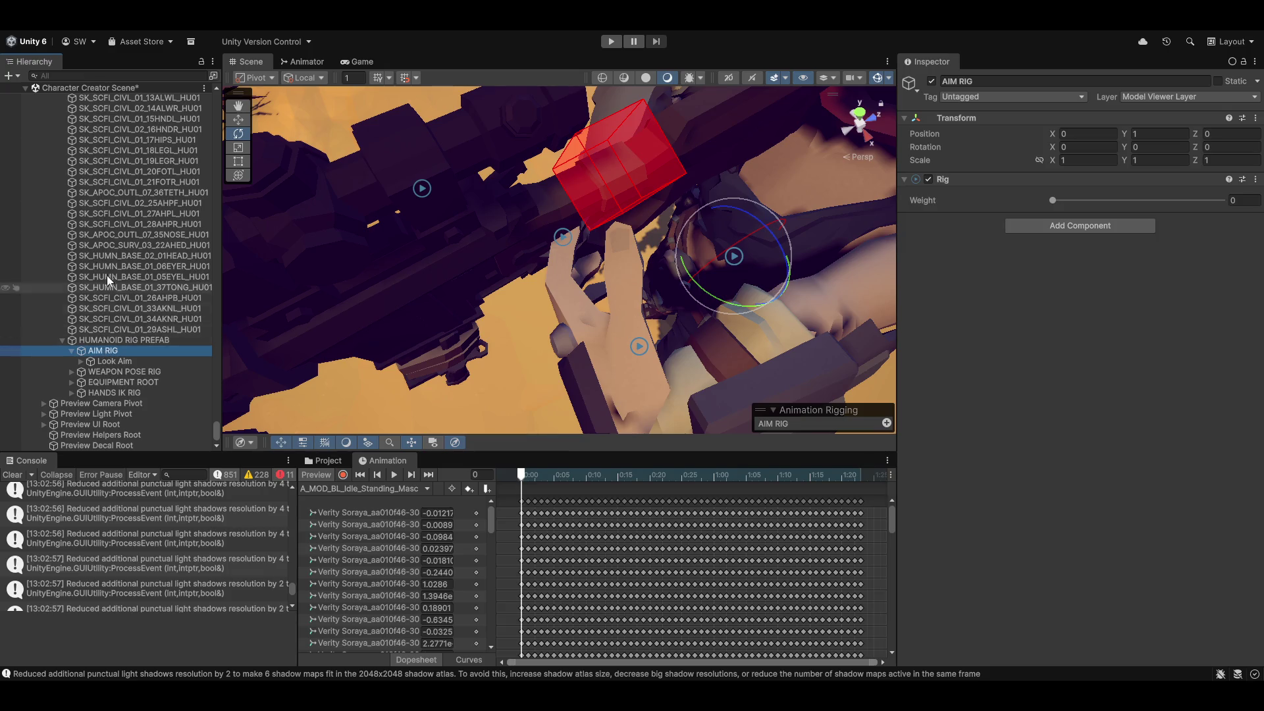
scroll(118, 330, "up", 10)
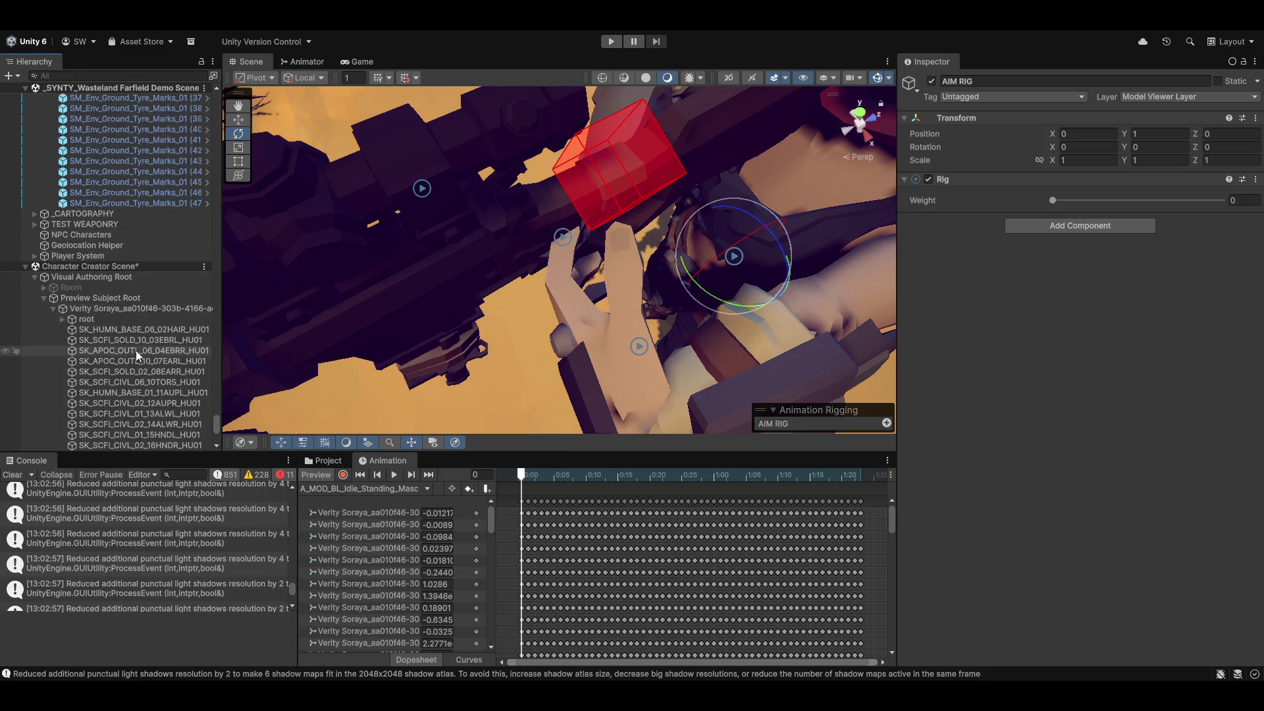
Run Animation Rigging > Rig Setup on Verity Soraya and place Rig 1 under AIM RIG below Look Aim.
left_click(82, 306)
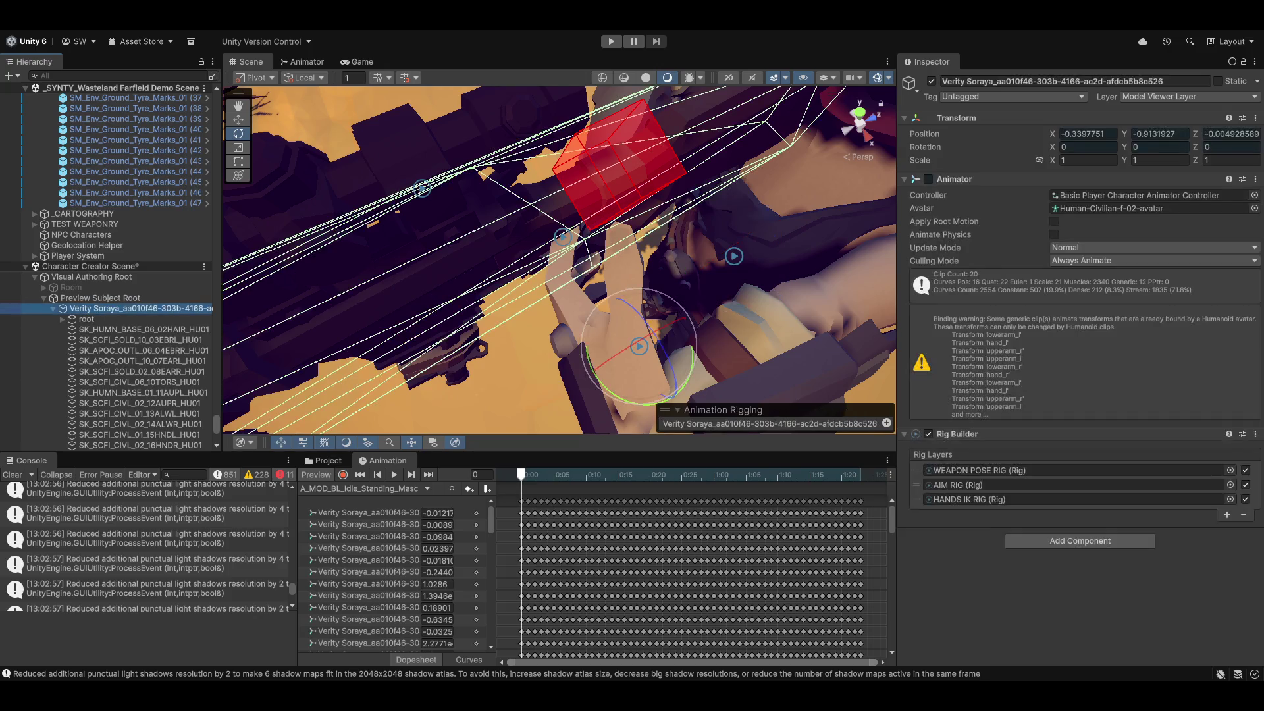
key("f")
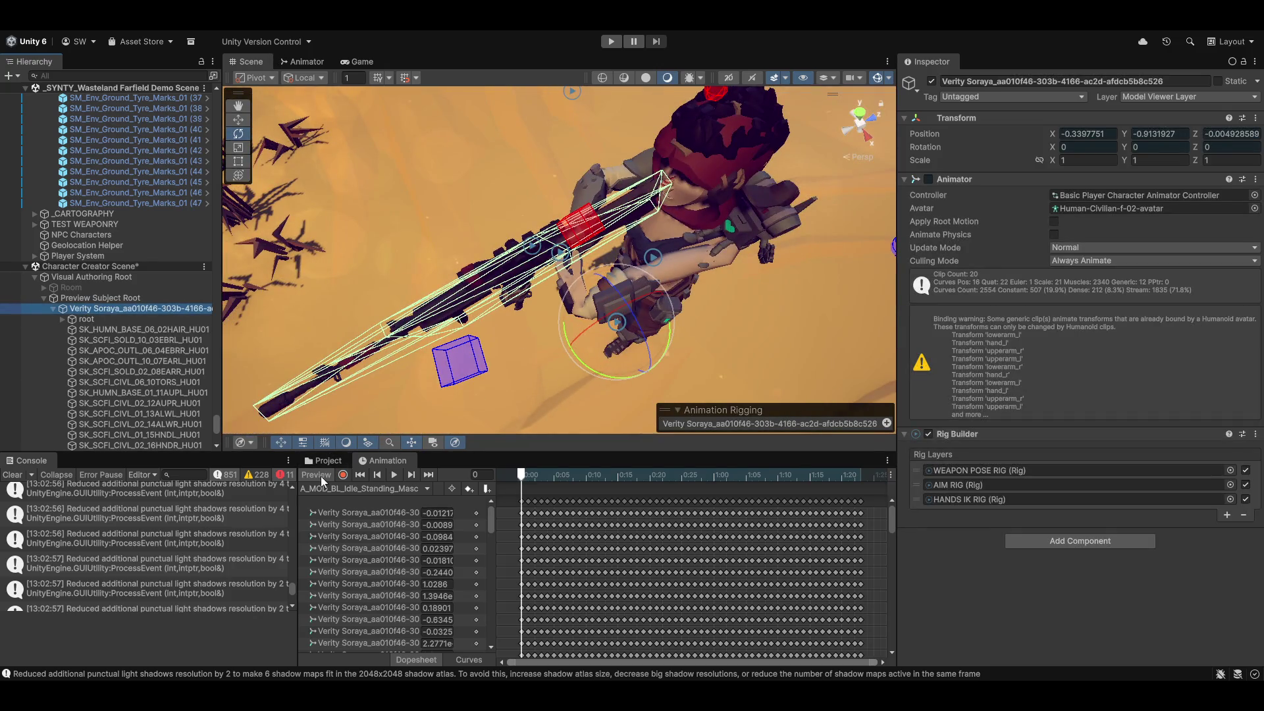
left_click(317, 476)
mouse_move(574, 196)
left_mouse_down()
mouse_move(585, 297)
mouse_move(587, 267)
mouse_move(655, 282)
mouse_move(527, 252)
mouse_move(582, 290)
left_mouse_up()
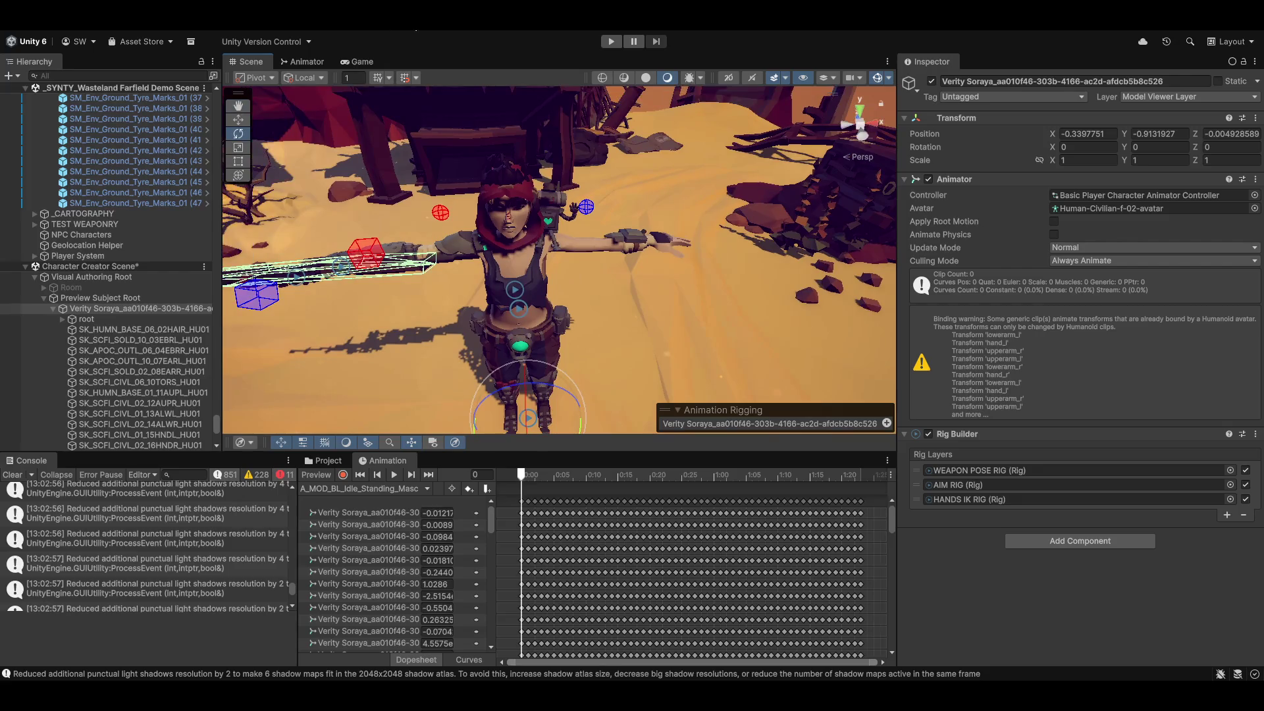
left_click(247, 16)
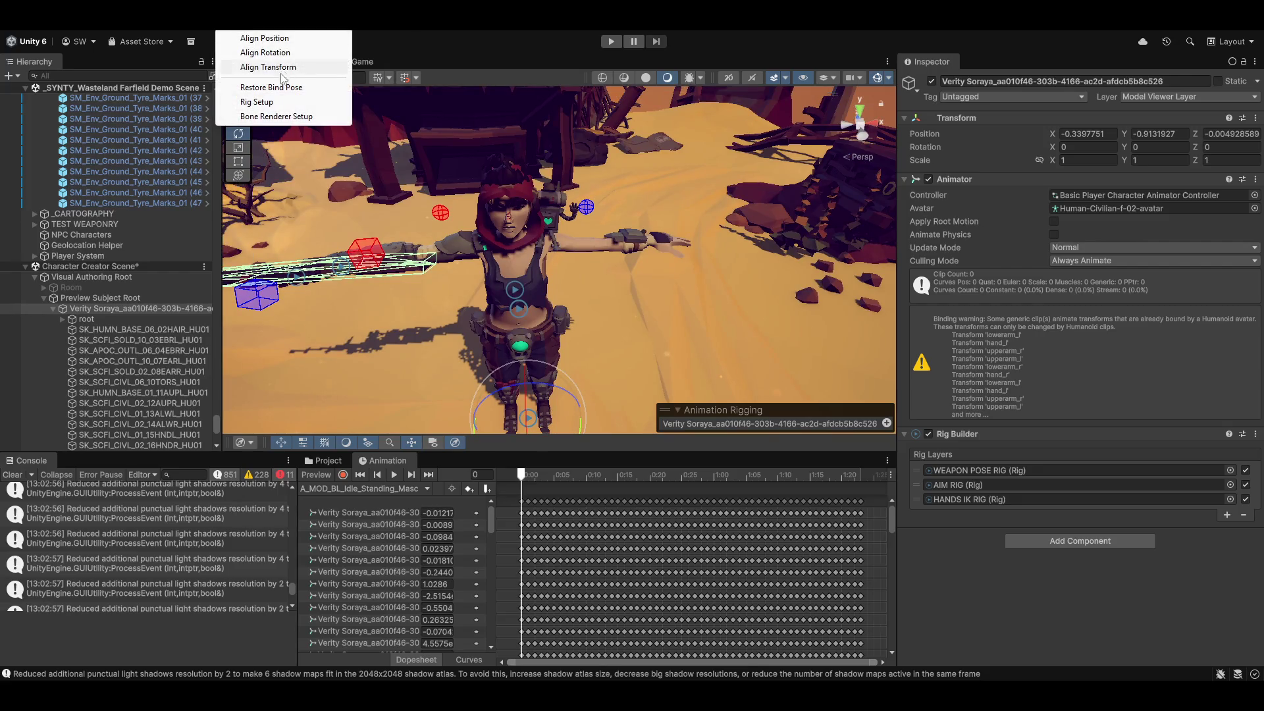
left_click(259, 103)
scroll(51, 295, "down", 10)
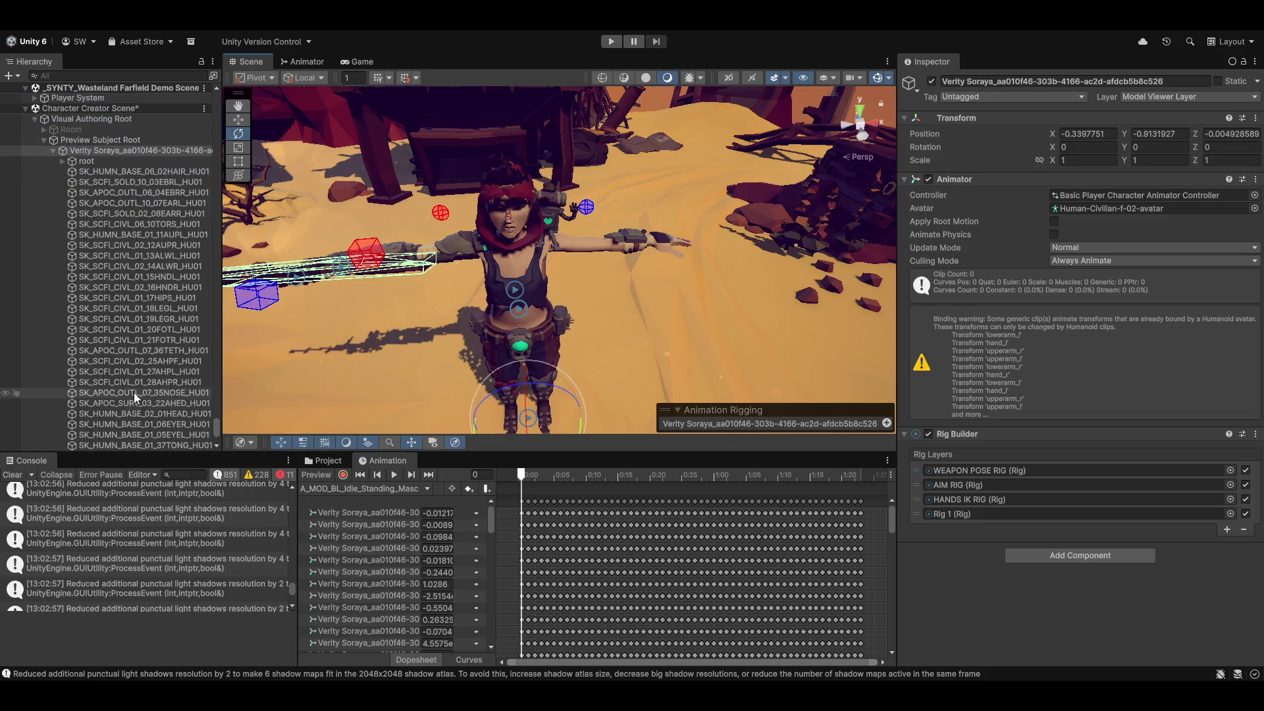
mouse_move(82, 381)
left_mouse_down()
mouse_move(188, 339)
mouse_move(128, 320)
mouse_move(124, 351)
left_mouse_up()
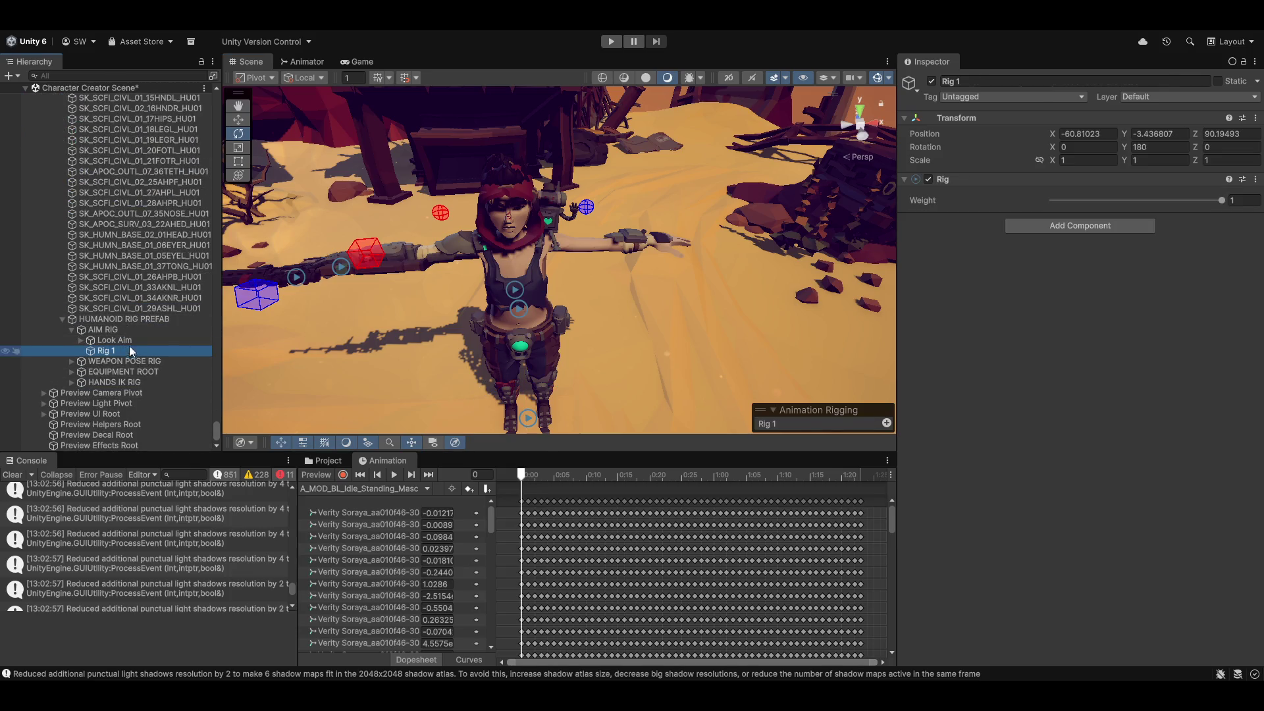
Rename Rig 1 to Weapon Aim.
left_click(97, 352)
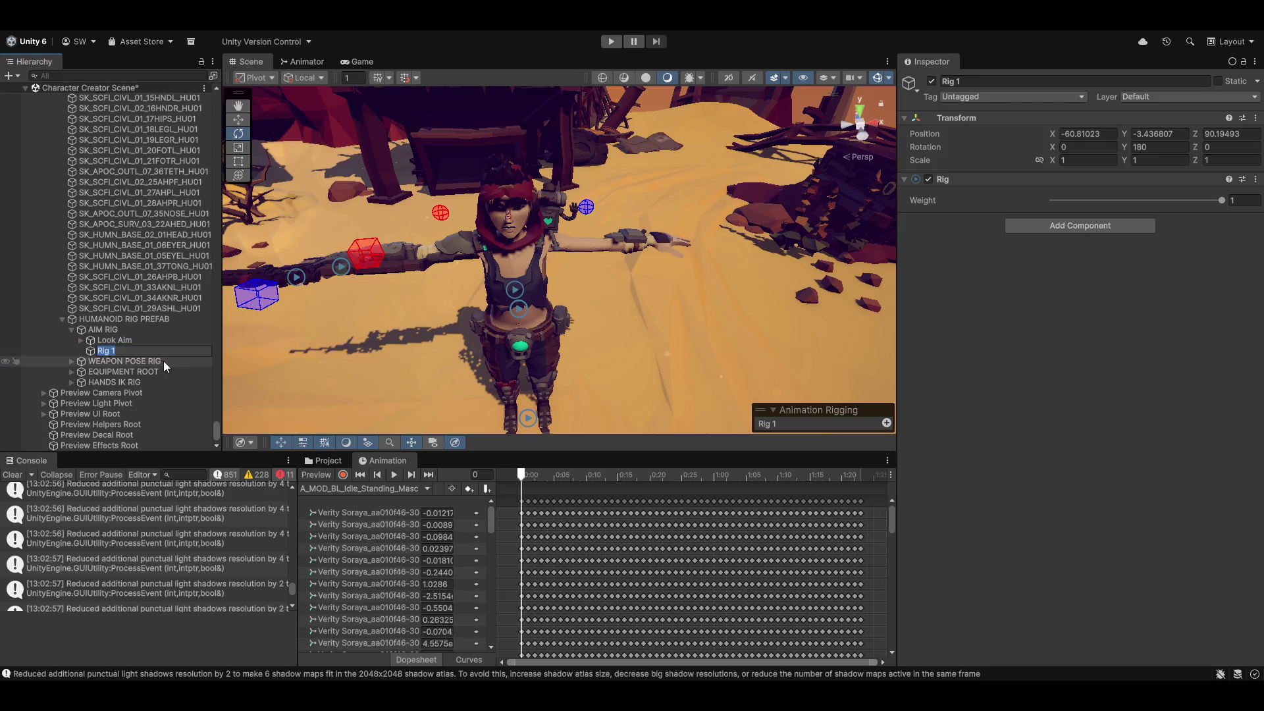
type("Wea")
type("pon A")
type("im")
key("Return")
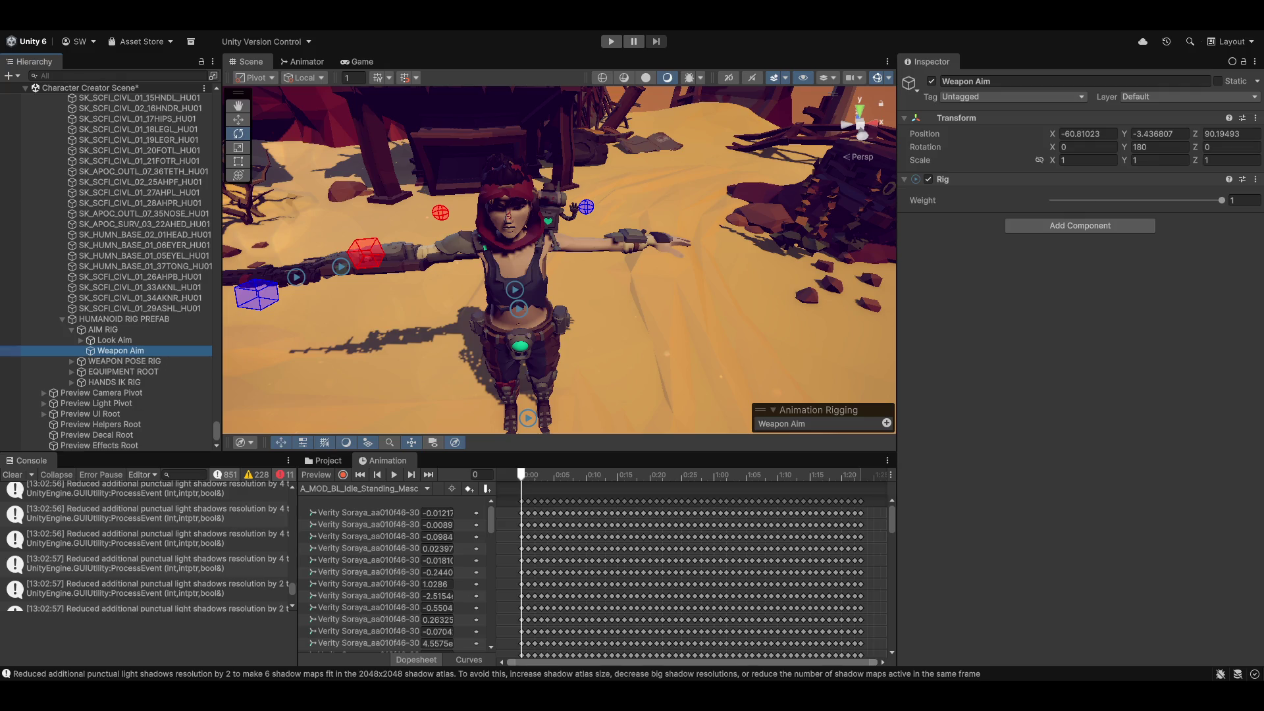
Set Weapon Aim's position to 0, 0, 0 and its Y rotation to 0.
left_click(1108, 133)
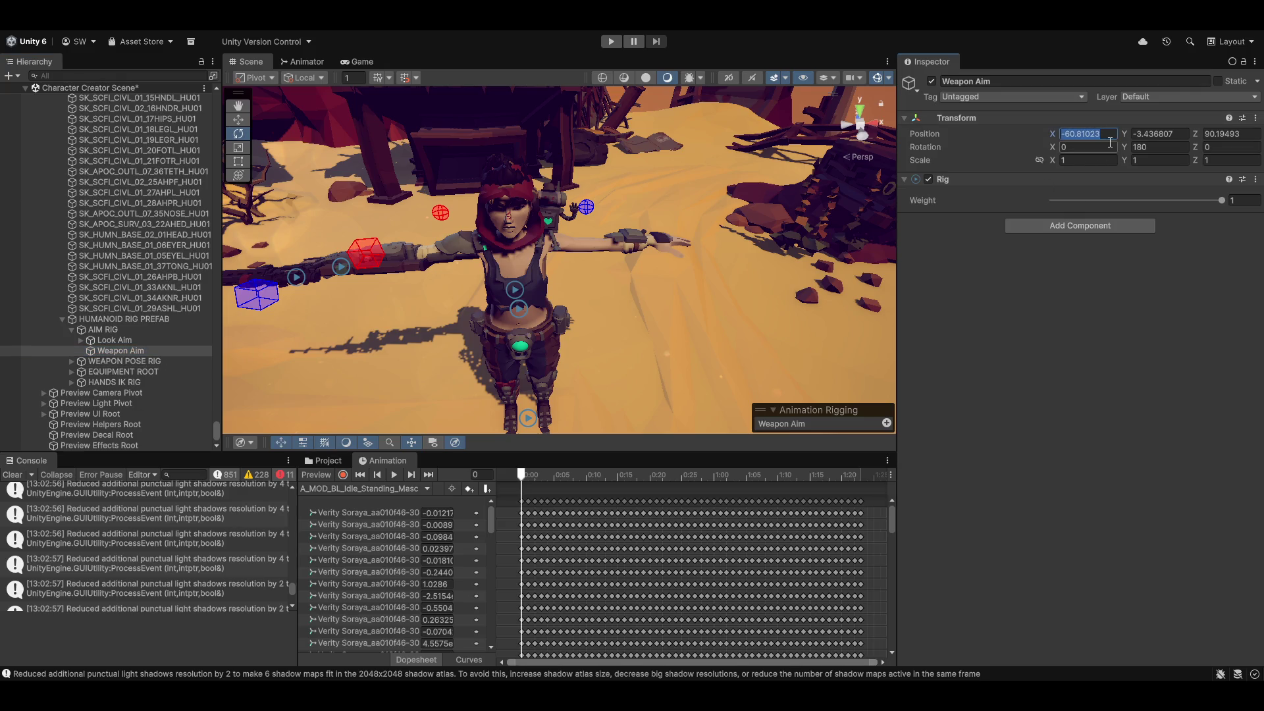
type("0")
key("Tab")
type("0")
key("Tab")
type("0")
key("Tab")
key("Tab")
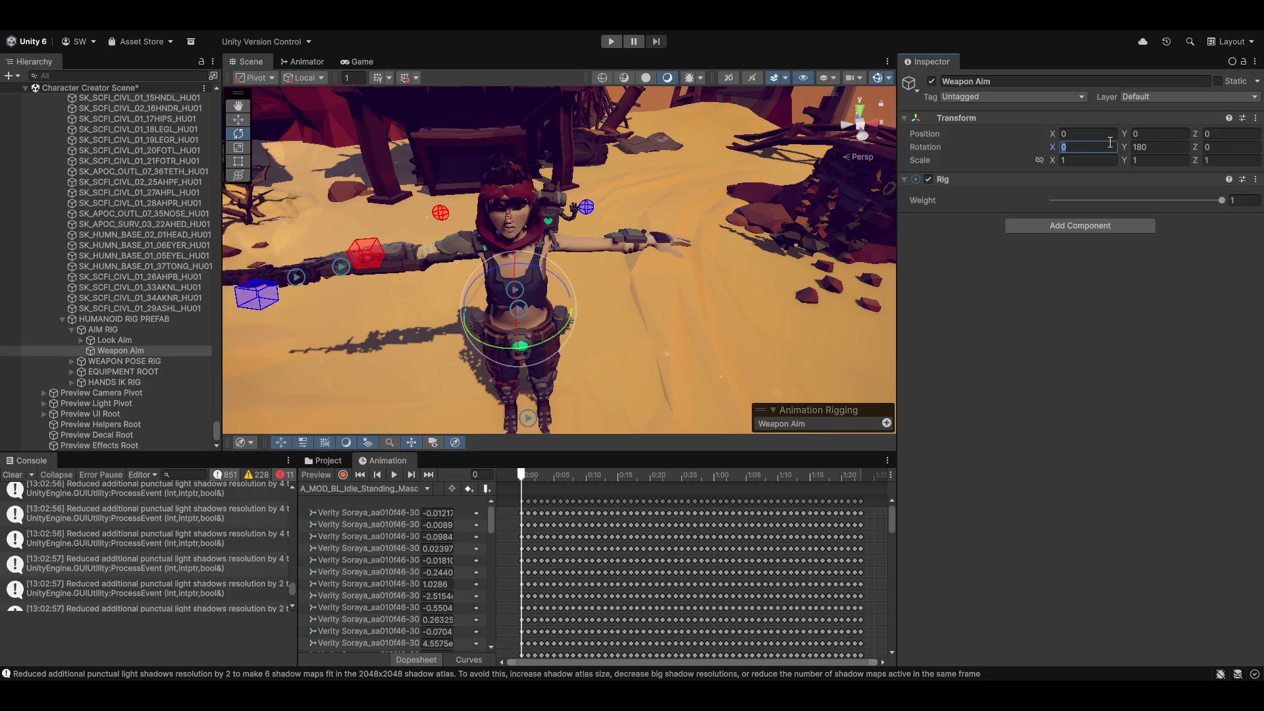
type("0")
mouse_move(580, 276)
left_mouse_down()
mouse_move(657, 356)
mouse_move(661, 333)
mouse_move(710, 394)
mouse_move(601, 356)
left_mouse_up()
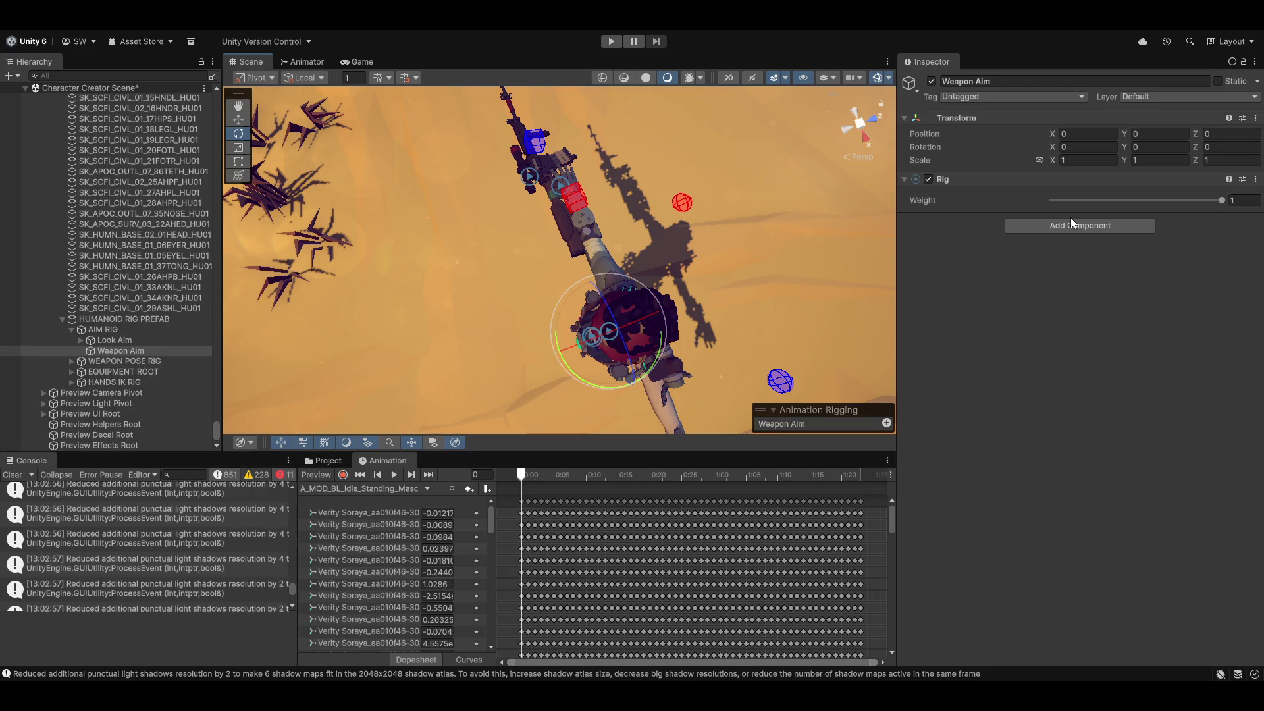
Delete the Weapon Aim object from AIM RIG.
left_click(113, 340)
left_click(124, 352)
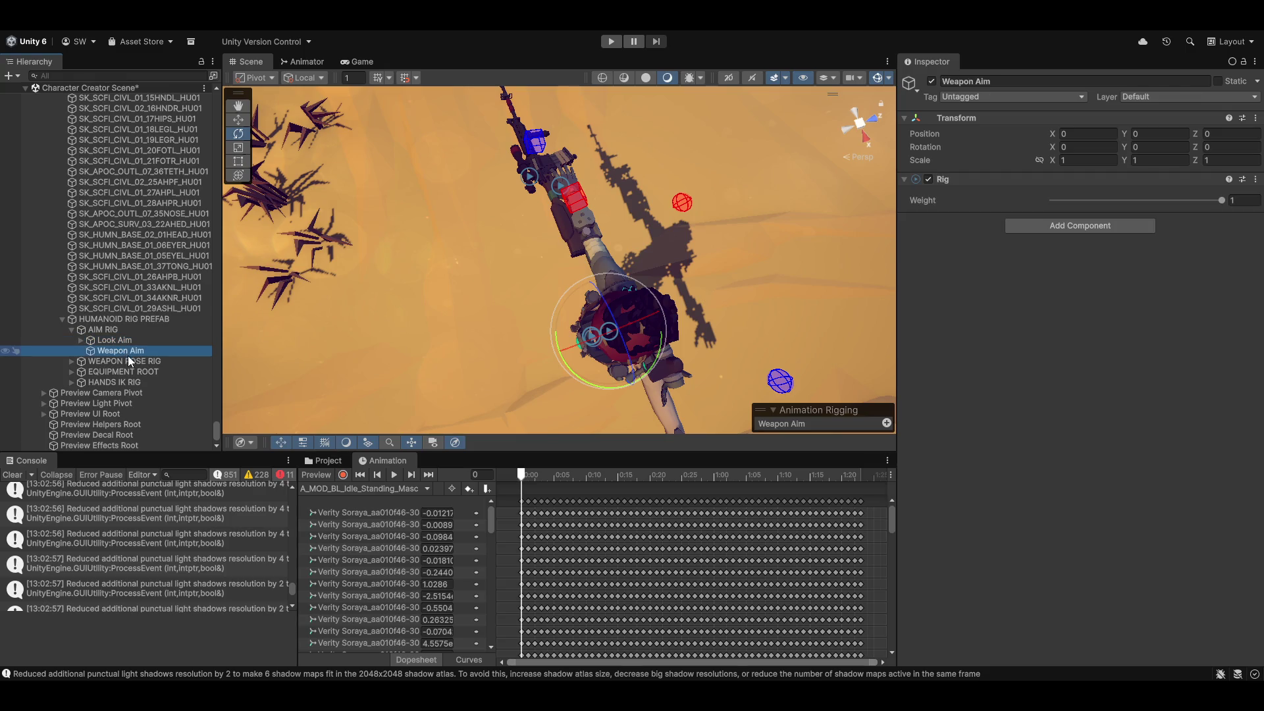
key("Delete")
left_click(102, 341)
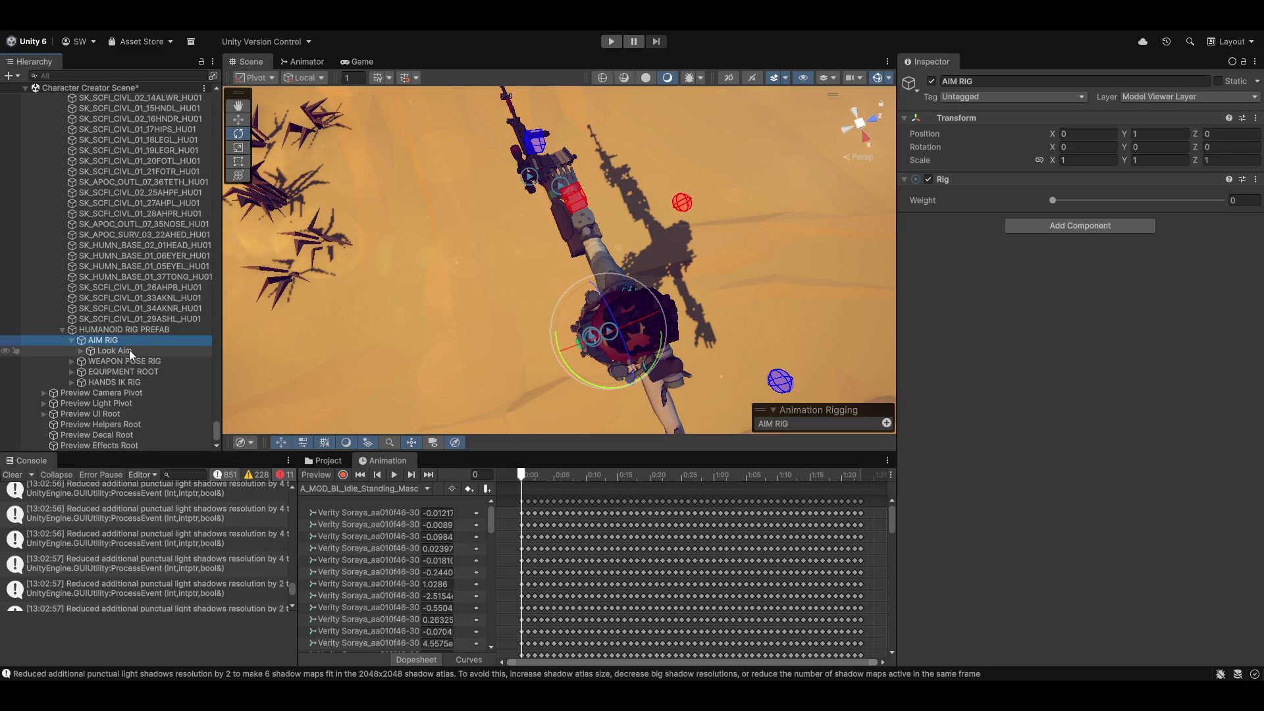
scroll(133, 295, "up", 10)
Remove the missing rig layer from Verity Soraya's Rig Builder and select Look Aim.
left_click(106, 262)
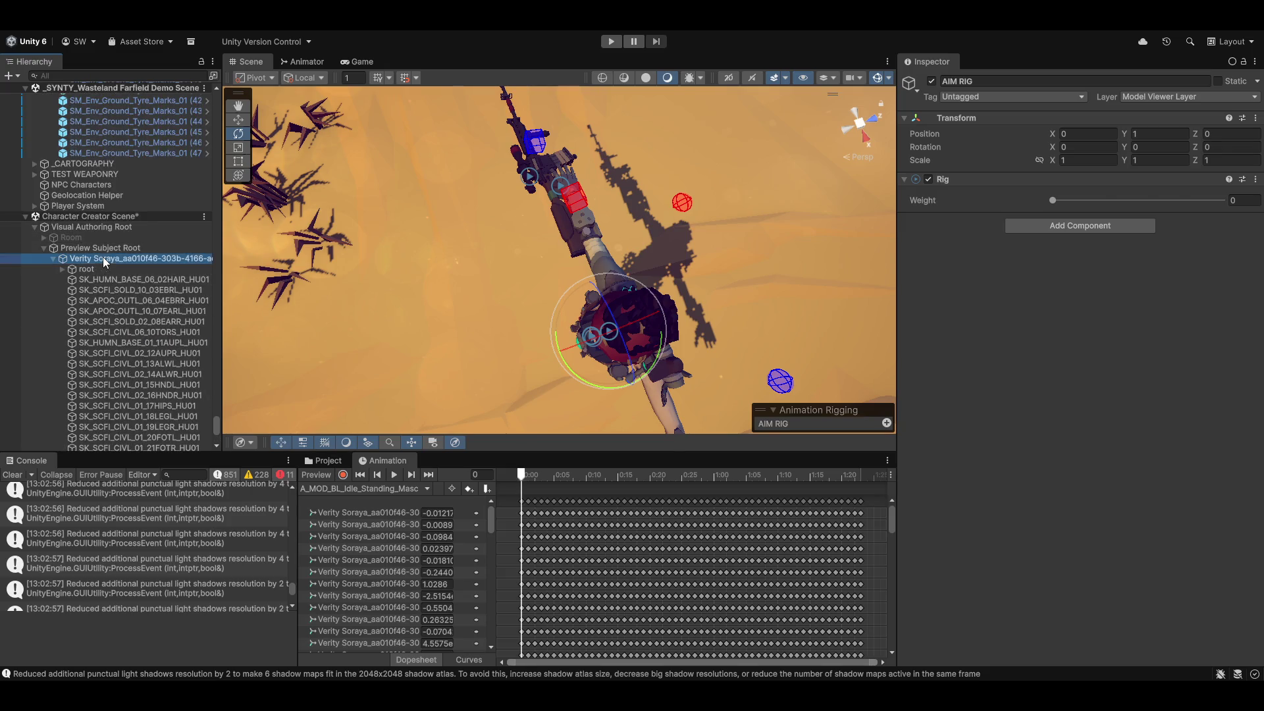
left_click(918, 513)
key("Delete")
scroll(92, 330, "down", 10)
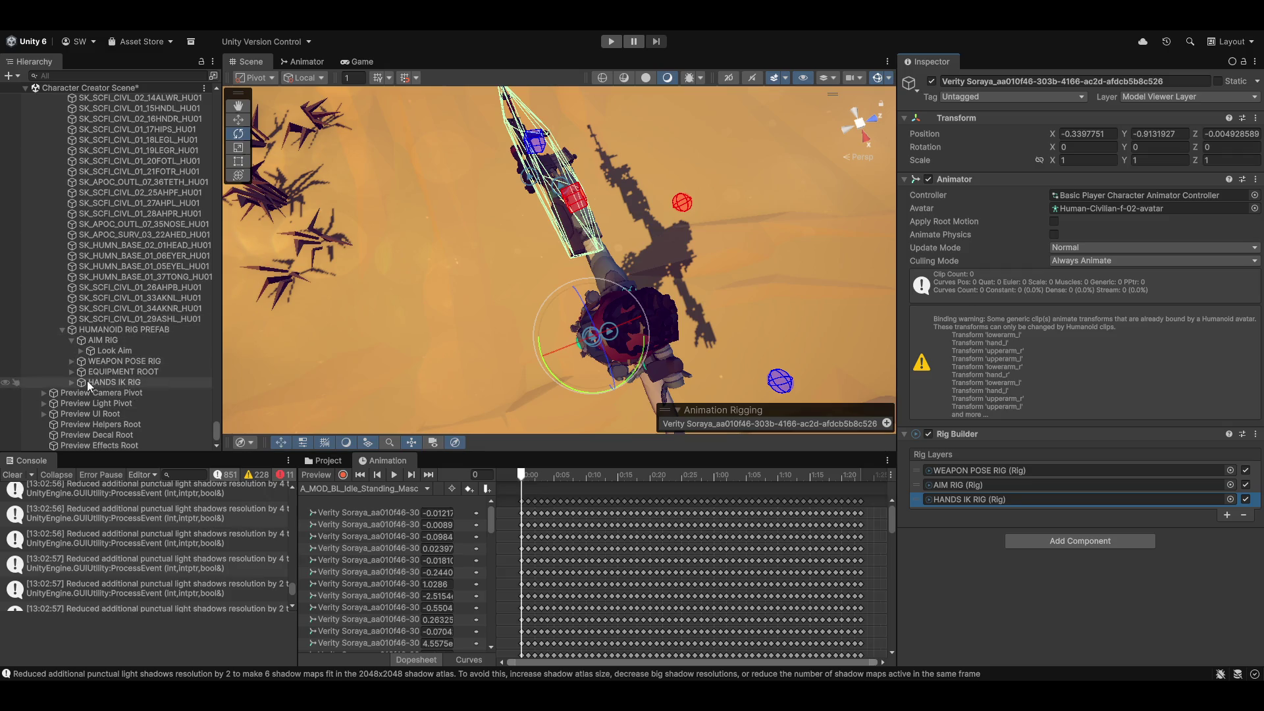
left_click(105, 352)
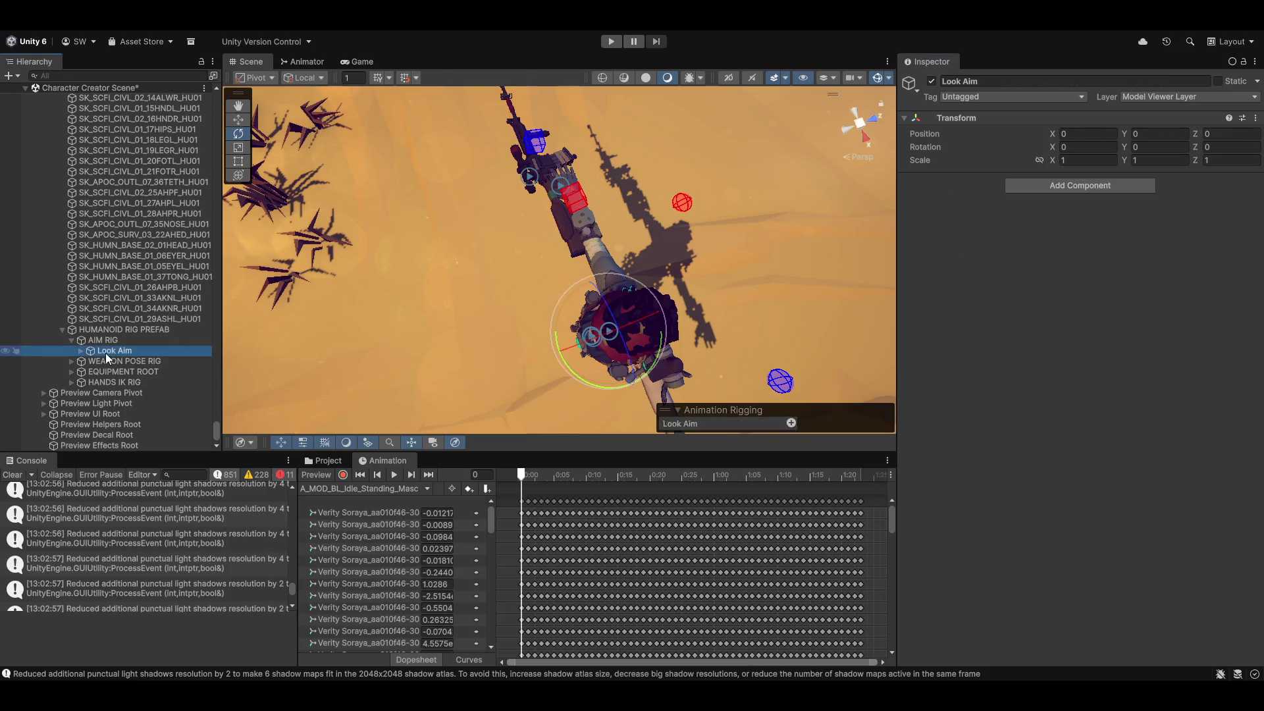
Rename the Target object under Look Aim to 'Look Target'.
mouse_move(525, 294)
left_mouse_down()
mouse_move(655, 263)
mouse_move(667, 275)
mouse_move(523, 294)
mouse_move(535, 279)
mouse_move(613, 315)
left_mouse_up()
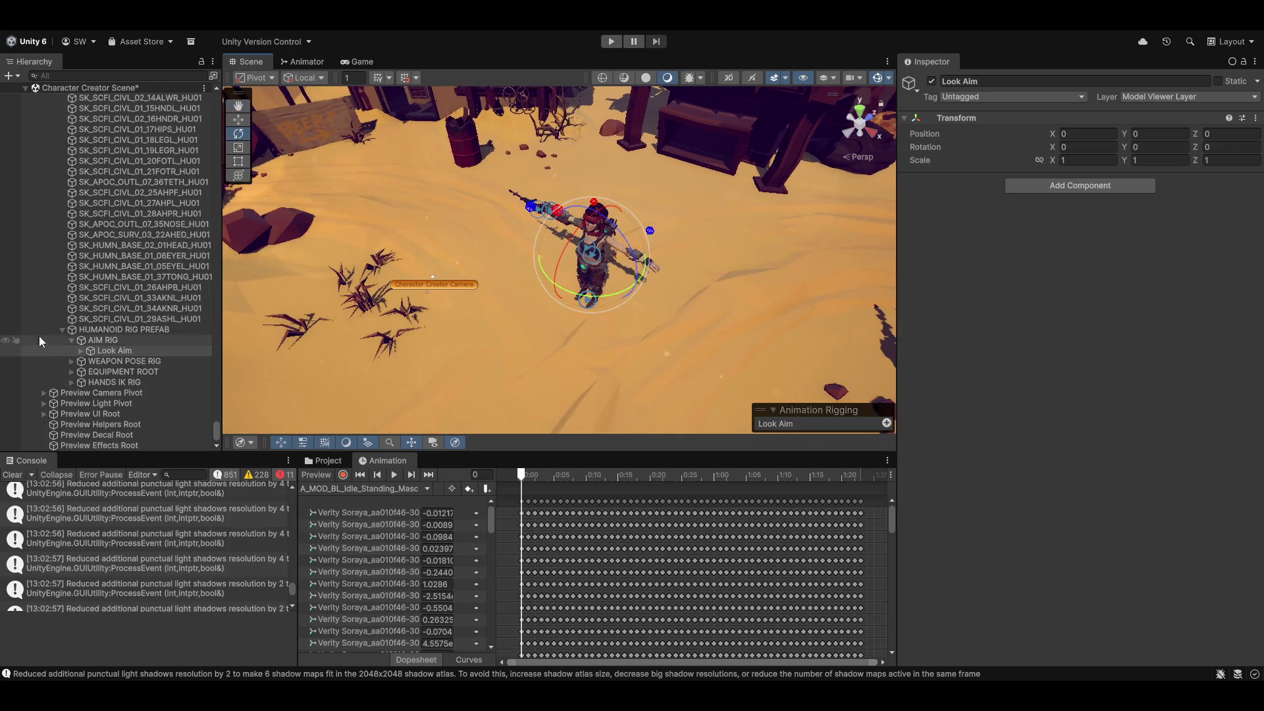
left_click(80, 352)
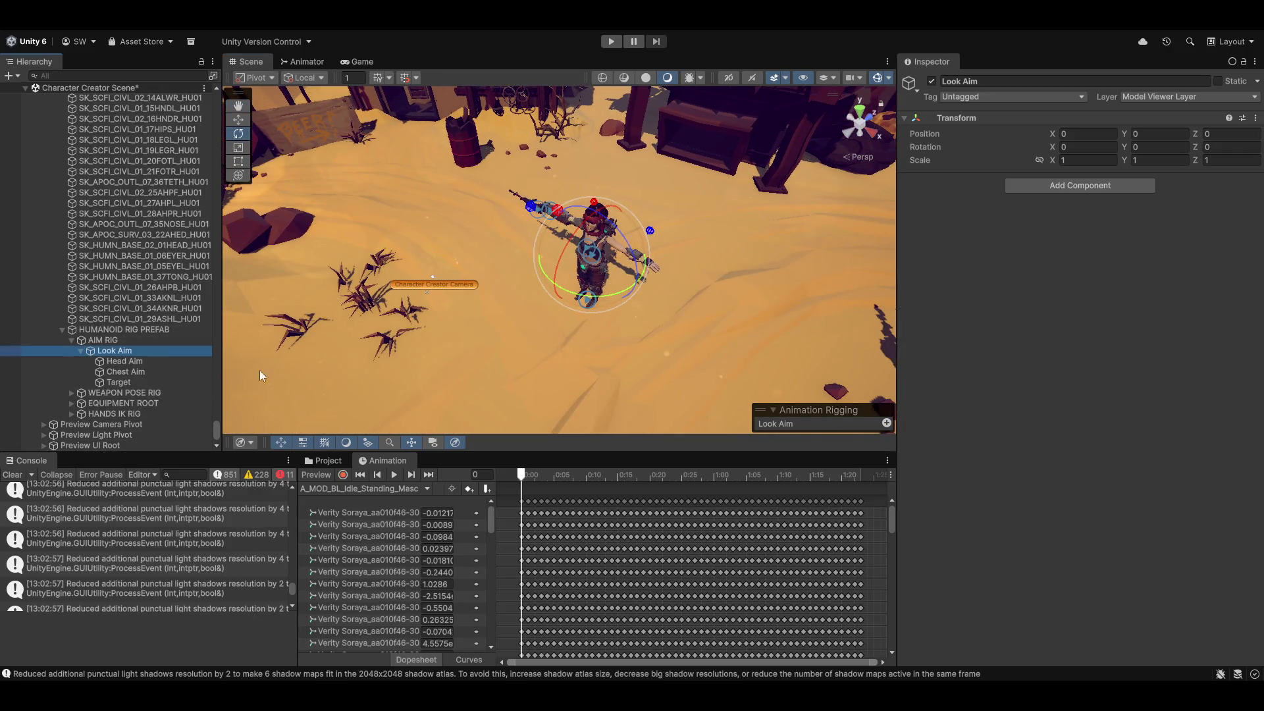
left_click(125, 383)
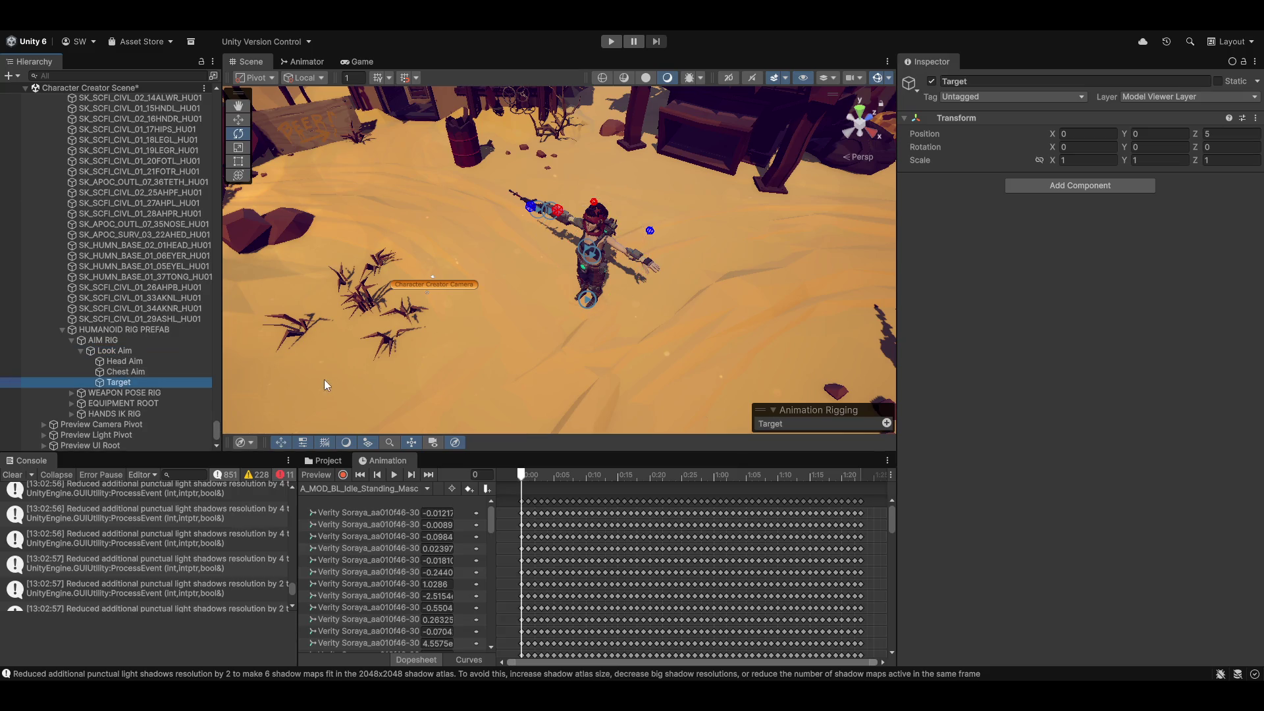
key("F2")
key("Home")
type("Look")
key("Return")
Give Look Target a red circle scene icon.
mouse_move(320, 381)
left_mouse_down()
mouse_move(463, 247)
mouse_move(480, 307)
mouse_move(572, 296)
left_mouse_up()
left_click(909, 85)
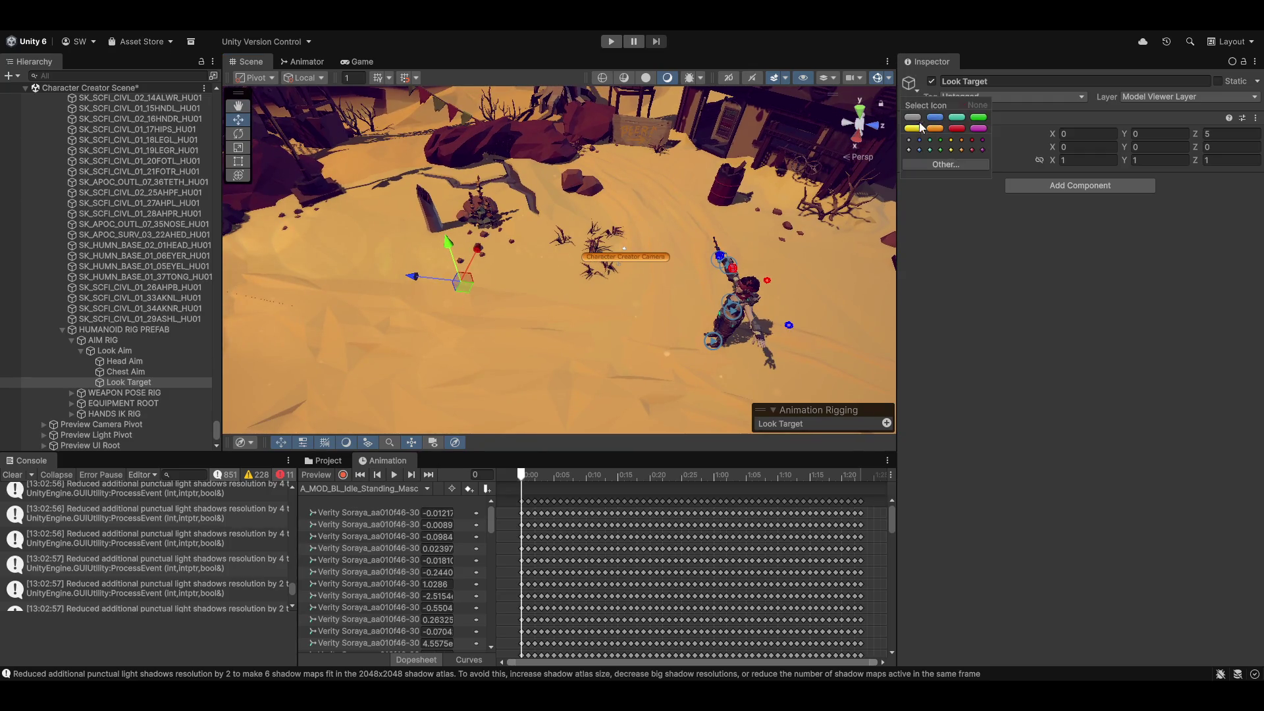
left_click(974, 141)
mouse_move(698, 263)
left_mouse_down()
mouse_move(662, 248)
mouse_move(698, 231)
mouse_move(553, 326)
mouse_move(692, 291)
mouse_move(670, 305)
left_mouse_up()
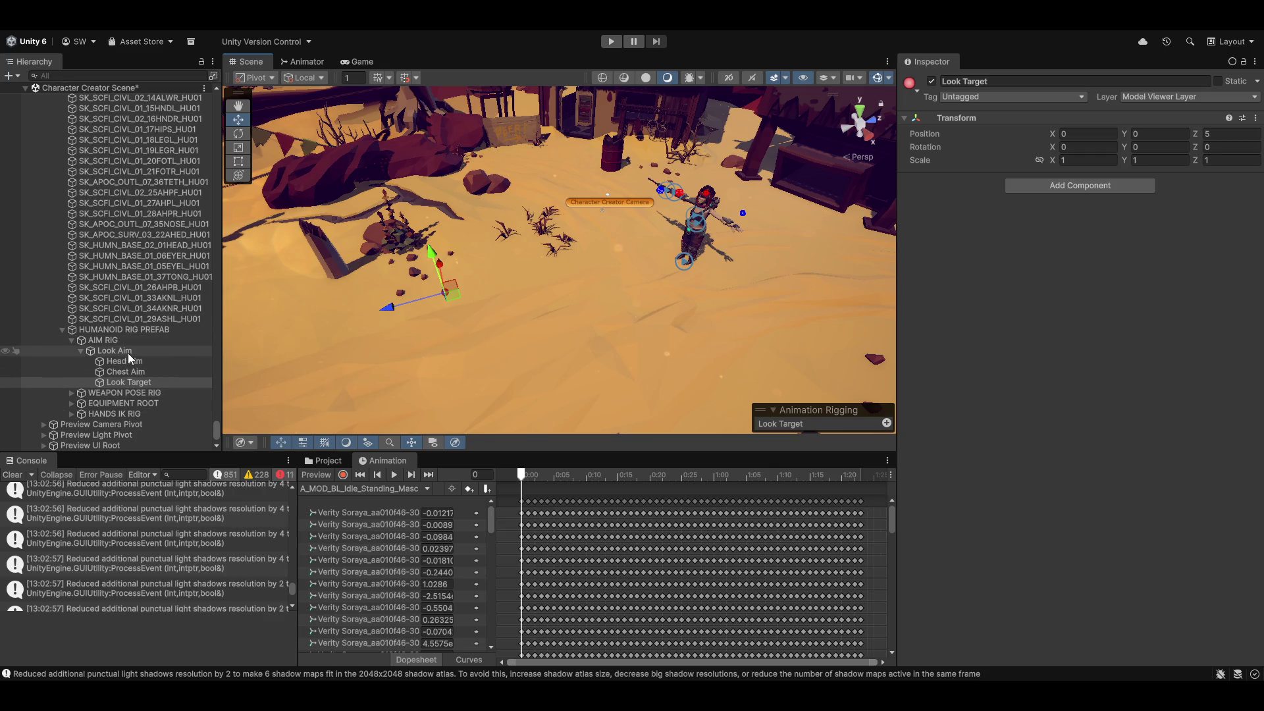
left_click(103, 341)
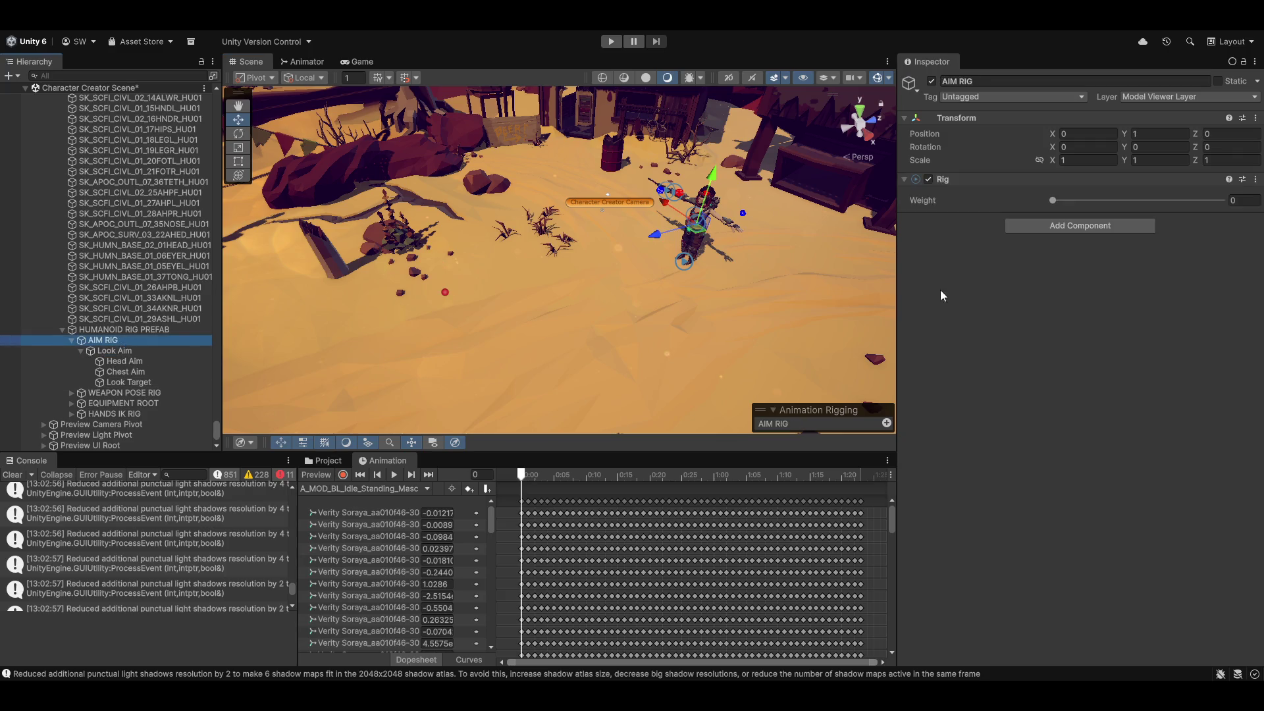
Raise the AIM RIG weight to 1 and lower the Look Target toward the ground.
left_click_drag(1061, 201, 1225, 200)
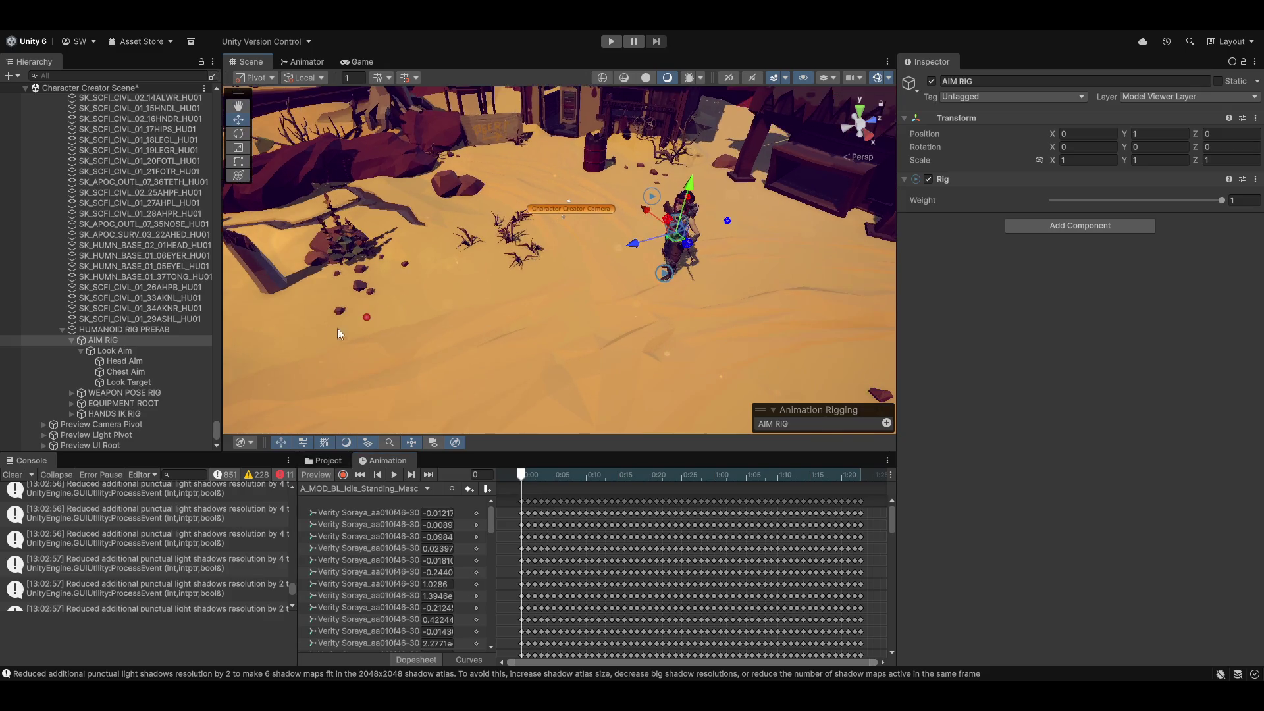
left_click(366, 318)
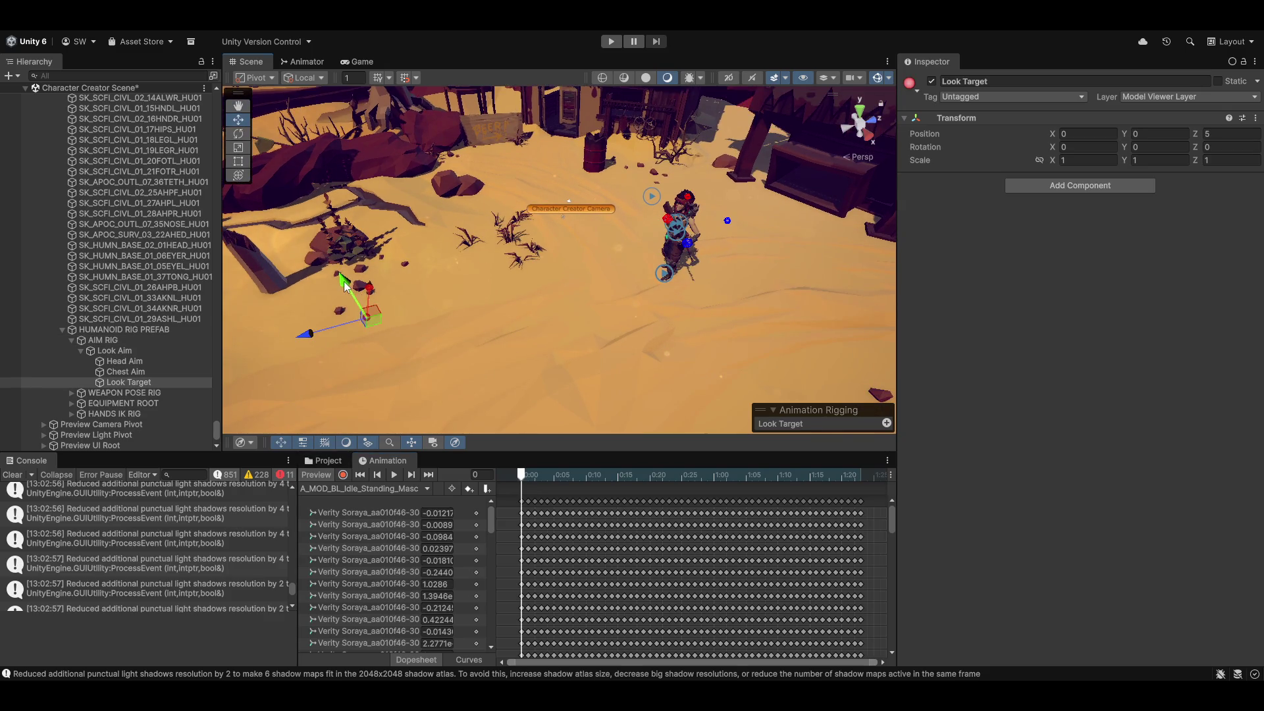
left_click_drag(327, 121, 389, 258)
key("q")
left_click_drag(480, 344, 484, 348)
Add a Rig Transform component to Look Aim.
left_click(113, 351)
key("w")
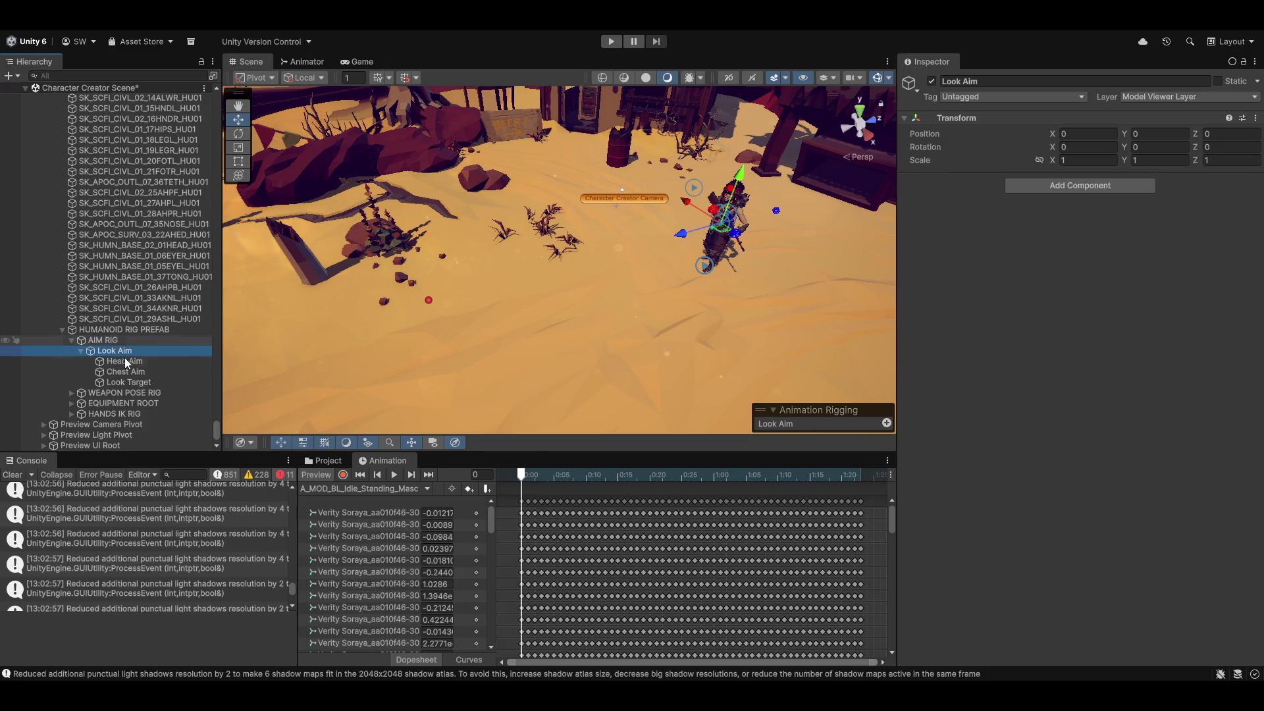
left_click(1076, 187)
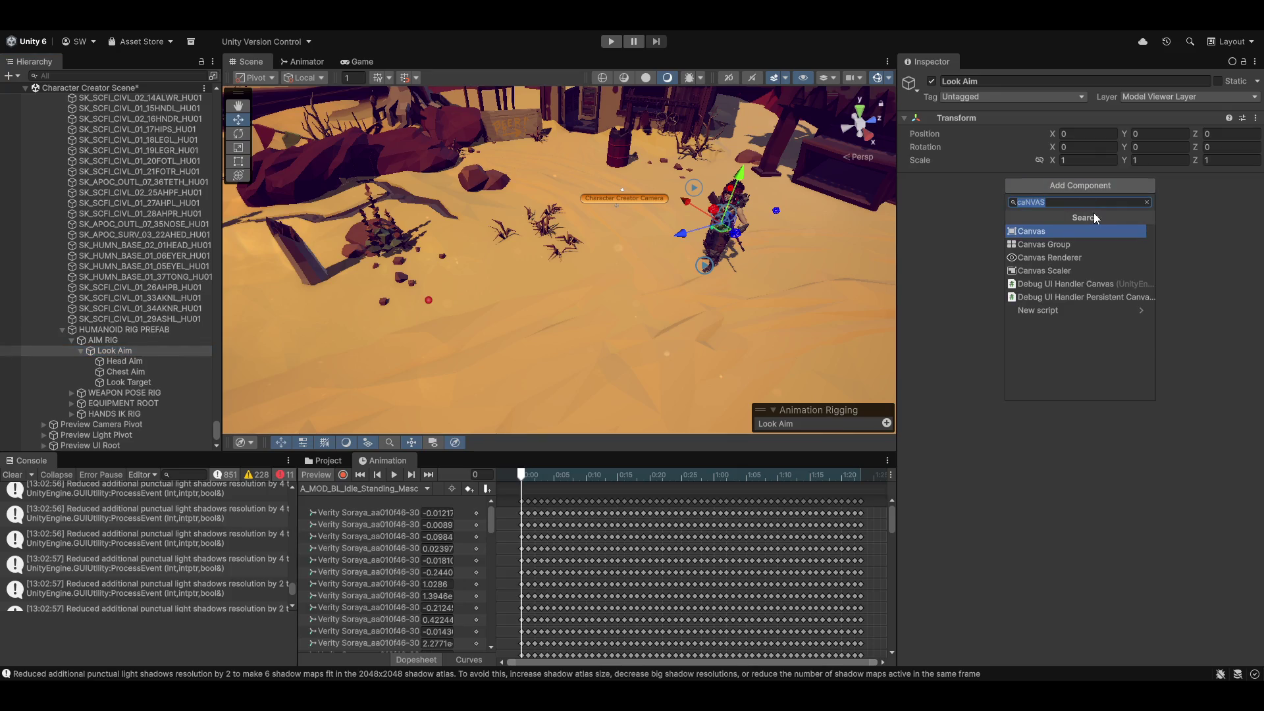
type("rig")
key("Down")
key("Down")
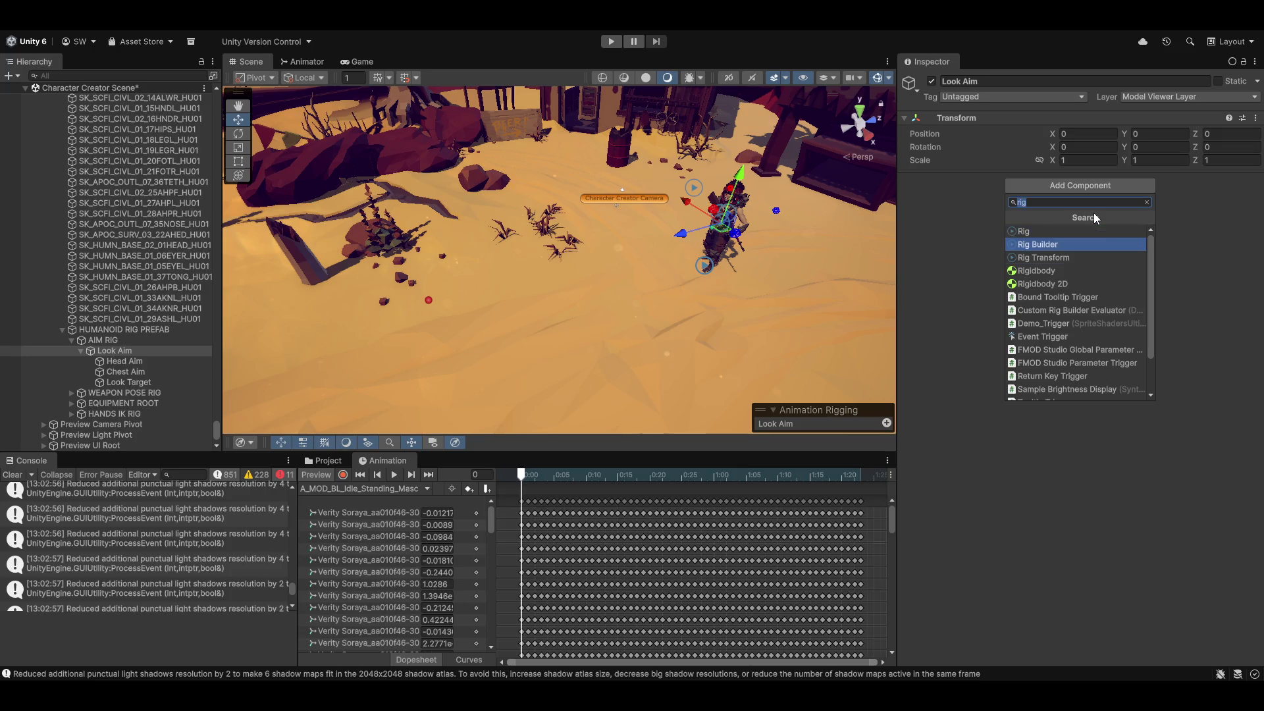
key("Return")
Try pulling the Look Target to Z 4.195, then undo the move.
left_click_drag(508, 195, 536, 237)
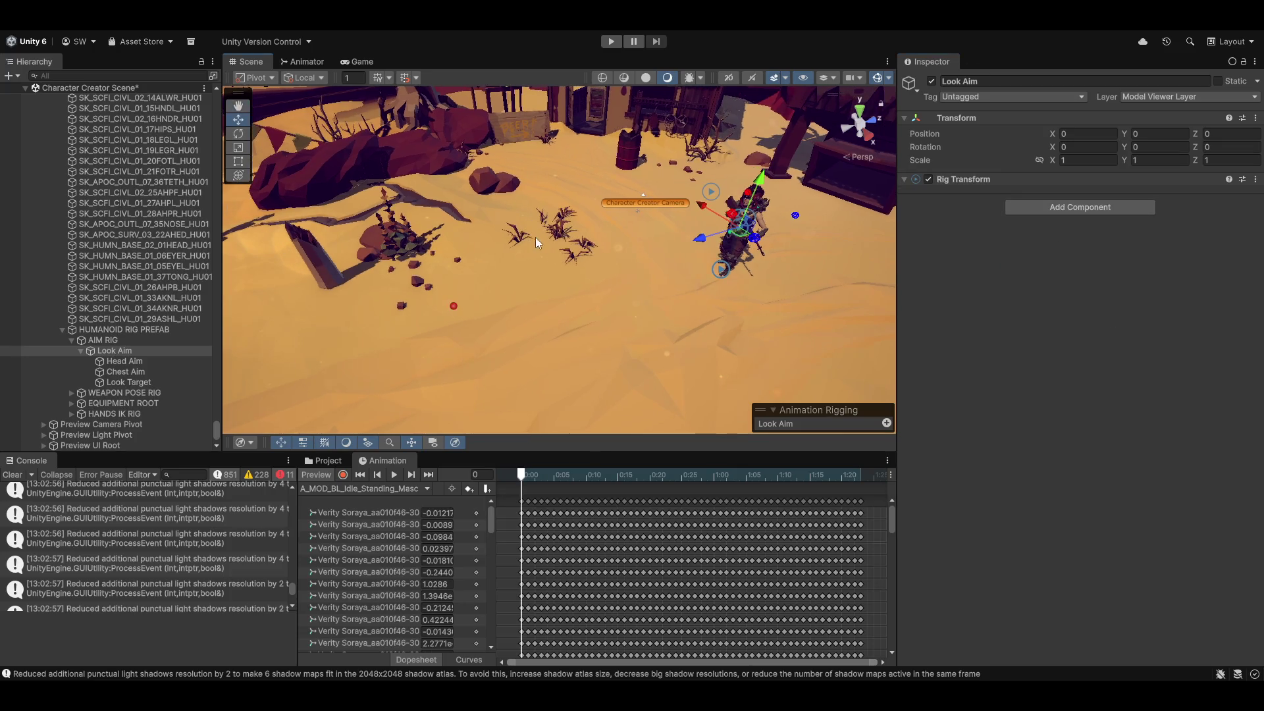
left_click(453, 306)
mouse_move(398, 322)
left_mouse_down()
mouse_move(608, 289)
mouse_move(464, 288)
mouse_move(531, 313)
mouse_move(590, 295)
left_mouse_up()
key("ctrl+z")
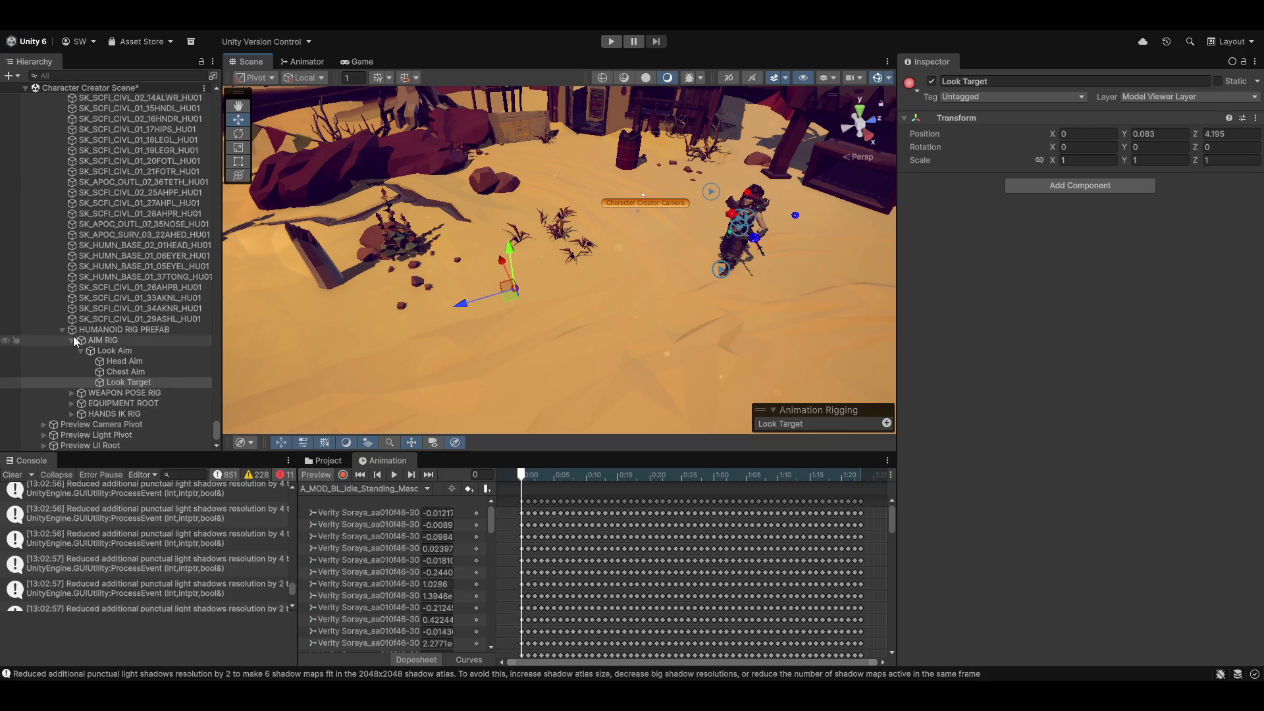
Remove the mistakenly added Rig Transform component from Look Aim.
left_click(106, 341)
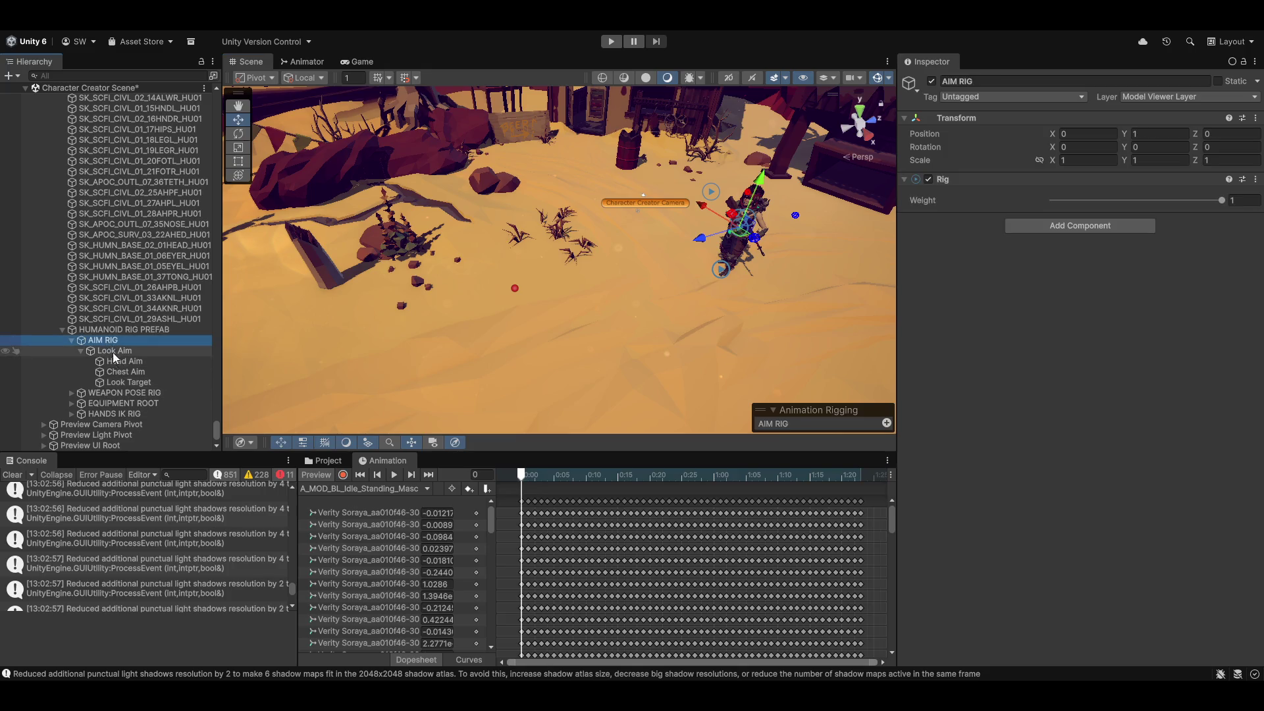
left_click(116, 352)
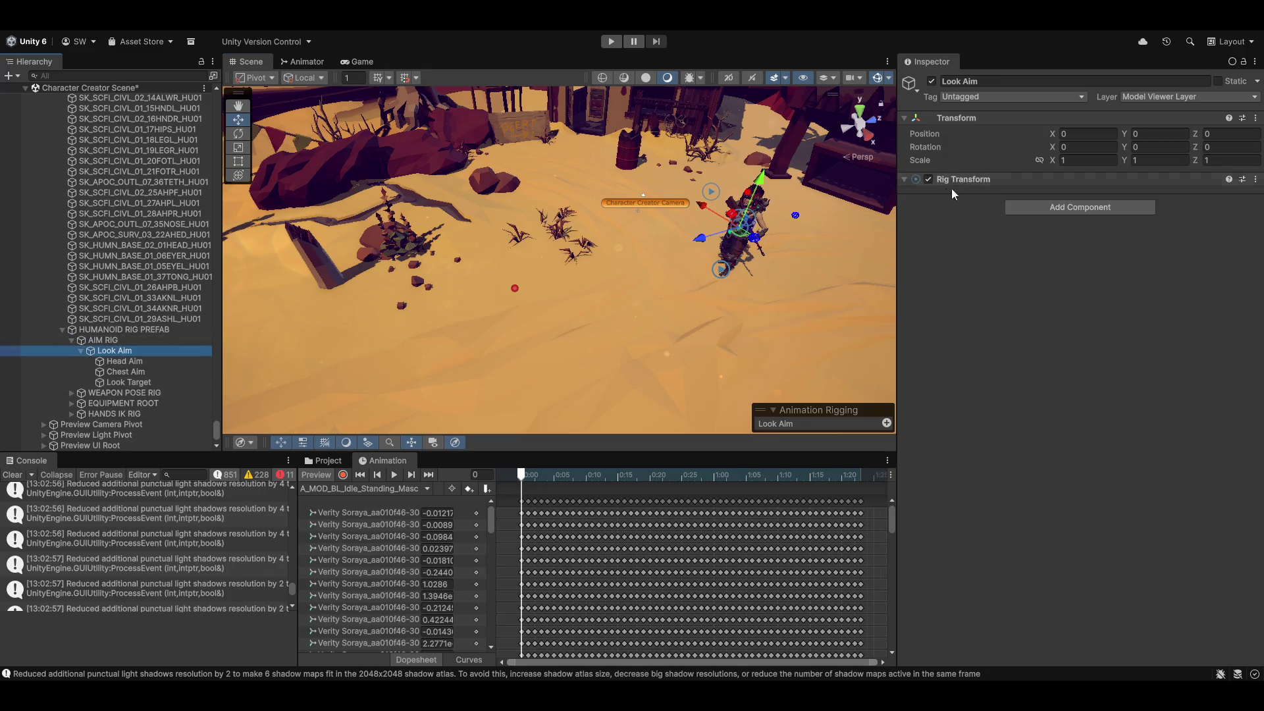
right_click(985, 180)
left_click(1041, 239)
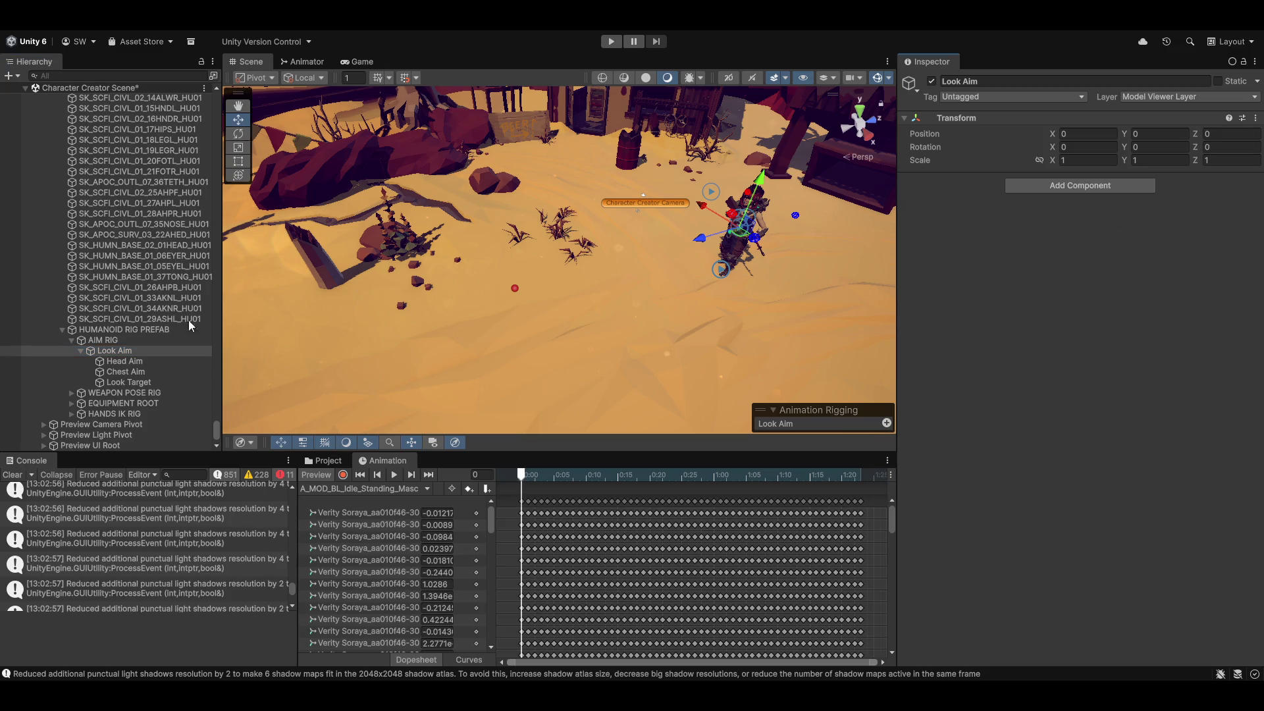
Drag the head bone (under root > pelvis > spine > neck_01) into Head Aim's Constrained Object field.
left_click(116, 362)
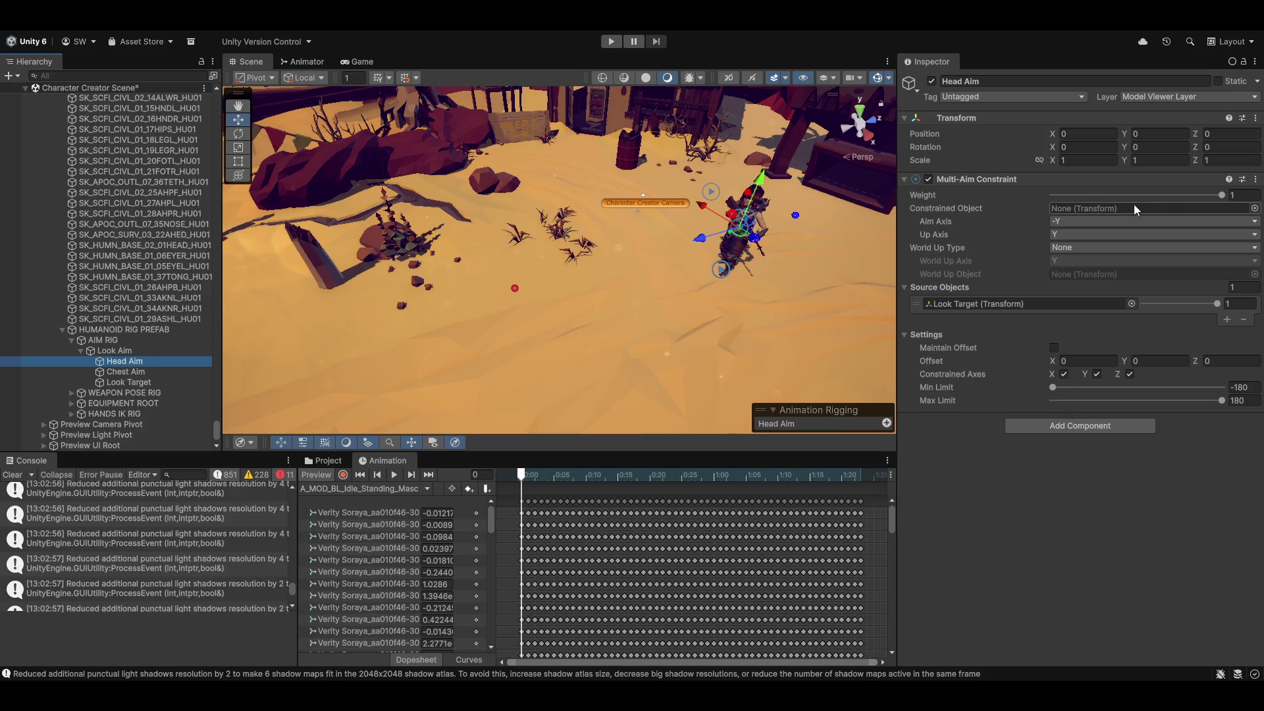
scroll(108, 311, "up", 7)
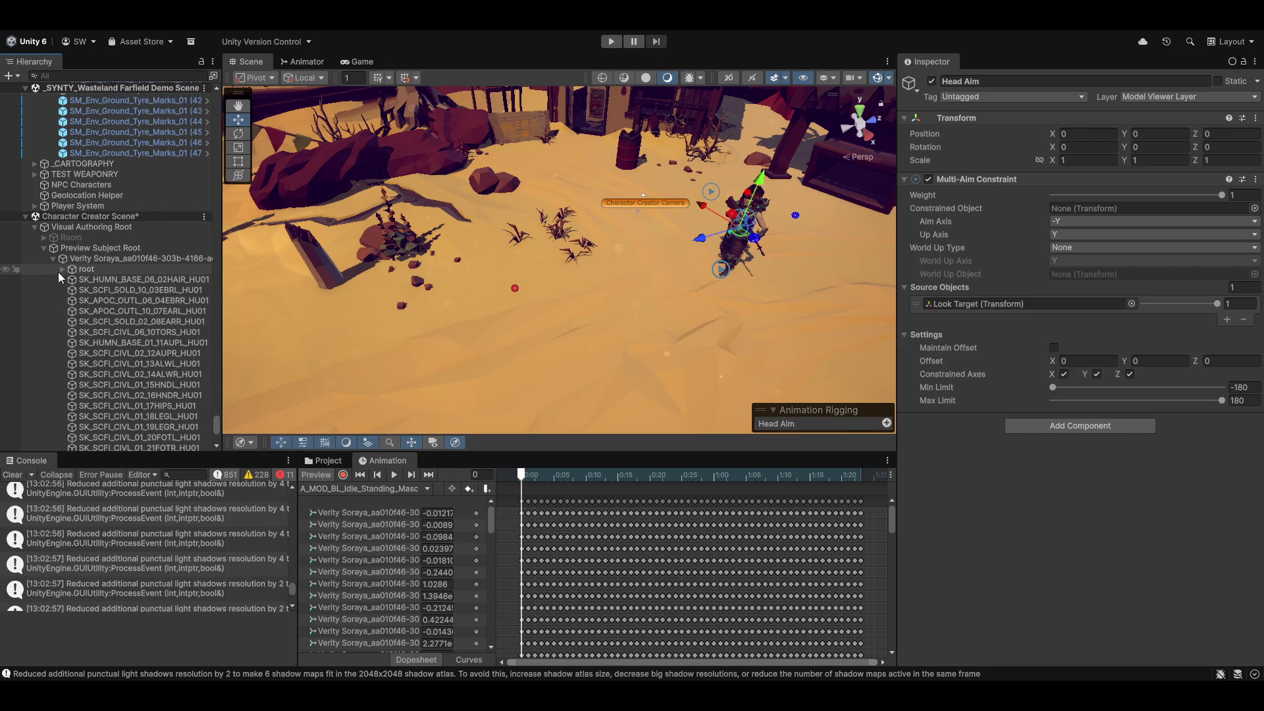
left_click(61, 270)
left_click(72, 301)
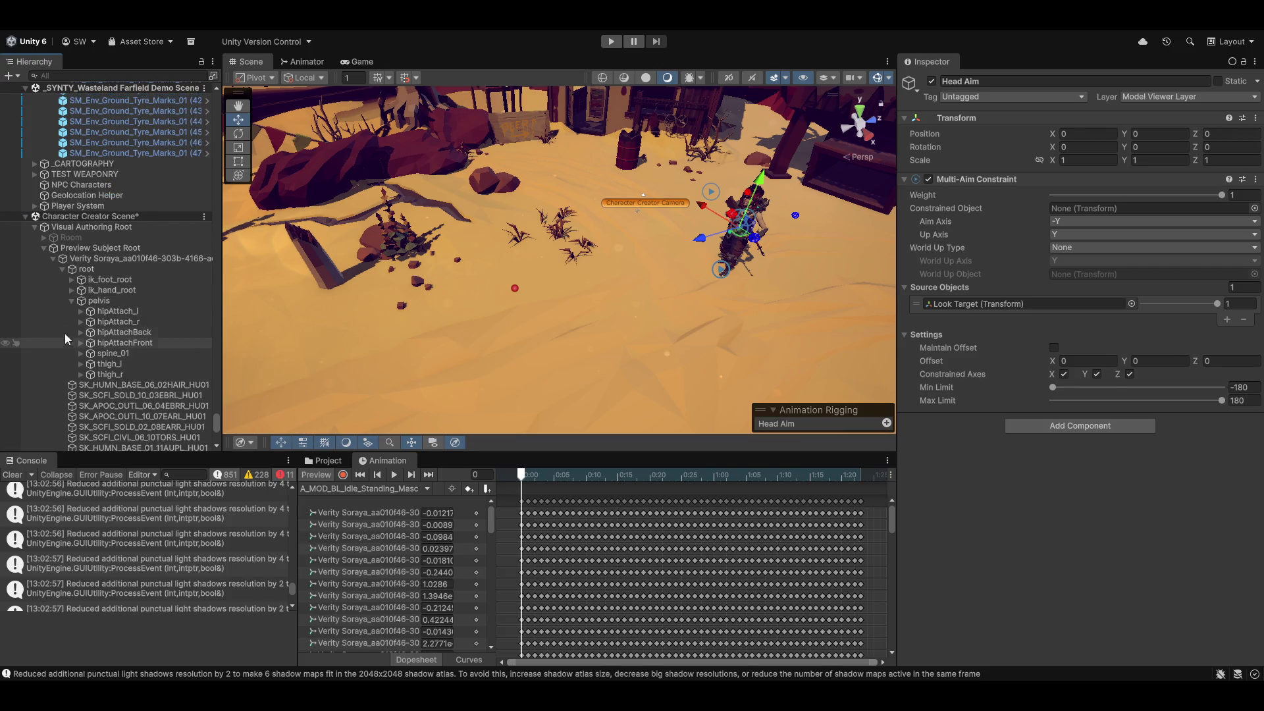
left_click(80, 354)
left_click(90, 364)
left_click(100, 374)
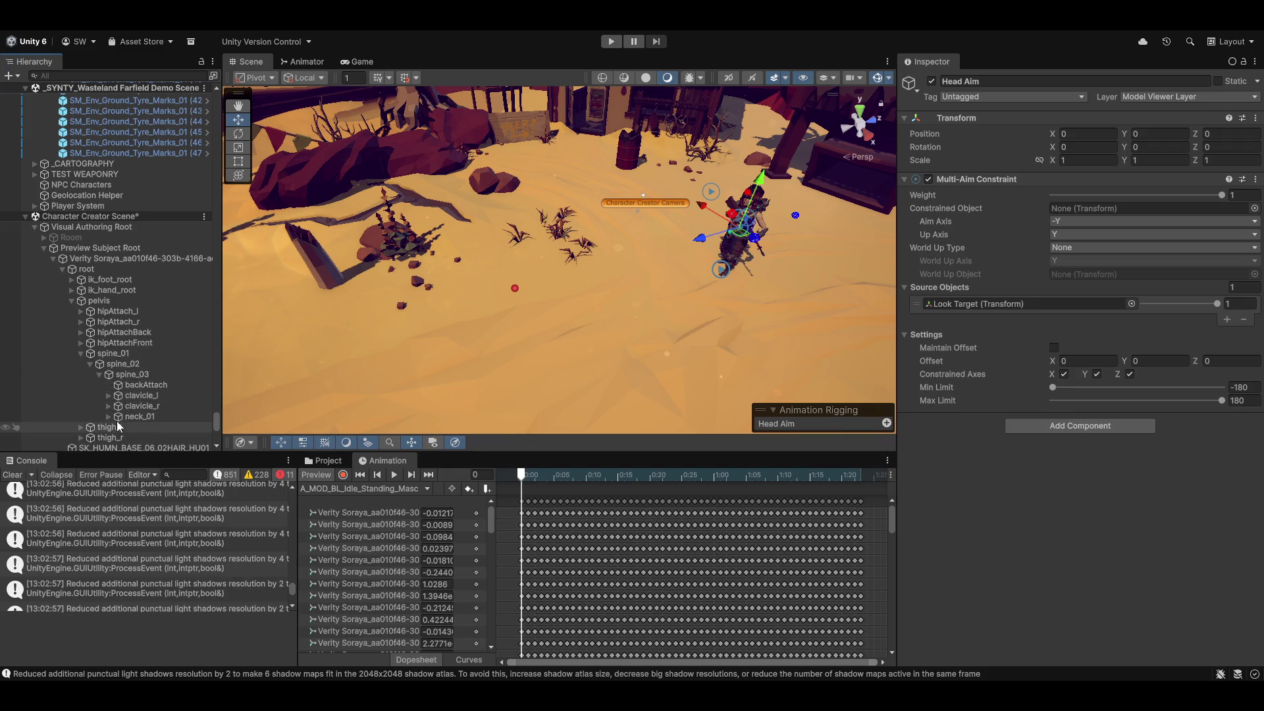
left_click(109, 417)
scroll(148, 404, "down", 3)
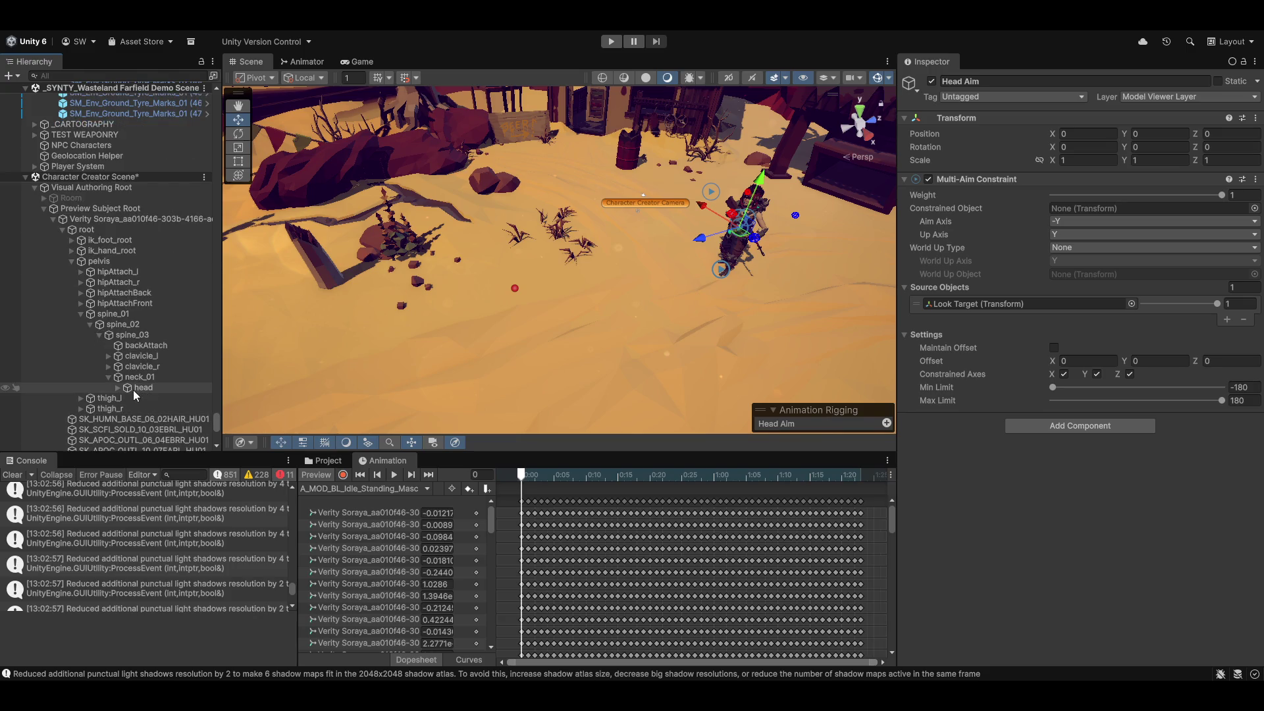
left_click_drag(135, 388, 986, 186)
left_click_drag(1088, 214, 1089, 207)
Test the head aim by sliding the Look Target along X with the animation preview on, then undo.
left_click(537, 273)
mouse_move(528, 254)
left_mouse_down()
mouse_move(598, 366)
mouse_move(507, 220)
mouse_move(528, 253)
left_mouse_up()
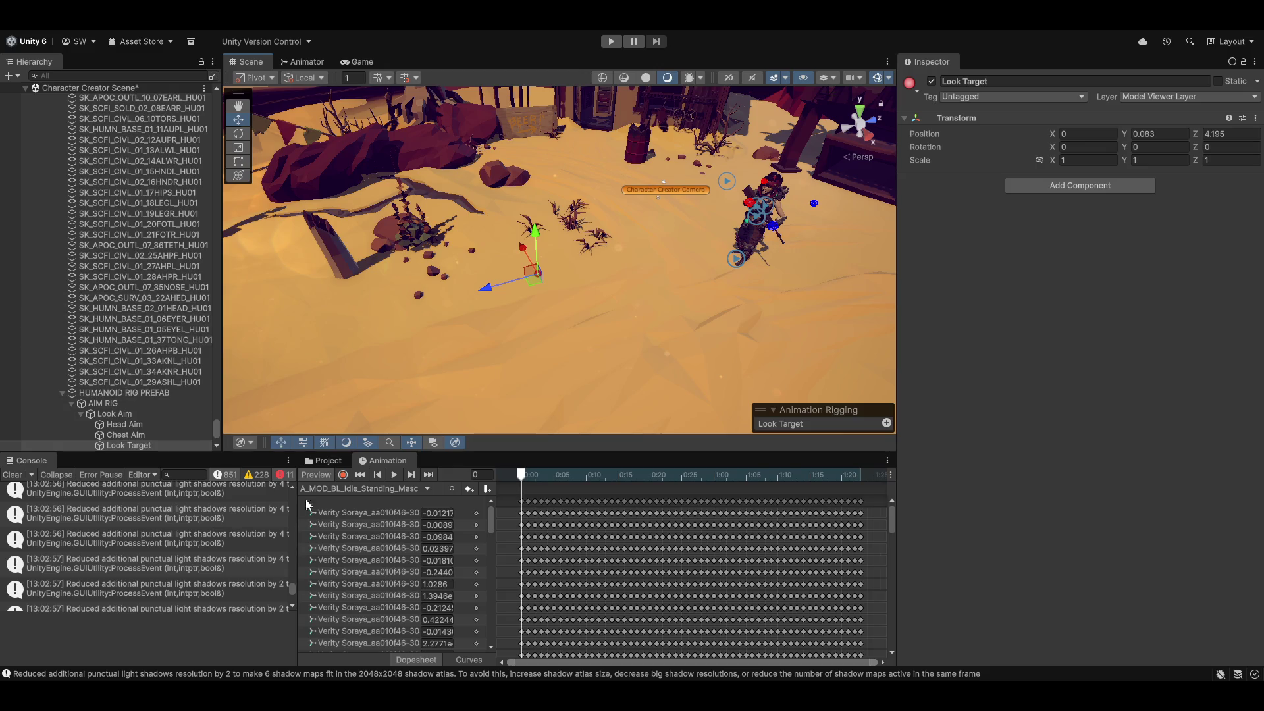
left_click(318, 477)
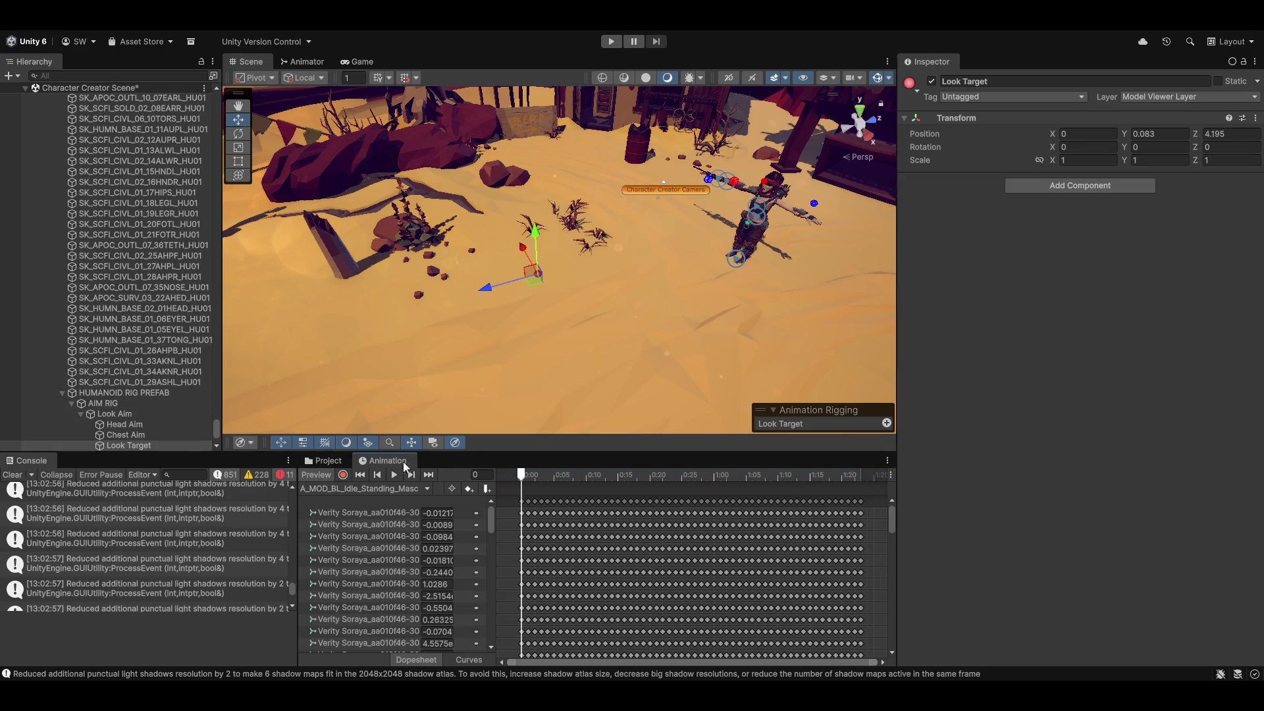
left_click(316, 477)
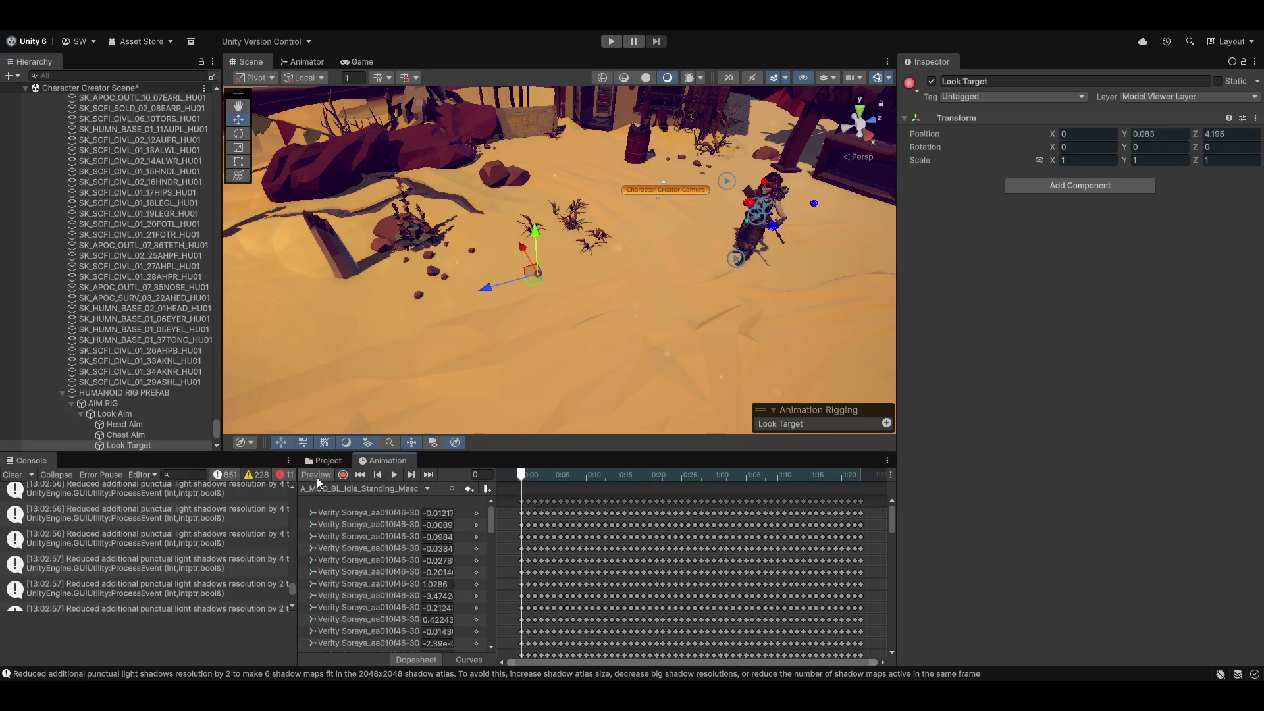
mouse_move(525, 247)
left_mouse_down()
mouse_move(591, 365)
mouse_move(495, 277)
mouse_move(544, 362)
mouse_move(583, 290)
mouse_move(587, 316)
mouse_move(624, 354)
mouse_move(607, 248)
left_mouse_up()
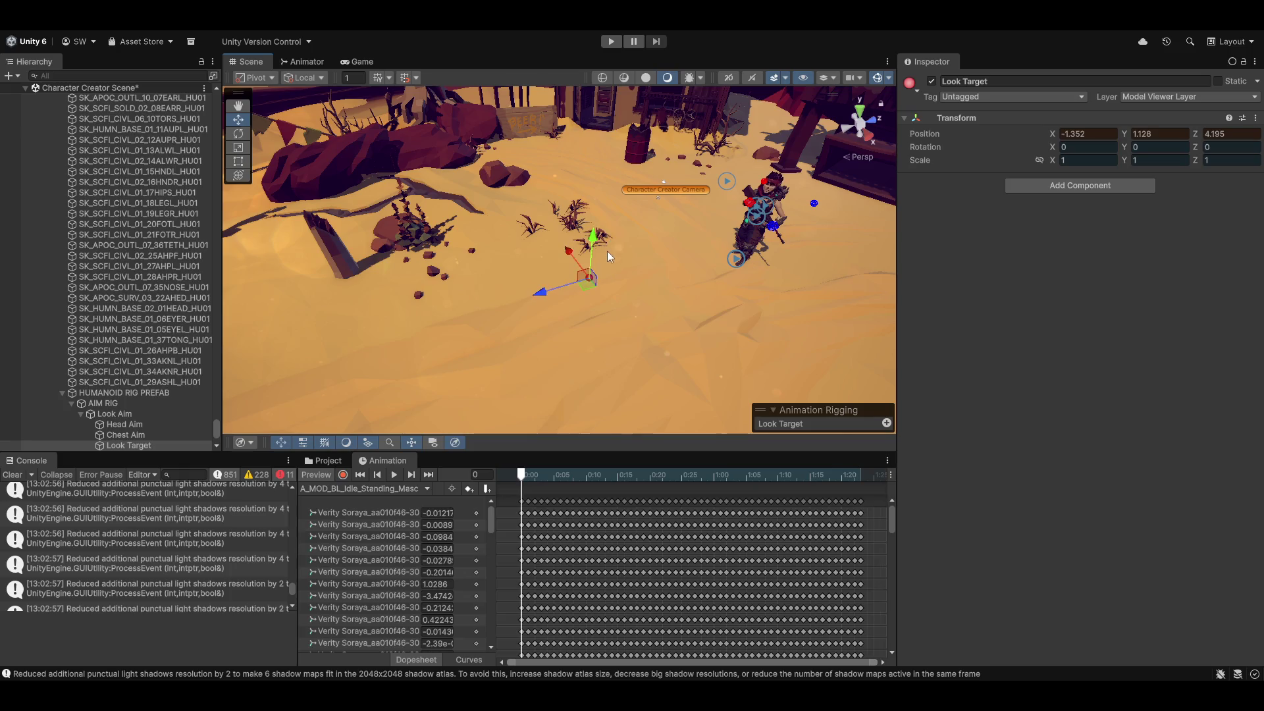
key("ctrl+z")
key("ctrl+z")
key("ctrl+z")
scroll(41, 353, "down", 3)
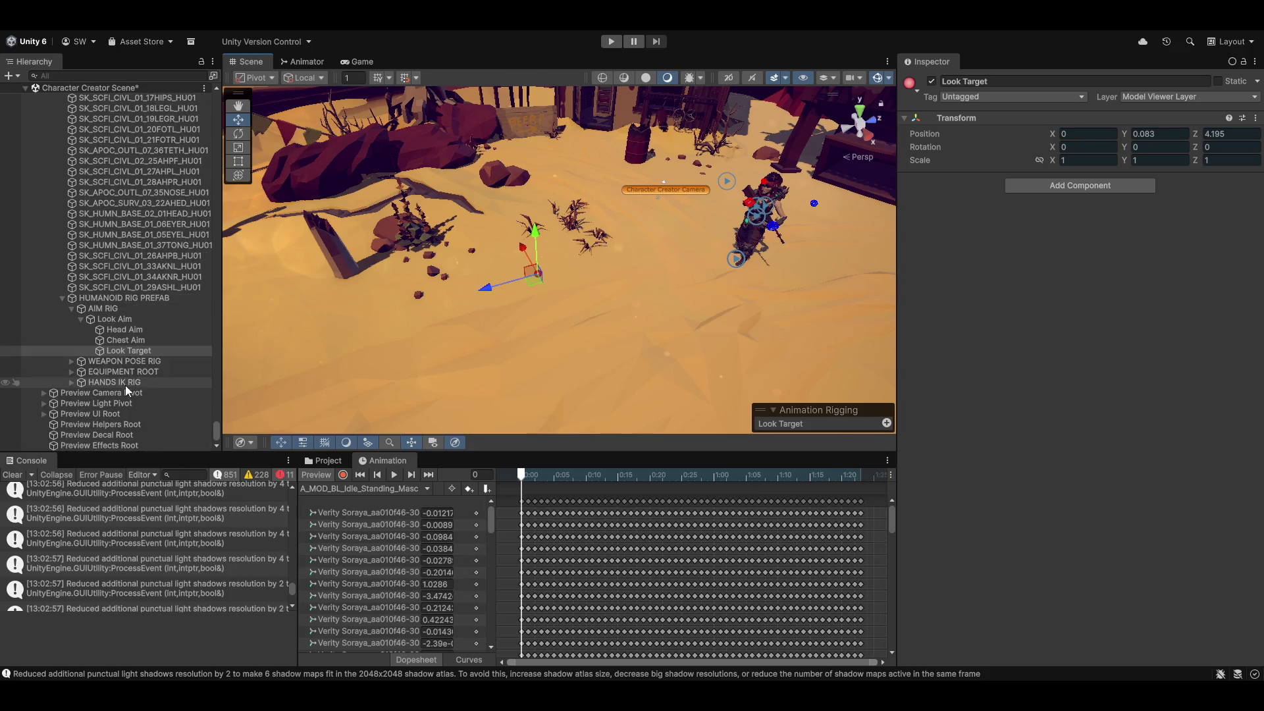
Assign spine_02 as Chest Aim's Multi-Aim Constrained Object.
left_click(129, 340)
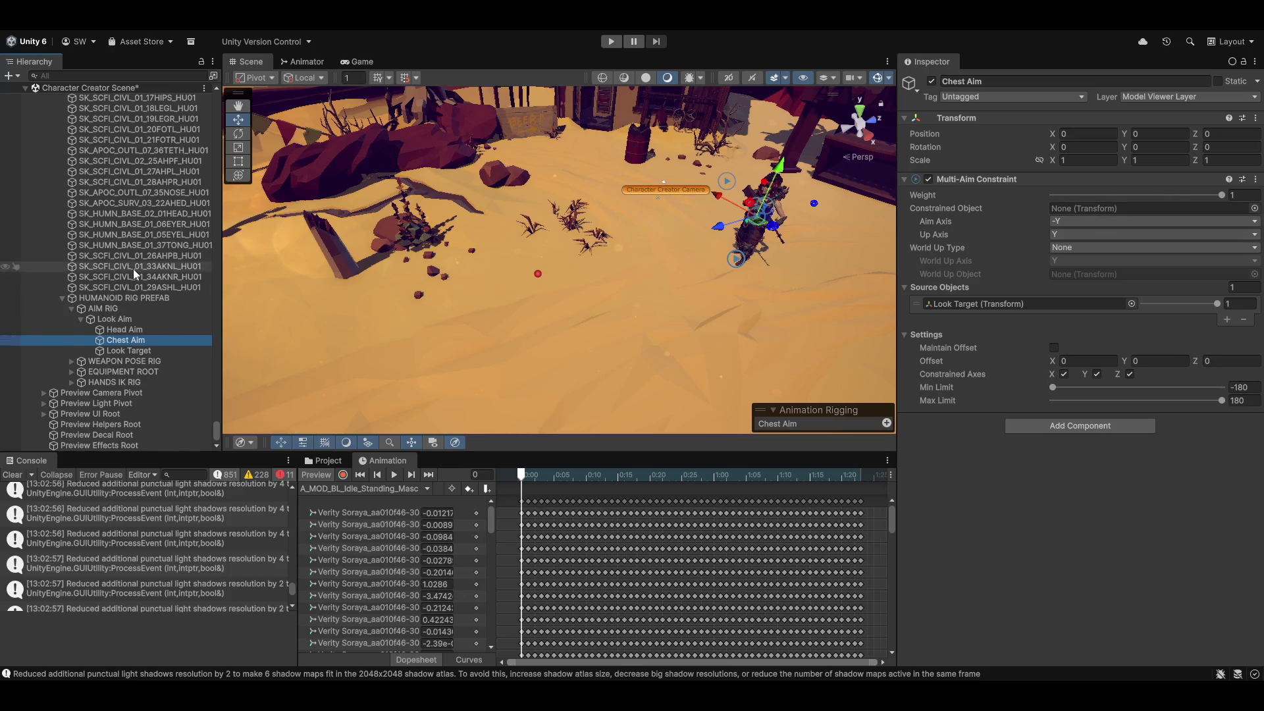
scroll(116, 269, "up", 9)
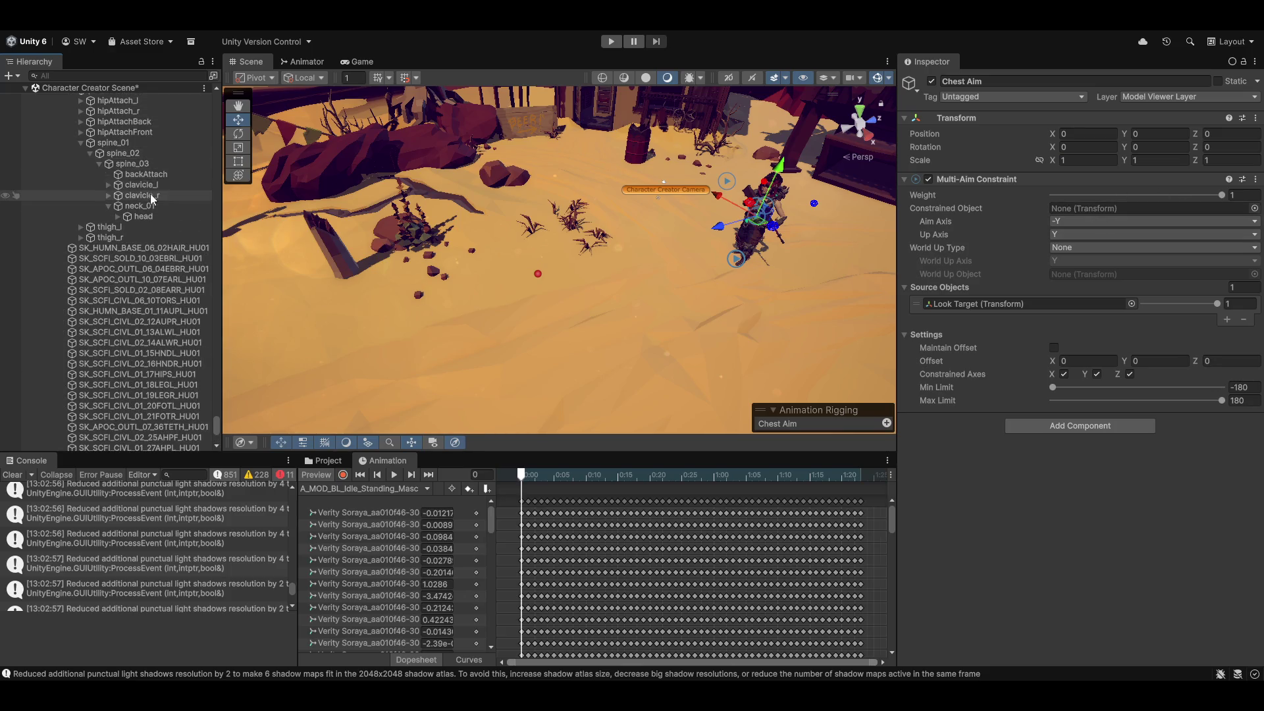
scroll(151, 193, "up", 1)
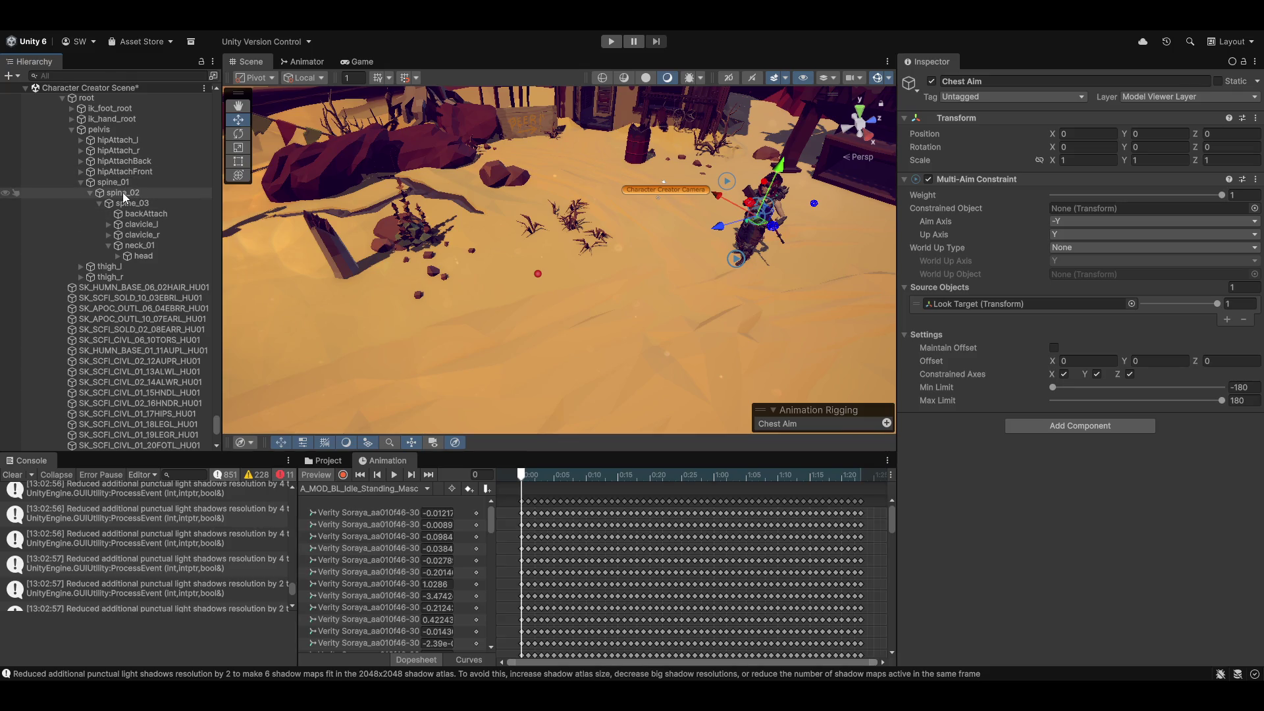
left_click(112, 193)
mouse_move(113, 196)
left_mouse_down()
mouse_move(1103, 199)
mouse_move(1119, 210)
left_mouse_up()
Move the Look Target to 0, 0.083, 3.991 near the ground and check the chest follows.
left_click_drag(542, 259, 652, 297)
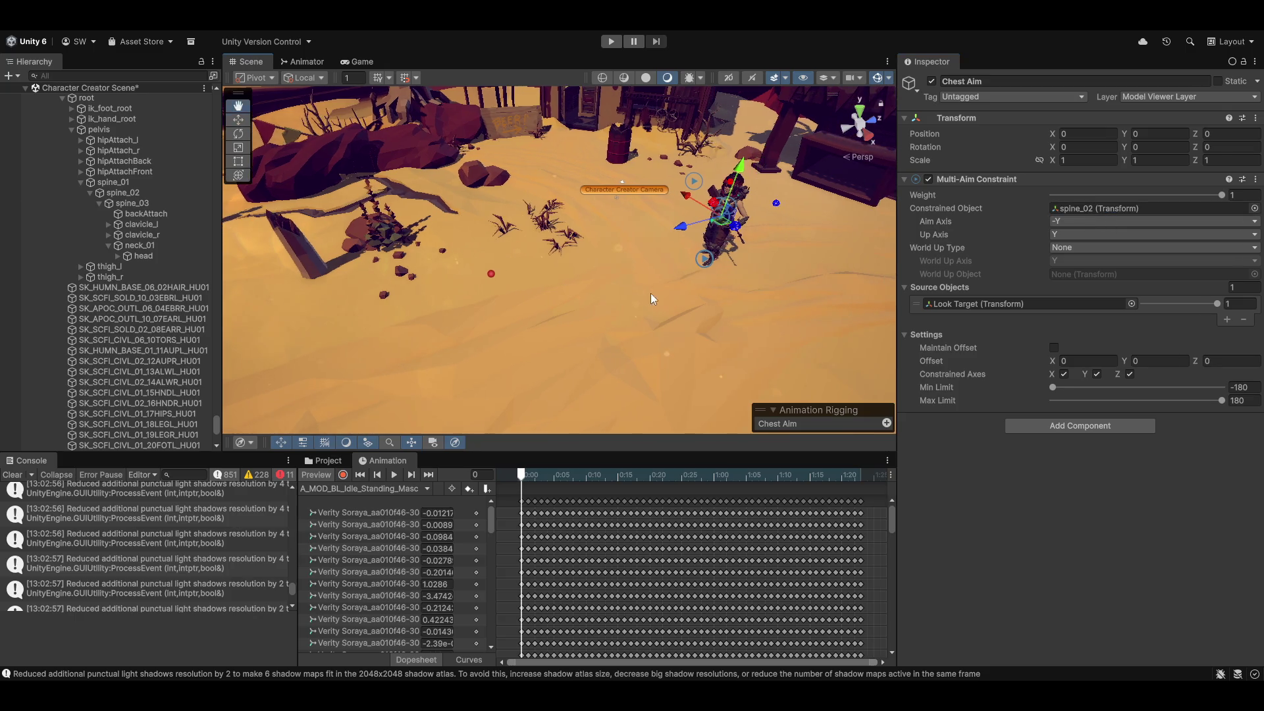
left_click(492, 274)
mouse_move(485, 279)
left_mouse_down()
mouse_move(436, 289)
mouse_move(487, 247)
mouse_move(490, 197)
left_mouse_up()
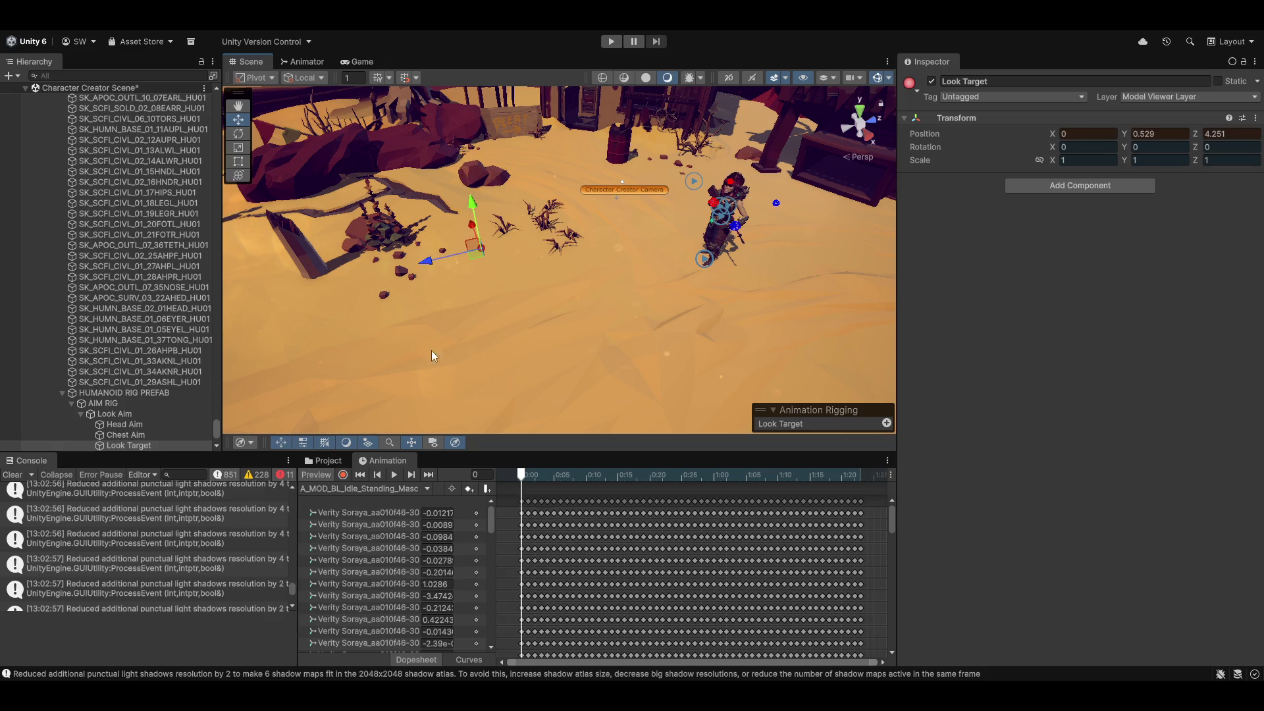
key("ctrl+z")
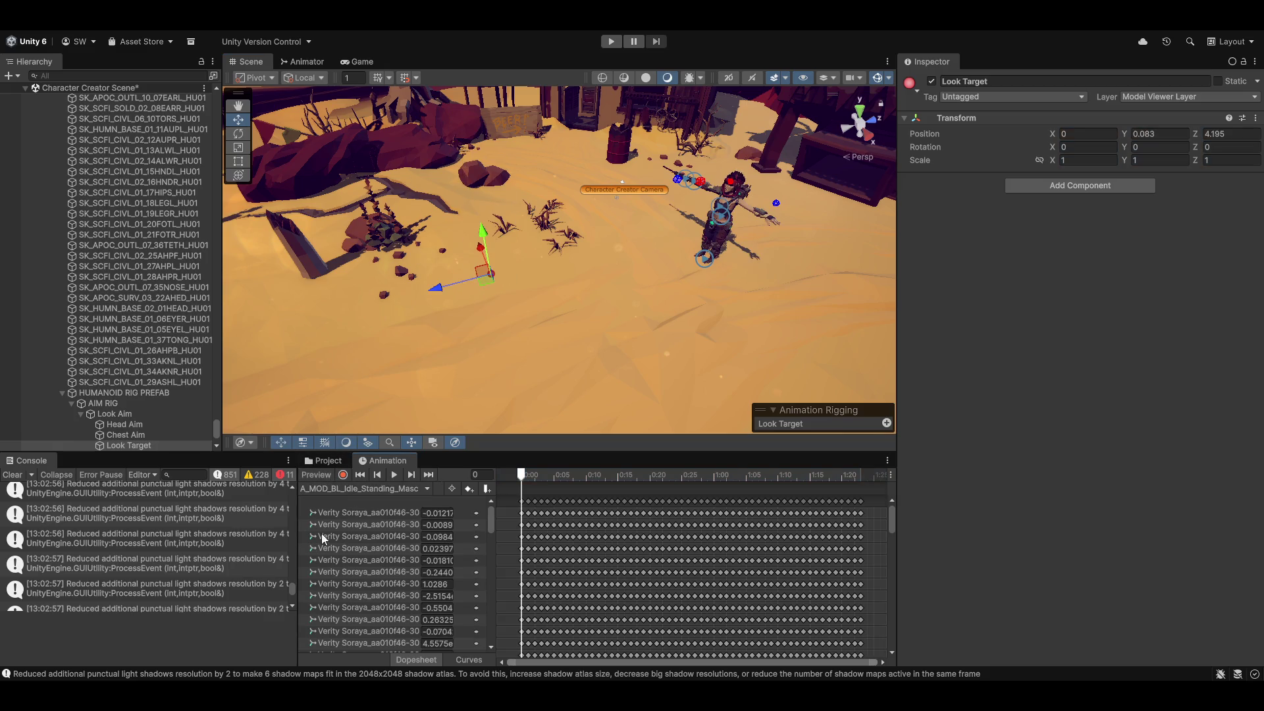
left_click_drag(463, 280, 500, 271)
left_click(492, 283)
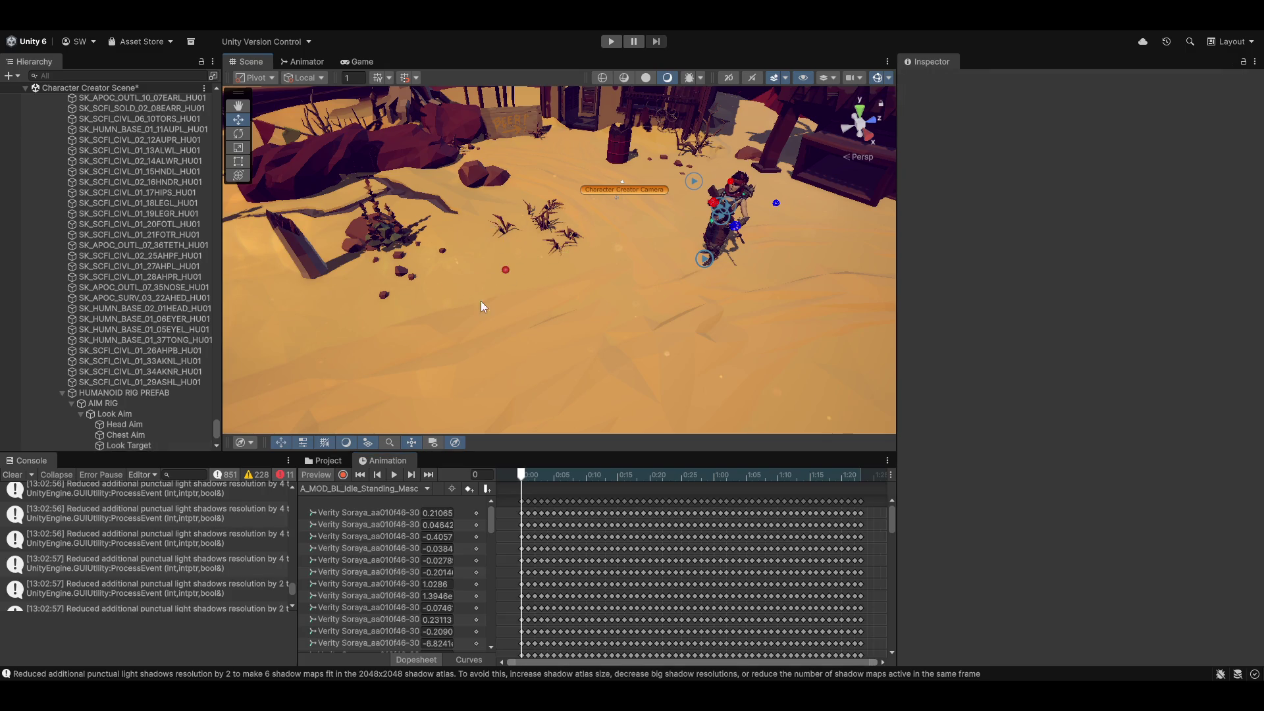
left_click(506, 271)
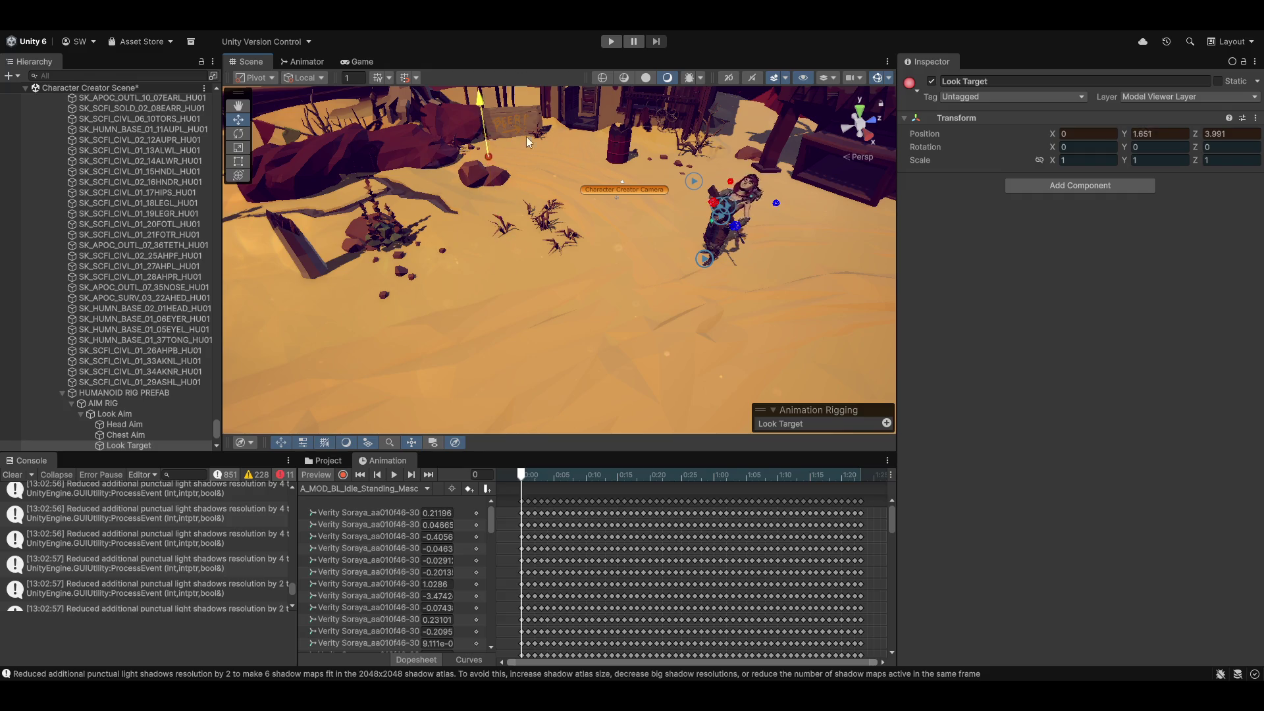
left_click_drag(500, 250, 489, 165)
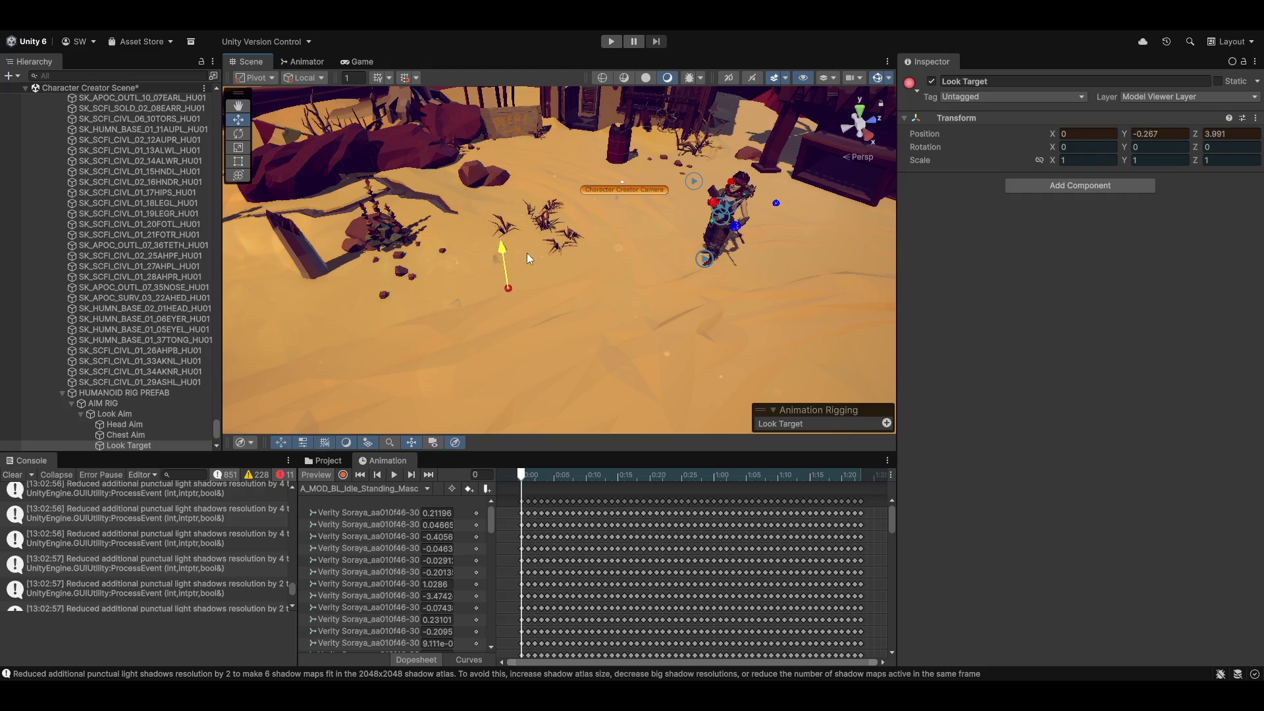
mouse_move(495, 59)
left_mouse_down()
mouse_move(512, 349)
mouse_move(508, 171)
mouse_move(489, 263)
left_mouse_up()
mouse_move(638, 286)
left_mouse_down()
mouse_move(433, 372)
mouse_move(580, 308)
left_mouse_up()
scroll(580, 309, "up", 3)
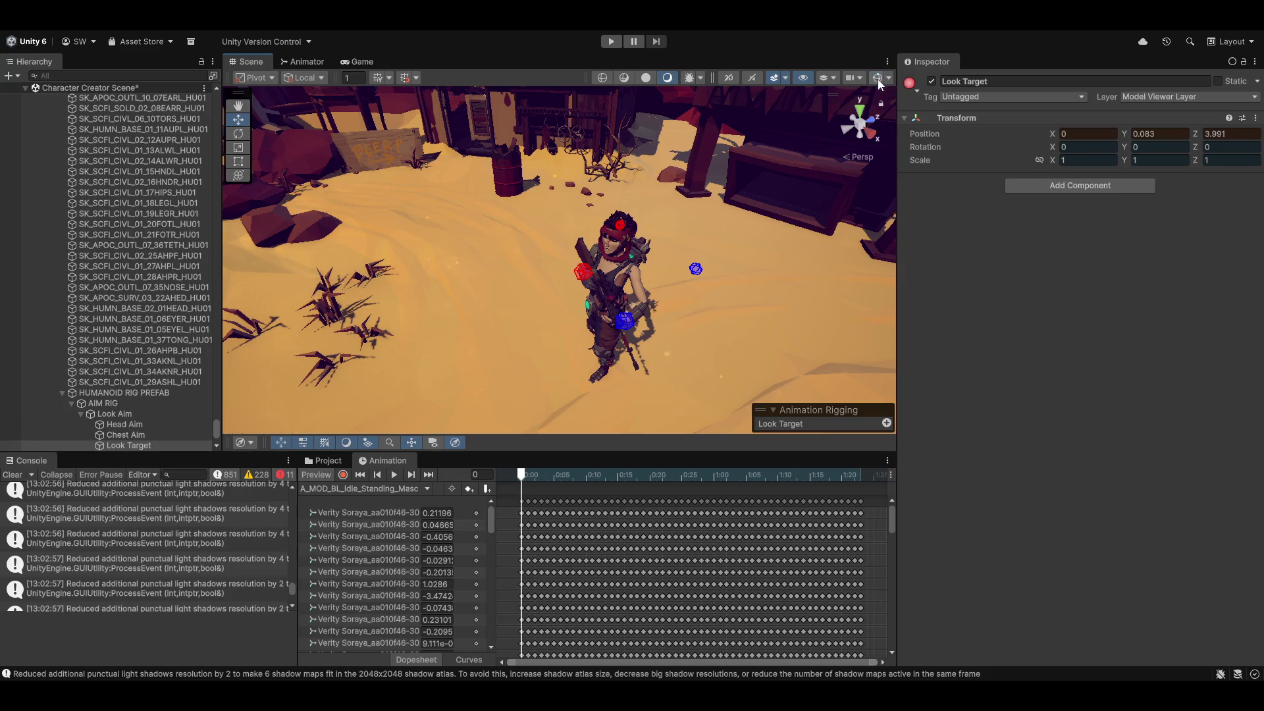
mouse_move(698, 333)
left_mouse_down()
mouse_move(612, 339)
mouse_move(575, 325)
mouse_move(606, 299)
mouse_move(788, 291)
mouse_move(733, 302)
mouse_move(559, 280)
mouse_move(572, 329)
mouse_move(518, 356)
mouse_move(514, 337)
mouse_move(559, 320)
mouse_move(563, 359)
left_mouse_up()
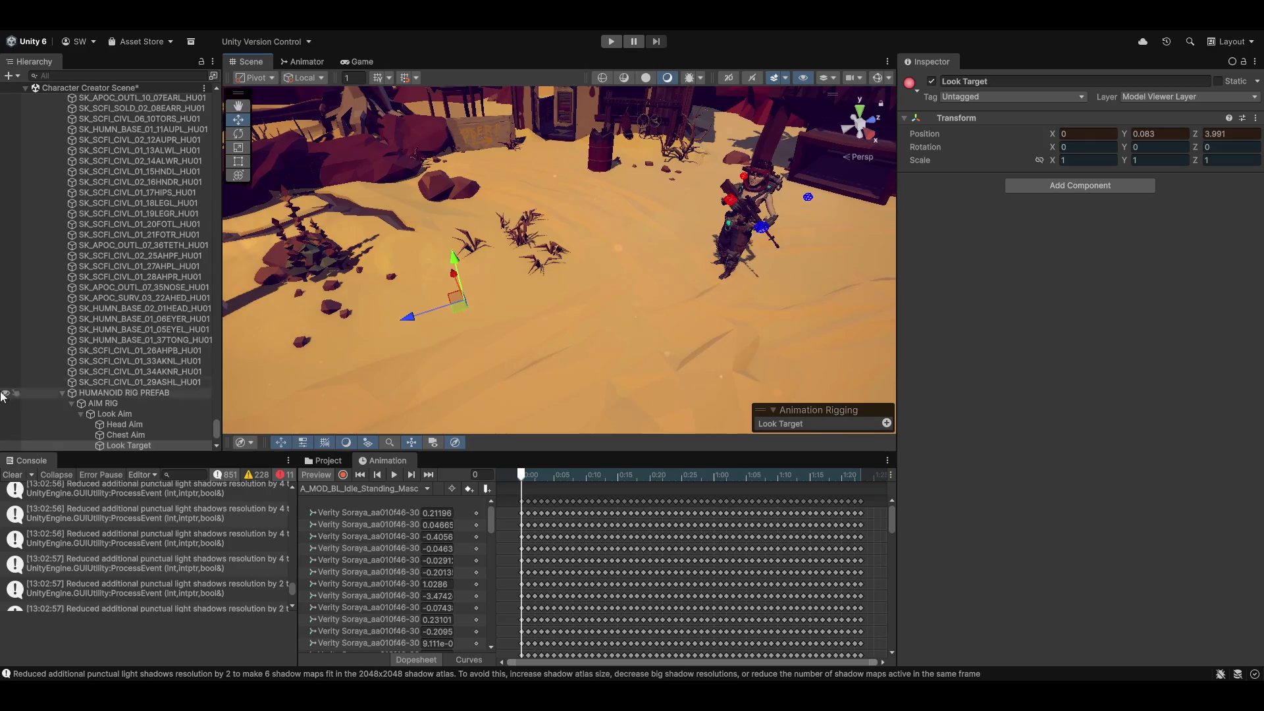
Create an empty child under AIM RIG named 'Weapon Aim'.
scroll(58, 424, "down", 3)
left_click(80, 319)
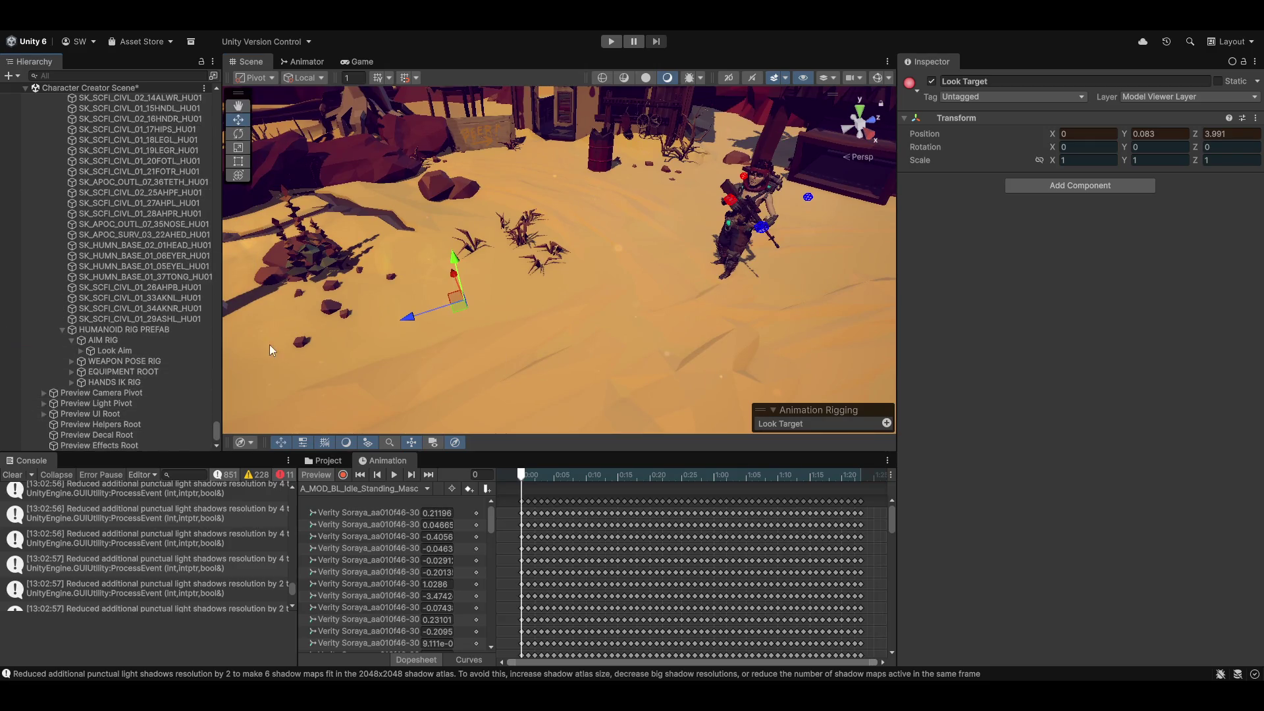
left_click(108, 340)
right_click(108, 340)
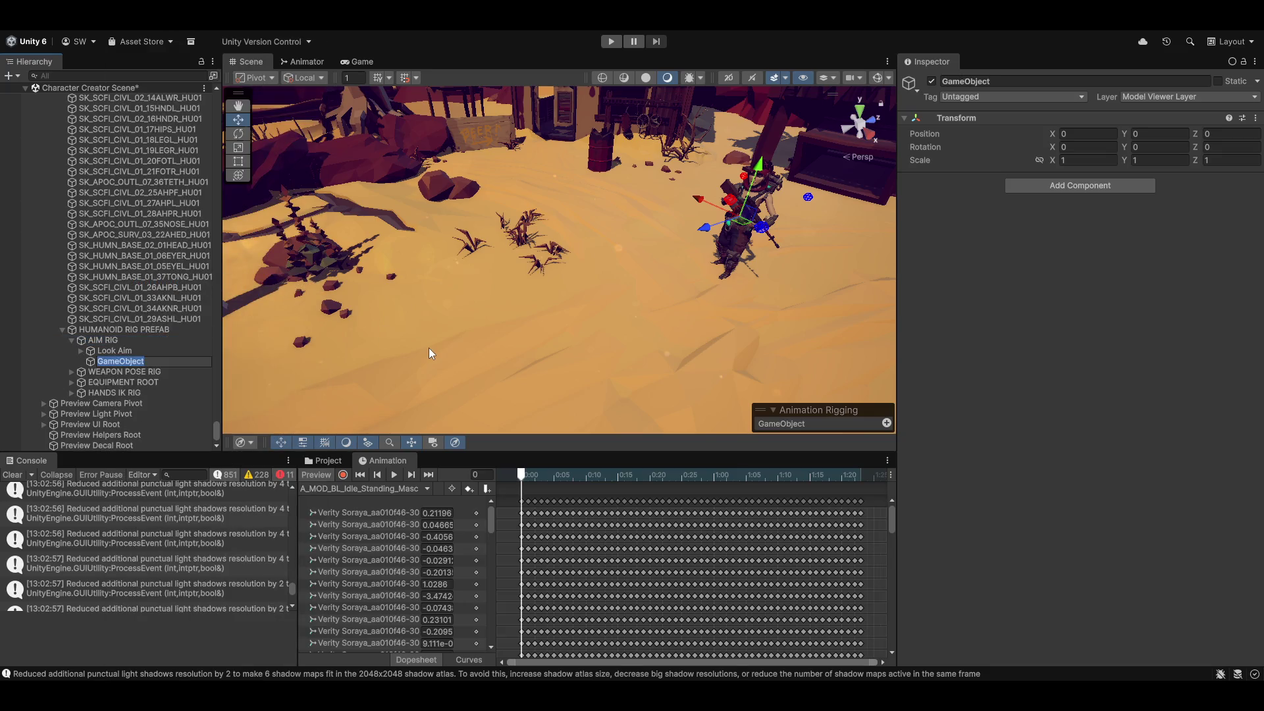
type("Weapon Aim")
key("Return")
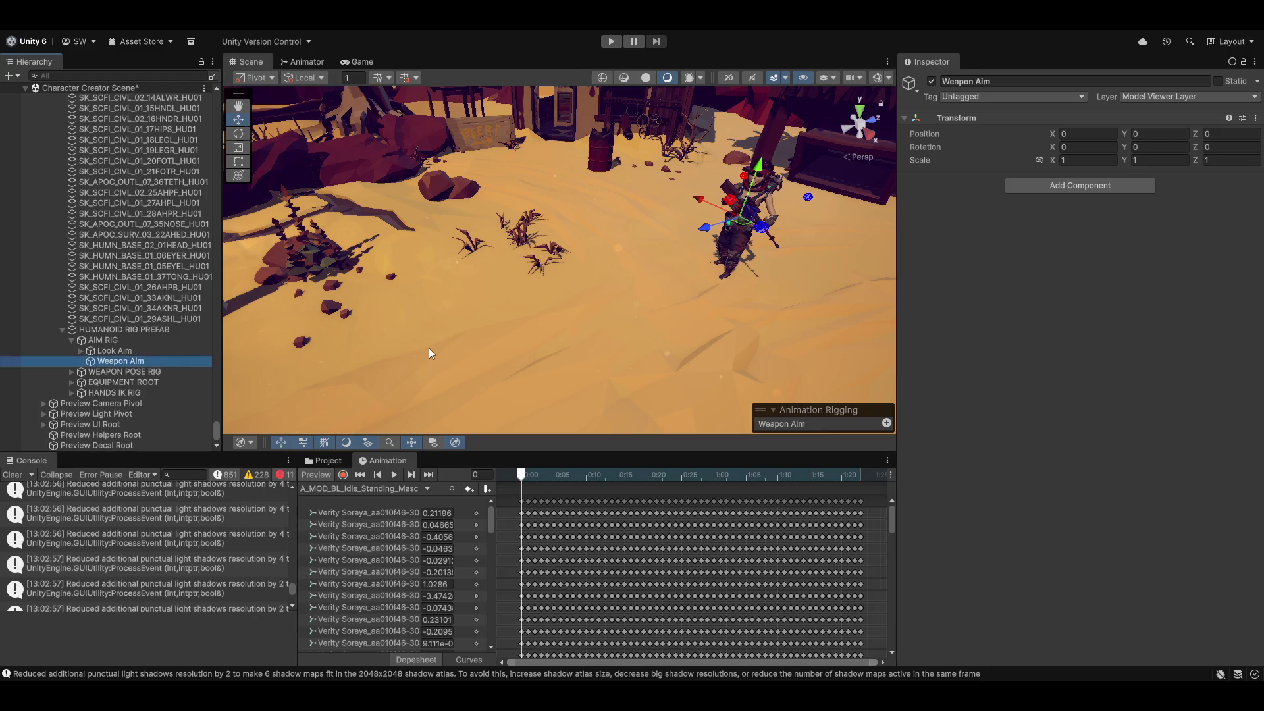
Start adding a rig component to Weapon Aim, then cancel the component search.
left_click(111, 351)
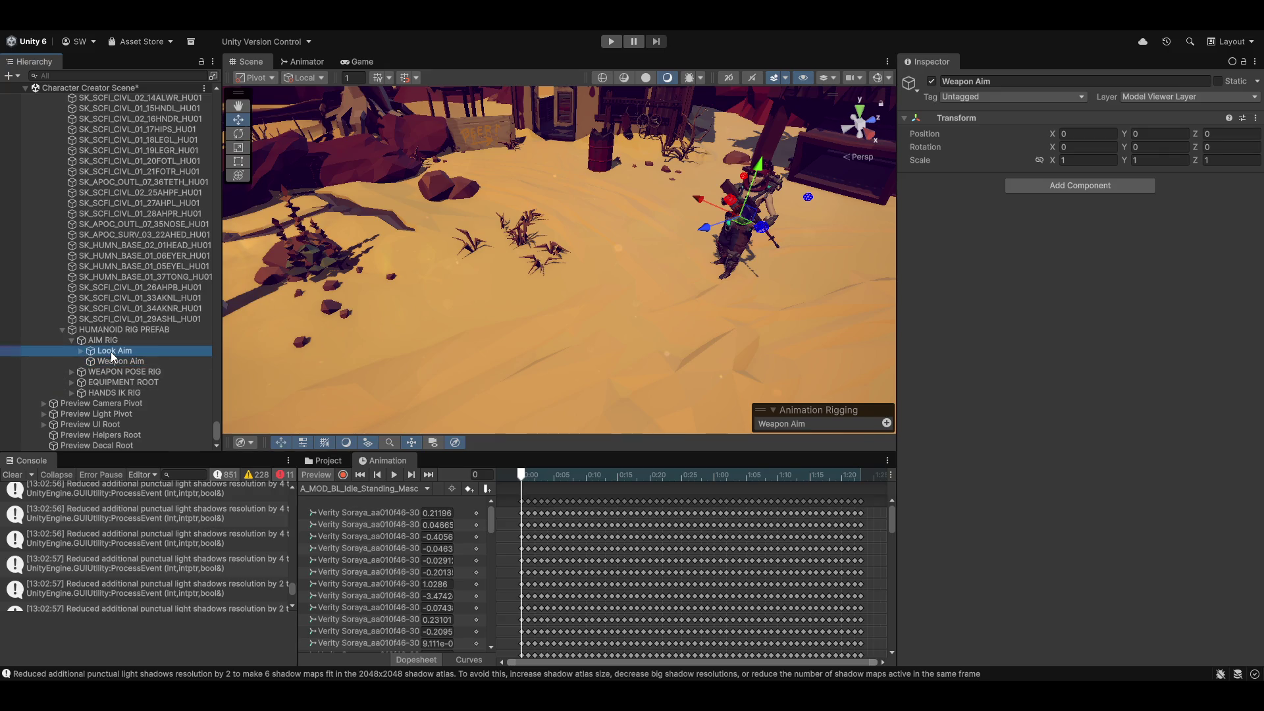
left_click(79, 352)
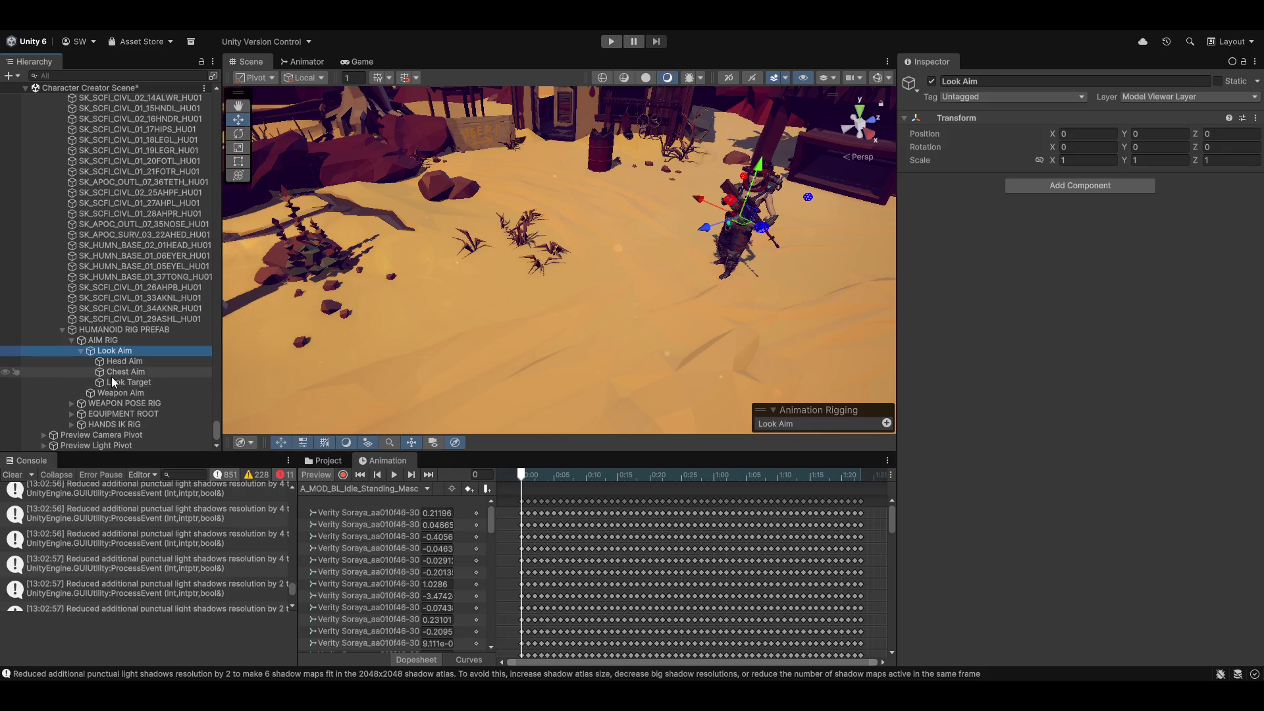
left_click(128, 391)
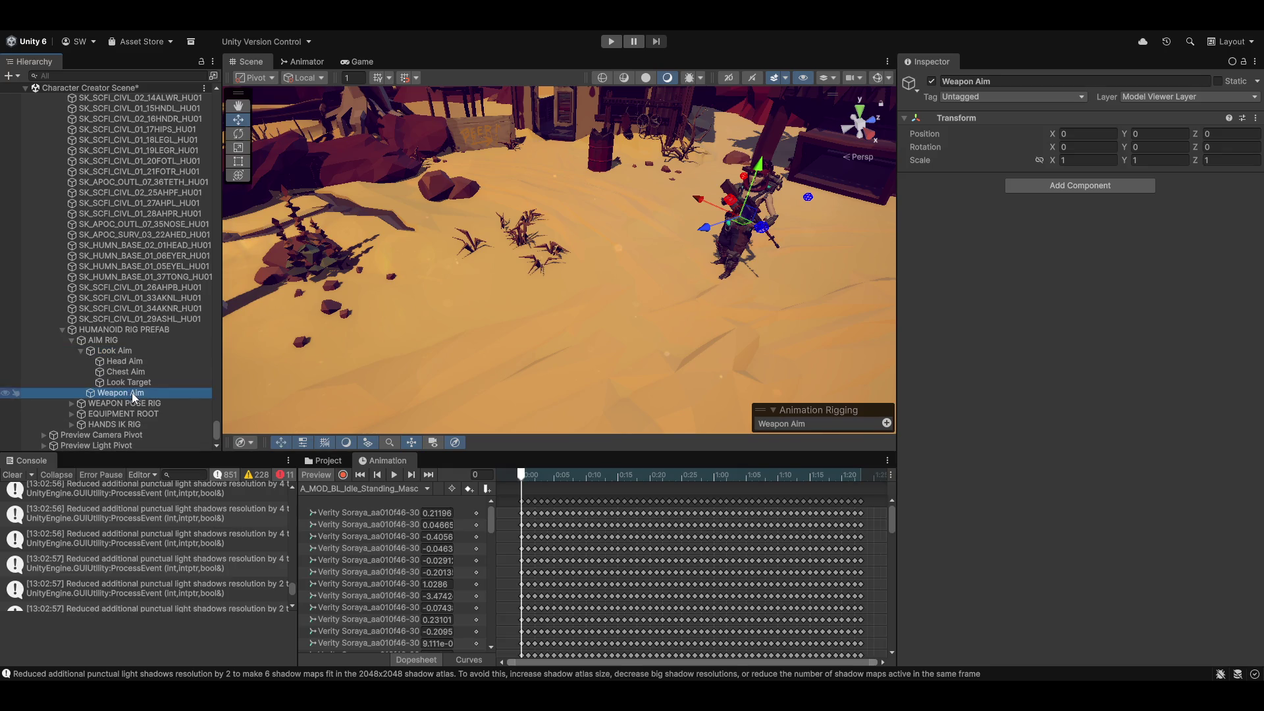
left_click(1094, 186)
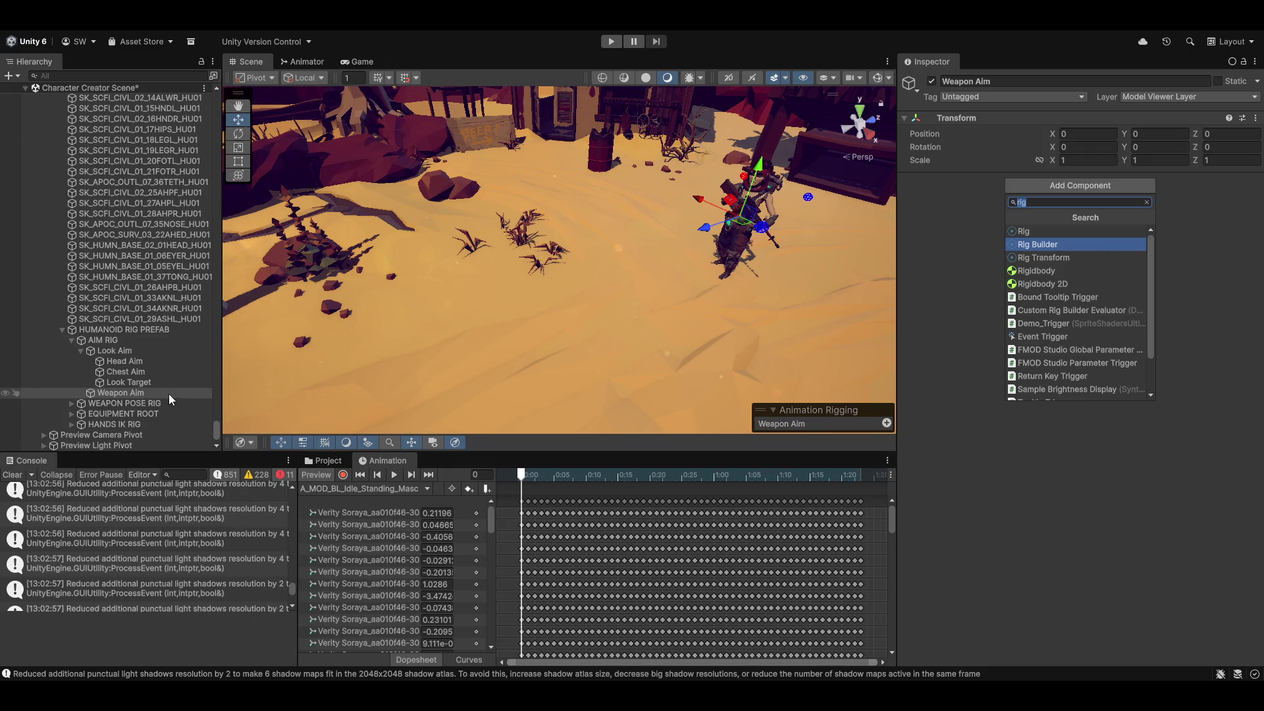
key("Escape")
Rename Weapon Aim to 'Weapon Aimer'.
left_click(109, 392)
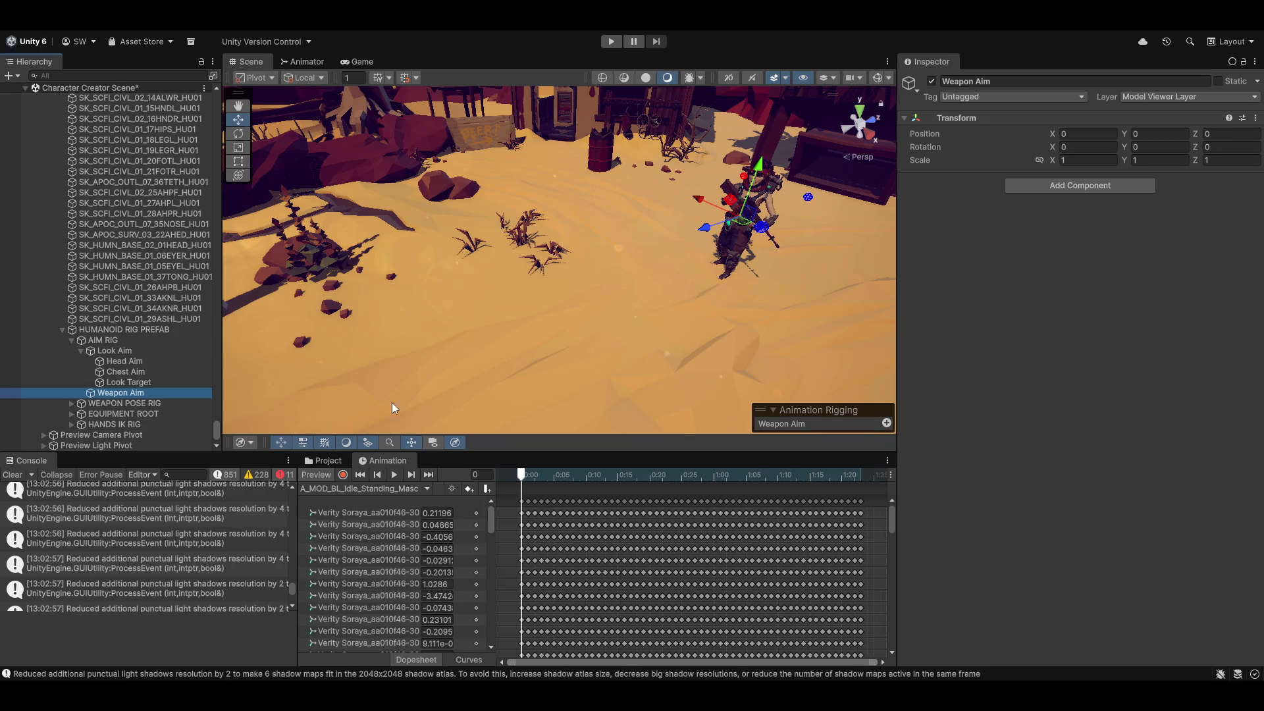
left_click(105, 353)
left_click(106, 393)
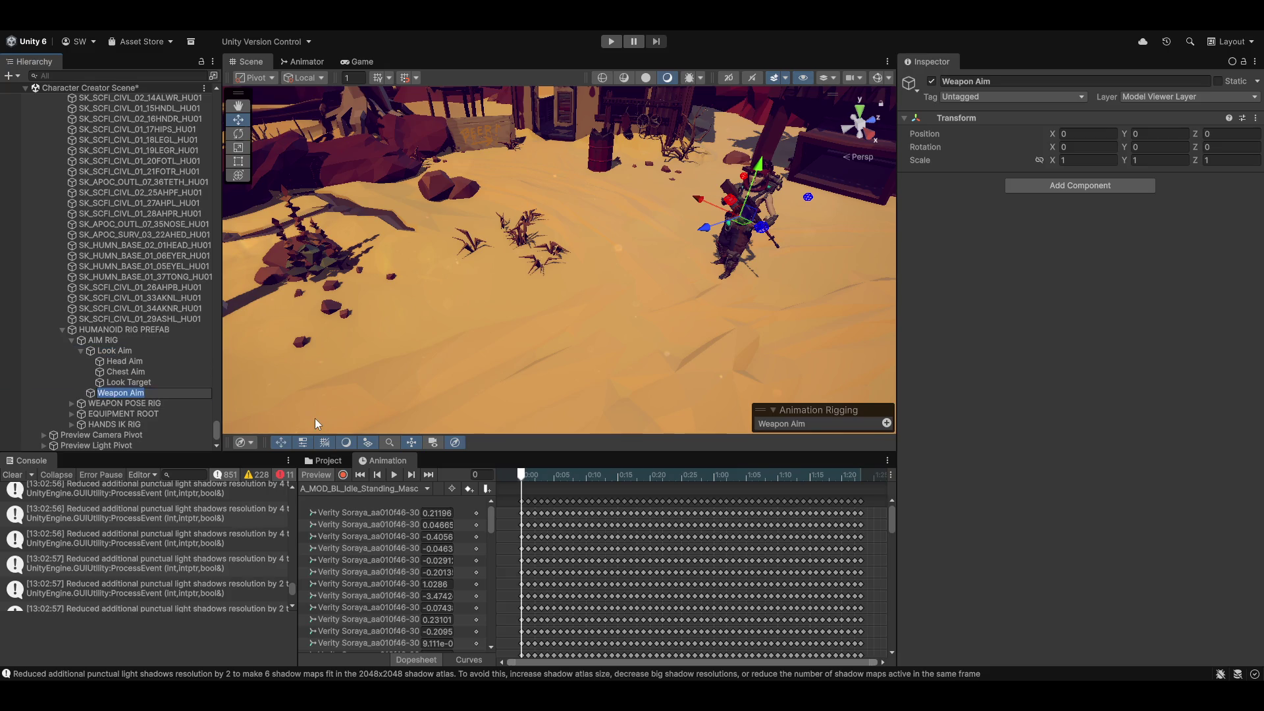
key("F2")
type("er")
key("Return")
Rename Look Aim to 'Look Aimer'.
key("Up")
key("Up")
key("Up")
key("Up")
key("F2")
type("er")
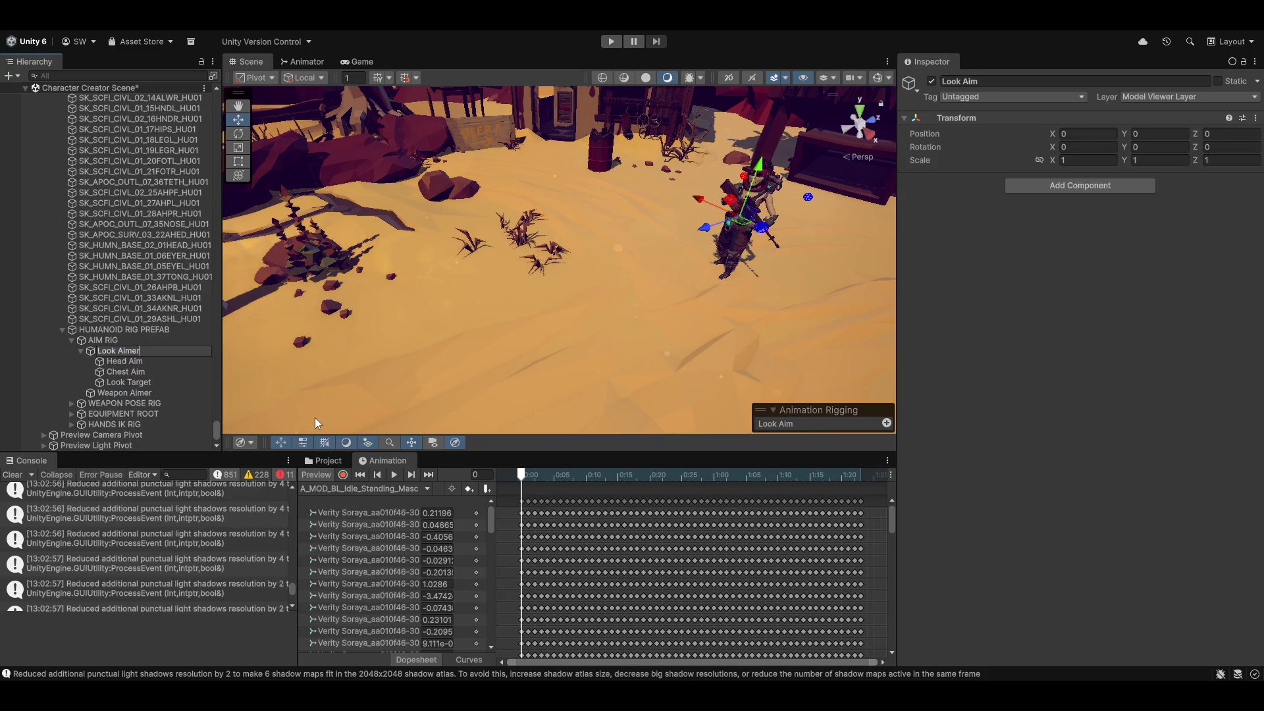
key("Return")
key("Down")
key("Down")
key("Down")
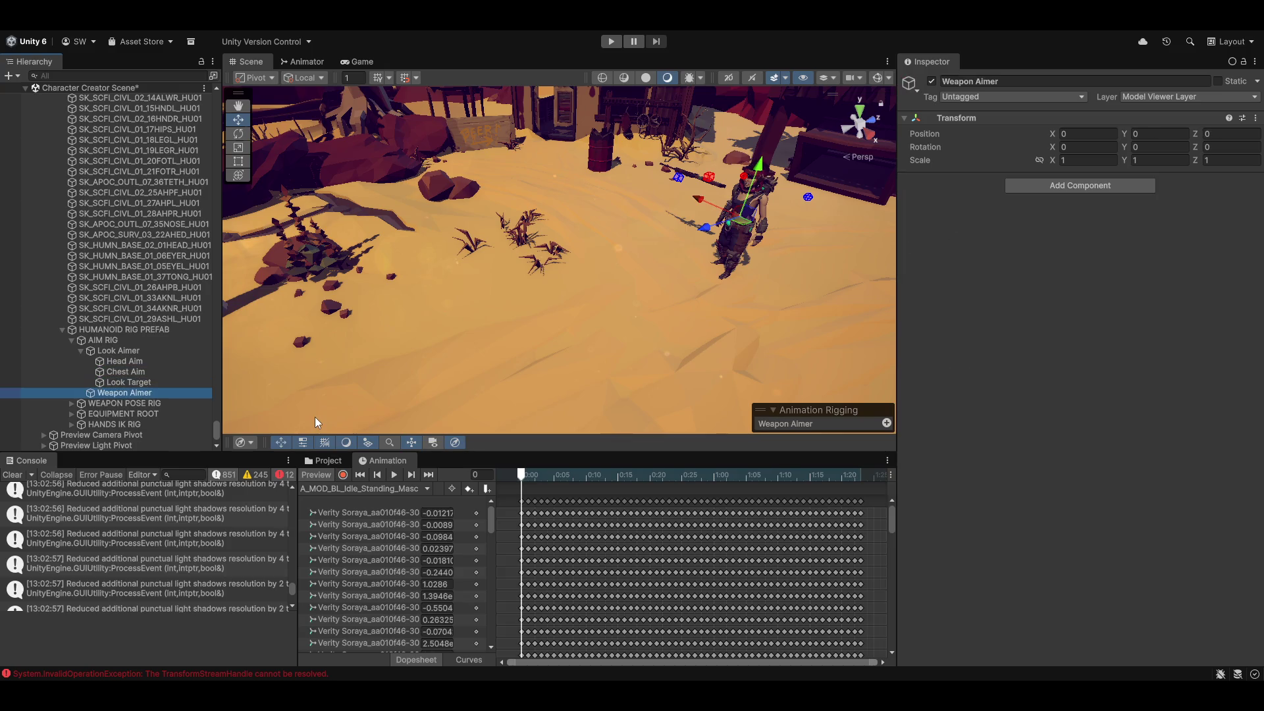
key("Up")
key("Up")
key("Down")
key("Down")
Check the pose with the animation preview and create an empty child GameObject under Weapon Aimer.
left_click(326, 475)
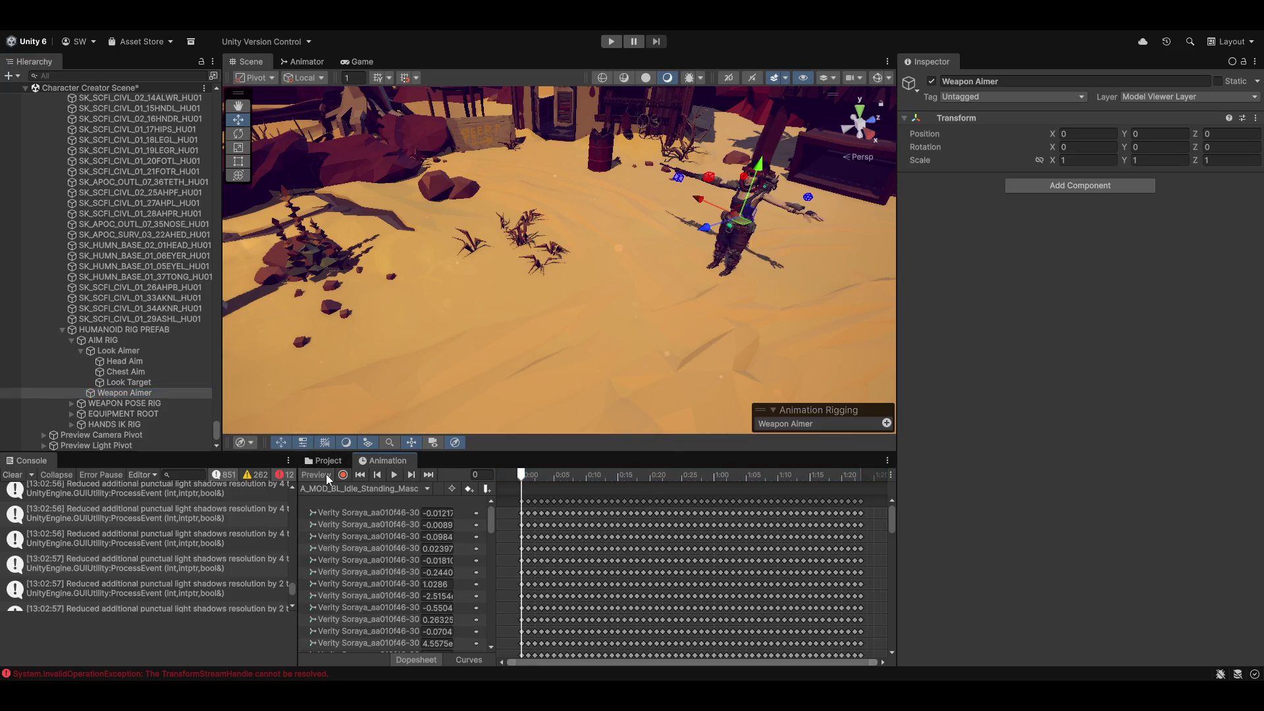
left_click(314, 476)
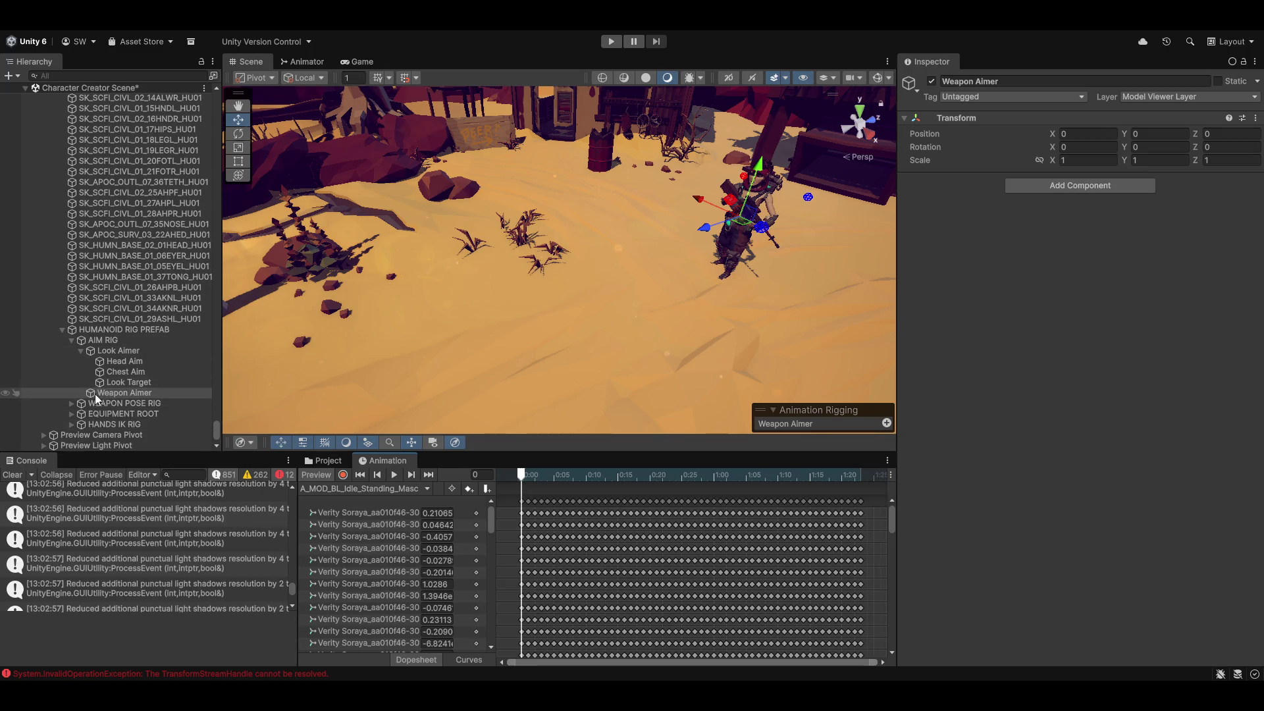
right_click(115, 398)
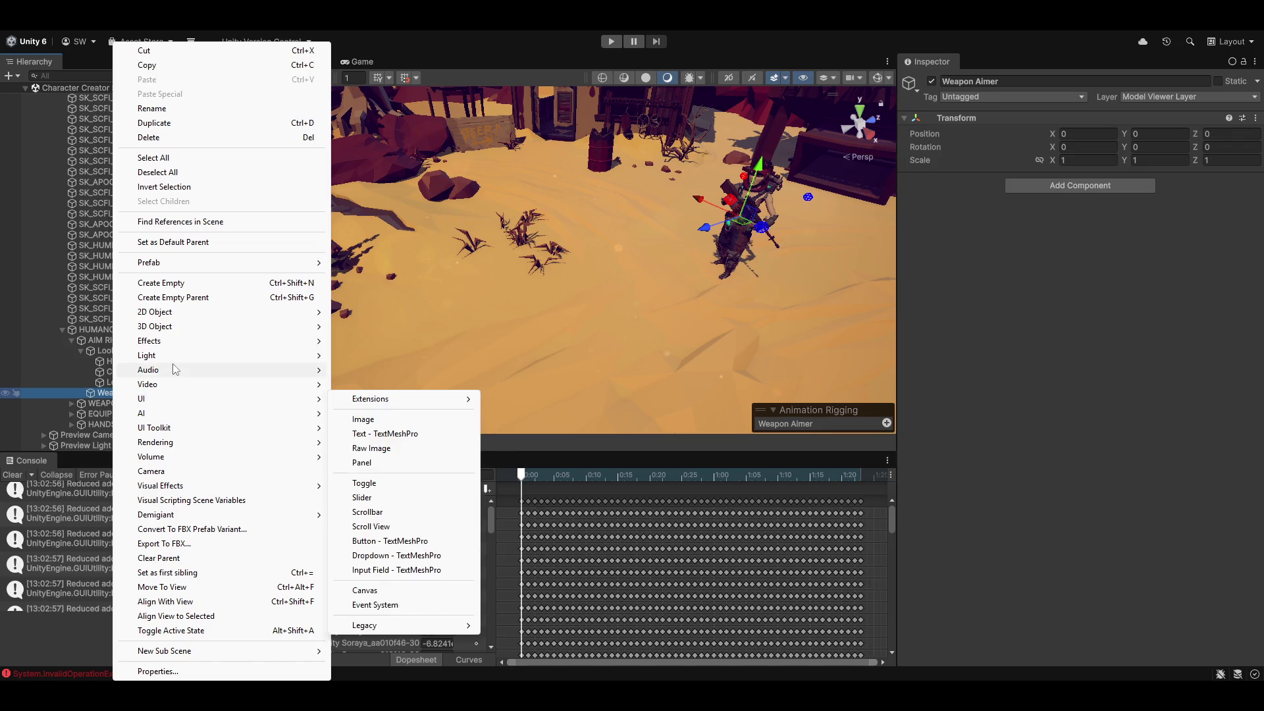
left_click(198, 284)
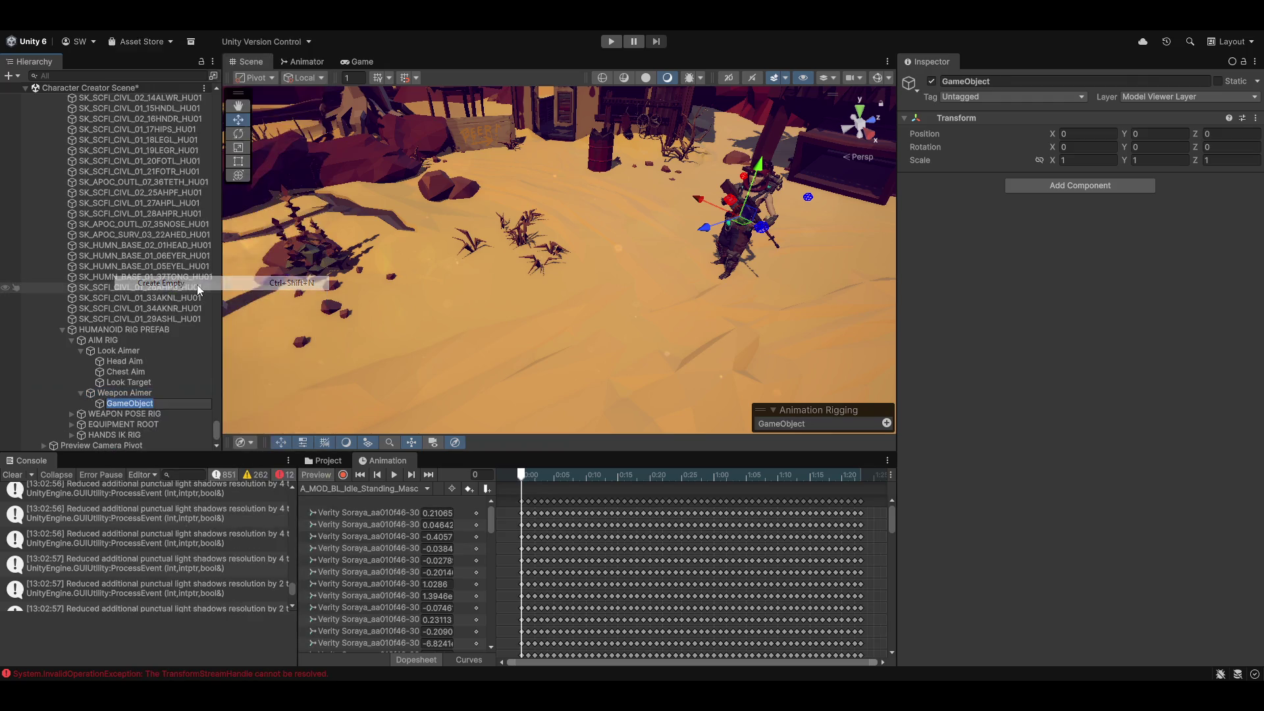
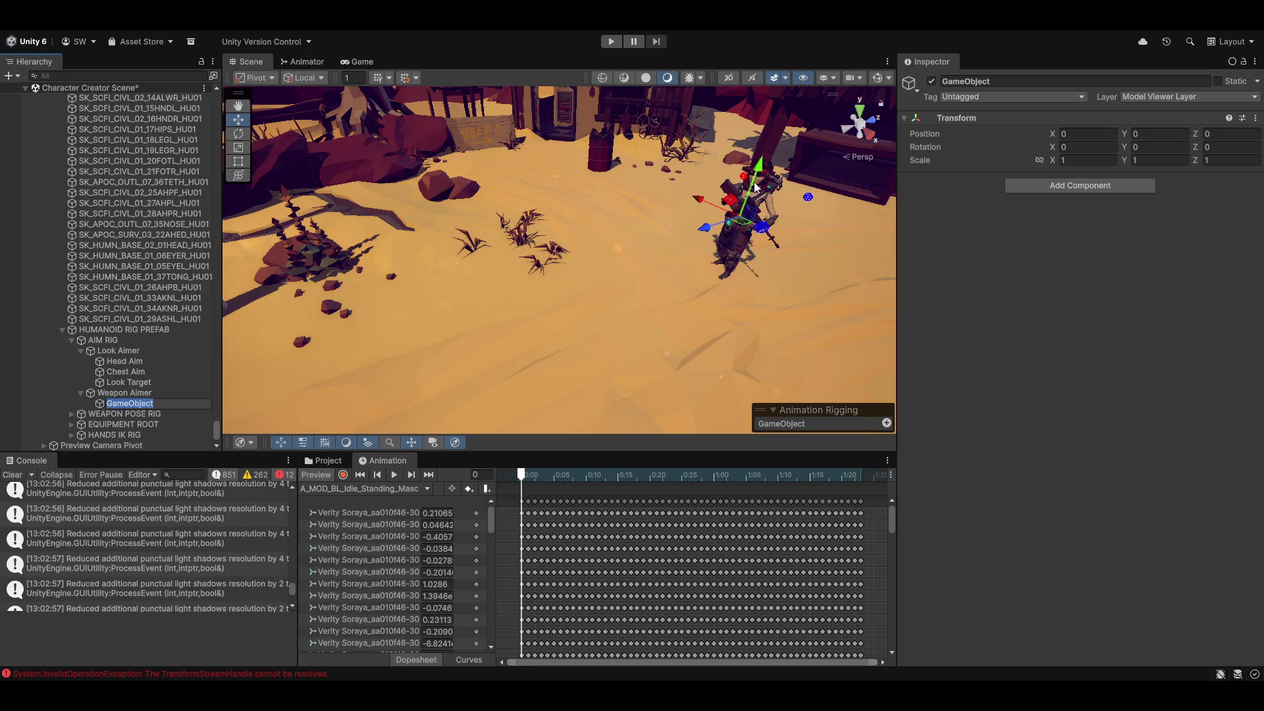
Rename the GameObject under Weapon Aimer to 'Shoulder Aim'.
mouse_move(777, 203)
left_mouse_down()
mouse_move(748, 274)
mouse_move(791, 251)
left_mouse_up()
scroll(557, 319, "up", 10)
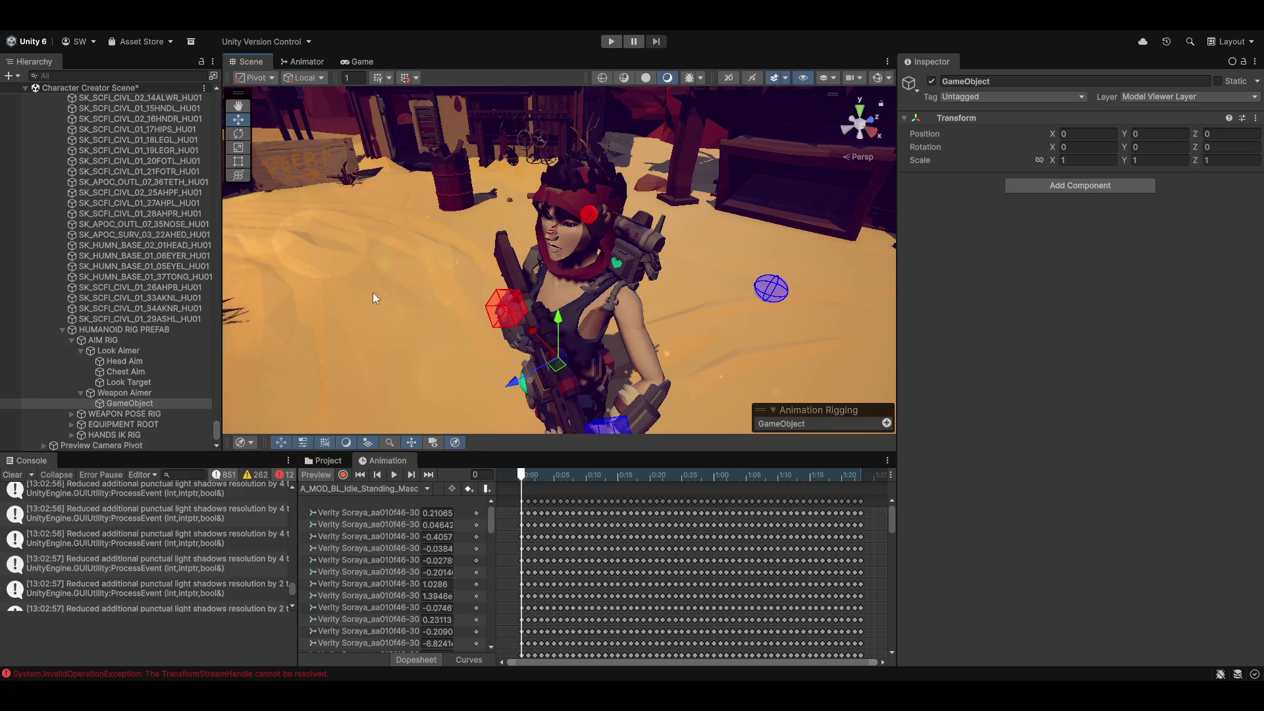
left_click(143, 401)
left_click(143, 402)
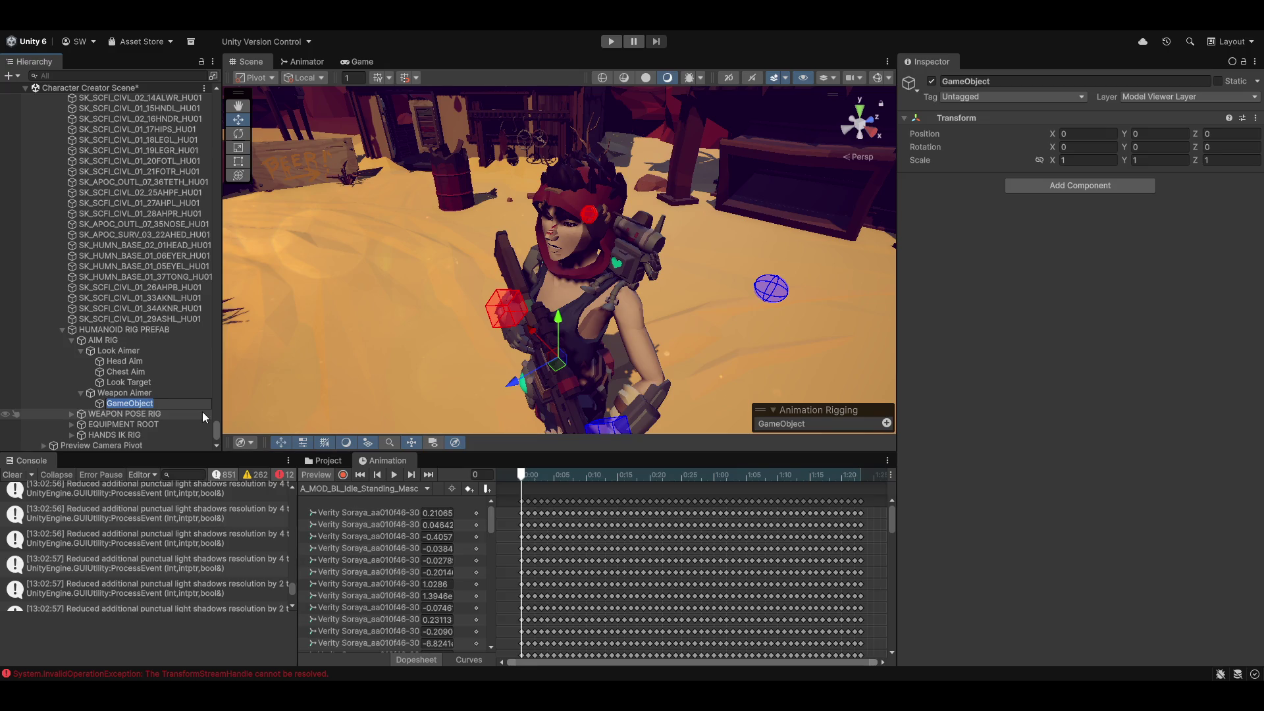
type("Should A")
type("im")
type("er")
key("Return")
Shorten 'Weapon Aimer' to 'Weapon Aim'.
key("Up")
key("F2")
key("End")
key("BackSpace")
key("BackSpace")
key("Return")
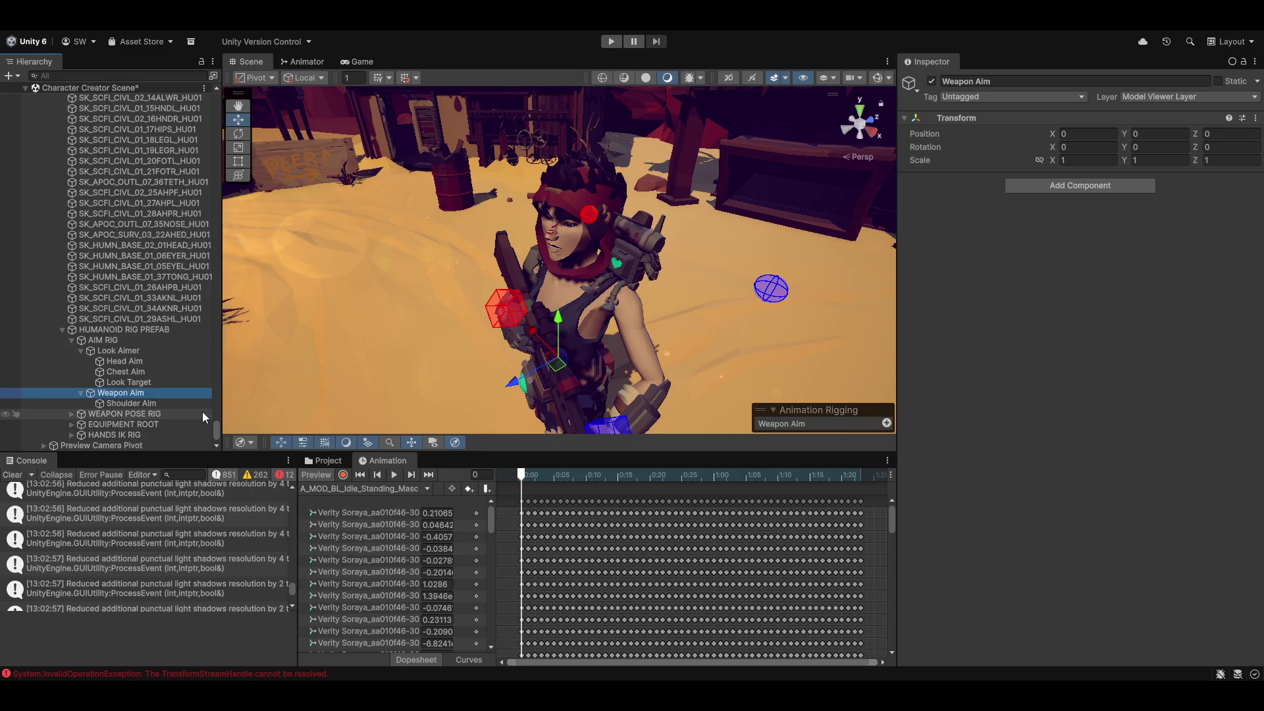
Shorten 'Look Aimer' to 'Look Aim' and toggle the idle animation preview.
key("Up")
key("Up")
key("Up")
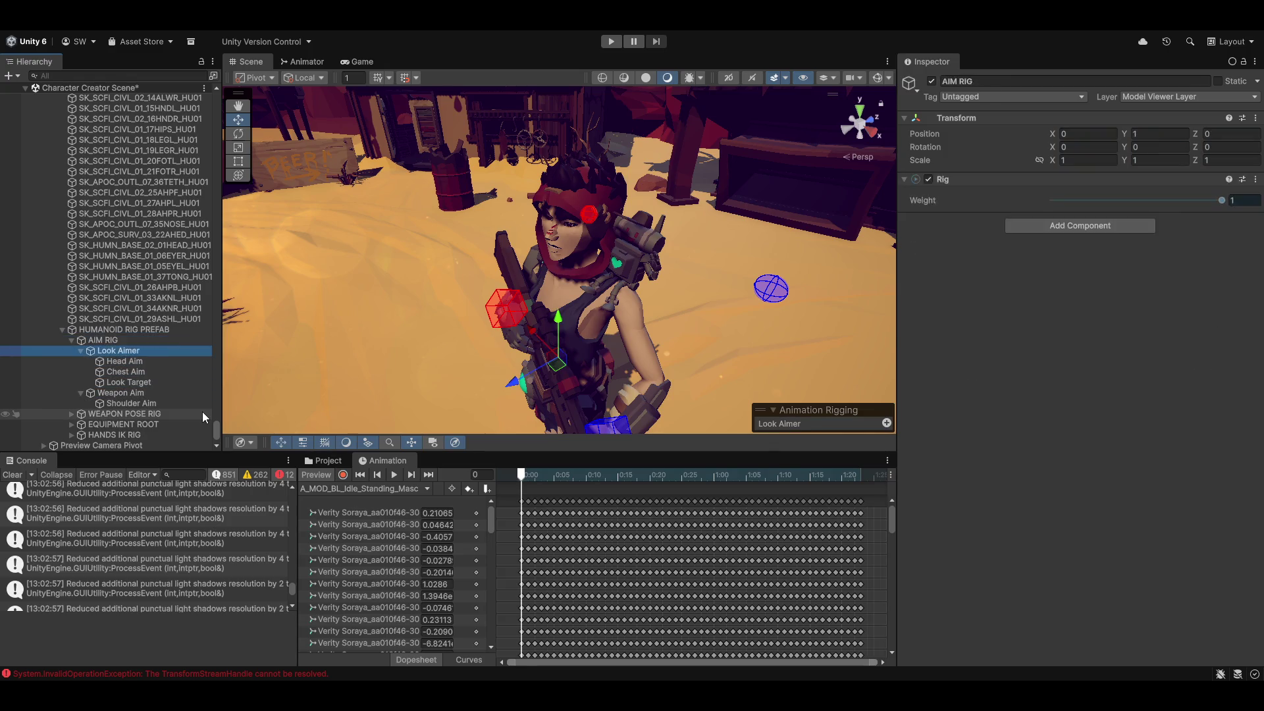
key("F2")
key("BackSpace")
key("BackSpace")
key("Return")
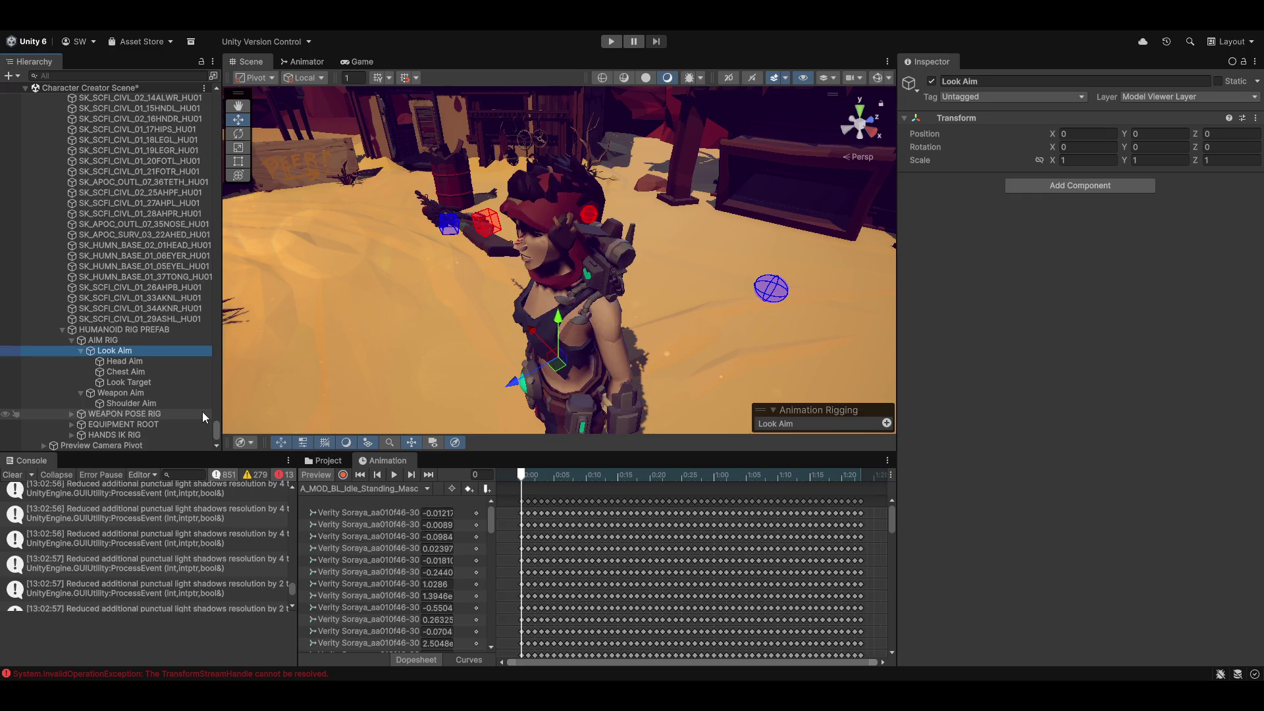
left_click(316, 475)
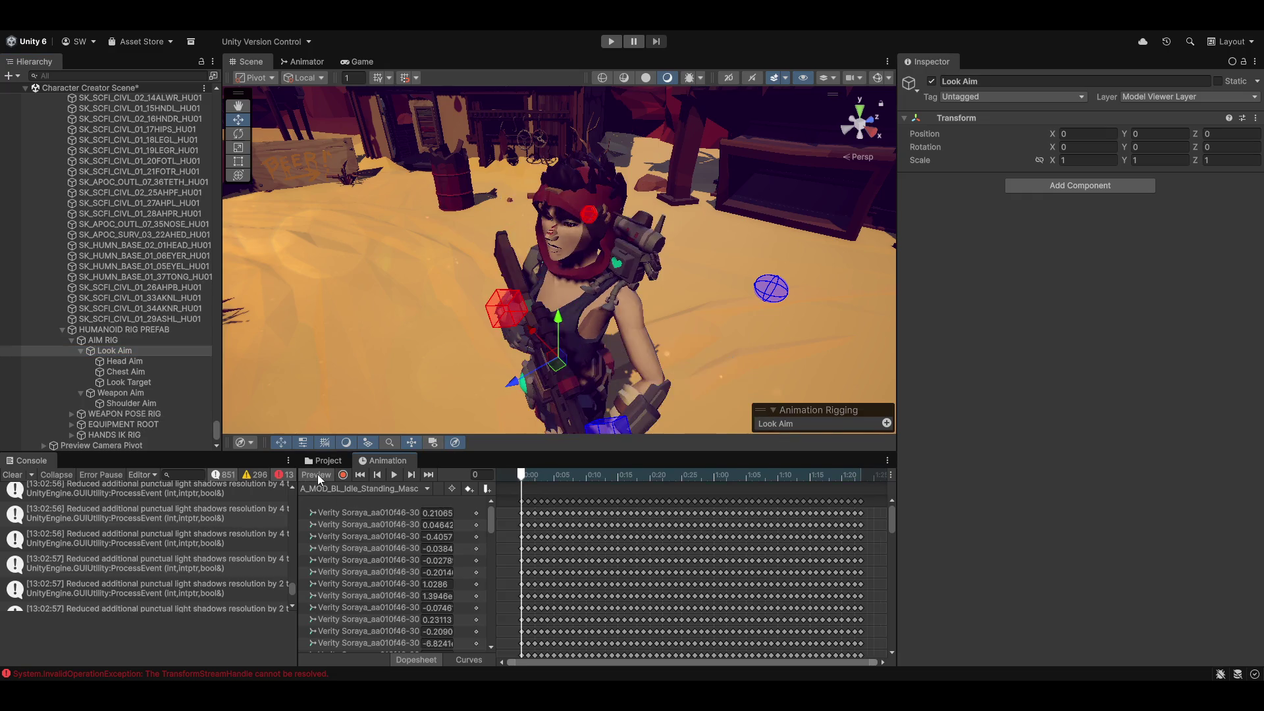
Add a Multi-Aim Constraint component to Shoulder Aim, found by searching 'mult'.
mouse_move(547, 229)
left_mouse_down()
mouse_move(529, 248)
mouse_move(575, 322)
left_mouse_up()
left_click(116, 404)
left_click(1068, 185)
type("mult")
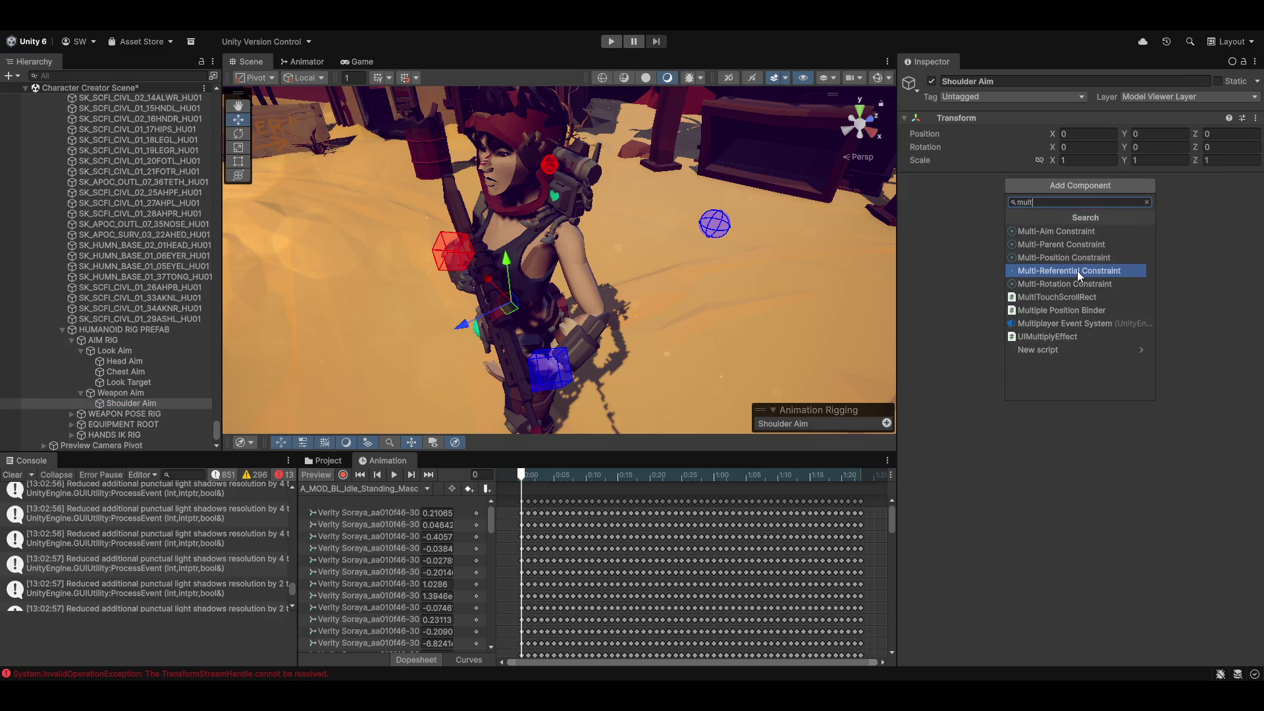
key("Up")
key("Up")
key("Up")
key("Return")
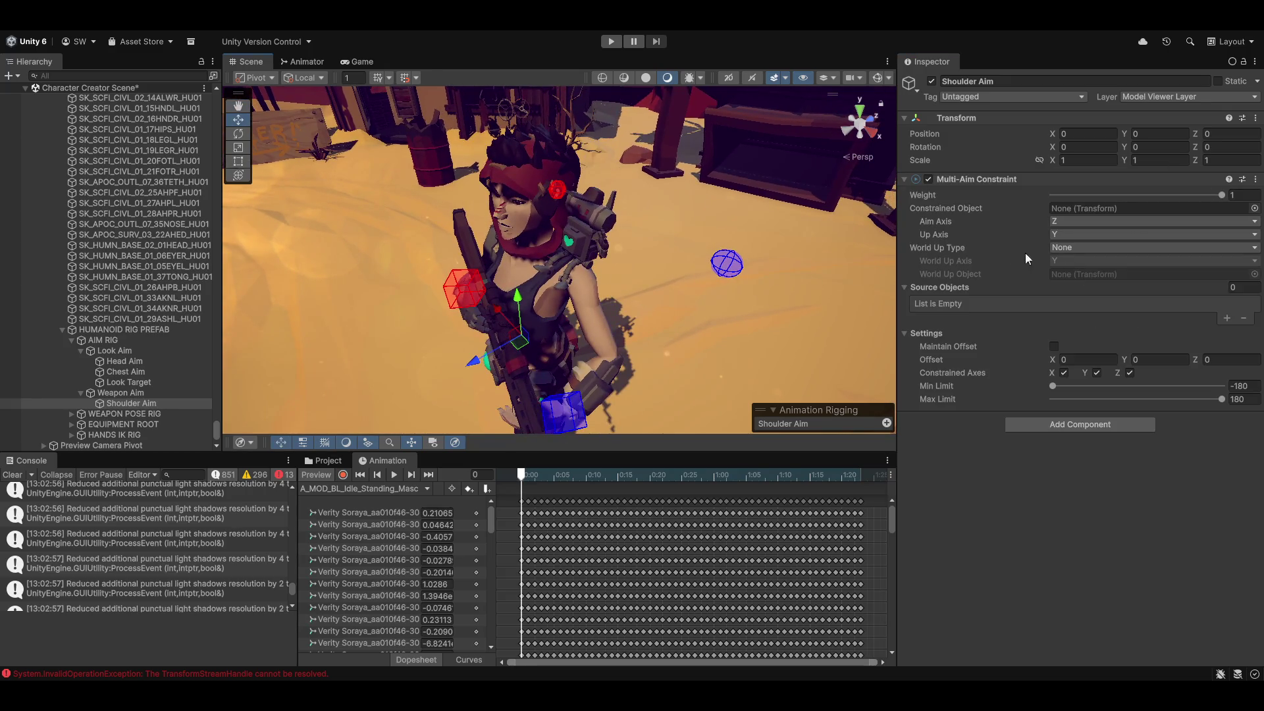
Set the constraint's Aim Axis to -Y.
left_click(1080, 220)
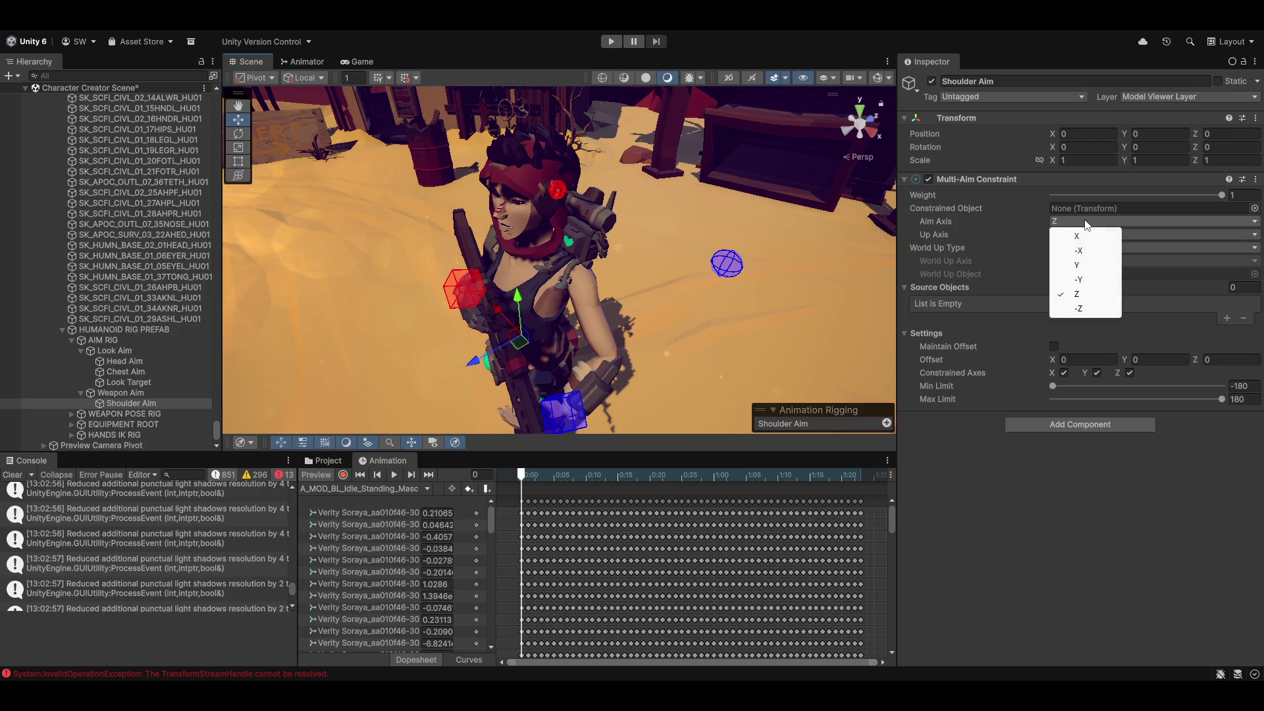
left_click(1090, 280)
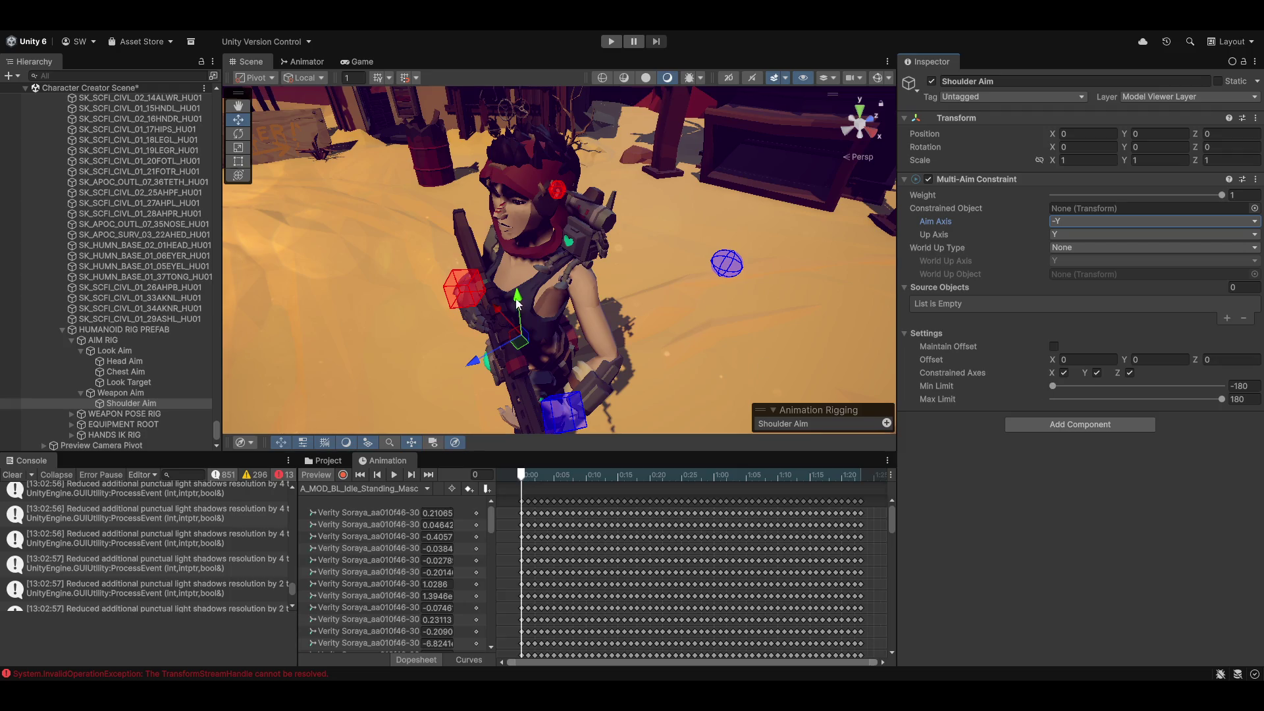
scroll(724, 340, "up", 3)
key("e")
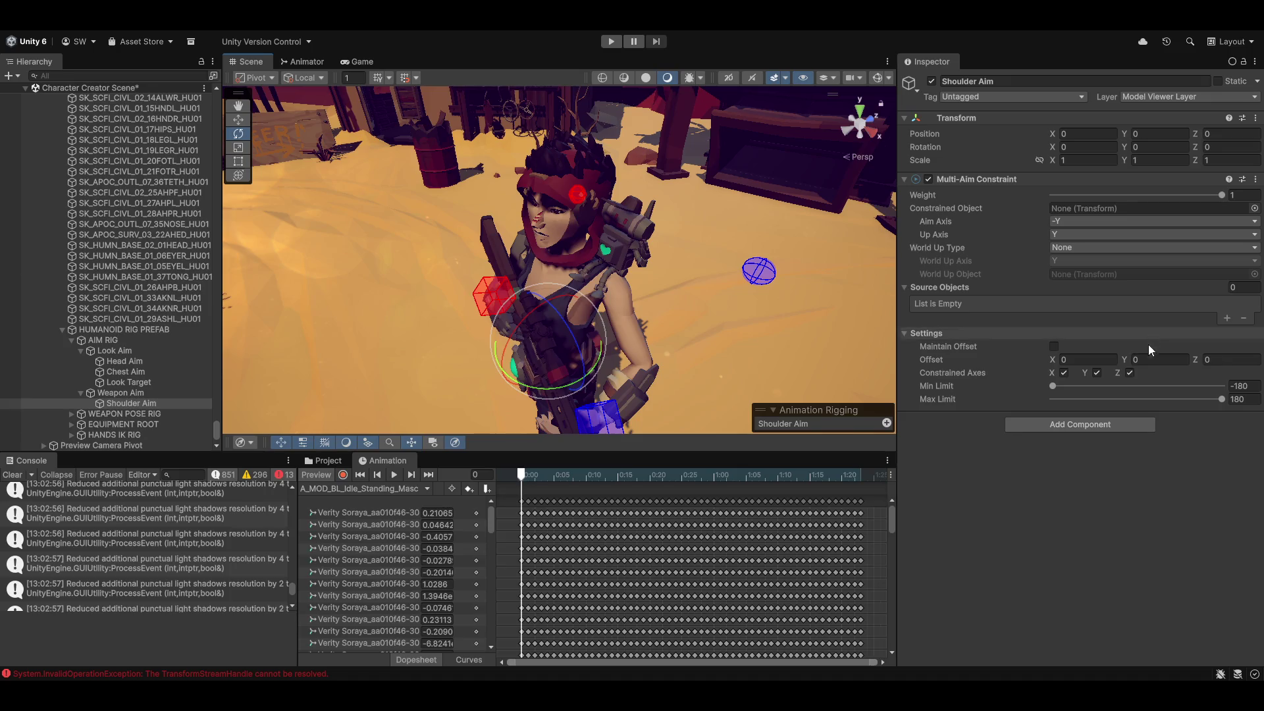
Uncheck Constrained Axes X and Z, and set Source Objects size to 1.
left_click(1065, 373)
left_click(1130, 373)
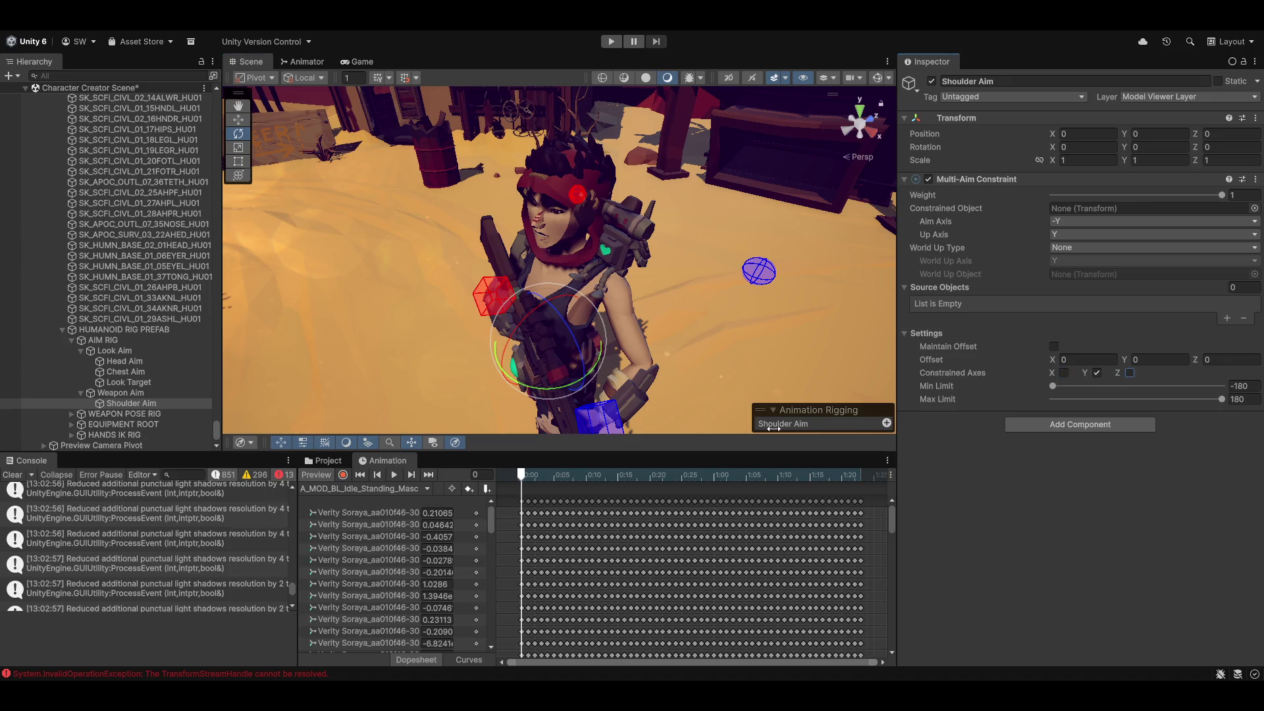
left_click_drag(772, 324, 724, 353)
left_click(1244, 288)
type("1")
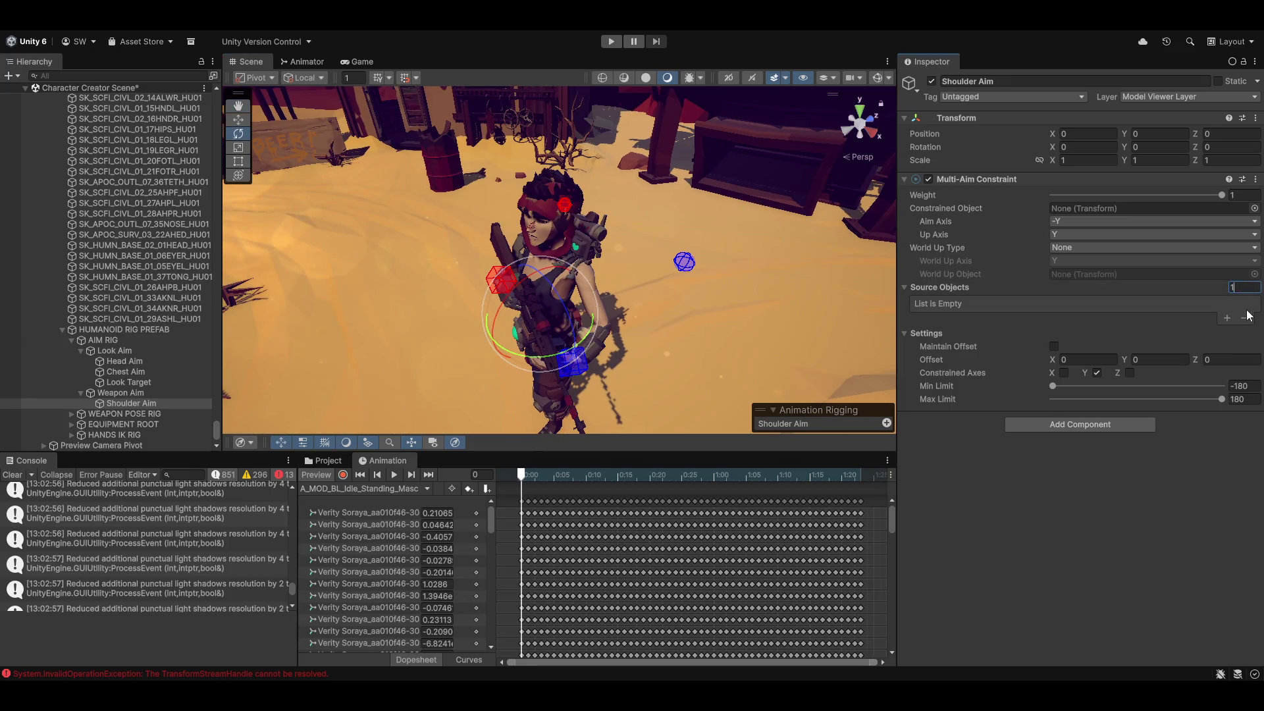
key("Return")
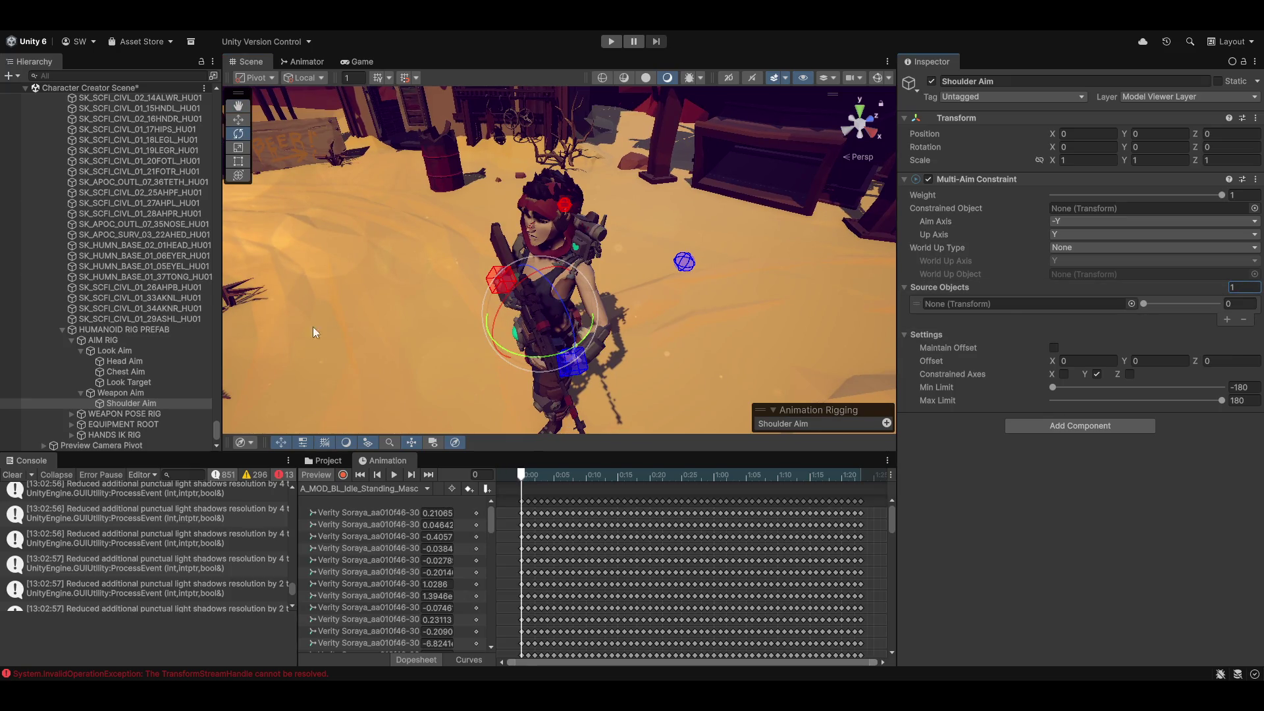
scroll(118, 384, "down", 2)
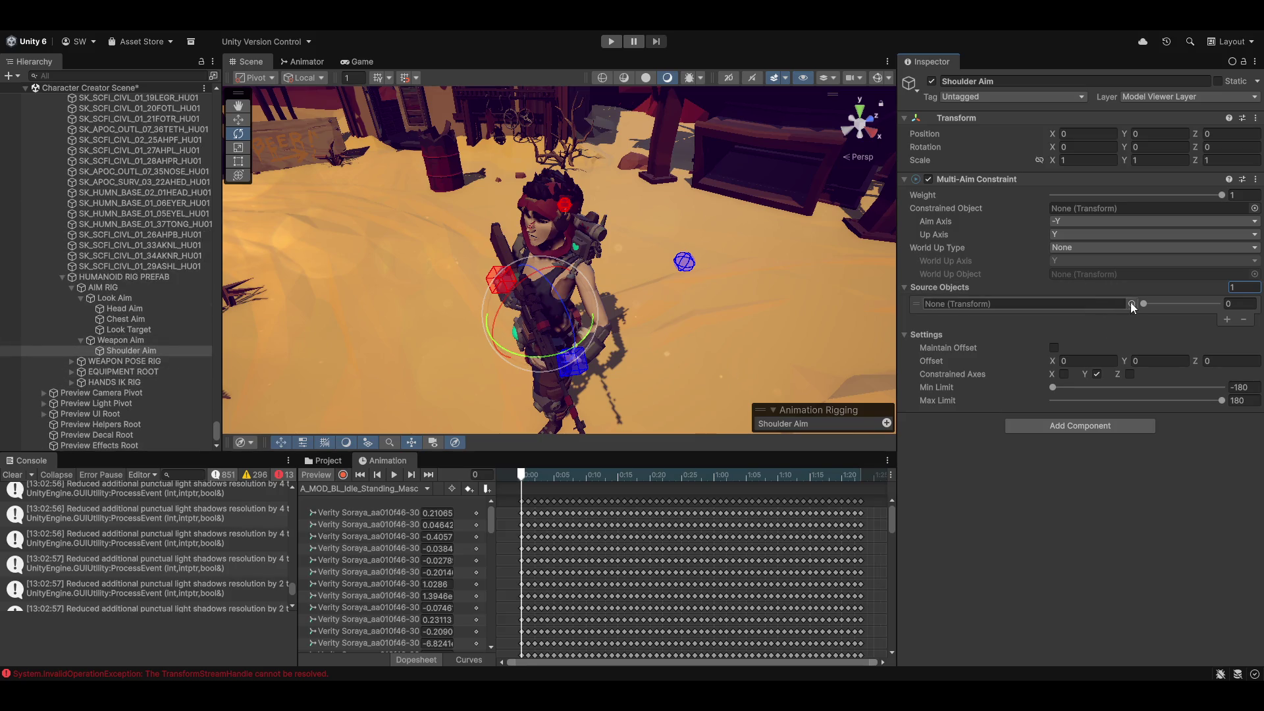
mouse_move(1148, 304)
left_mouse_down()
mouse_move(1210, 304)
mouse_move(1141, 305)
left_mouse_up()
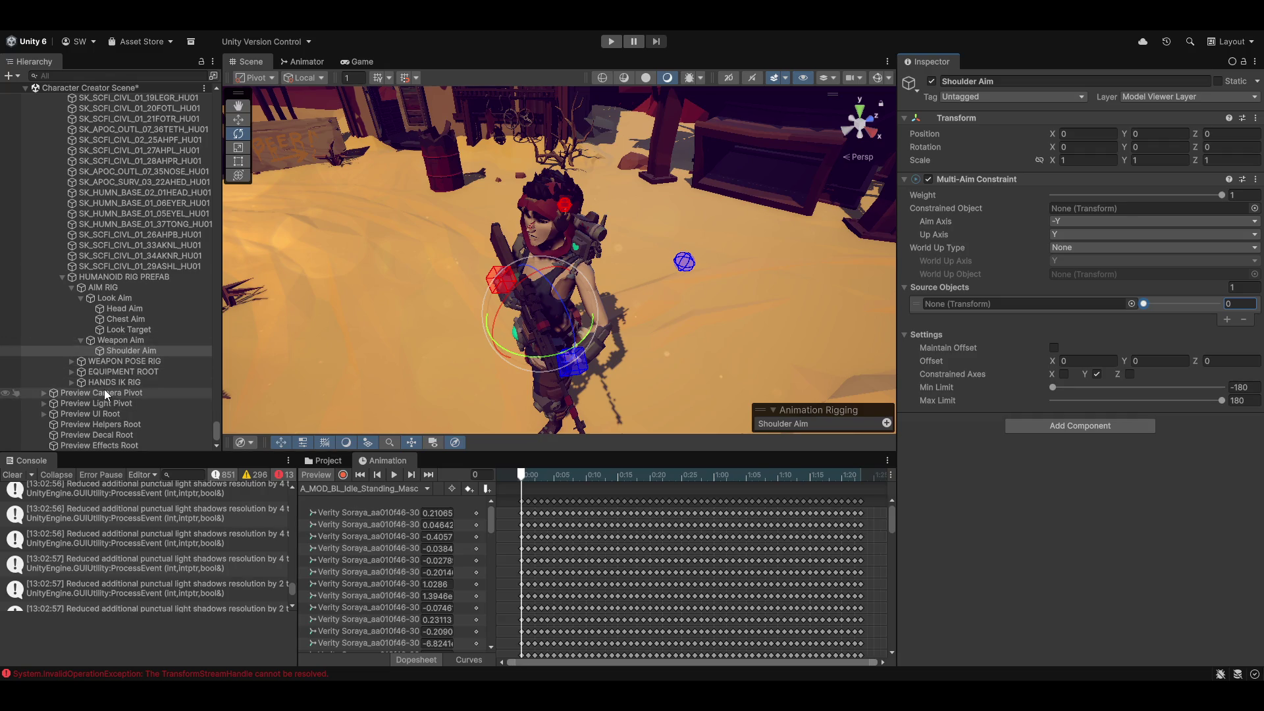
Expand Equipment Root > Weapon Pivot > Rig Targets and select the rifle's Aim target.
left_click(73, 360)
left_click(71, 392)
left_click(70, 392)
left_click(70, 383)
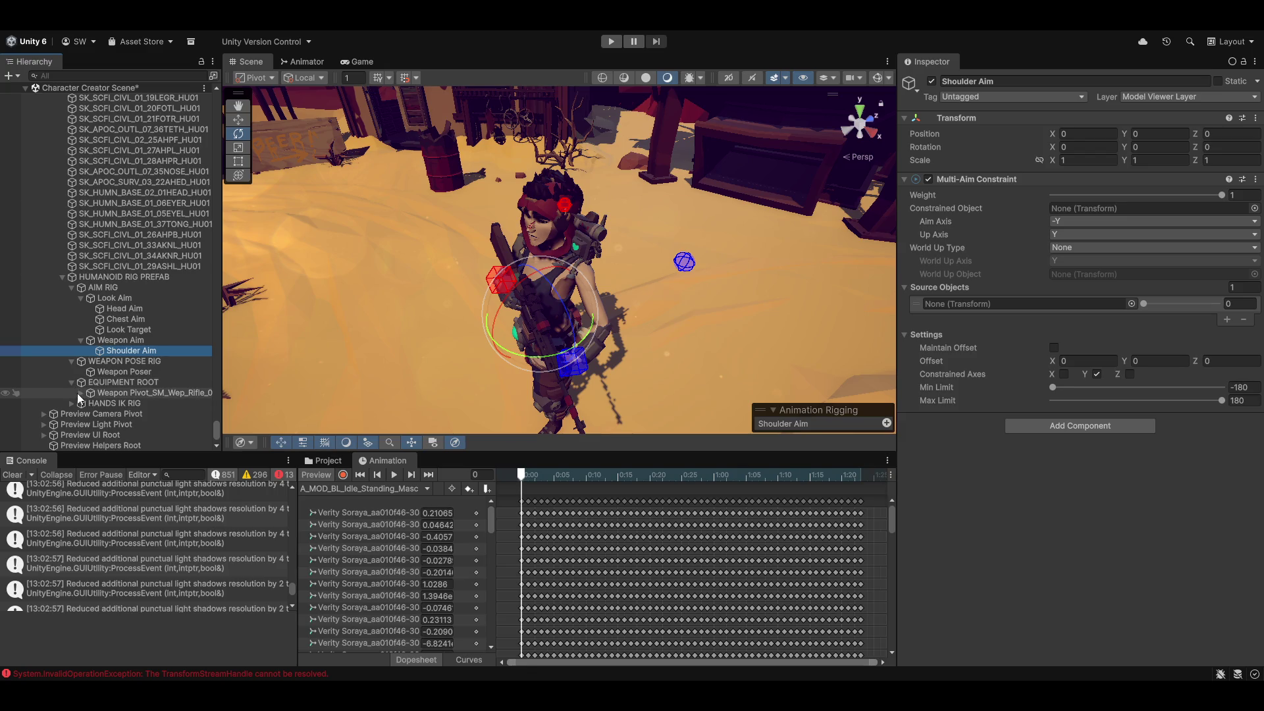
left_click(80, 393)
scroll(88, 398, "down", 3)
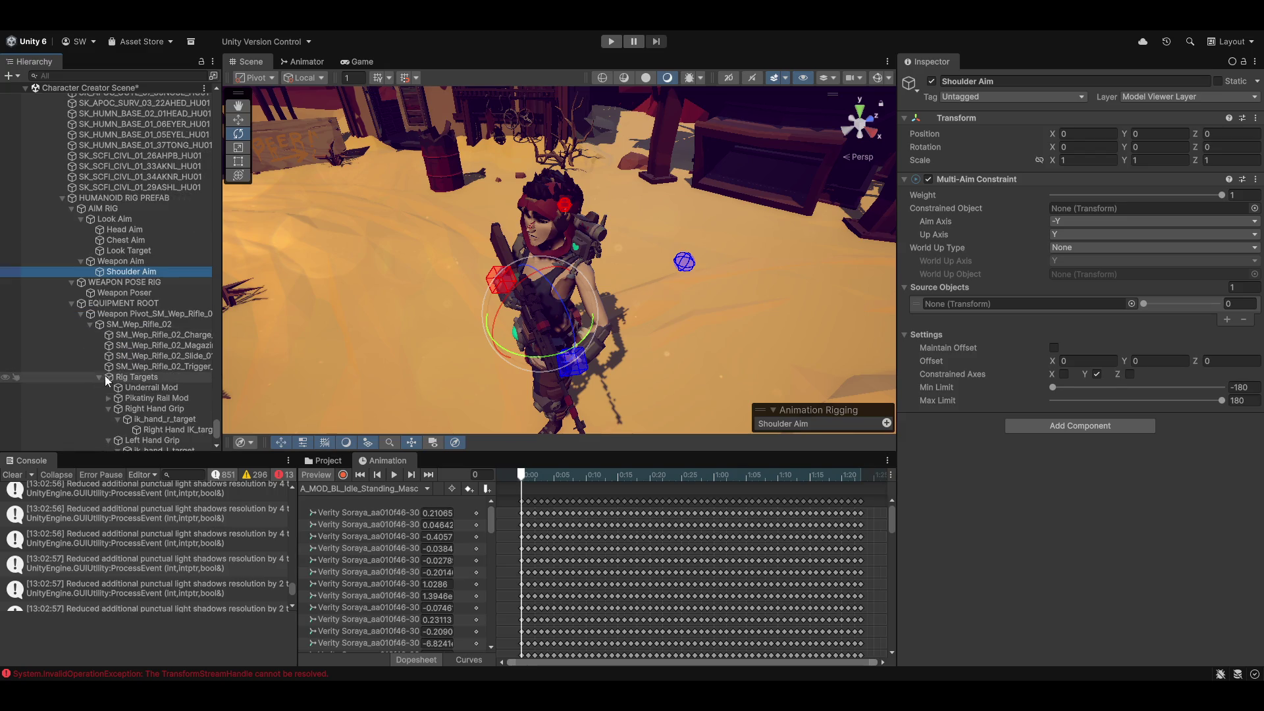
scroll(132, 359, "down", 2)
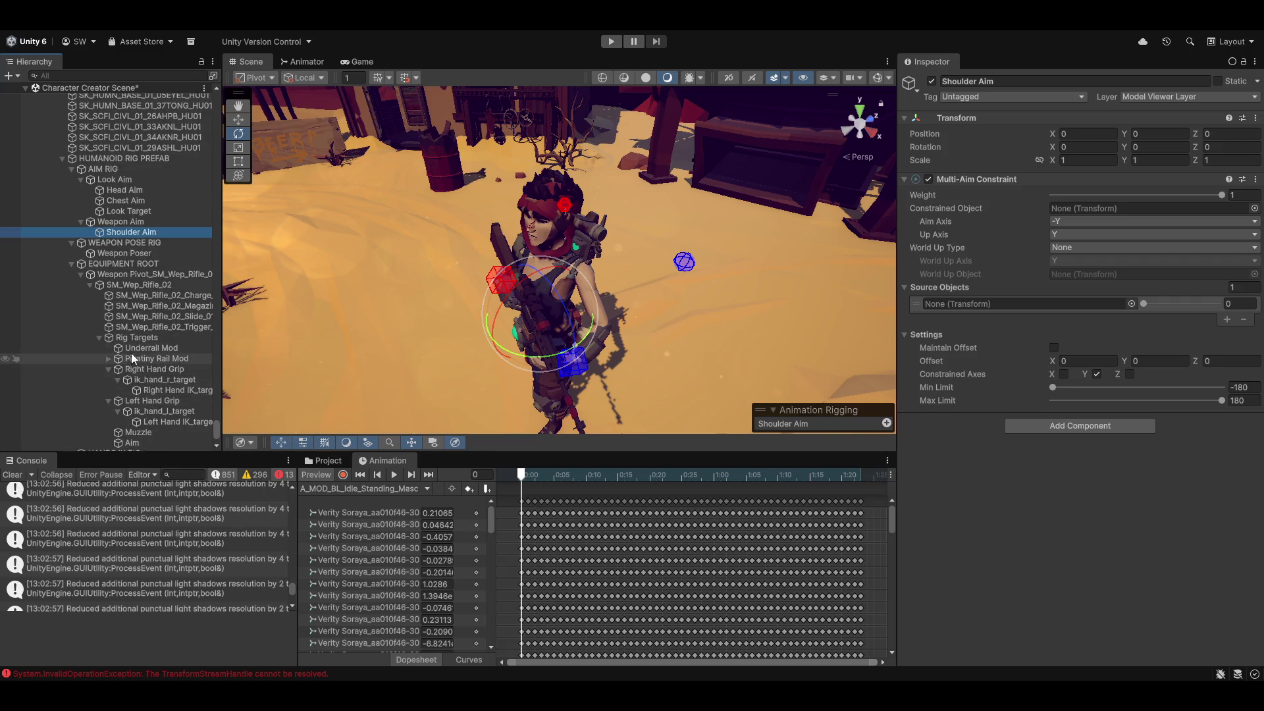
left_click(108, 370)
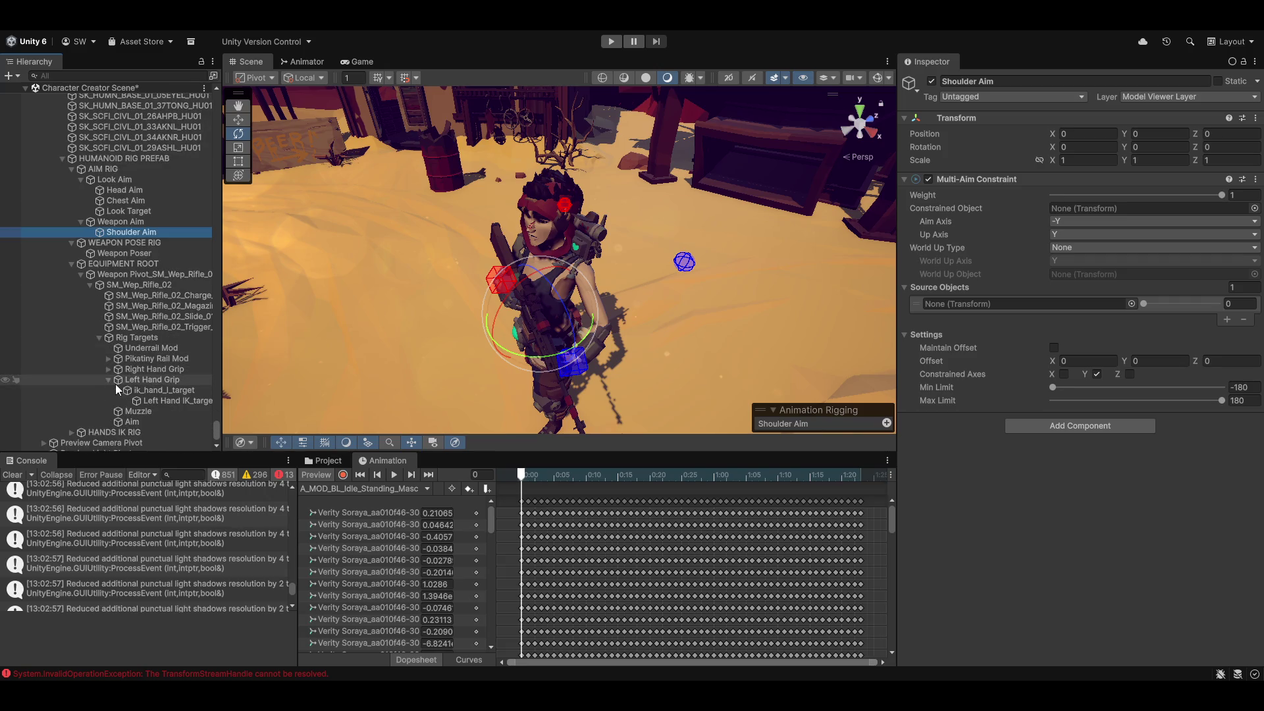
left_click(136, 422)
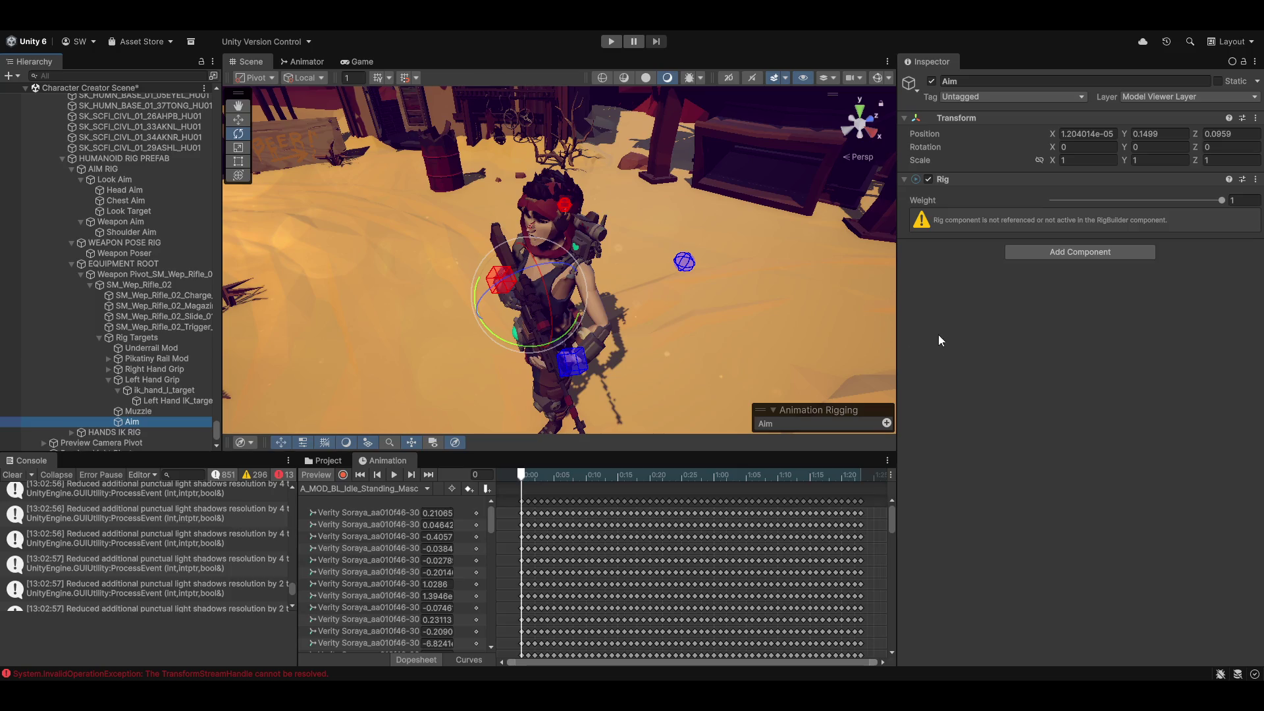
Remove the Rig component from Aim and edit its Transform position.
right_click(978, 180)
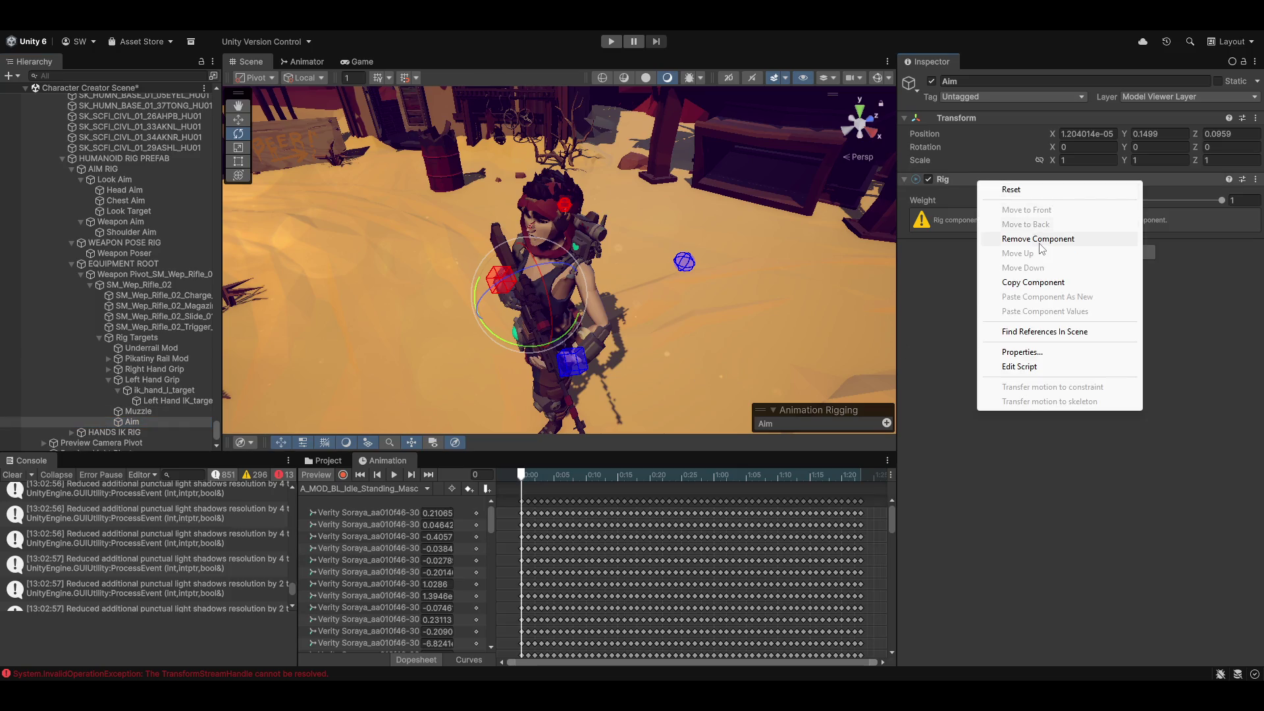
left_click(1040, 238)
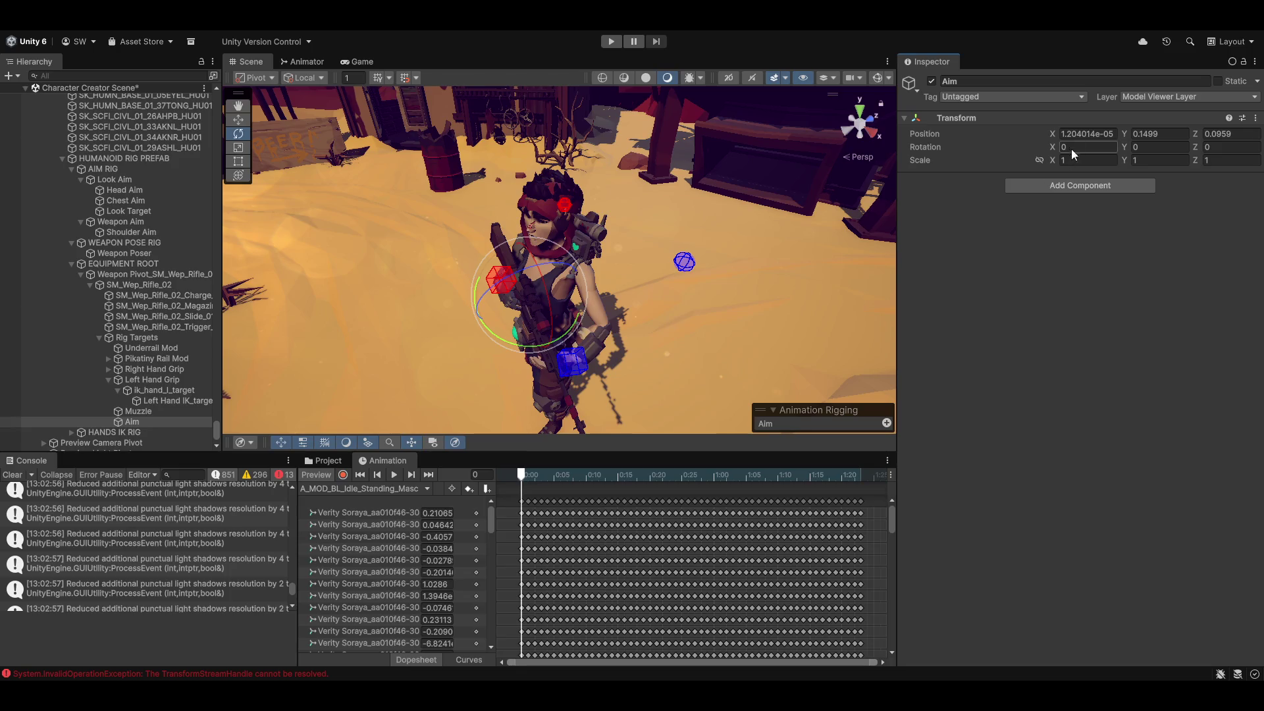
left_click(1090, 134)
mouse_move(432, 268)
left_mouse_down()
mouse_move(560, 268)
mouse_move(724, 197)
left_mouse_up()
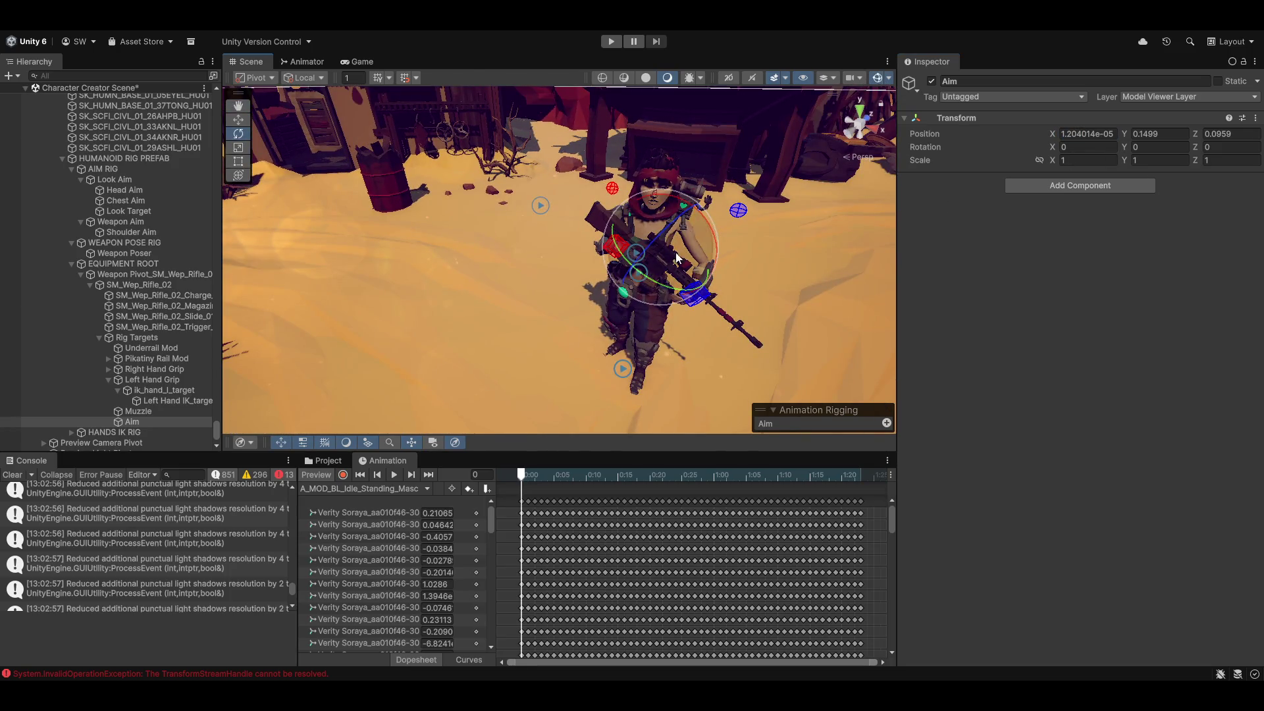
mouse_move(602, 303)
left_mouse_down()
mouse_move(695, 285)
mouse_move(761, 251)
mouse_move(729, 151)
mouse_move(649, 315)
mouse_move(632, 310)
mouse_move(650, 318)
mouse_move(571, 285)
left_mouse_up()
scroll(695, 285, "up", 10)
Check the Muzzle and Aim targets from a wider front view, then reselect Shoulder Aim.
mouse_move(705, 231)
left_mouse_down()
mouse_move(650, 306)
mouse_move(586, 315)
mouse_move(610, 334)
mouse_move(456, 346)
left_mouse_up()
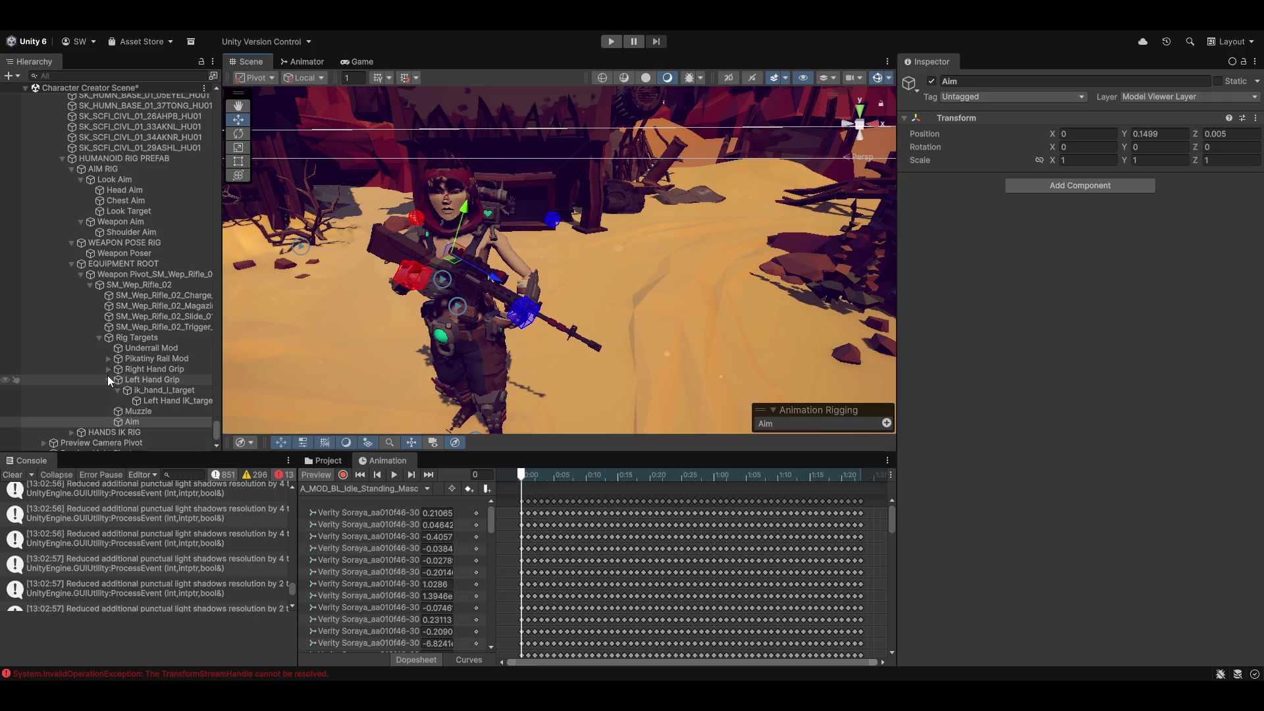
left_click(137, 412)
left_click(133, 422)
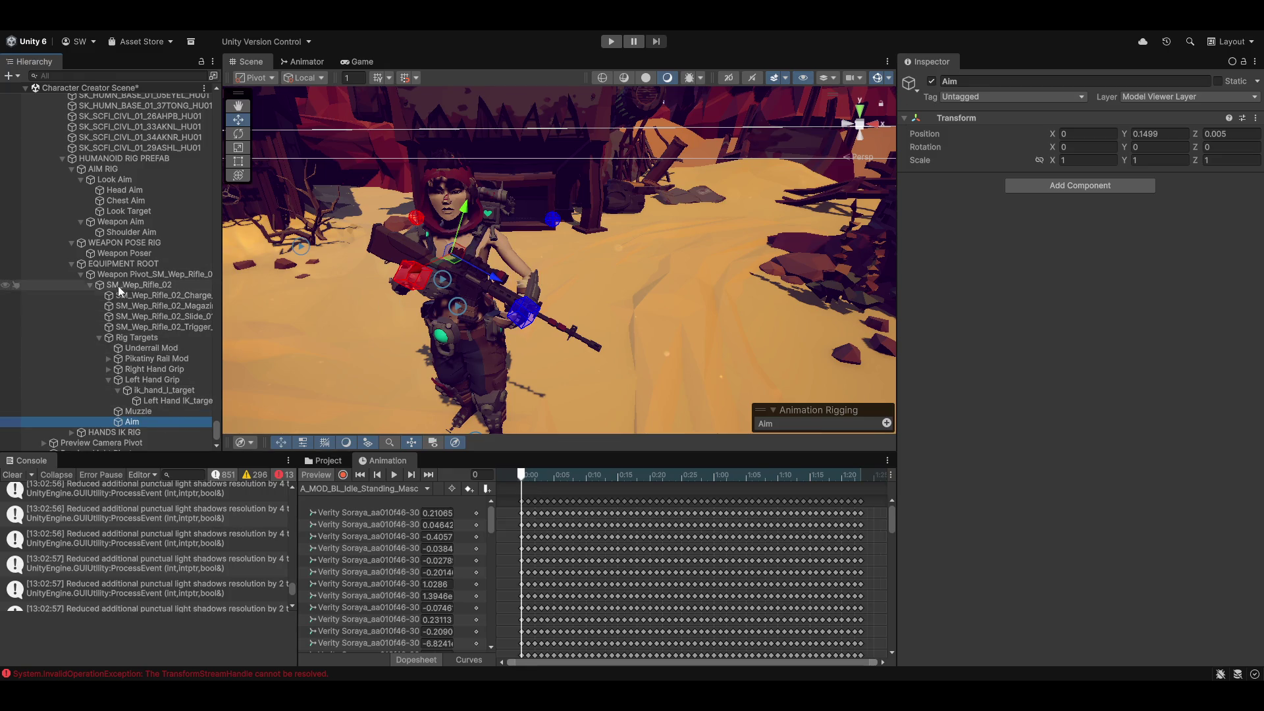
left_click(125, 231)
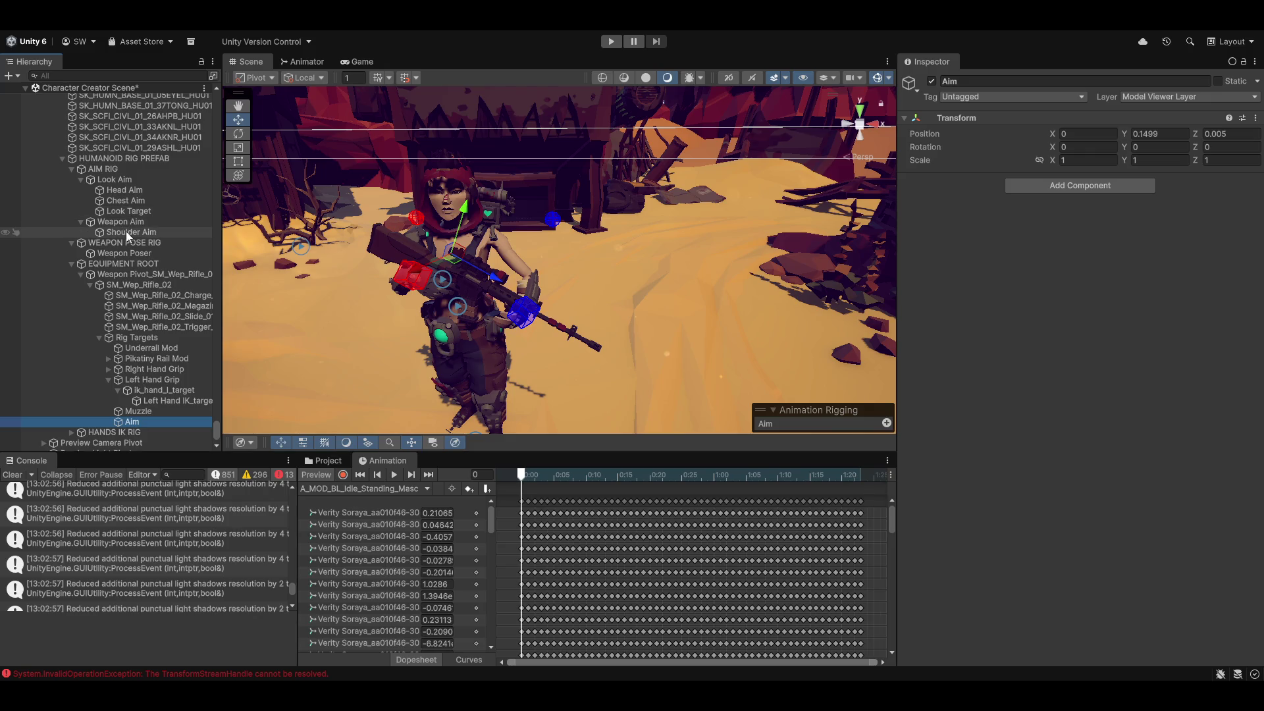
Drag Aim into Source Objects and spine_03 into Constrained Object.
left_click(132, 422)
mouse_move(132, 425)
left_mouse_down()
mouse_move(662, 407)
mouse_move(901, 345)
mouse_move(971, 301)
left_mouse_up()
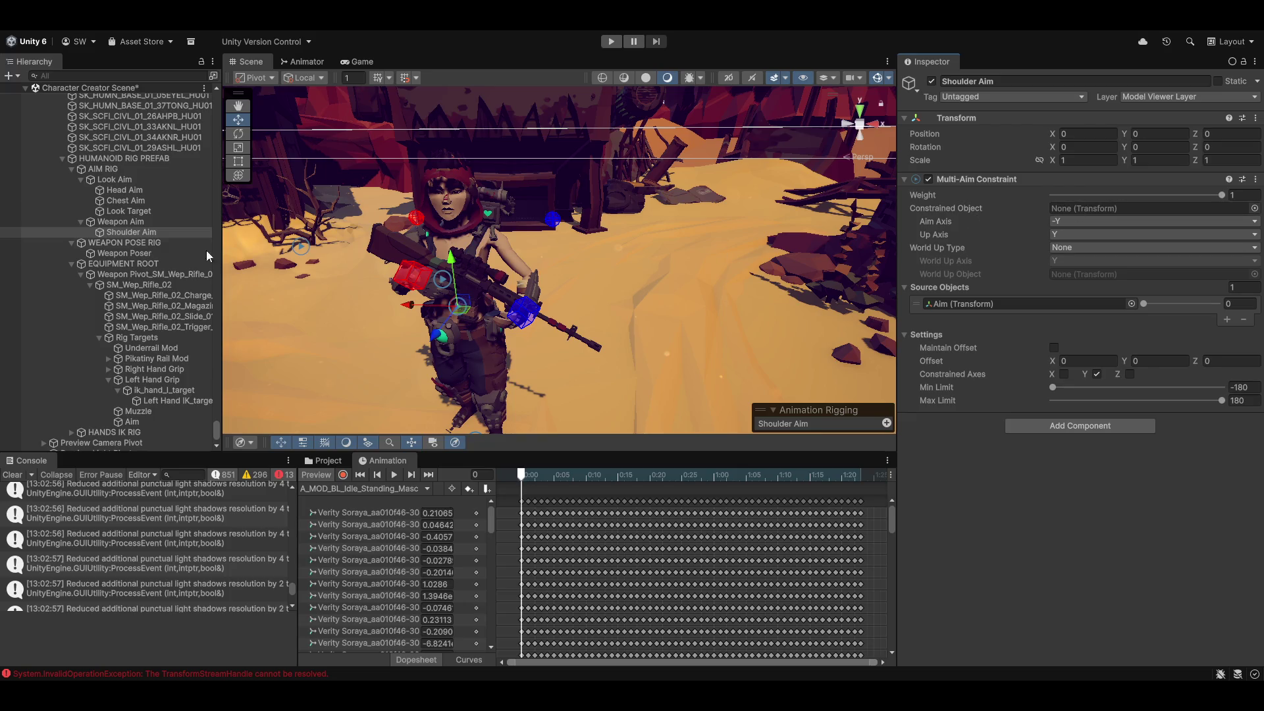
scroll(158, 296, "up", 8)
scroll(152, 331, "up", 8)
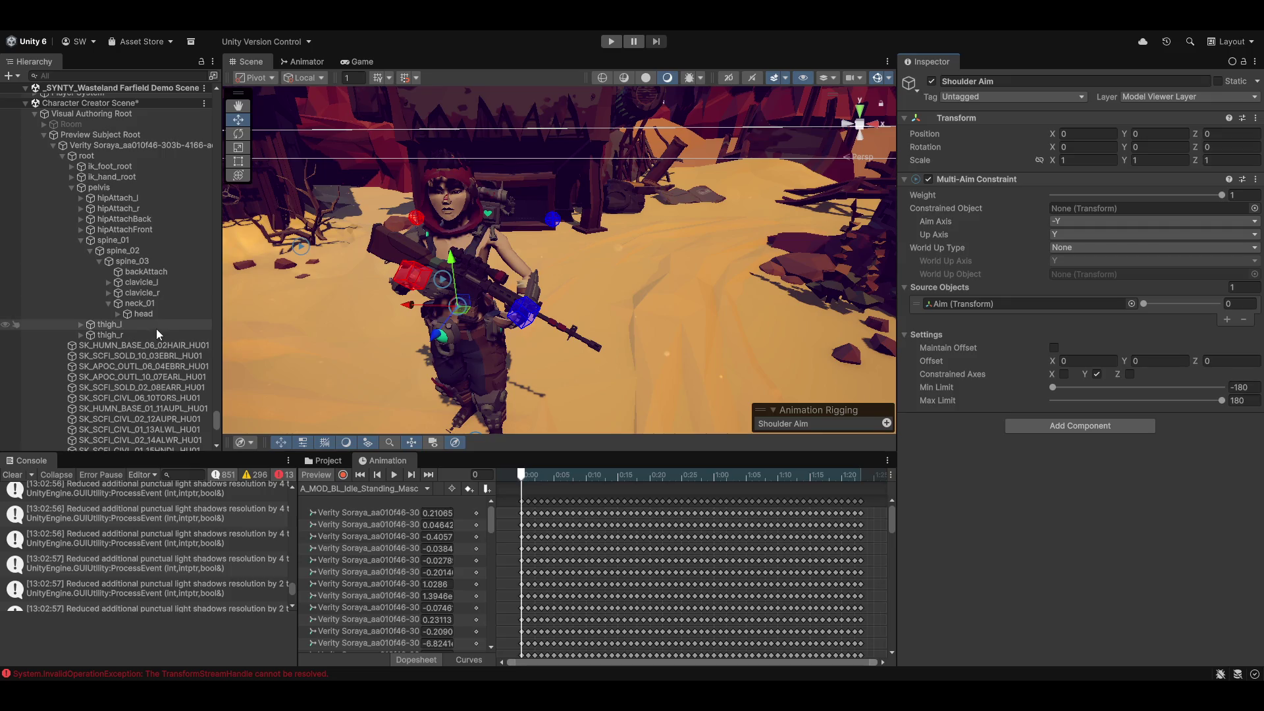
left_click(129, 262)
mouse_move(128, 259)
left_mouse_down()
mouse_move(172, 276)
mouse_move(762, 338)
mouse_move(1098, 209)
left_mouse_up()
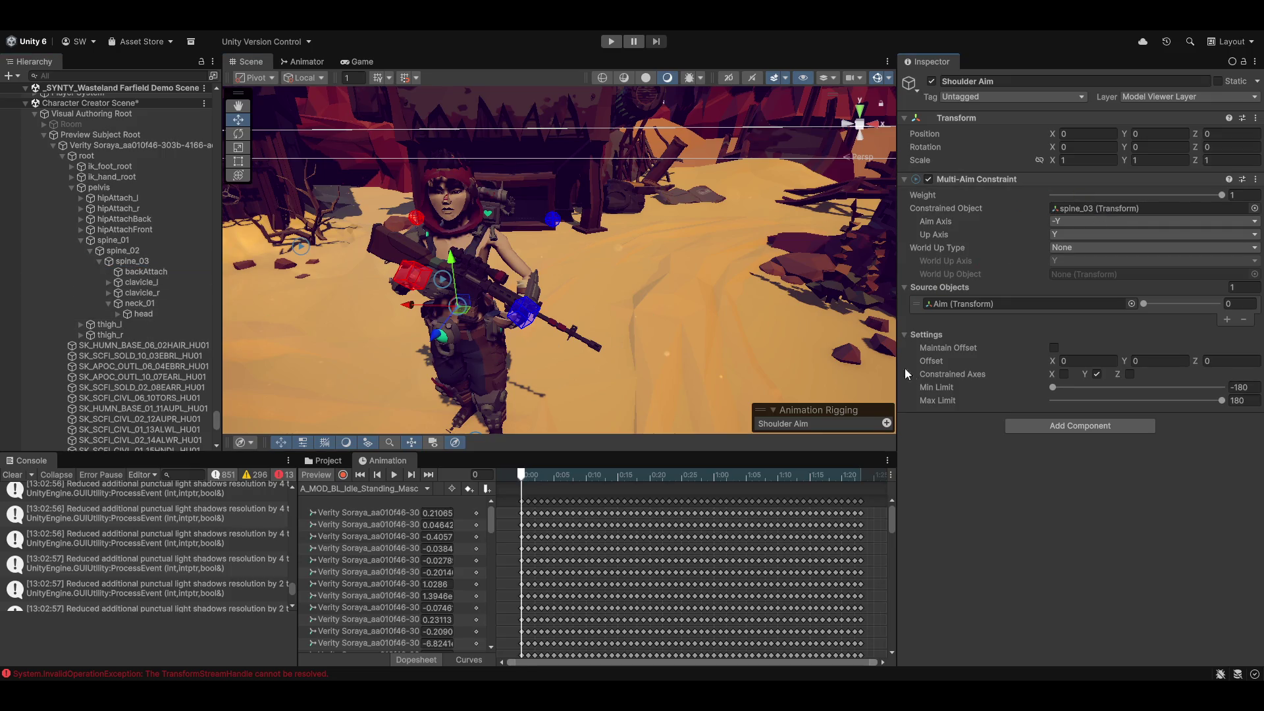
left_click(318, 474)
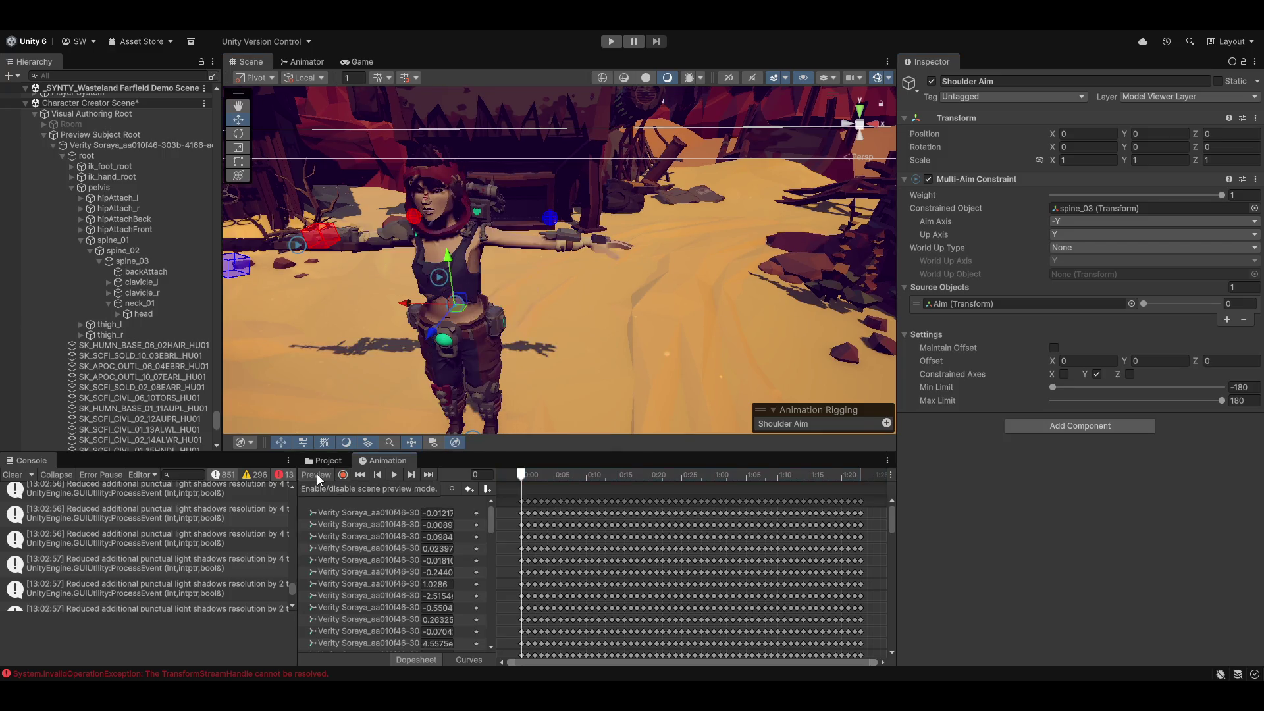
Restore the rifle-holding preview and test raising the Aim source weight.
left_click(310, 475)
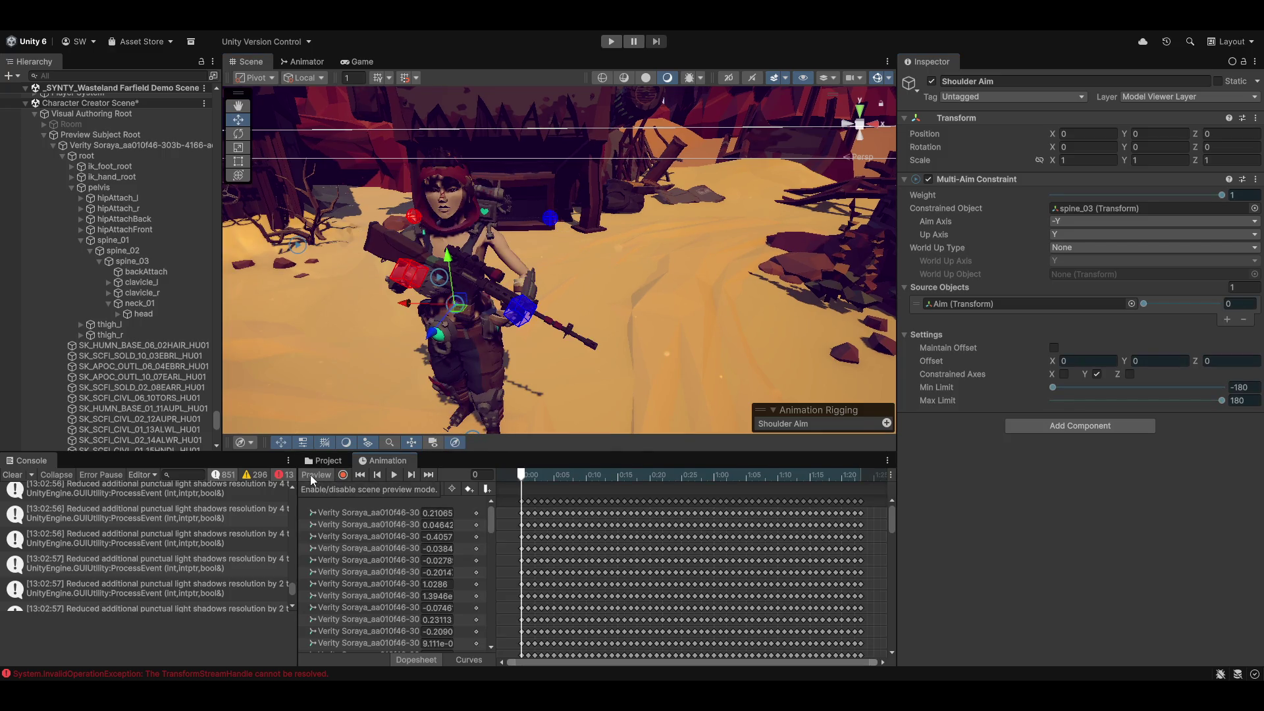
mouse_move(632, 356)
left_mouse_down()
mouse_move(610, 393)
mouse_move(523, 394)
mouse_move(553, 355)
mouse_move(764, 336)
left_mouse_up()
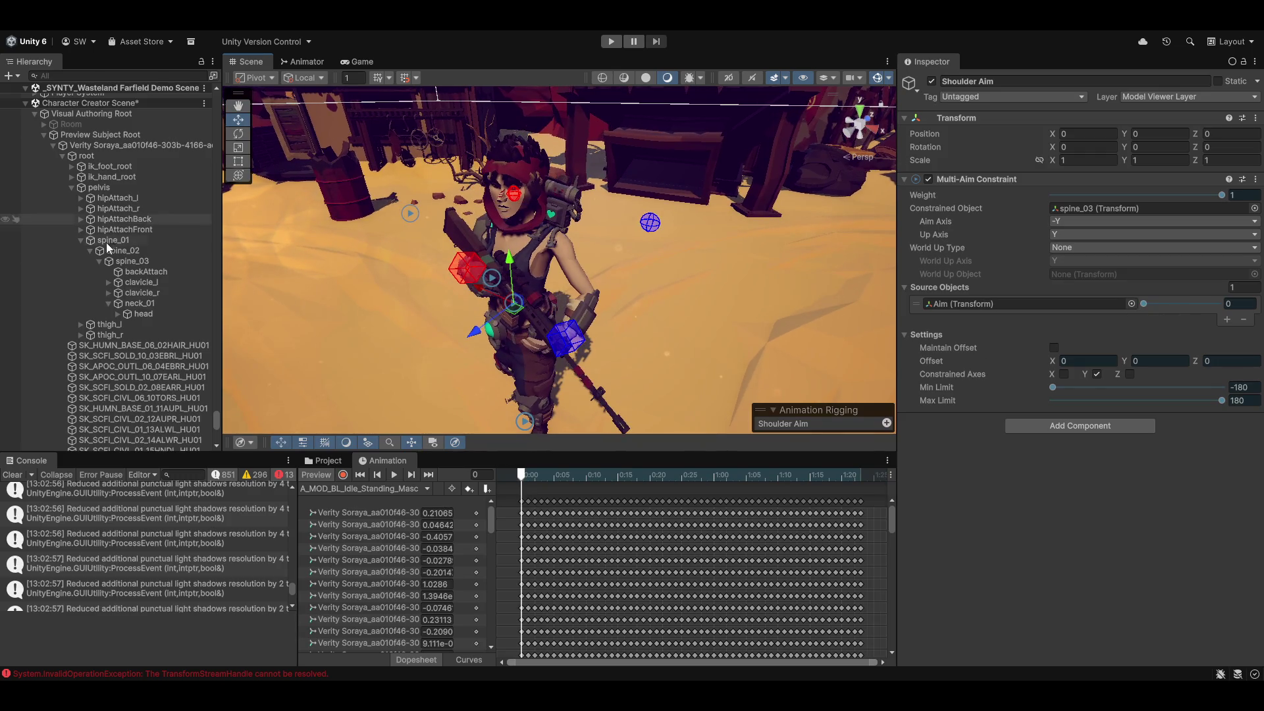
scroll(113, 366, "down", 5)
scroll(114, 363, "down", 10)
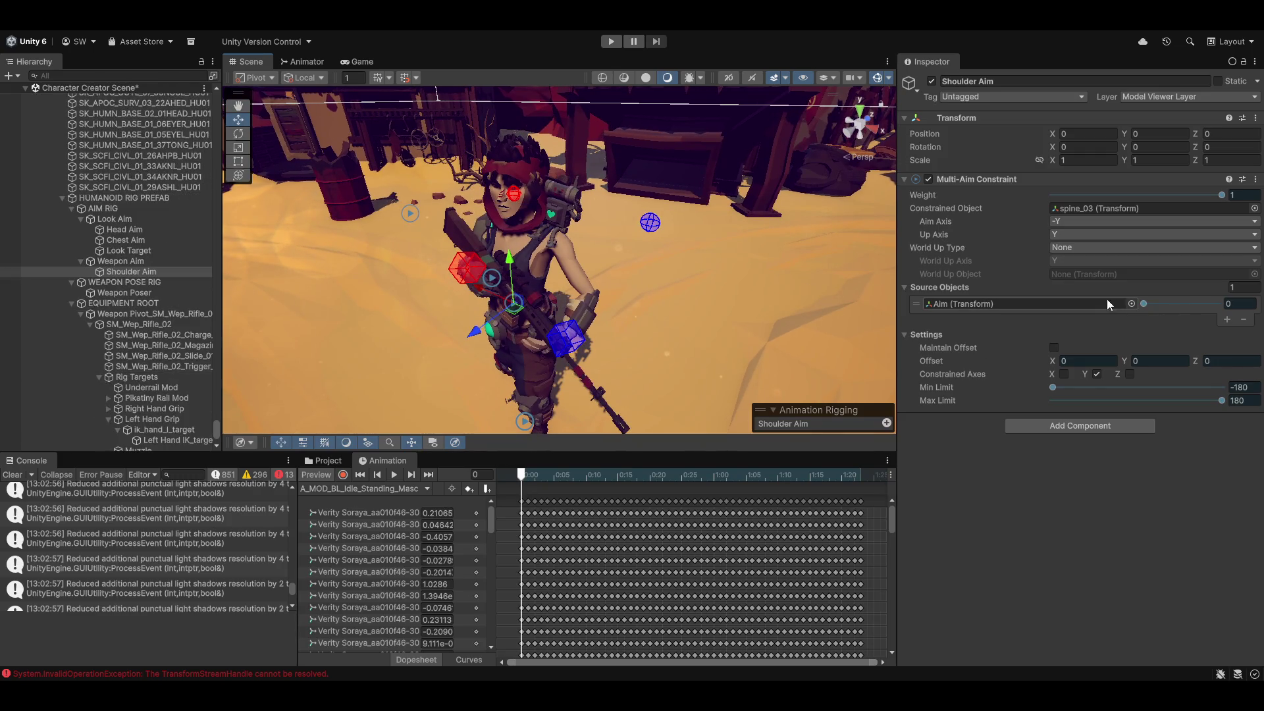
mouse_move(1148, 303)
left_mouse_down()
mouse_move(1216, 310)
mouse_move(1116, 317)
mouse_move(1156, 303)
mouse_move(1129, 310)
mouse_move(1214, 320)
mouse_move(1104, 313)
left_mouse_up()
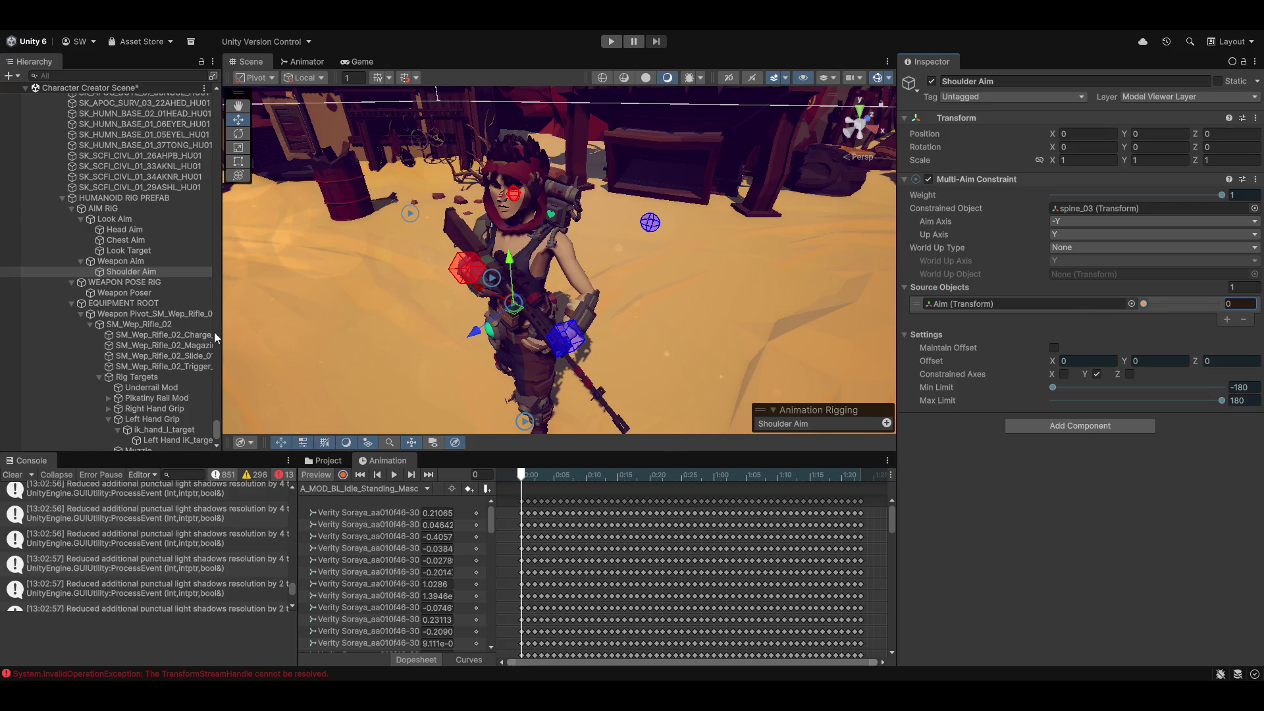
scroll(215, 330, "down", 3)
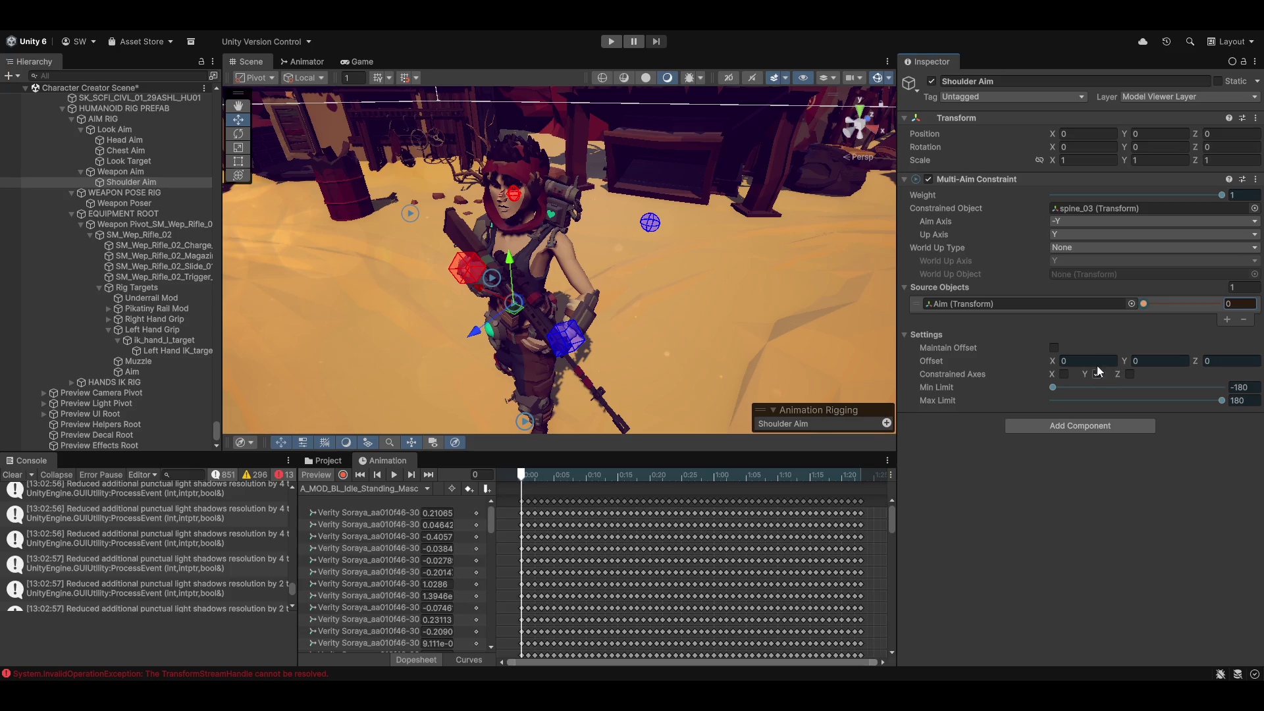
mouse_move(776, 295)
left_mouse_down()
mouse_move(768, 285)
mouse_move(779, 294)
left_mouse_up()
key("e")
key("w")
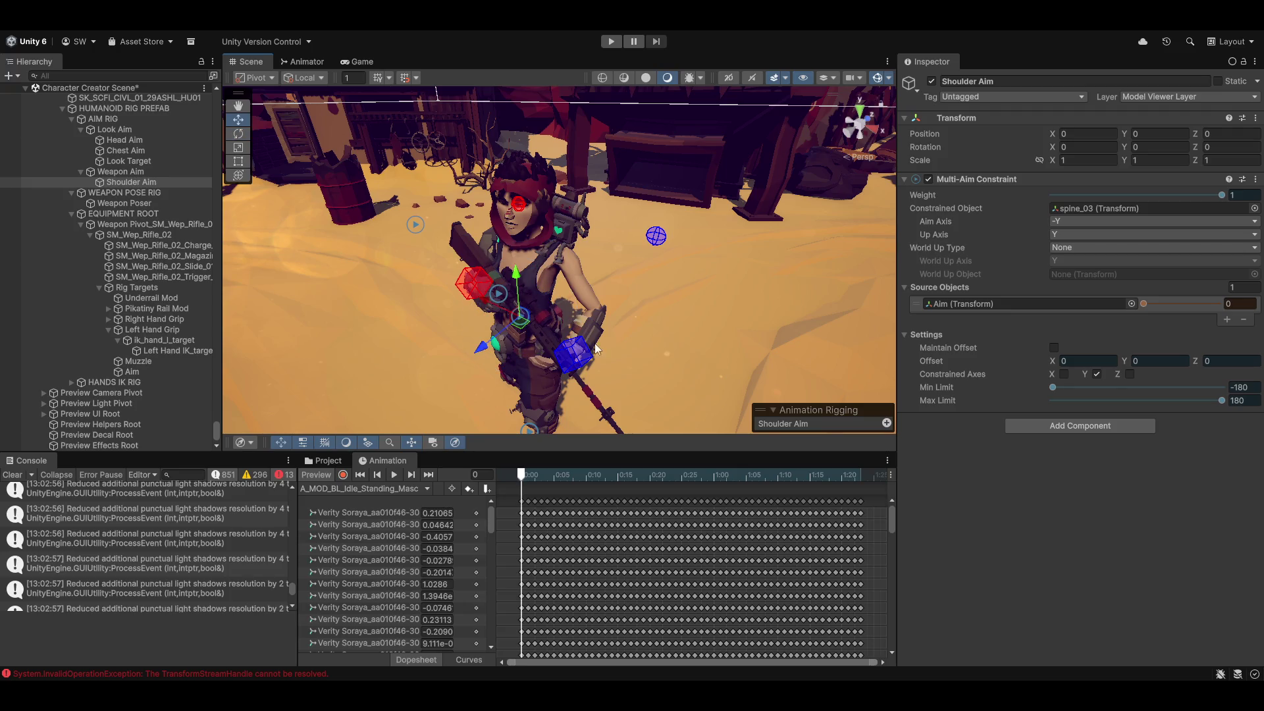
key("e")
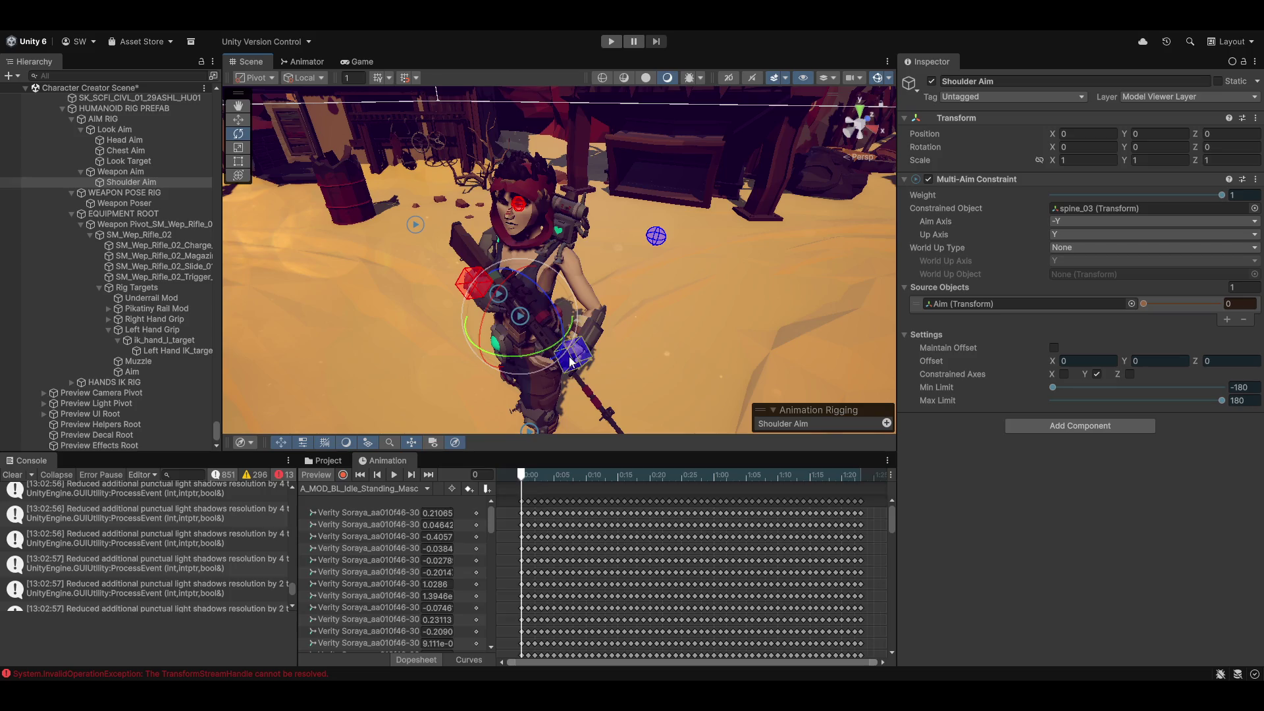
Switch the constrained axis from Y to Z, with Aim weight around 0.56.
left_click(1097, 374)
left_click(1130, 374)
mouse_move(1146, 303)
left_mouse_down()
mouse_move(1183, 305)
mouse_move(1031, 333)
left_mouse_up()
left_click(1064, 374)
mouse_move(1147, 306)
left_mouse_down()
mouse_move(1220, 309)
mouse_move(1108, 311)
left_mouse_up()
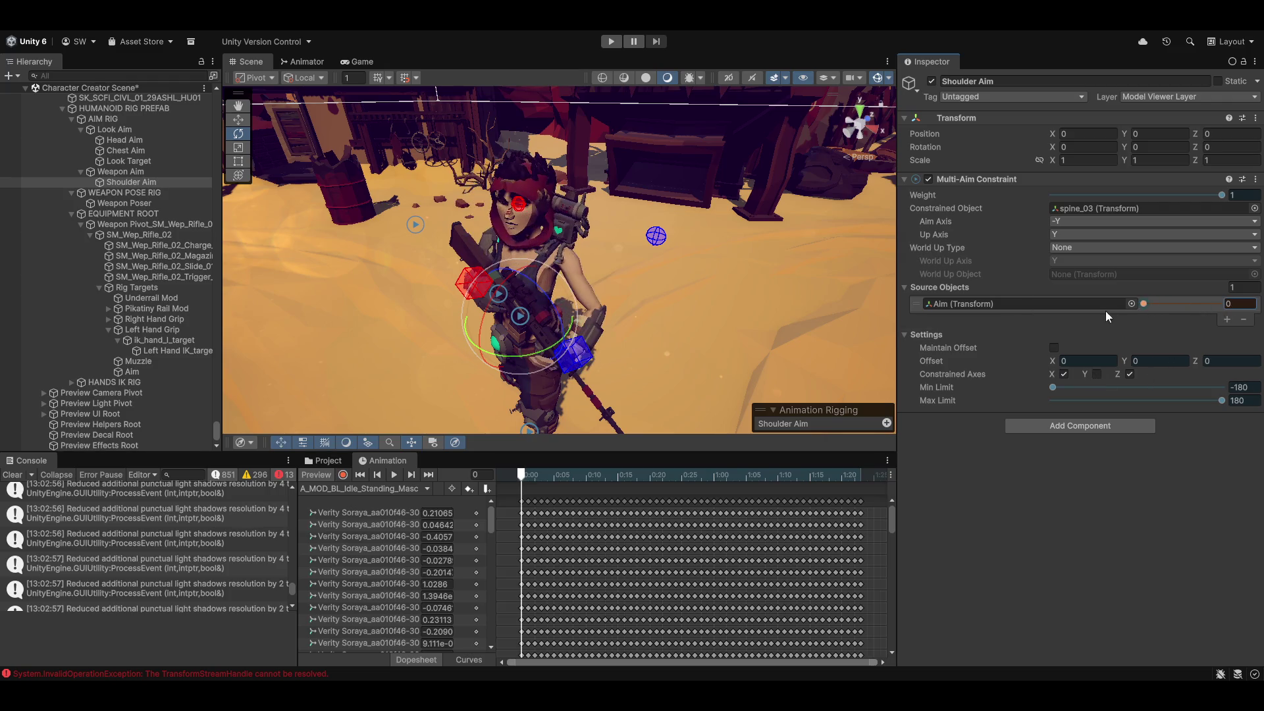
left_click(1064, 374)
mouse_move(1139, 305)
left_mouse_down()
mouse_move(1193, 306)
mouse_move(1108, 302)
left_mouse_up()
Set the Aim source weight to 1 and scrub Offset X to -47.61.
left_click_drag(1052, 361, 1075, 362)
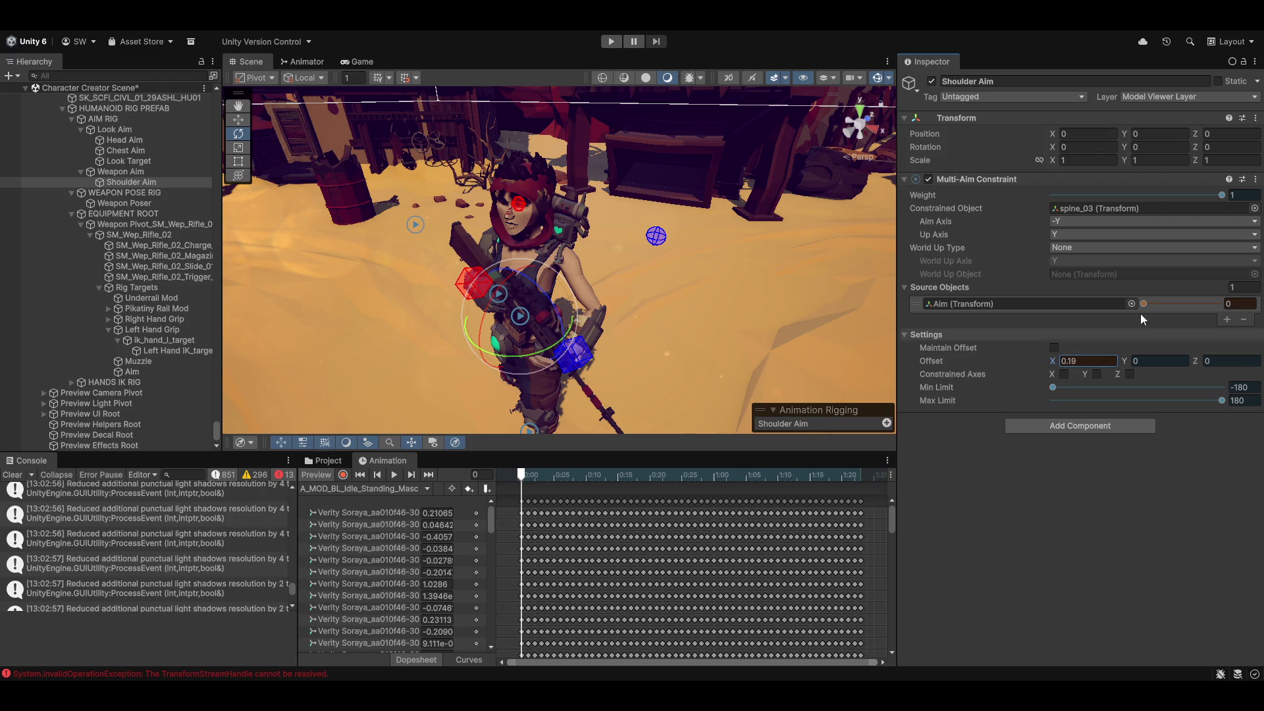
left_click_drag(1148, 304, 1218, 304)
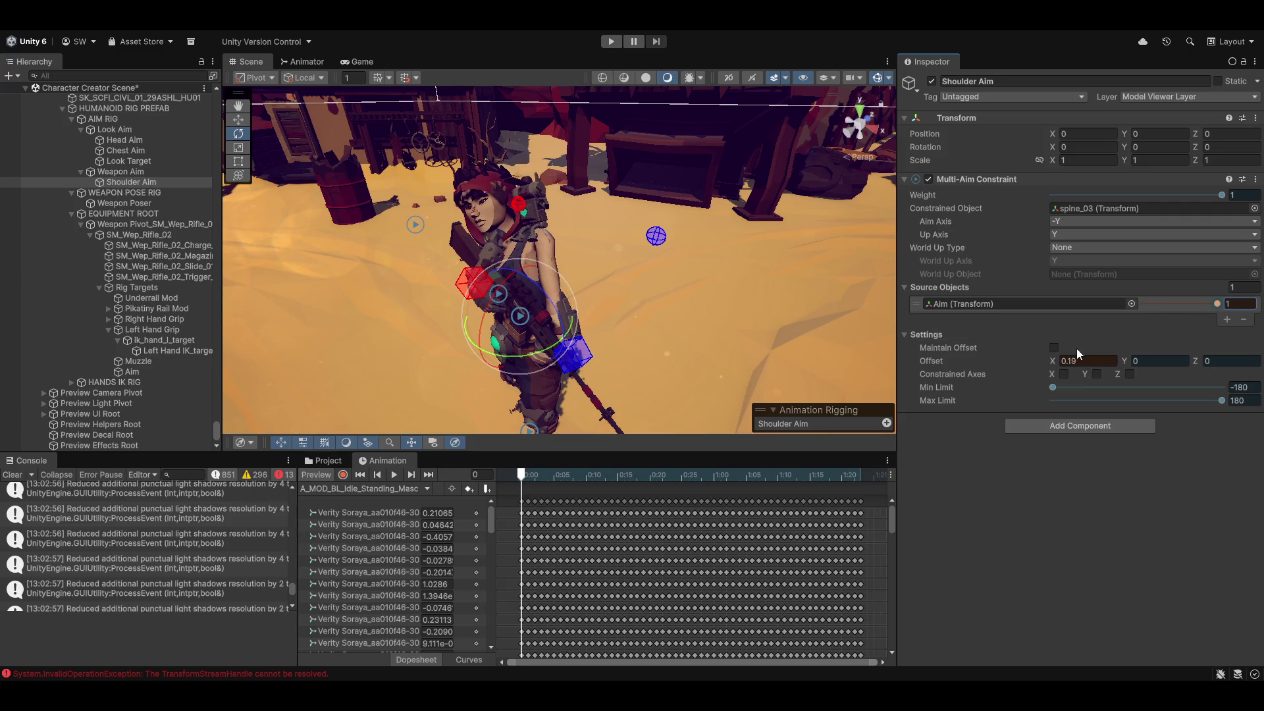
mouse_move(1053, 360)
left_mouse_down()
mouse_move(307, 347)
mouse_move(49, 323)
mouse_move(118, 312)
mouse_move(11, 310)
left_mouse_up()
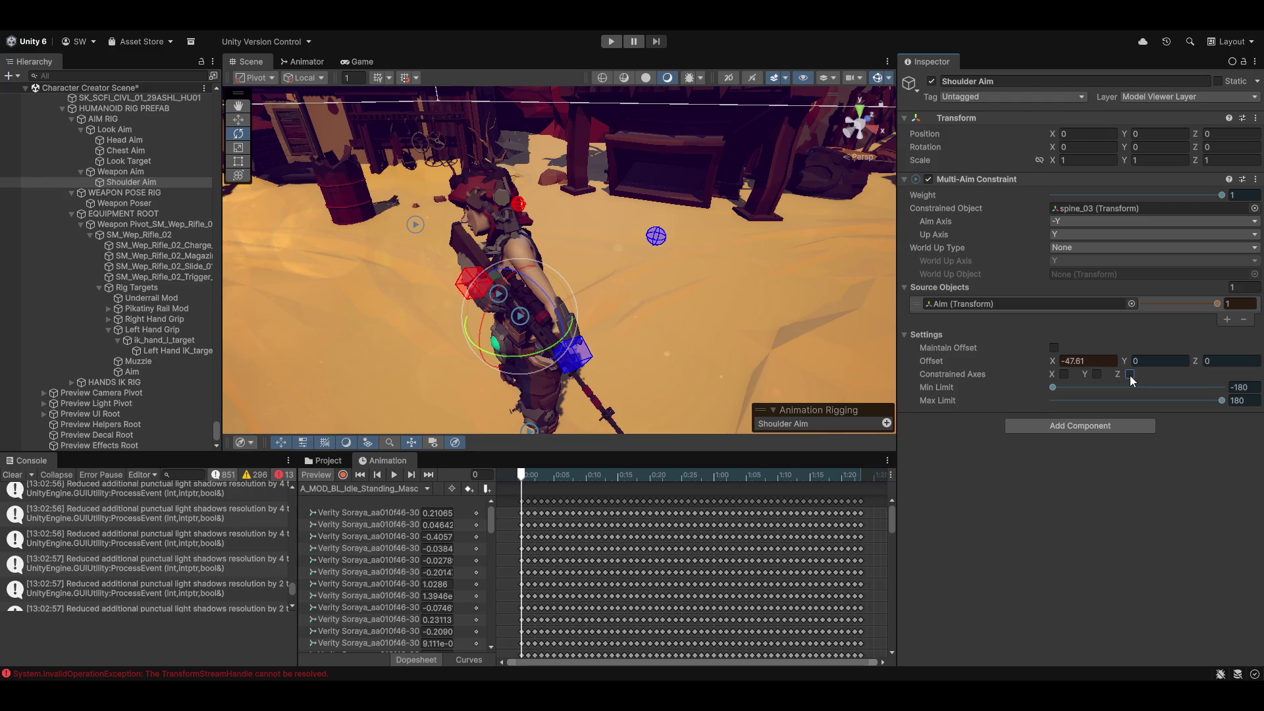
Test Min Limit and Aim weight, returning Min Limit to -180 and weight to 1.
mouse_move(1055, 388)
left_mouse_down()
mouse_move(1120, 389)
mouse_move(995, 392)
left_mouse_up()
mouse_move(1106, 395)
left_mouse_down()
mouse_move(1183, 404)
mouse_move(1094, 404)
mouse_move(1140, 409)
left_mouse_up()
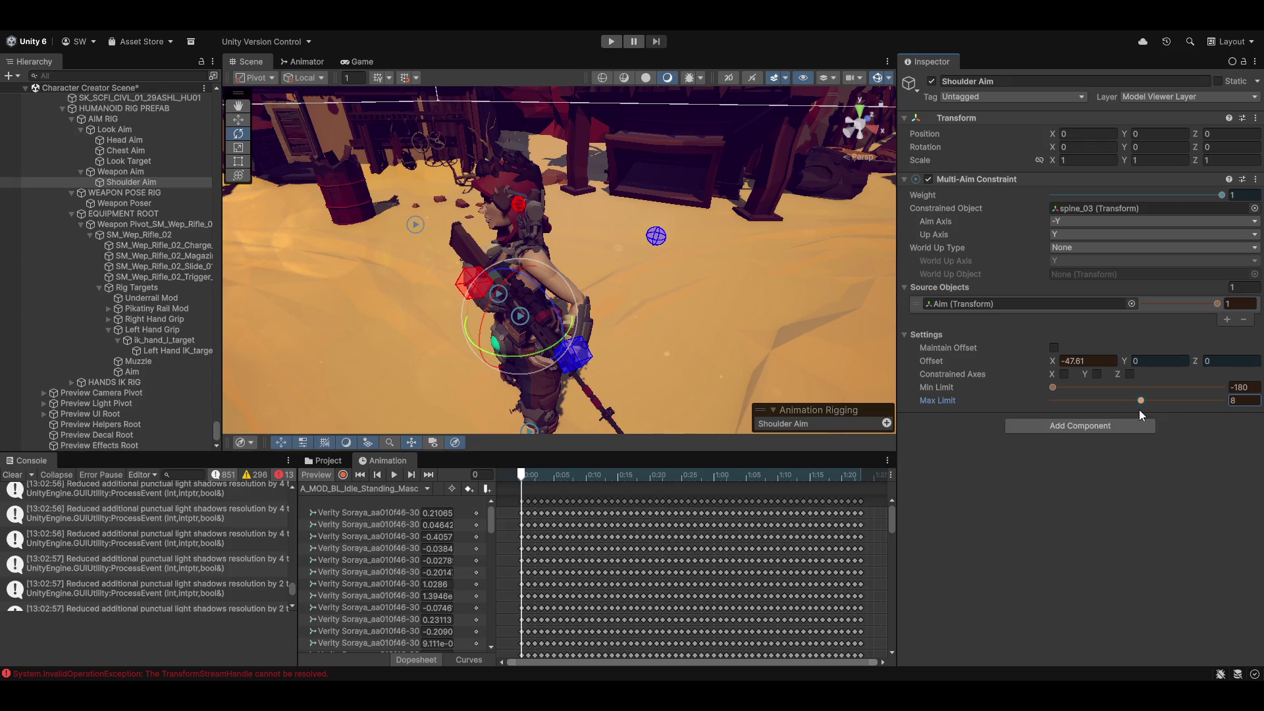
type("5")
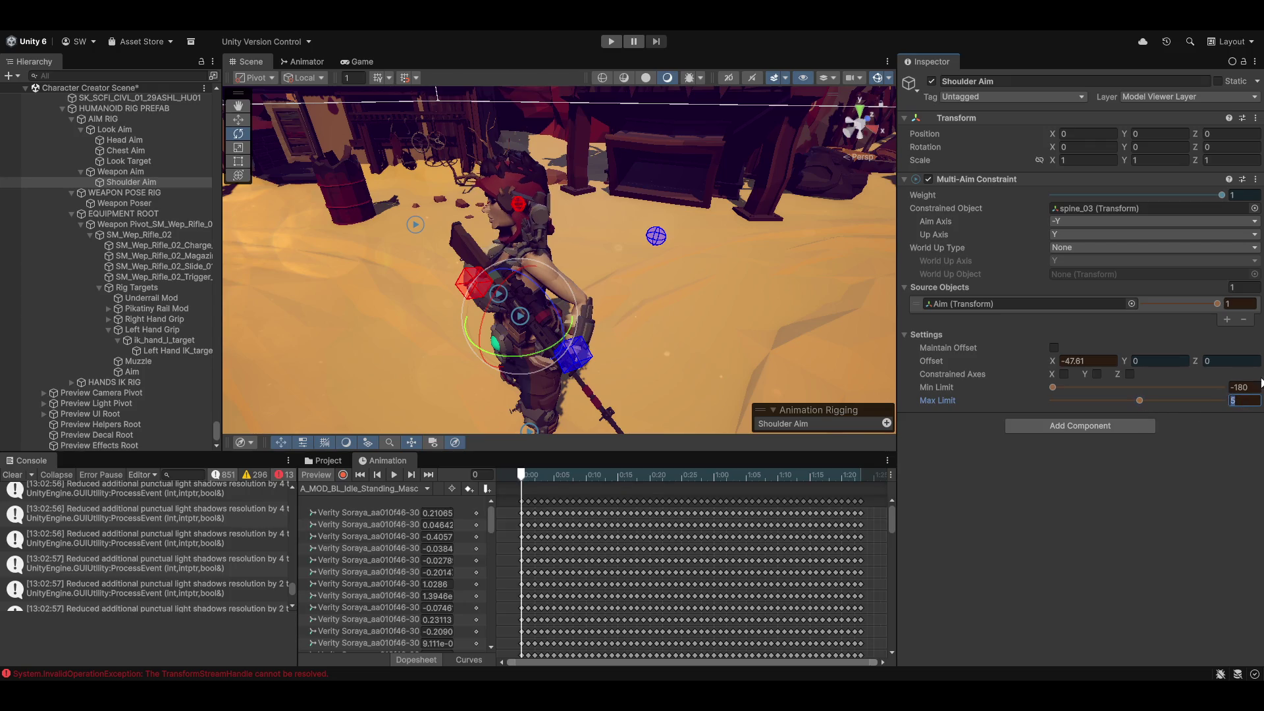
type("0")
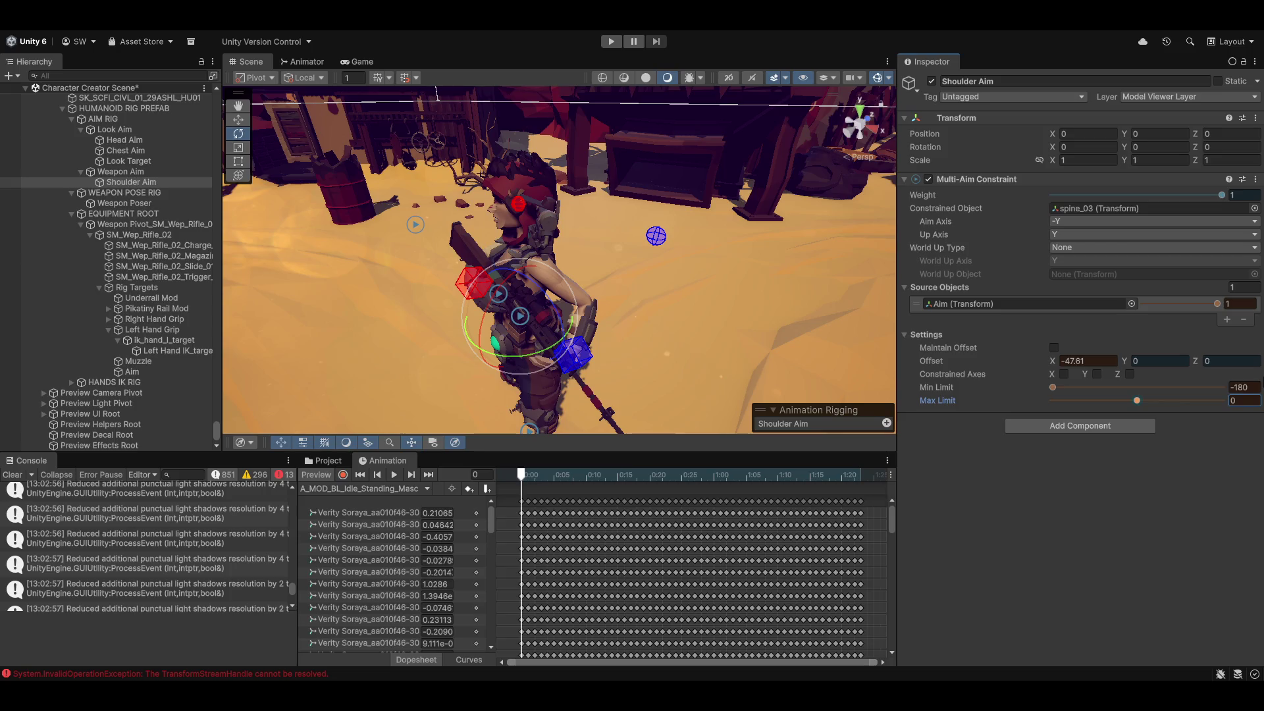
mouse_move(1218, 298)
left_mouse_down()
mouse_move(1200, 299)
mouse_move(1202, 310)
mouse_move(1109, 308)
mouse_move(1149, 322)
mouse_move(1125, 321)
left_mouse_up()
type("1")
mouse_move(1054, 361)
left_mouse_down()
mouse_move(1249, 366)
mouse_move(19, 369)
mouse_move(1245, 382)
mouse_move(988, 474)
mouse_move(935, 409)
left_mouse_up()
Reset Offset X to 0.
left_click(1084, 363)
type("0")
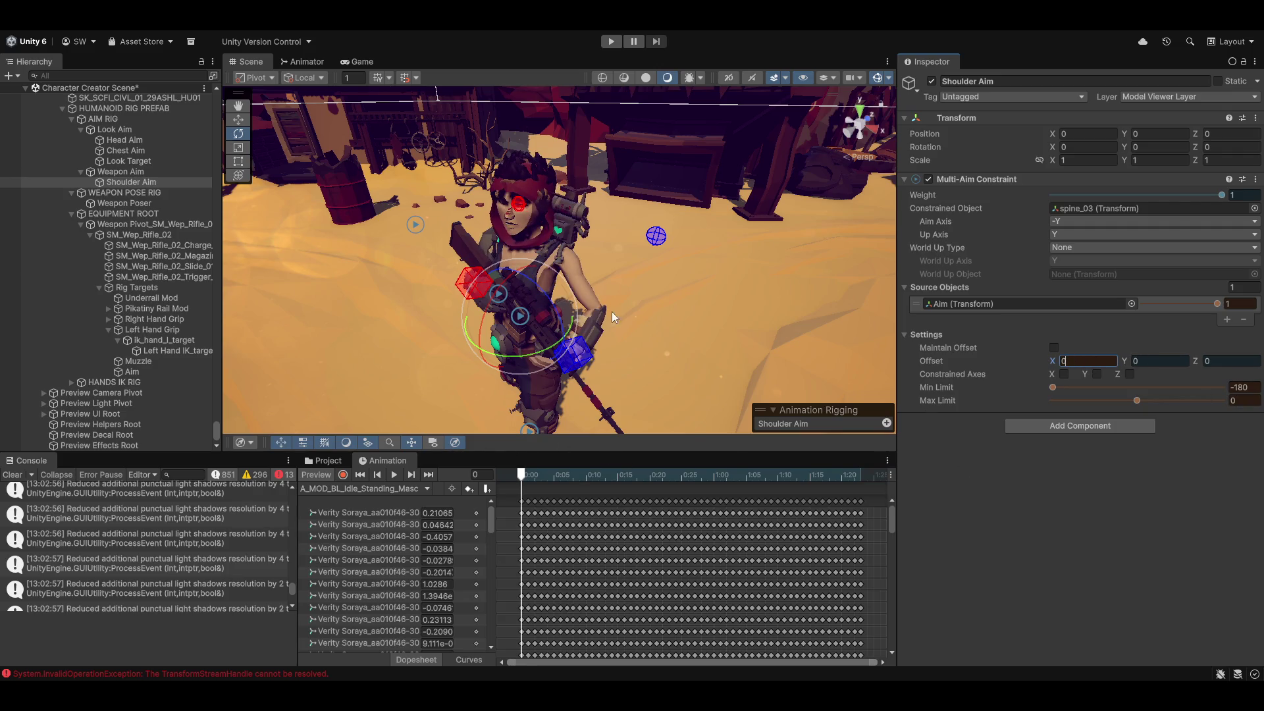
scroll(628, 320, "up", 5)
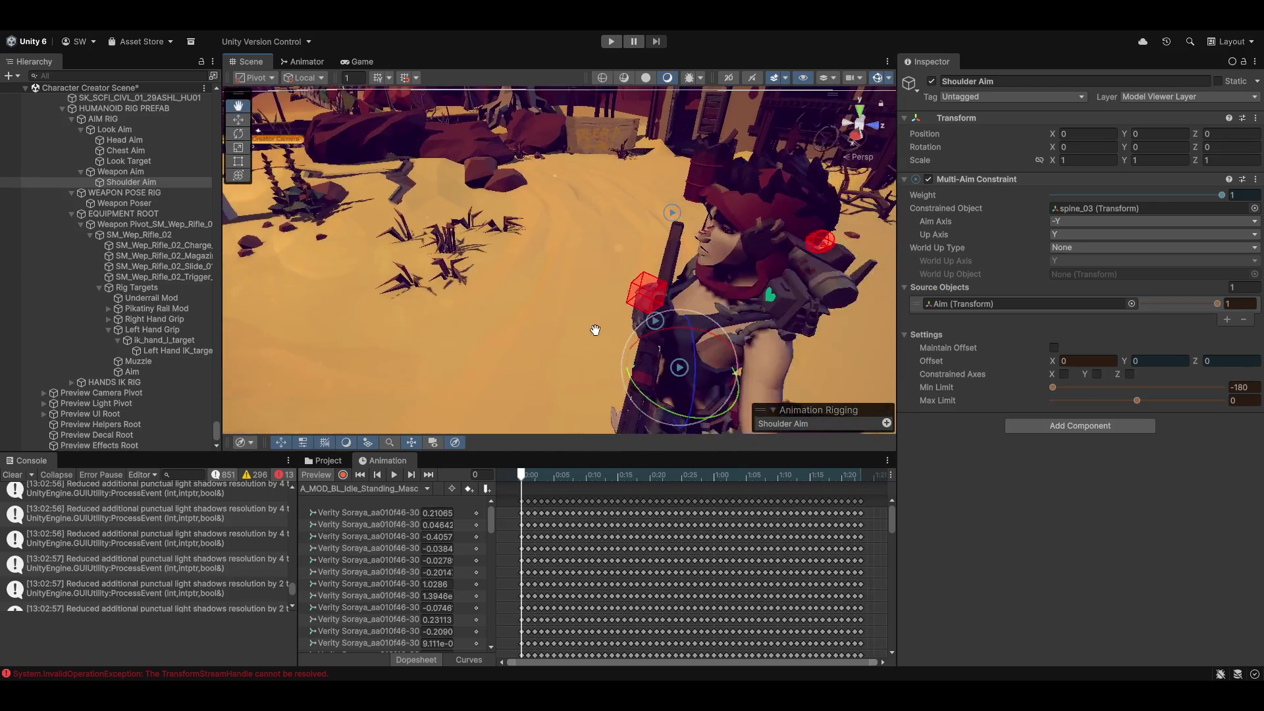
scroll(592, 330, "down", 5)
Lower Max Limit to 0 while Min Limit stays at -180.
left_click_drag(1140, 401, 1225, 400)
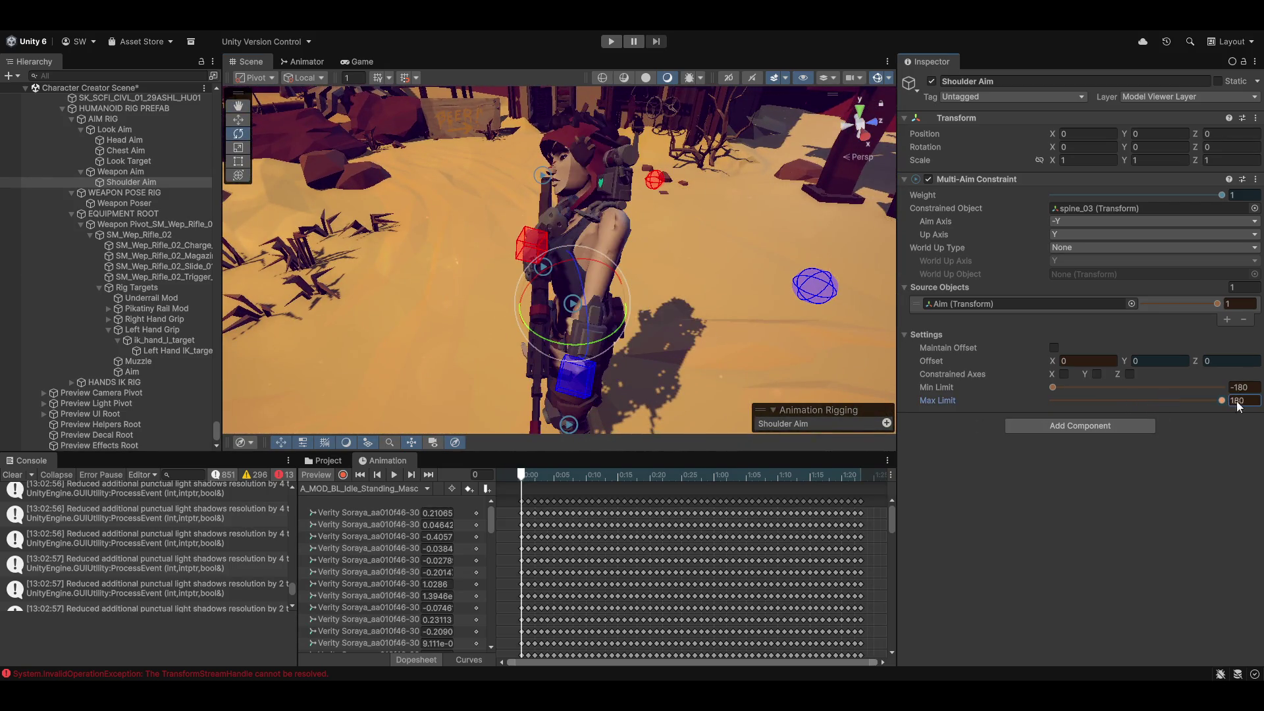
left_click_drag(467, 290, 751, 321)
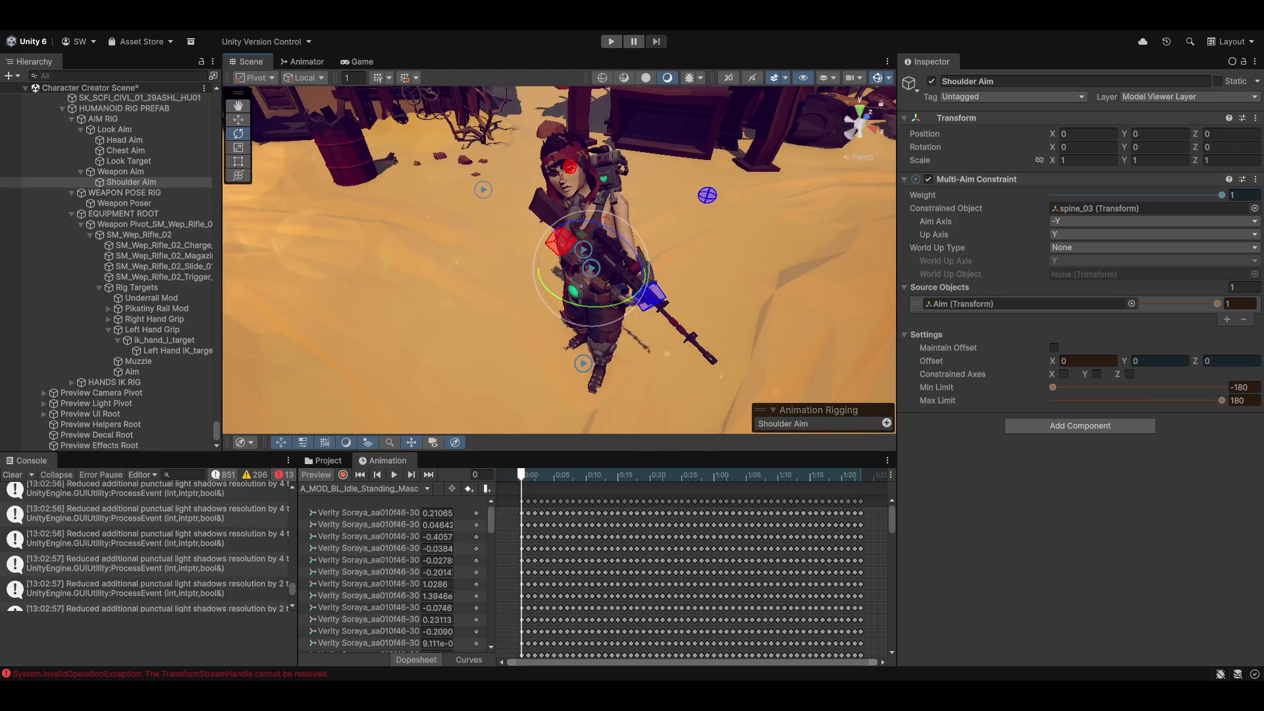
mouse_move(1054, 390)
left_mouse_down()
mouse_move(1222, 390)
mouse_move(1052, 388)
left_mouse_up()
mouse_move(1218, 400)
left_mouse_down()
mouse_move(1049, 401)
mouse_move(1142, 405)
left_mouse_up()
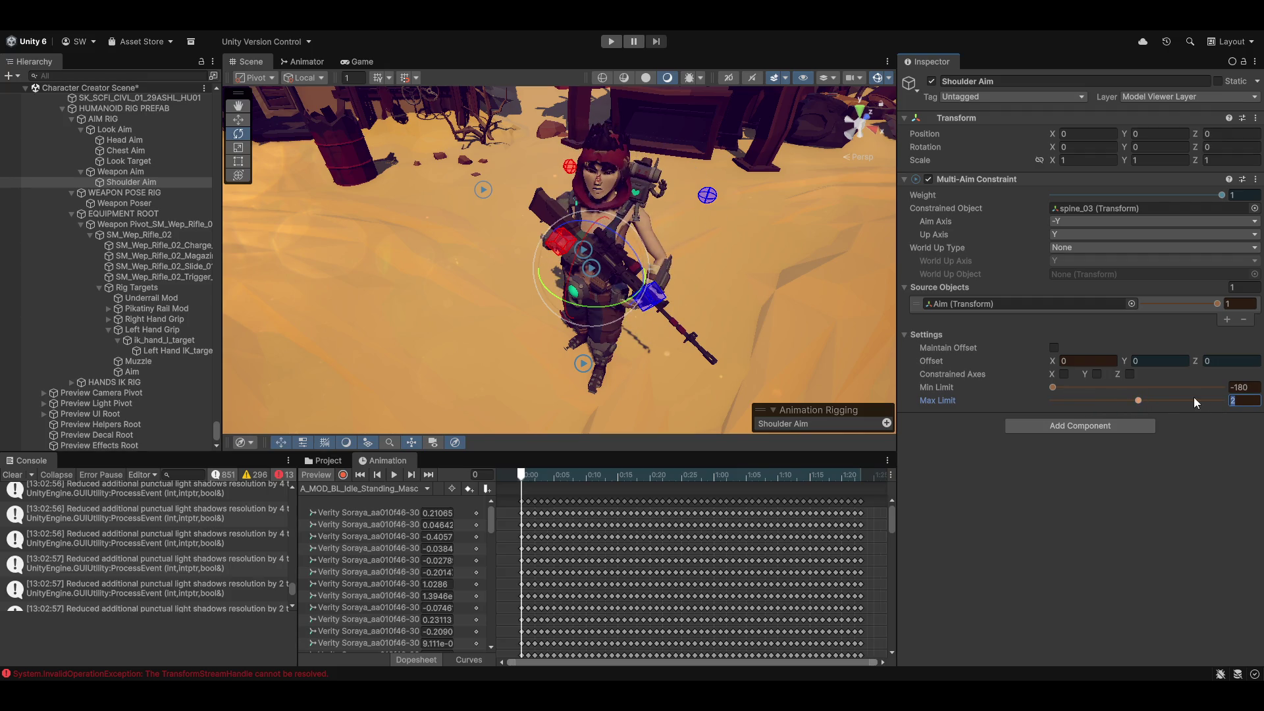
type("0")
left_click_drag(509, 349, 635, 282)
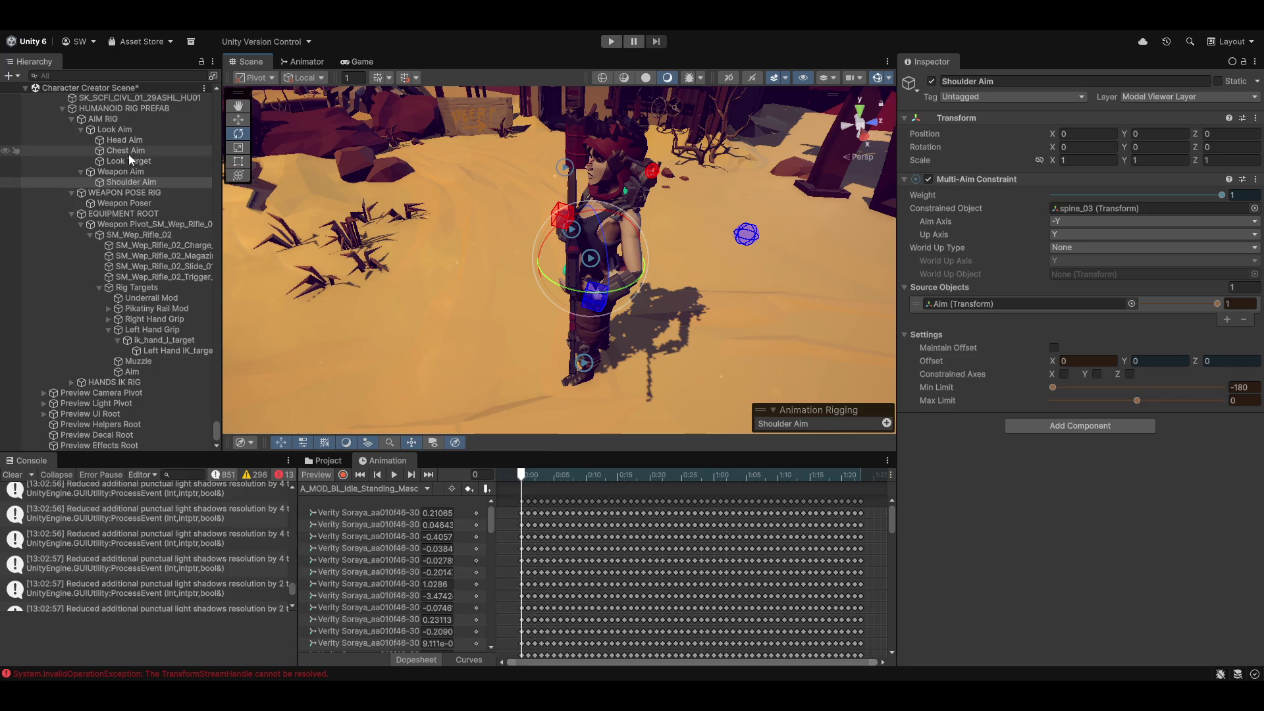
Rotate the Weapon Poser to level the rifle, then nudge its position forward.
left_click(131, 203)
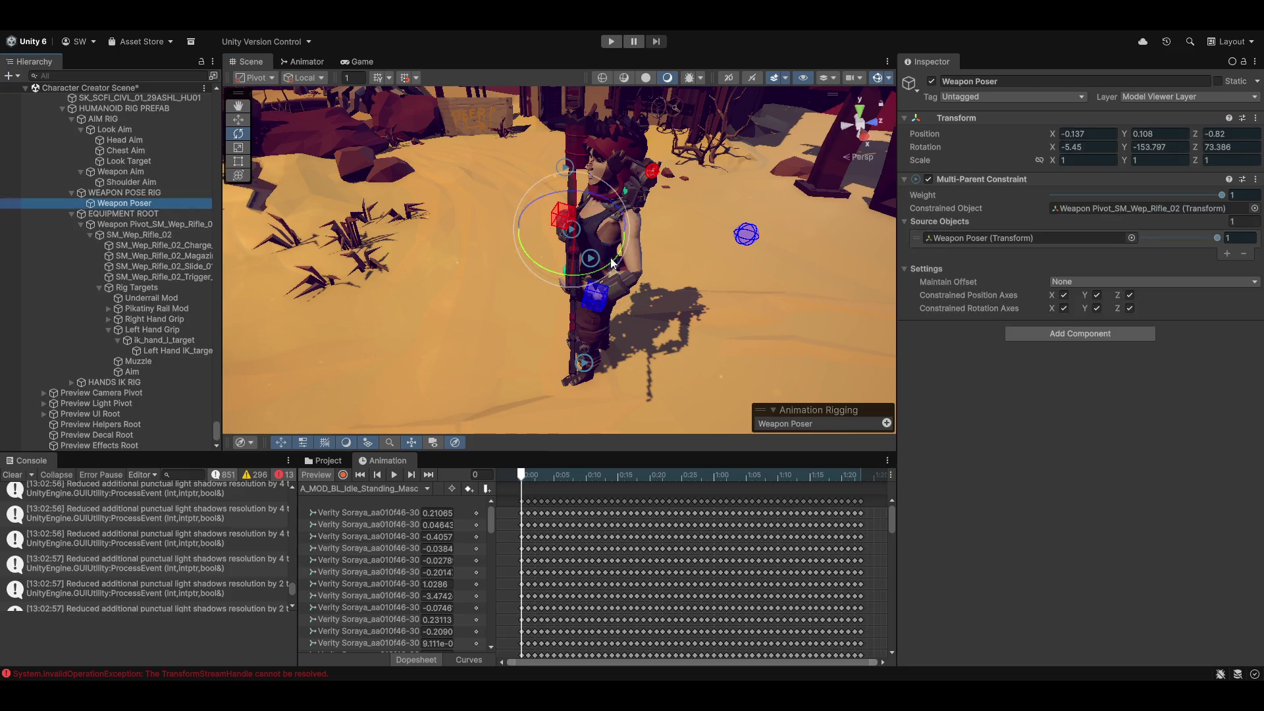
left_click_drag(583, 291, 478, 253)
mouse_move(621, 231)
left_mouse_down()
mouse_move(576, 171)
mouse_move(586, 178)
mouse_move(580, 156)
left_mouse_up()
key("w")
mouse_move(586, 172)
left_mouse_down()
mouse_move(639, 301)
mouse_move(511, 301)
mouse_move(507, 342)
mouse_move(487, 310)
mouse_move(696, 341)
mouse_move(664, 307)
mouse_move(636, 362)
mouse_move(636, 310)
mouse_move(536, 317)
mouse_move(619, 340)
mouse_move(587, 353)
mouse_move(545, 333)
mouse_move(607, 335)
left_mouse_up()
scroll(606, 330, "up", 2)
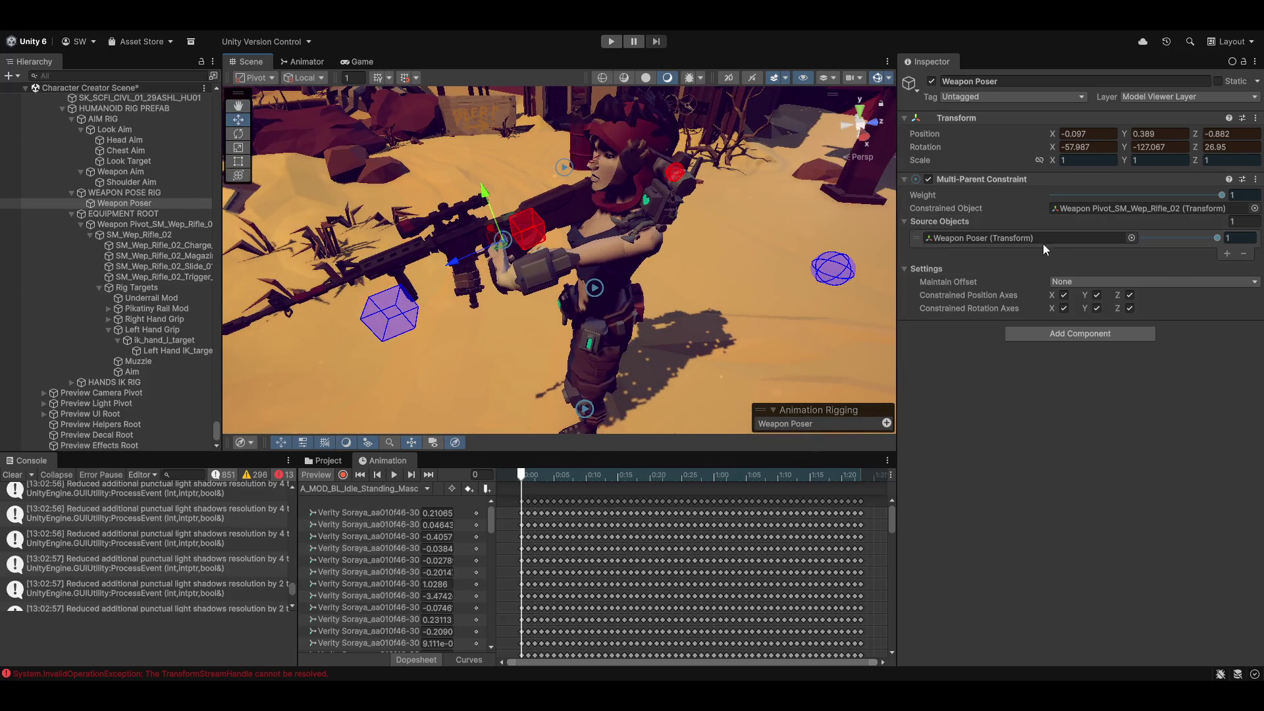
mouse_move(1218, 239)
left_mouse_down()
mouse_move(1152, 236)
mouse_move(1218, 238)
left_mouse_up()
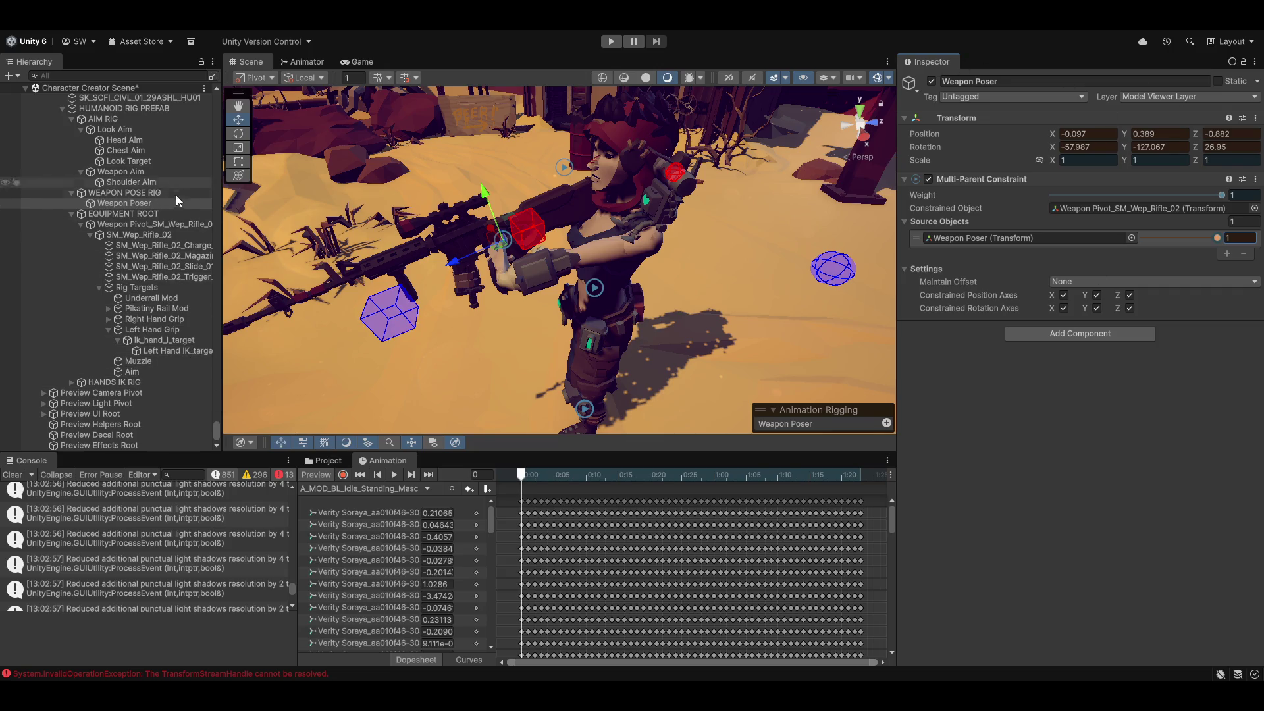
Raise Shoulder Aim's Max Limit to 6, keeping Min Limit at -180.
left_click(128, 182)
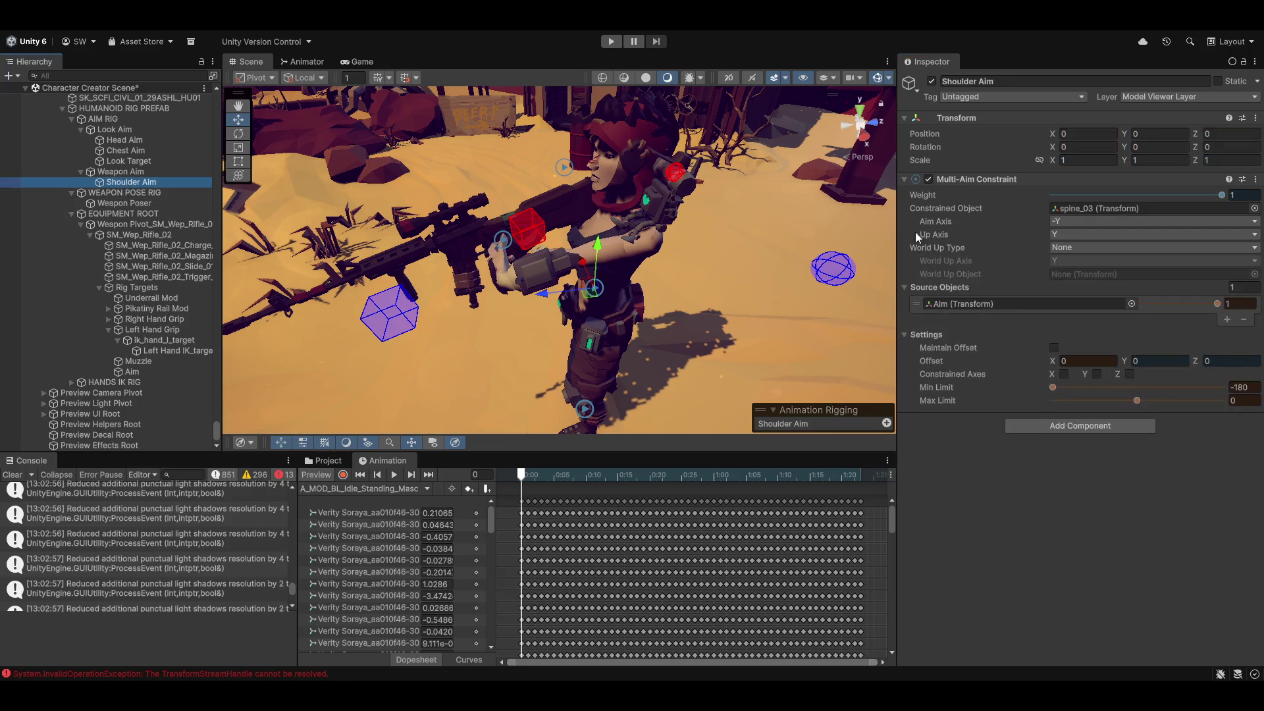
mouse_move(1140, 401)
left_mouse_down()
mouse_move(1167, 400)
mouse_move(1114, 395)
mouse_move(1143, 395)
left_mouse_up()
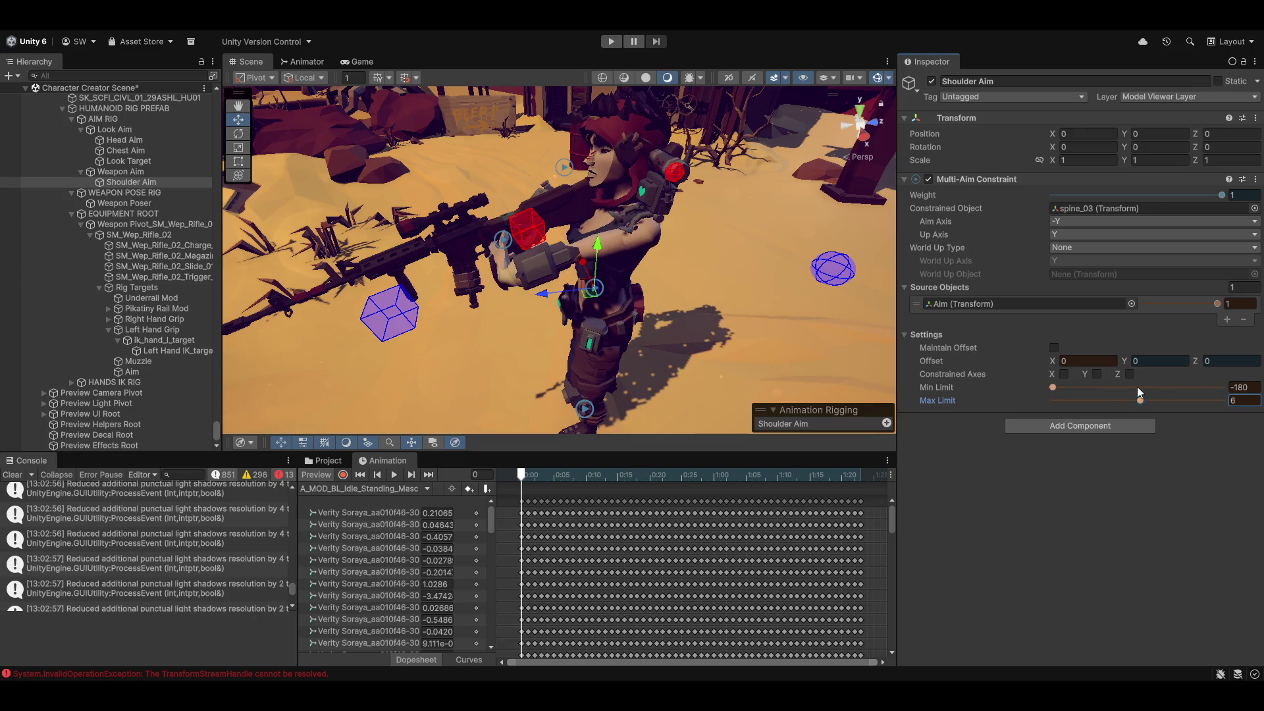
mouse_move(790, 277)
left_mouse_down()
mouse_move(768, 302)
mouse_move(633, 303)
left_mouse_up()
left_click_drag(1140, 400, 1142, 400)
mouse_move(1058, 386)
left_mouse_down()
mouse_move(1191, 401)
mouse_move(936, 401)
left_mouse_up()
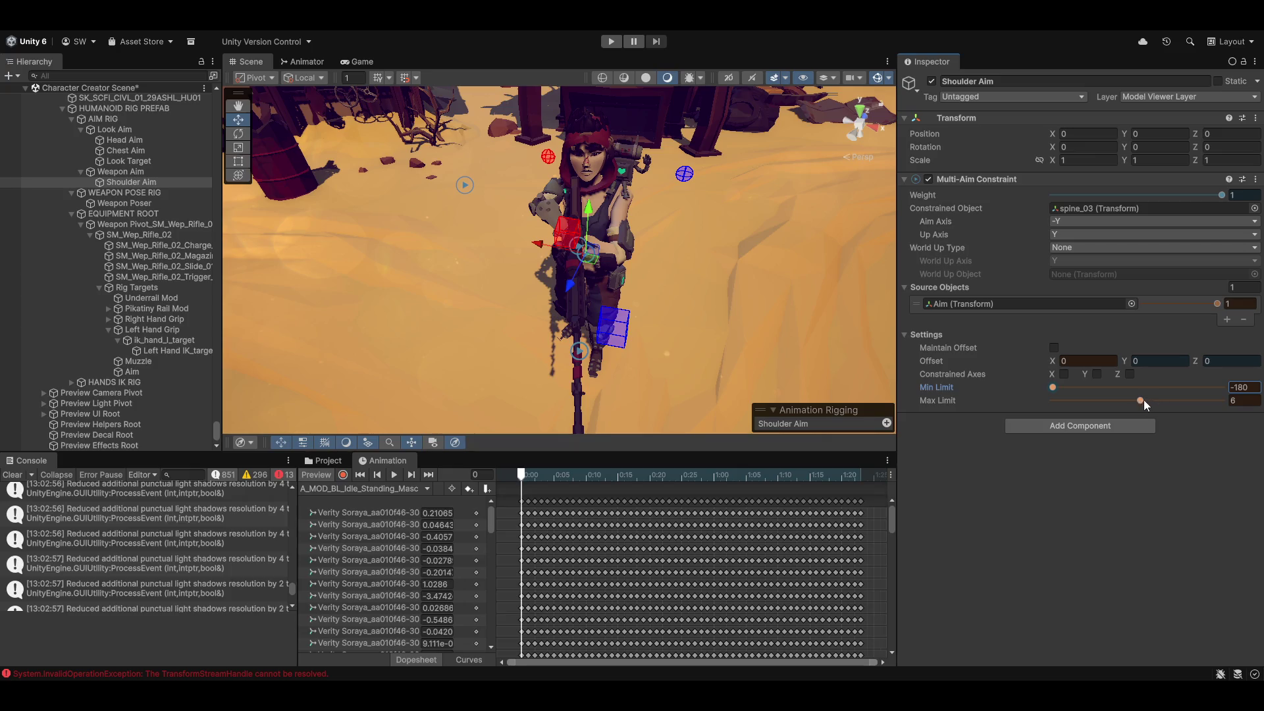
left_click(1064, 374)
scroll(630, 317, "up", 6)
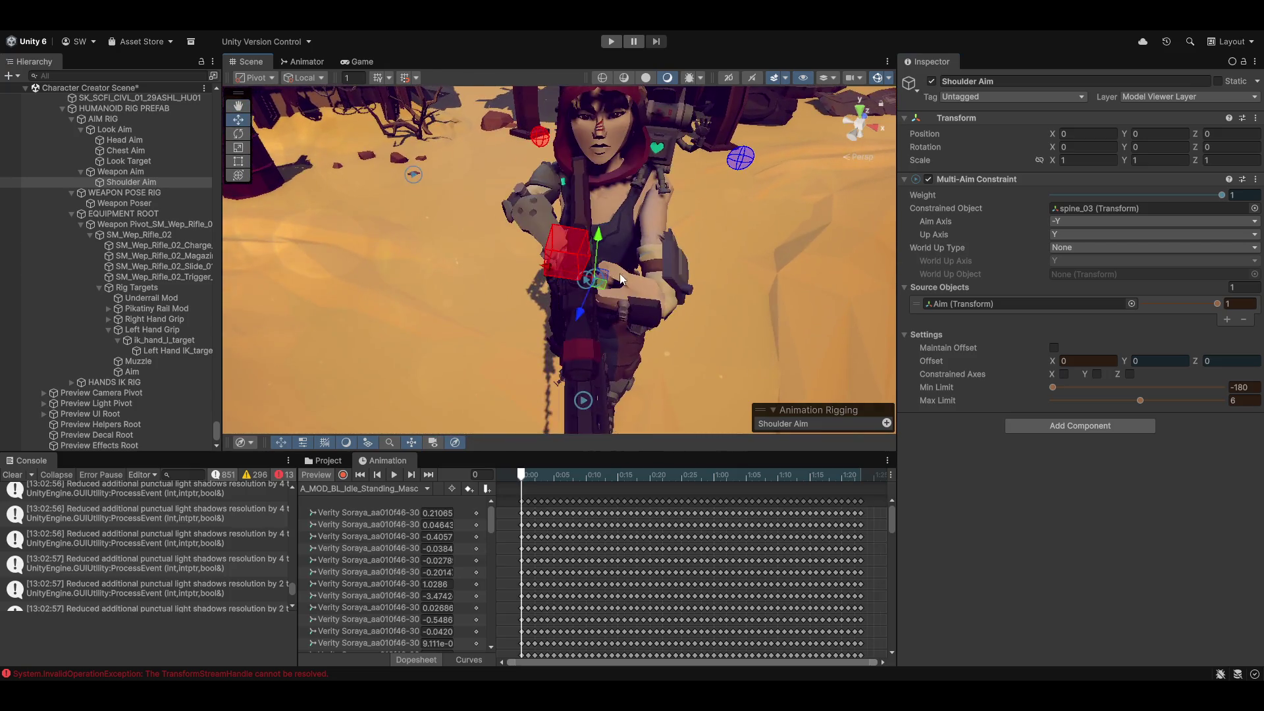
mouse_move(619, 274)
left_mouse_down()
mouse_move(531, 282)
mouse_move(752, 342)
mouse_move(533, 275)
mouse_move(614, 362)
mouse_move(678, 309)
mouse_move(693, 222)
mouse_move(637, 297)
mouse_move(668, 235)
left_mouse_up()
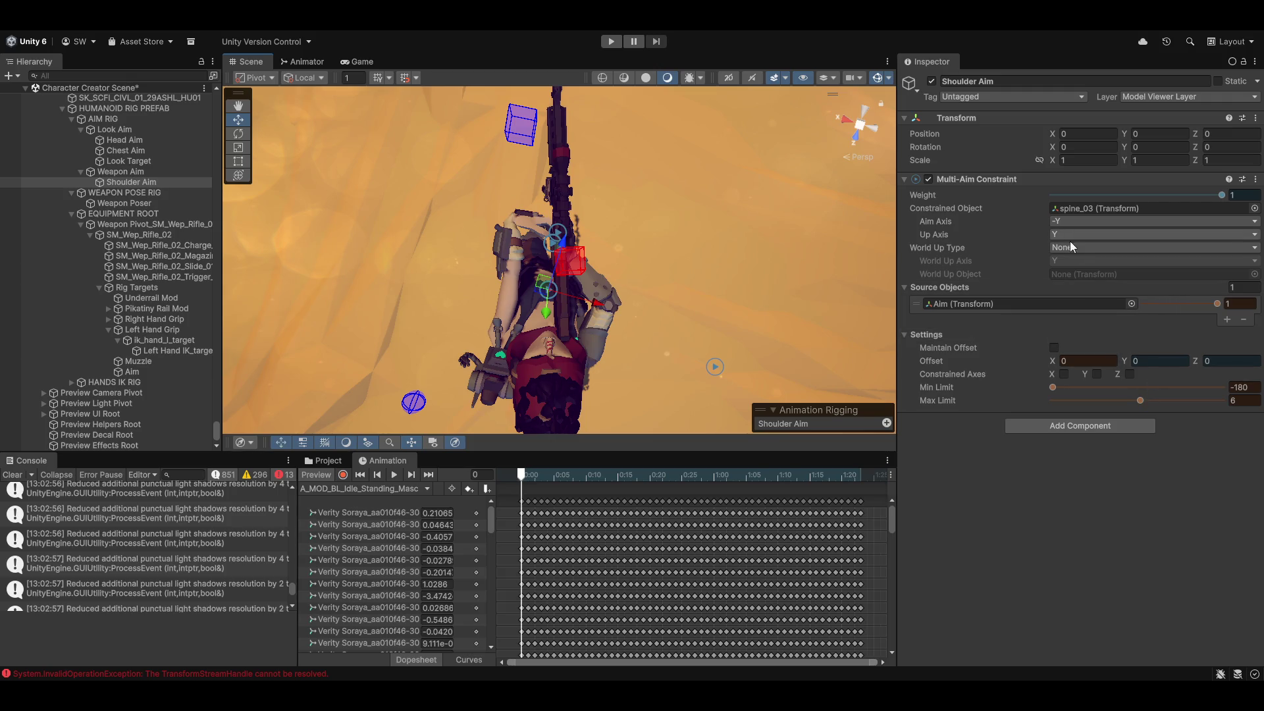
Scrub Offset X to -36 and check the spine pose from several angles.
mouse_move(1047, 361)
left_mouse_down()
mouse_move(944, 350)
mouse_move(1119, 371)
mouse_move(966, 367)
mouse_move(1071, 369)
mouse_move(913, 341)
mouse_move(956, 344)
mouse_move(938, 342)
left_mouse_up()
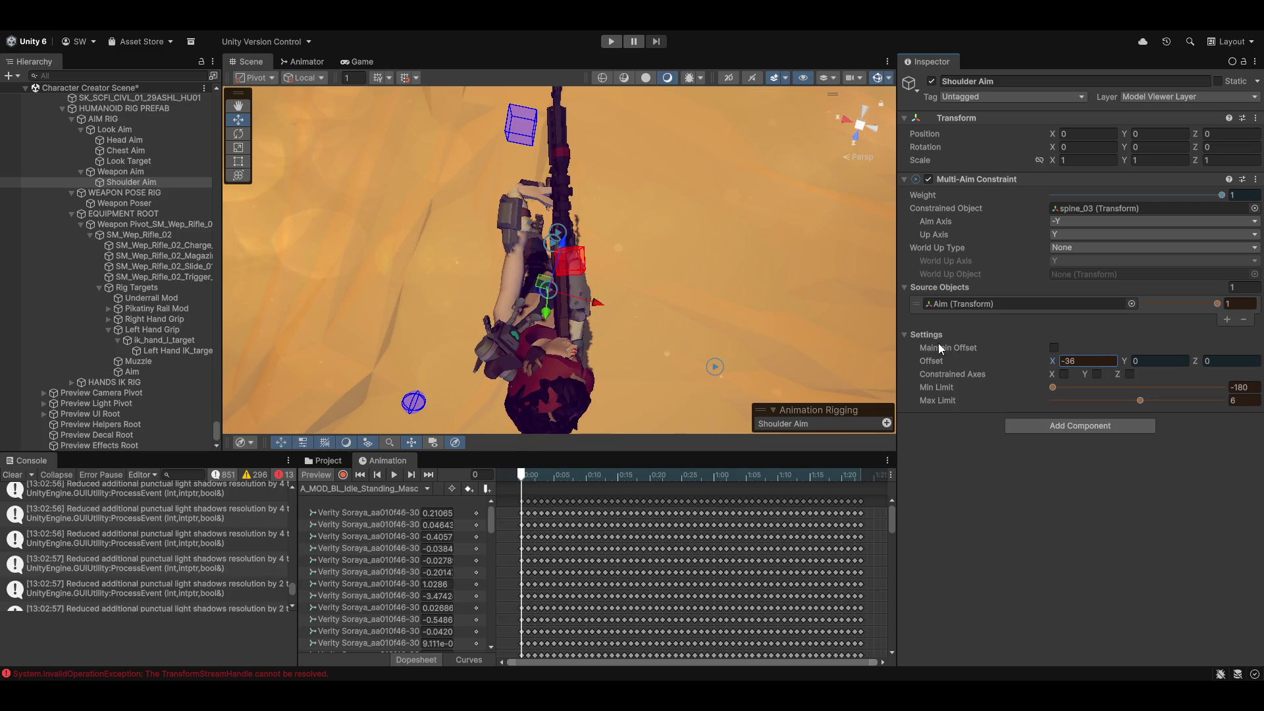
mouse_move(570, 257)
left_mouse_down()
mouse_move(703, 301)
mouse_move(448, 214)
mouse_move(453, 227)
mouse_move(496, 203)
mouse_move(452, 204)
left_mouse_up()
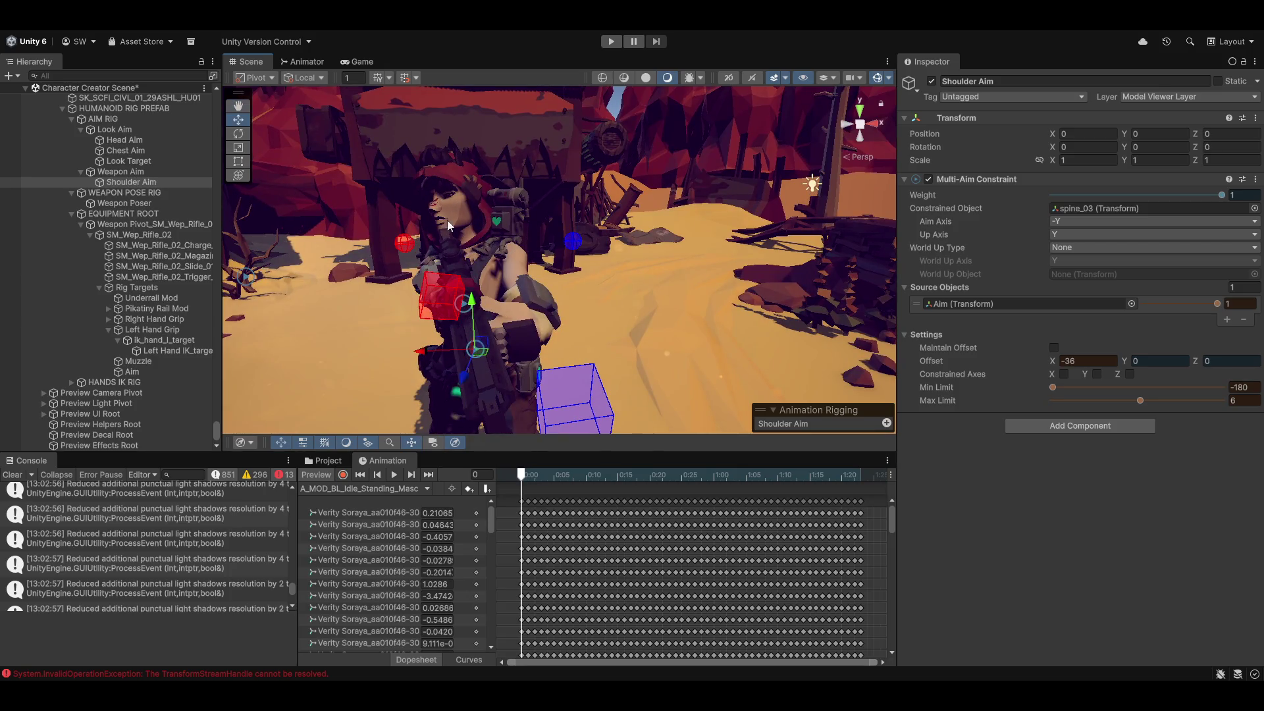
left_click_drag(511, 247, 494, 283)
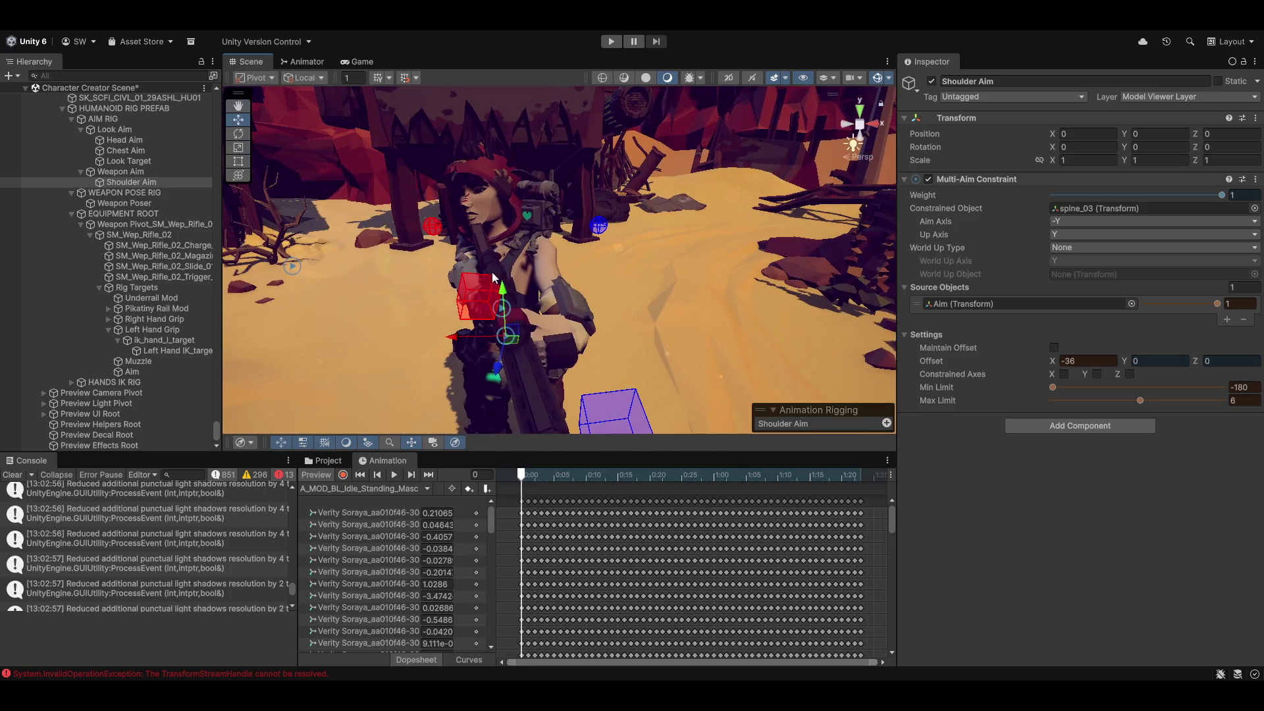
mouse_move(663, 292)
left_mouse_down()
mouse_move(527, 264)
mouse_move(579, 322)
mouse_move(516, 342)
mouse_move(302, 355)
mouse_move(409, 330)
mouse_move(579, 416)
mouse_move(626, 349)
mouse_move(681, 309)
mouse_move(639, 301)
mouse_move(832, 224)
left_mouse_up()
left_click_drag(654, 241, 602, 284)
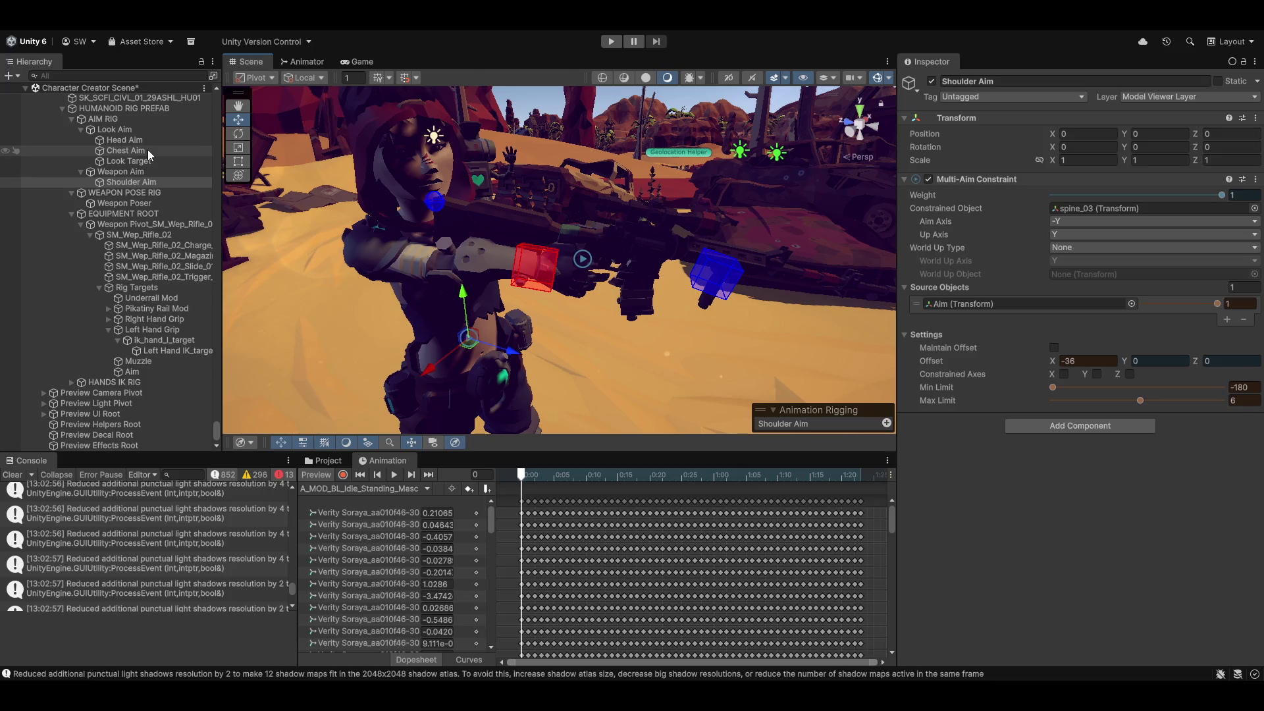
Rotate the Weapon Poser further and shift it along X.
left_click(125, 203)
key("e")
mouse_move(610, 214)
left_mouse_down()
mouse_move(615, 259)
mouse_move(590, 244)
left_mouse_up()
key("w")
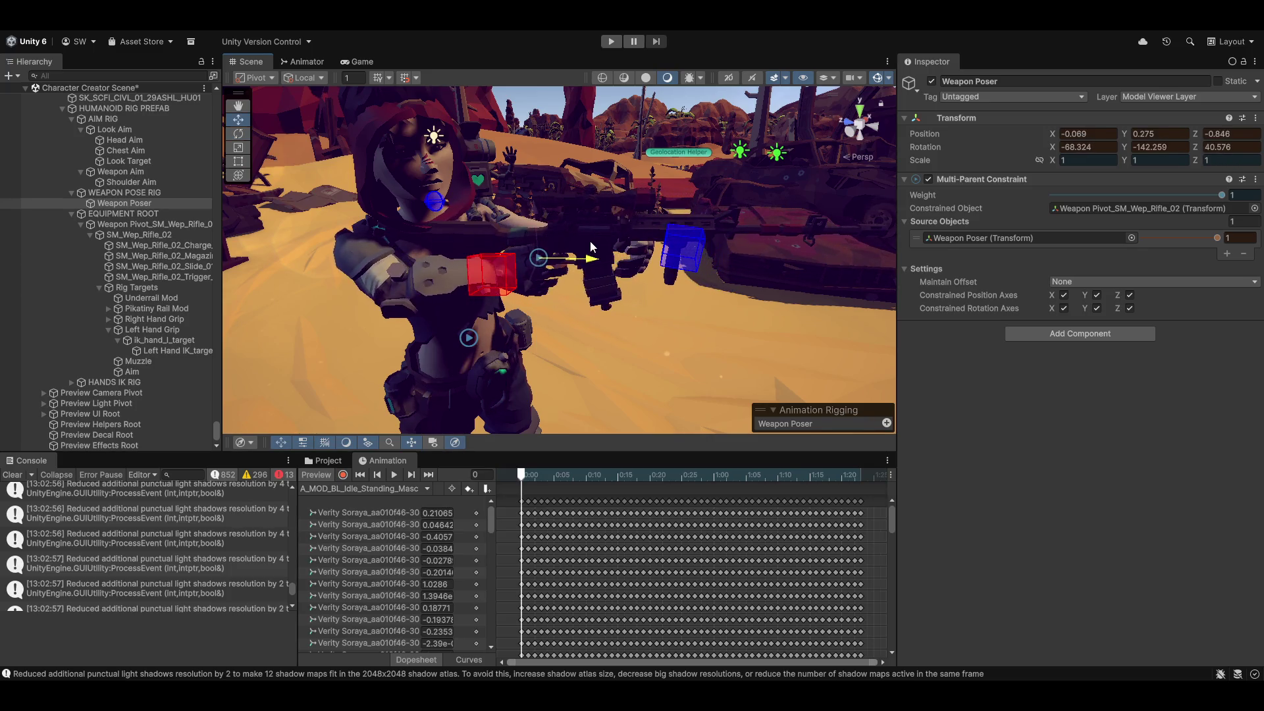
left_click_drag(528, 291, 526, 297)
scroll(639, 297, "up", 10)
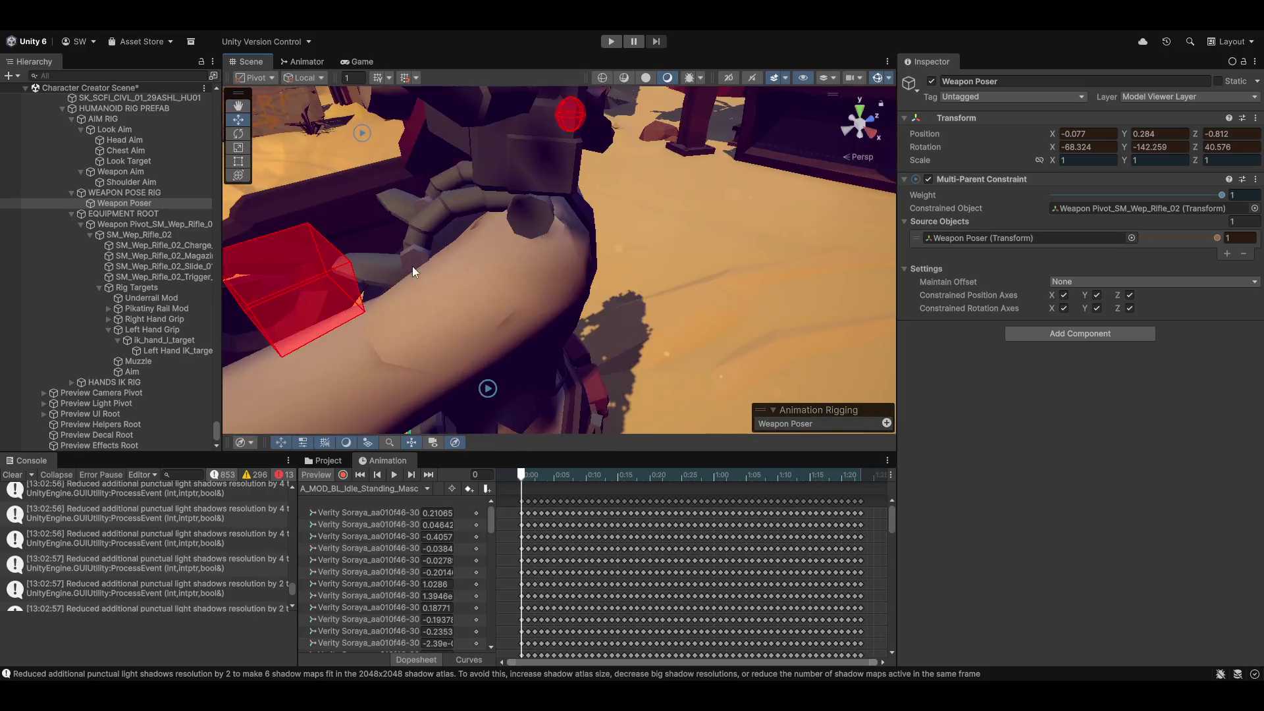
mouse_move(412, 266)
left_mouse_down()
mouse_move(552, 337)
mouse_move(698, 250)
mouse_move(618, 256)
mouse_move(701, 263)
mouse_move(611, 300)
mouse_move(506, 271)
mouse_move(570, 285)
mouse_move(802, 413)
mouse_move(441, 227)
mouse_move(532, 346)
mouse_move(570, 254)
left_mouse_up()
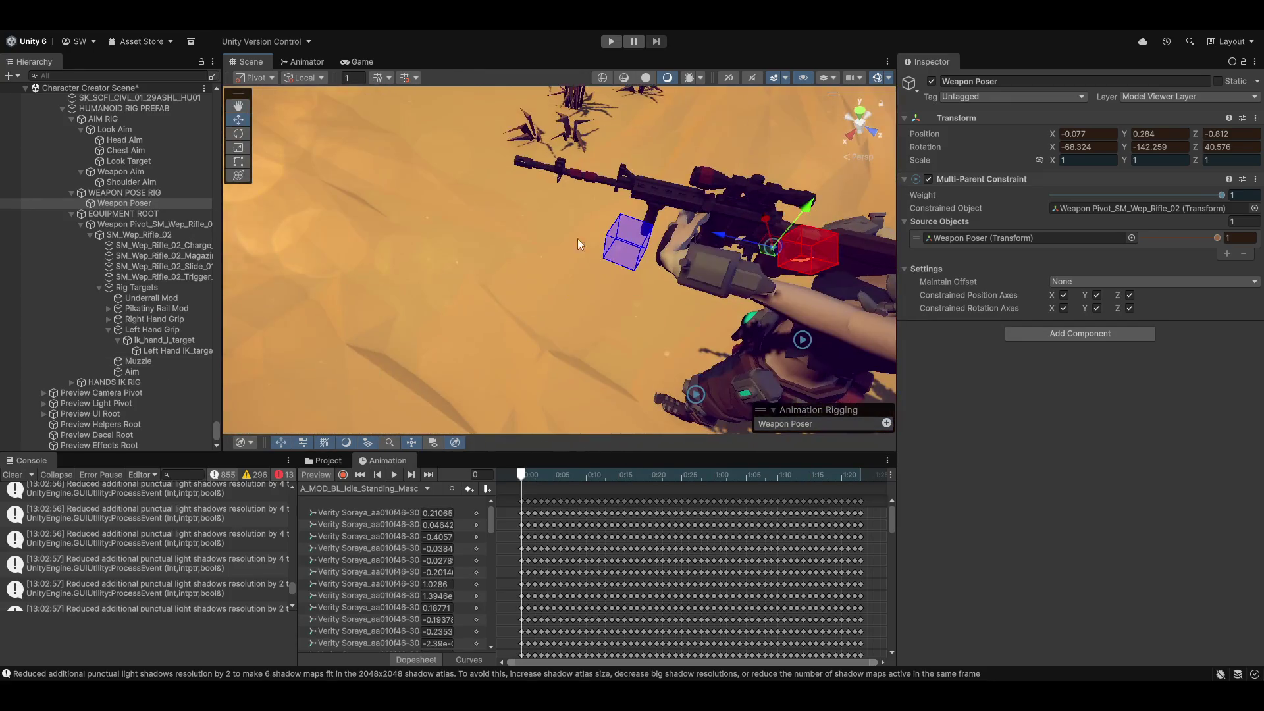
Tilt the Left Hand IK target box to a Z rotation of 53.061.
left_click(621, 242)
mouse_move(621, 294)
left_mouse_down()
mouse_move(745, 287)
mouse_move(622, 282)
mouse_move(686, 299)
mouse_move(673, 324)
mouse_move(490, 300)
mouse_move(560, 337)
mouse_move(539, 349)
mouse_move(550, 277)
mouse_move(592, 268)
mouse_move(480, 254)
mouse_move(516, 338)
mouse_move(538, 318)
mouse_move(520, 283)
mouse_move(486, 354)
mouse_move(509, 366)
left_mouse_up()
key("e")
key("w")
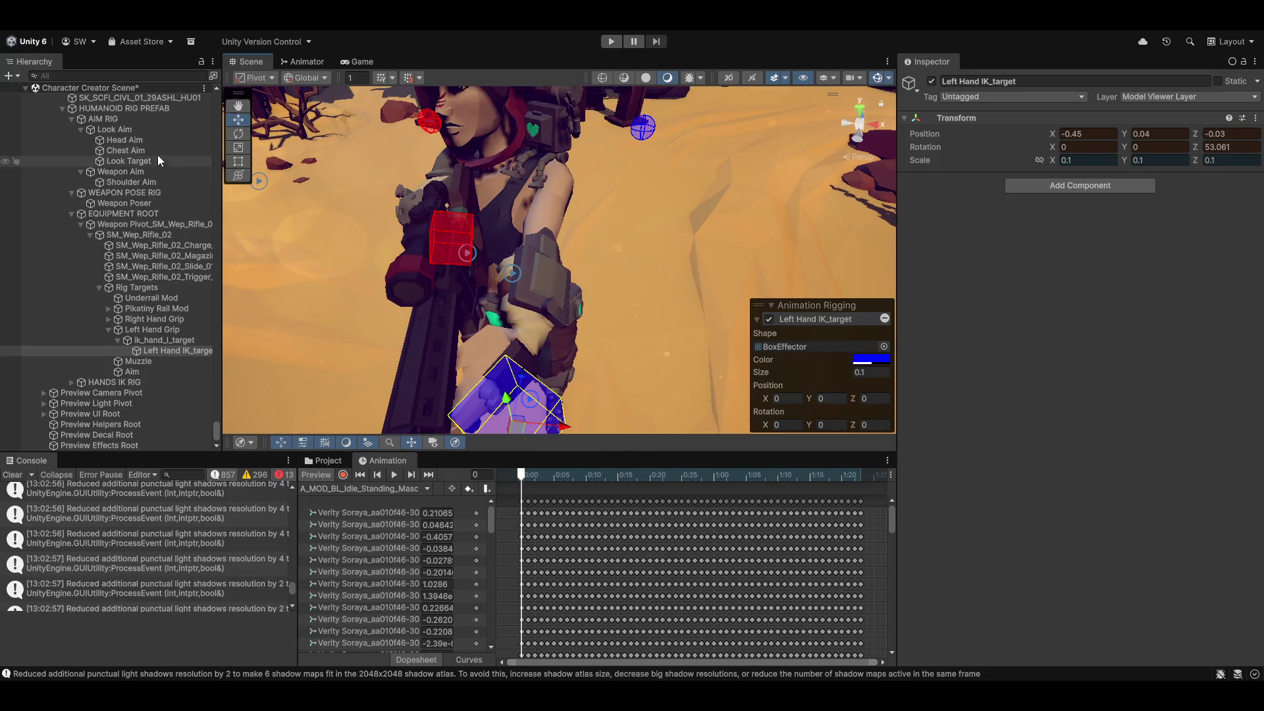
Raise the Shoulder Aim constraint's Max Limit to 9.
left_click(146, 182)
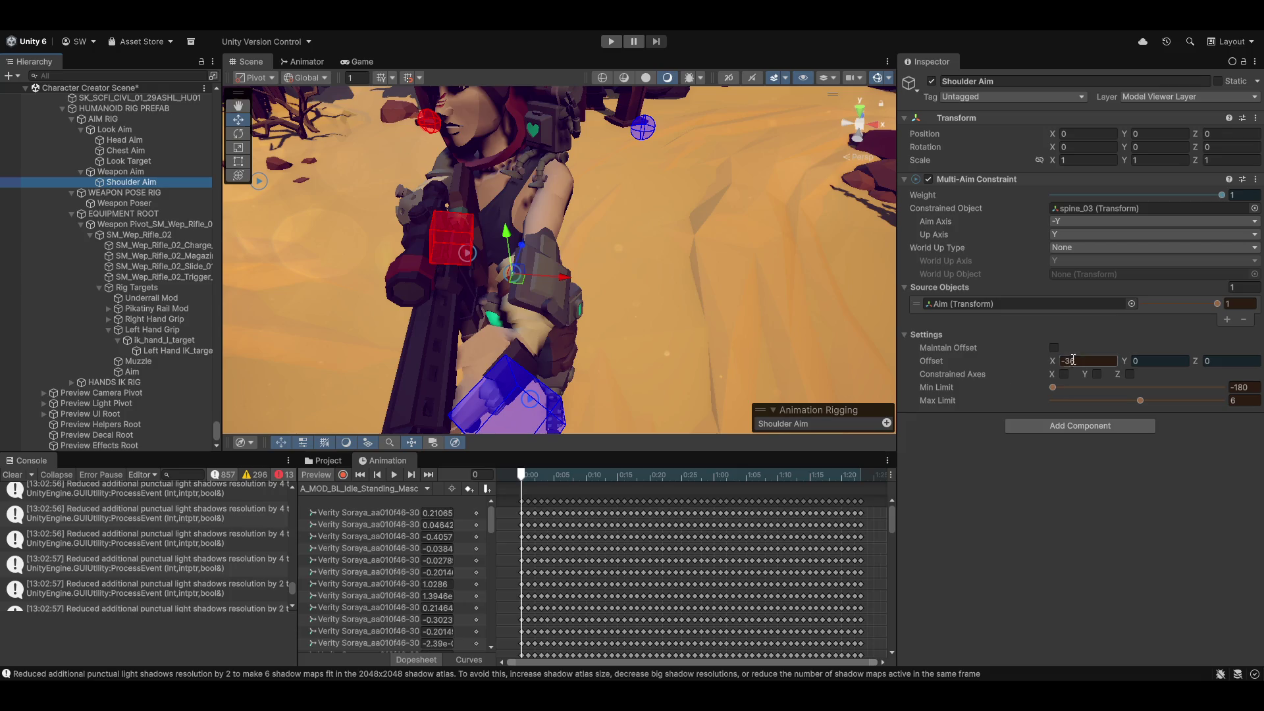
mouse_move(1141, 402)
left_mouse_down()
mouse_move(1127, 401)
mouse_move(1143, 408)
left_mouse_up()
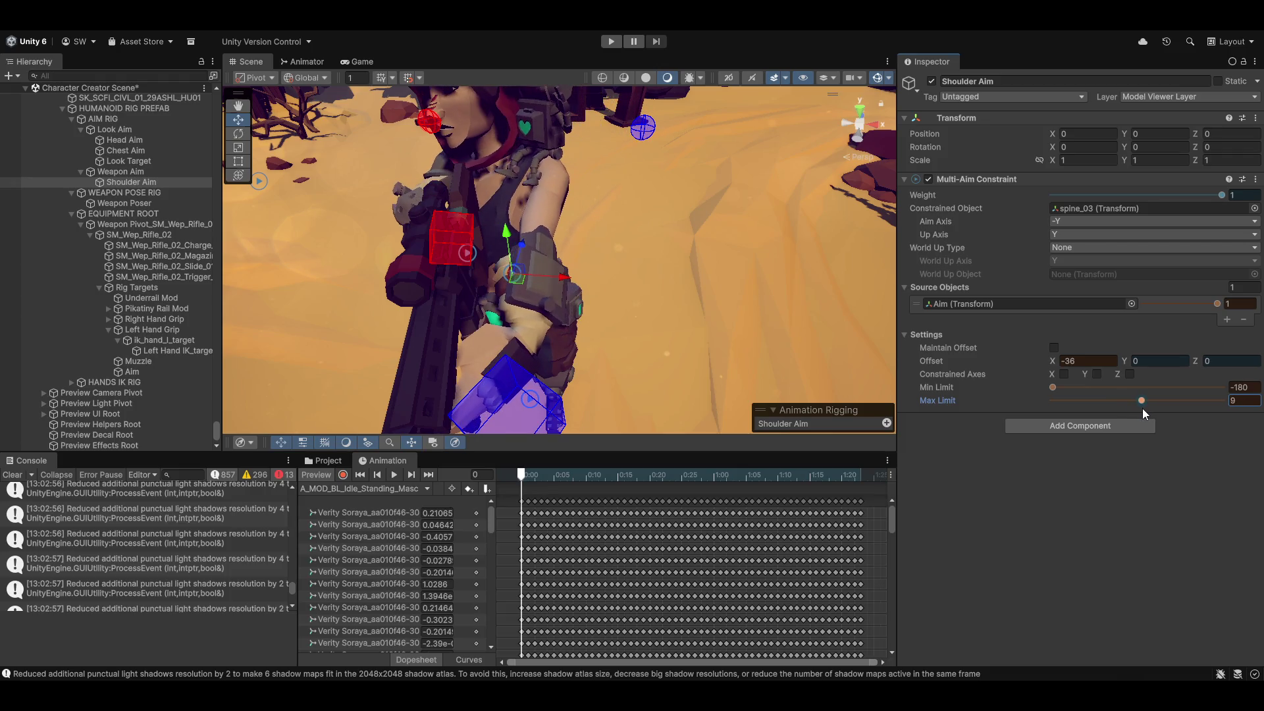
mouse_move(757, 334)
left_mouse_down()
mouse_move(804, 303)
mouse_move(843, 237)
mouse_move(508, 324)
mouse_move(624, 352)
mouse_move(520, 324)
left_mouse_up()
mouse_move(633, 288)
left_mouse_down()
mouse_move(598, 320)
mouse_move(531, 314)
mouse_move(528, 366)
mouse_move(598, 349)
left_mouse_up()
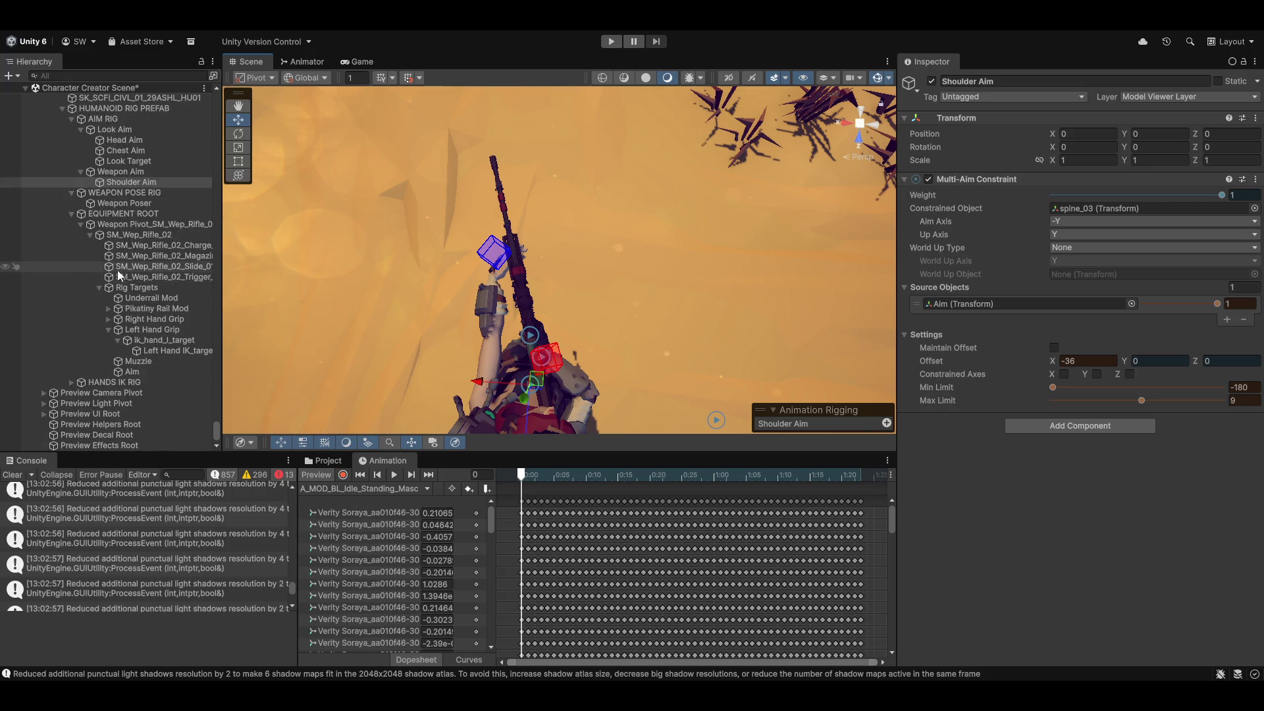
Rotate the Weapon Poser to re-angle the rifle and nudge it along its axis.
left_click(98, 203)
key("e")
mouse_move(573, 368)
left_mouse_down()
mouse_move(562, 369)
mouse_move(599, 369)
mouse_move(671, 313)
mouse_move(658, 357)
mouse_move(574, 372)
mouse_move(547, 363)
left_mouse_up()
key("w")
mouse_move(487, 333)
left_mouse_down()
mouse_move(504, 337)
mouse_move(489, 328)
left_mouse_up()
Tilt the rifle further and move the Weapon Poser to 0.044, 0.163, -0.786.
key("e")
key("w")
key("e")
mouse_move(588, 360)
left_mouse_down()
mouse_move(577, 366)
mouse_move(593, 349)
mouse_move(449, 323)
mouse_move(517, 252)
mouse_move(514, 269)
mouse_move(487, 273)
mouse_move(527, 197)
mouse_move(500, 181)
mouse_move(490, 205)
left_mouse_up()
key("w")
left_click_drag(606, 187, 642, 189)
mouse_move(659, 192)
left_mouse_down()
mouse_move(613, 211)
mouse_move(824, 211)
left_mouse_up()
mouse_move(988, 205)
left_mouse_down()
mouse_move(998, 214)
mouse_move(807, 180)
left_mouse_up()
left_click_drag(662, 186, 645, 204)
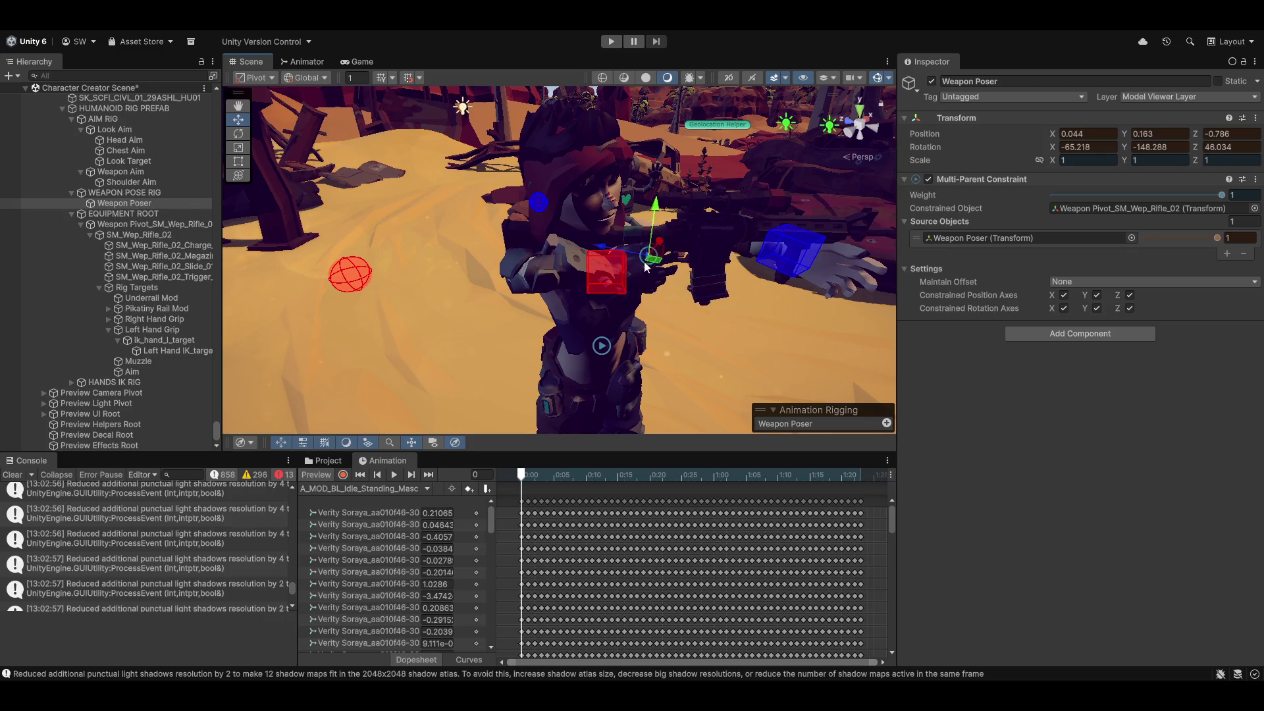
left_click(386, 245)
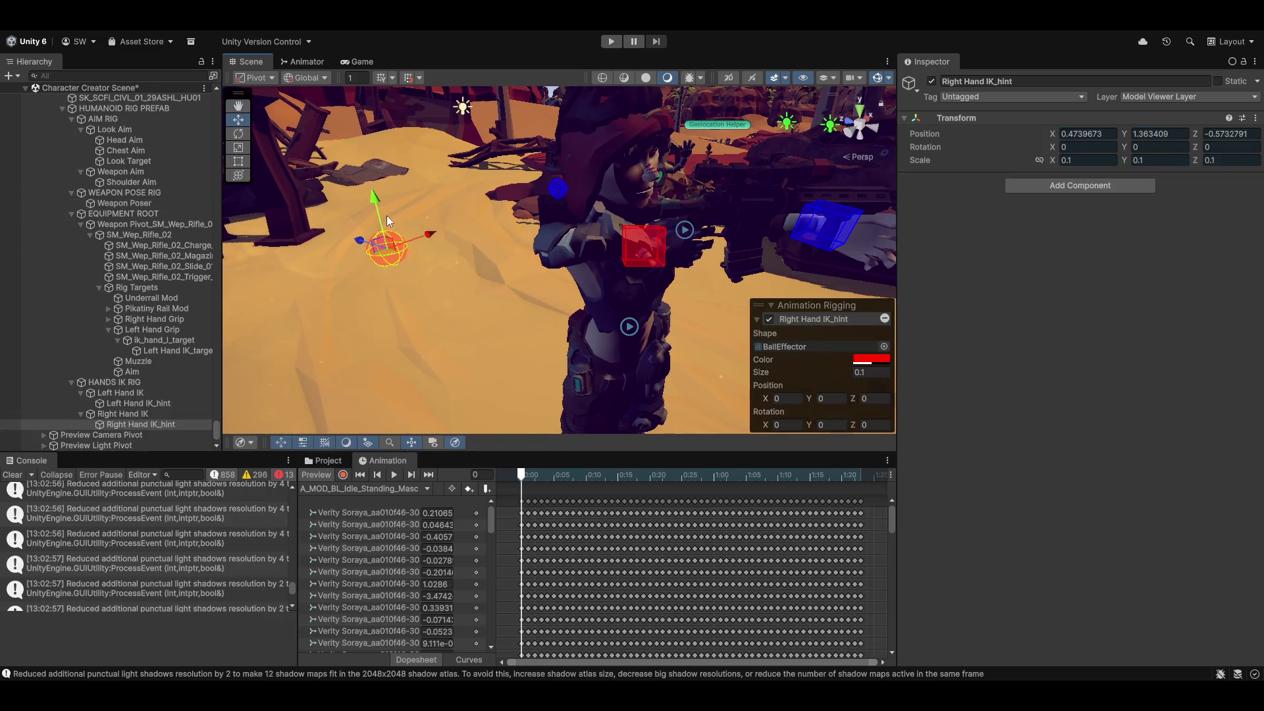
Lower the right hand IK hint and reposition the left hand IK target.
mouse_move(377, 202)
left_mouse_down()
mouse_move(389, 334)
mouse_move(451, 299)
mouse_move(525, 300)
mouse_move(409, 282)
mouse_move(536, 268)
mouse_move(366, 267)
mouse_move(382, 246)
mouse_move(316, 238)
mouse_move(625, 346)
mouse_move(563, 324)
left_mouse_up()
scroll(563, 324, "up", 3)
left_click(554, 338)
mouse_move(555, 377)
left_mouse_down()
mouse_move(593, 369)
mouse_move(659, 395)
mouse_move(648, 369)
left_mouse_up()
scroll(436, 321, "down", 3)
Lower the left hand IK hint to -0.474, 0.943, -0.573, mirroring the right hint.
mouse_move(437, 316)
left_mouse_down()
mouse_move(601, 345)
mouse_move(582, 288)
mouse_move(366, 284)
mouse_move(542, 237)
left_mouse_up()
left_click(682, 204)
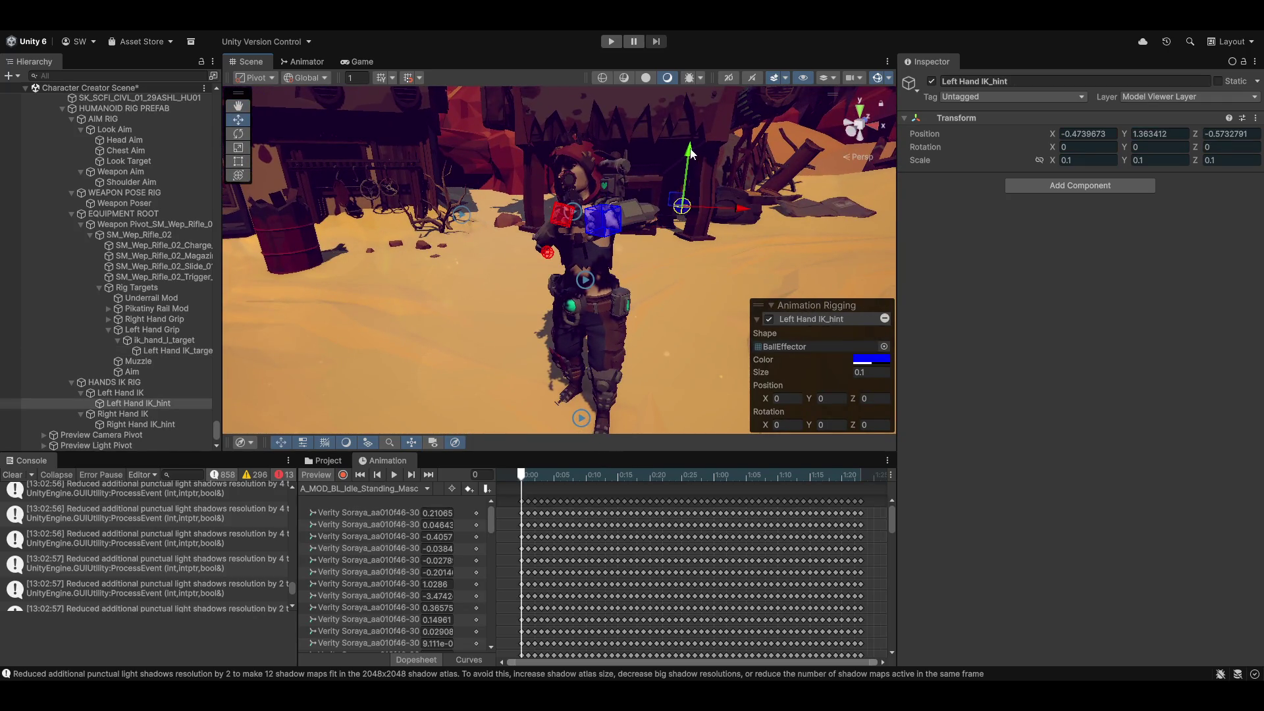
mouse_move(642, 250)
left_mouse_down()
mouse_move(540, 315)
mouse_move(376, 316)
mouse_move(516, 311)
left_mouse_up()
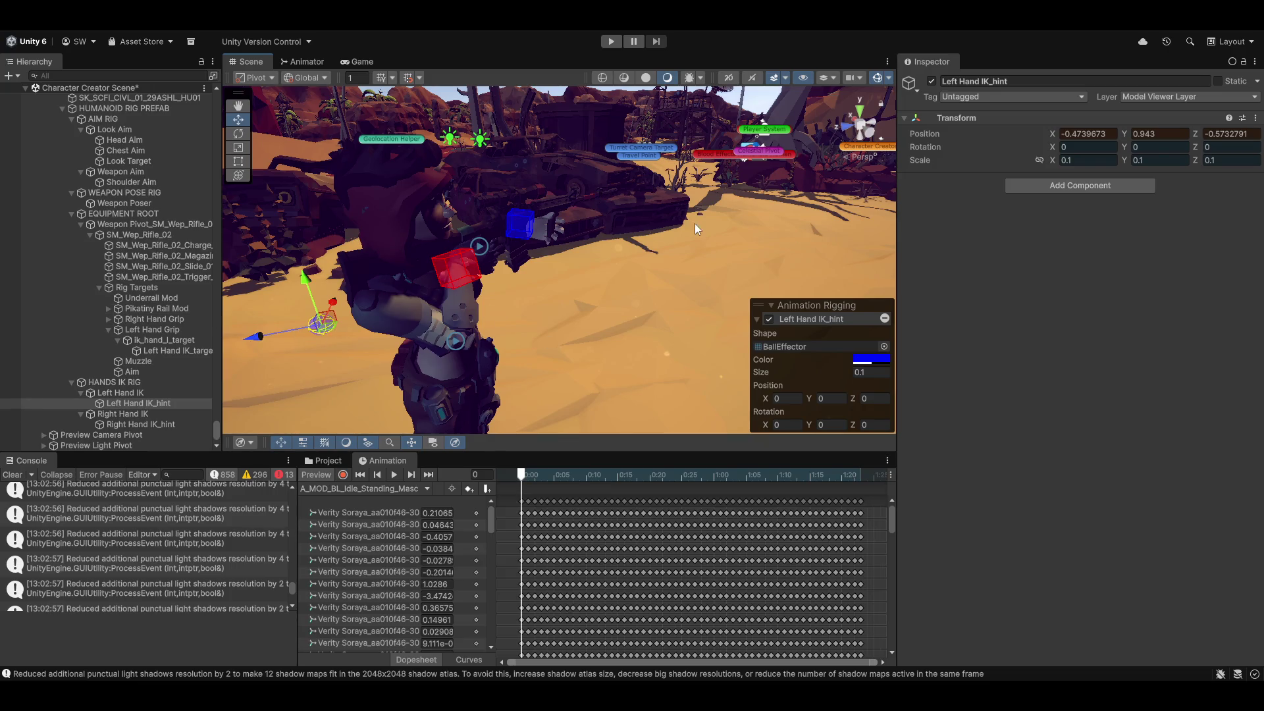
mouse_move(646, 293)
left_mouse_down()
mouse_move(658, 277)
mouse_move(494, 256)
mouse_move(486, 294)
left_mouse_up()
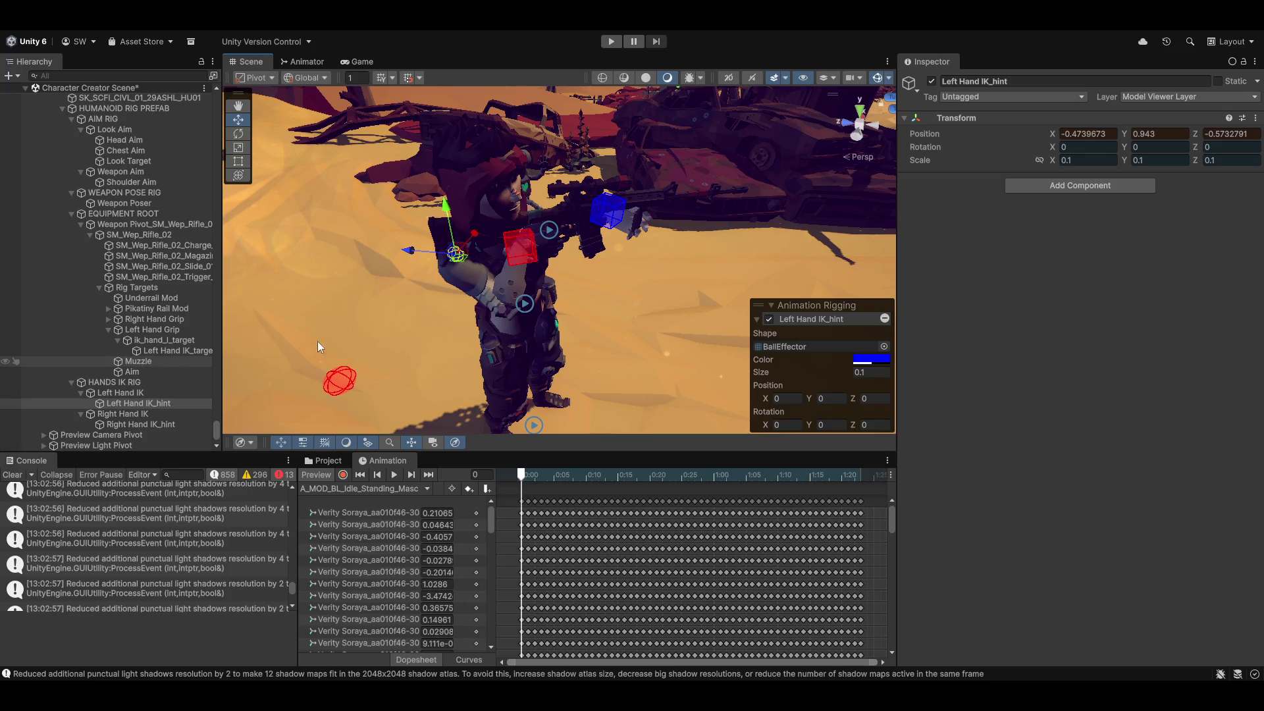
mouse_move(644, 303)
left_mouse_down()
mouse_move(560, 284)
mouse_move(496, 302)
mouse_move(461, 263)
mouse_move(437, 183)
mouse_move(479, 289)
mouse_move(519, 214)
mouse_move(467, 238)
left_mouse_up()
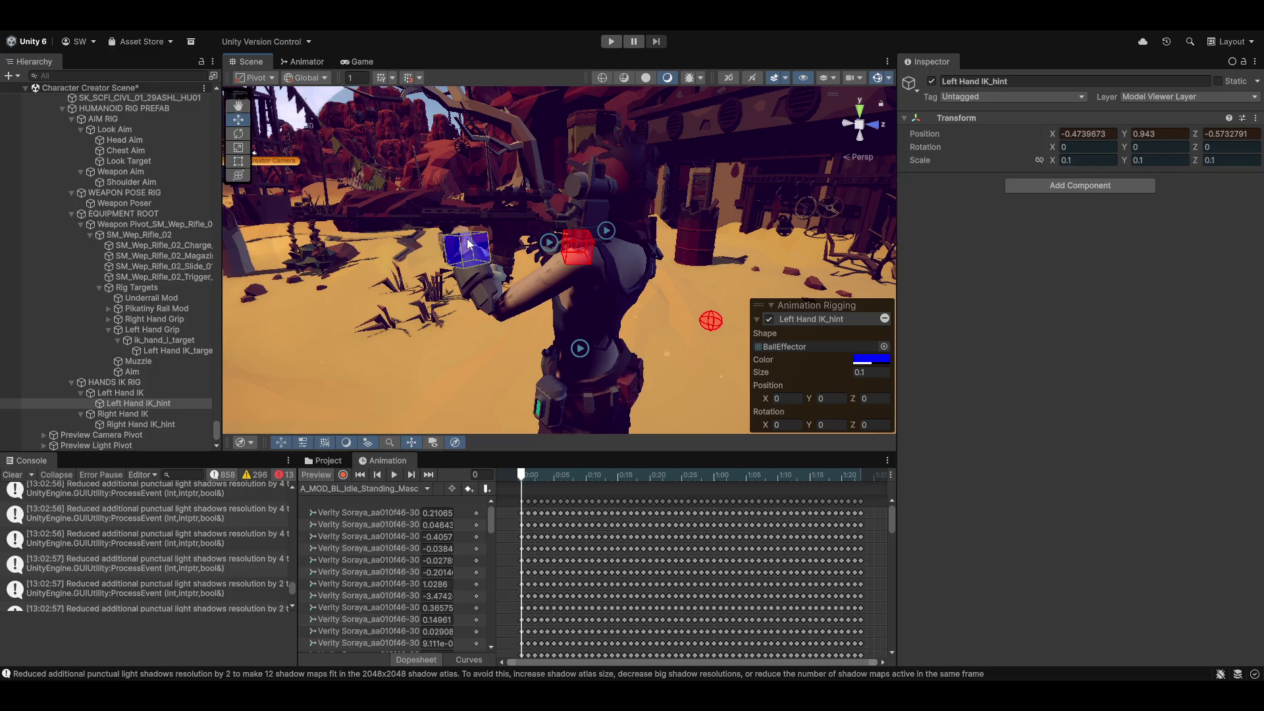
mouse_move(495, 288)
left_mouse_down()
mouse_move(452, 318)
mouse_move(499, 263)
mouse_move(530, 272)
mouse_move(540, 165)
left_mouse_up()
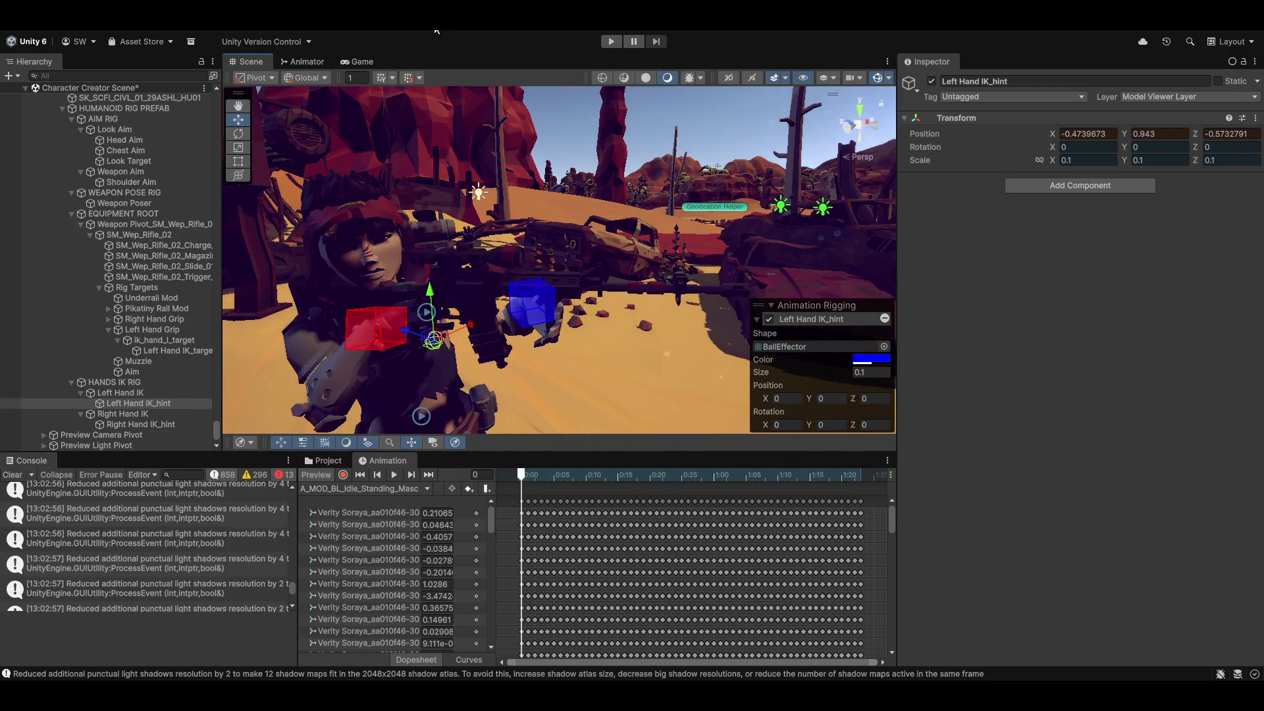